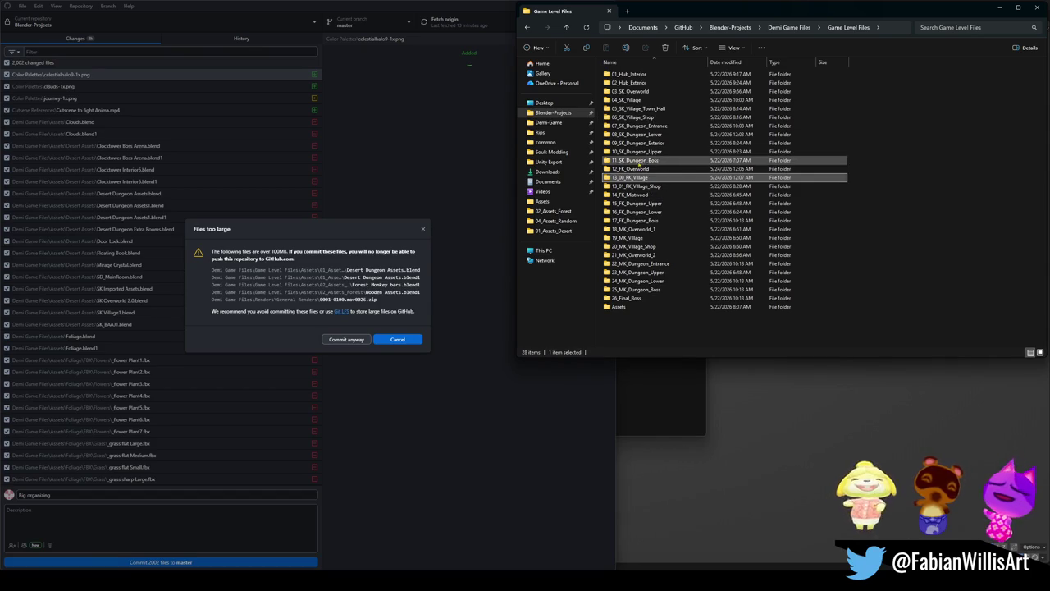
- Navigate up to Demi Game Files, then into Game Level Files > Assets > 01_Assets_Desert
left_click(652, 93)
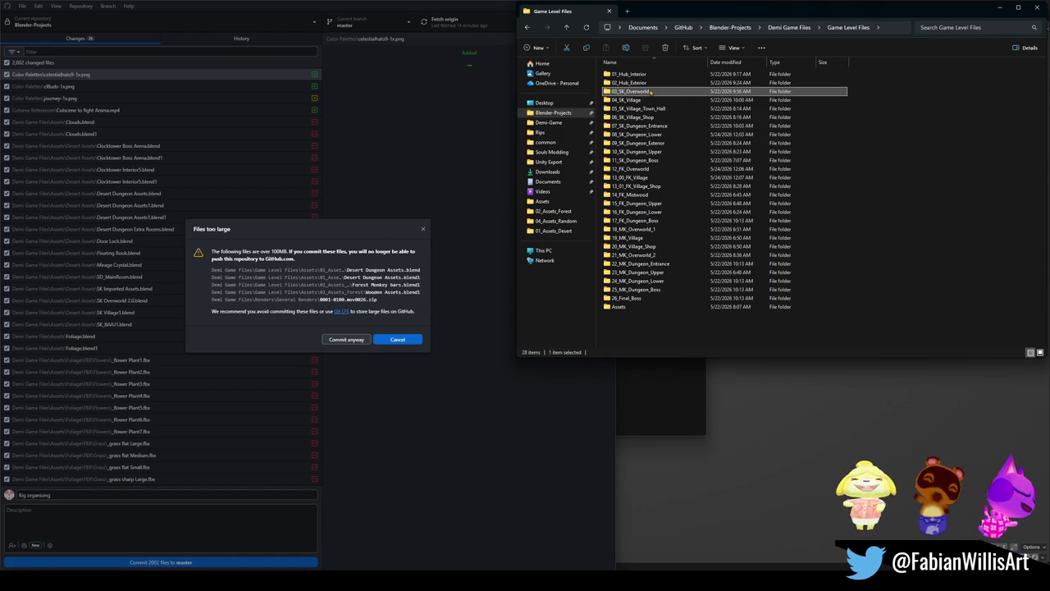
left_click(566, 28)
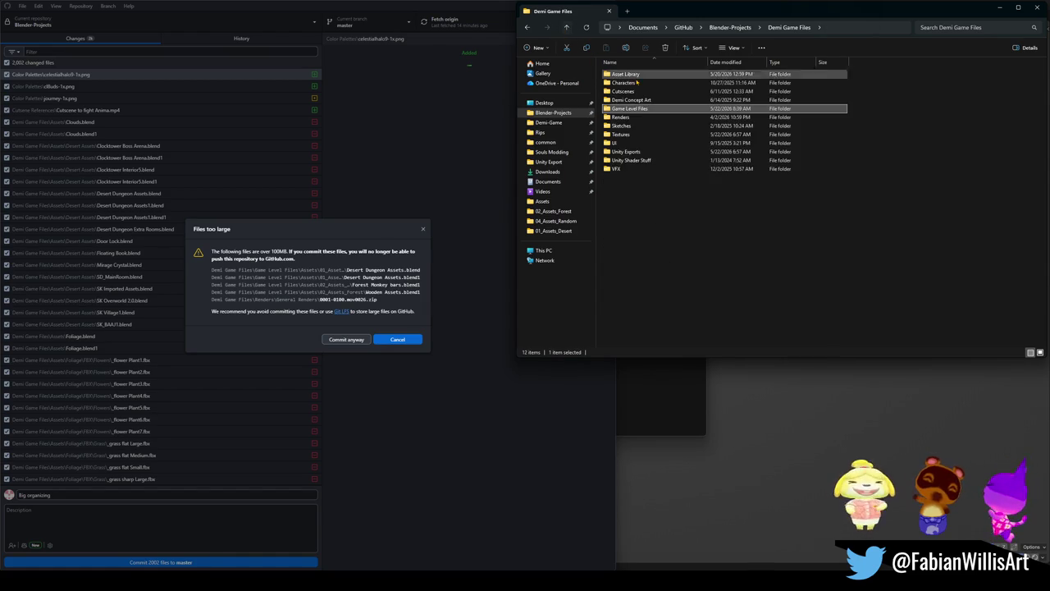
double_click(630, 109)
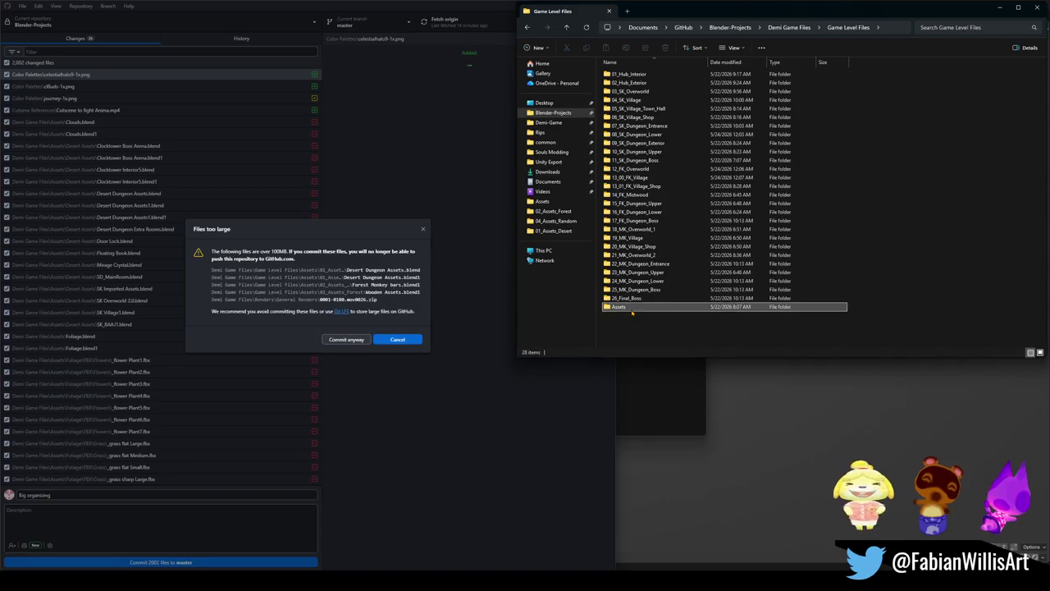
double_click(630, 310)
double_click(647, 84)
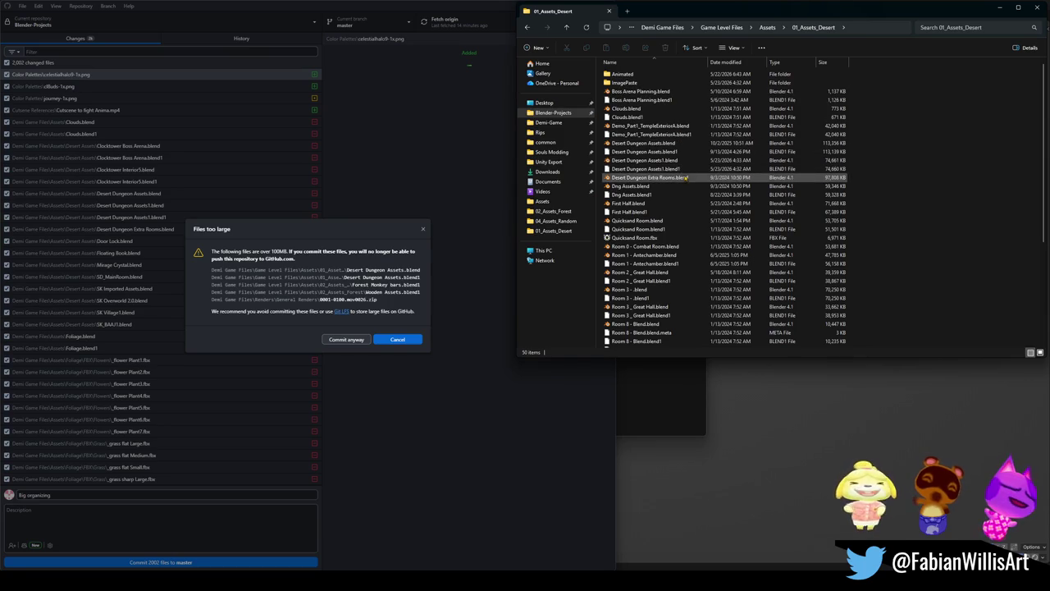
- Open Desert Dungeon Assets.blend from the 01_Assets_Desert folder in Blender
left_click(661, 144)
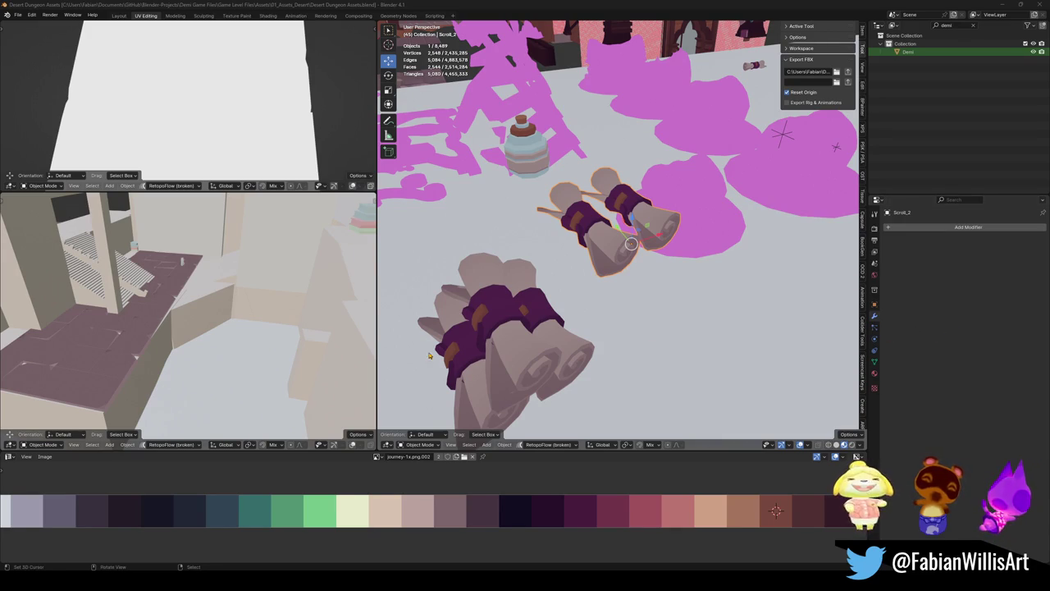
scroll(631, 244, "down", 2)
scroll(630, 244, "down", 3)
scroll(631, 244, "down", 2)
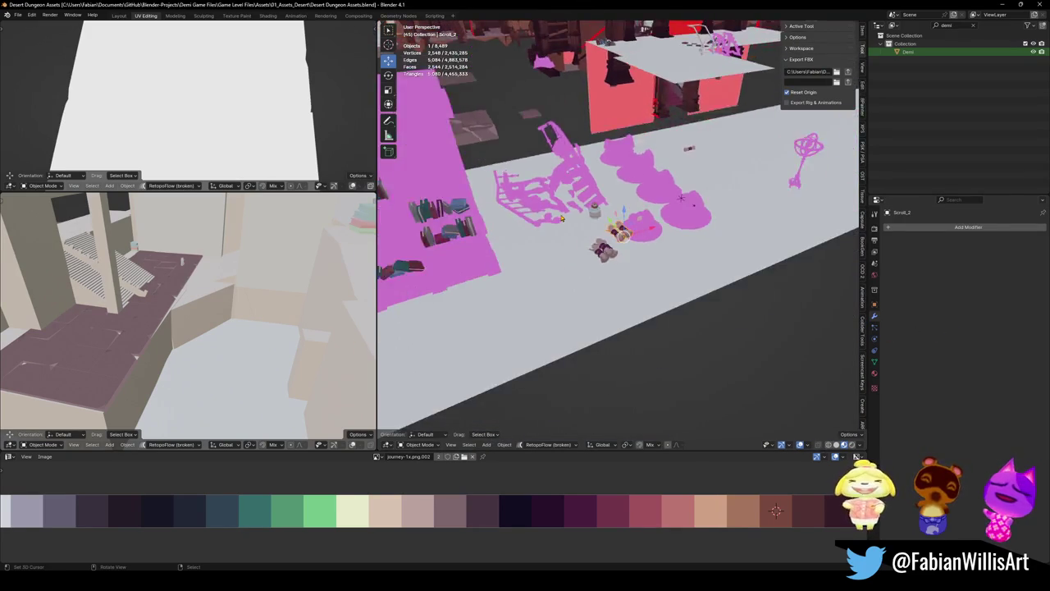
scroll(631, 243, "down", 2)
mouse_move(562, 217)
middle_mouse_down()
mouse_move(665, 376)
mouse_move(569, 249)
middle_mouse_up()
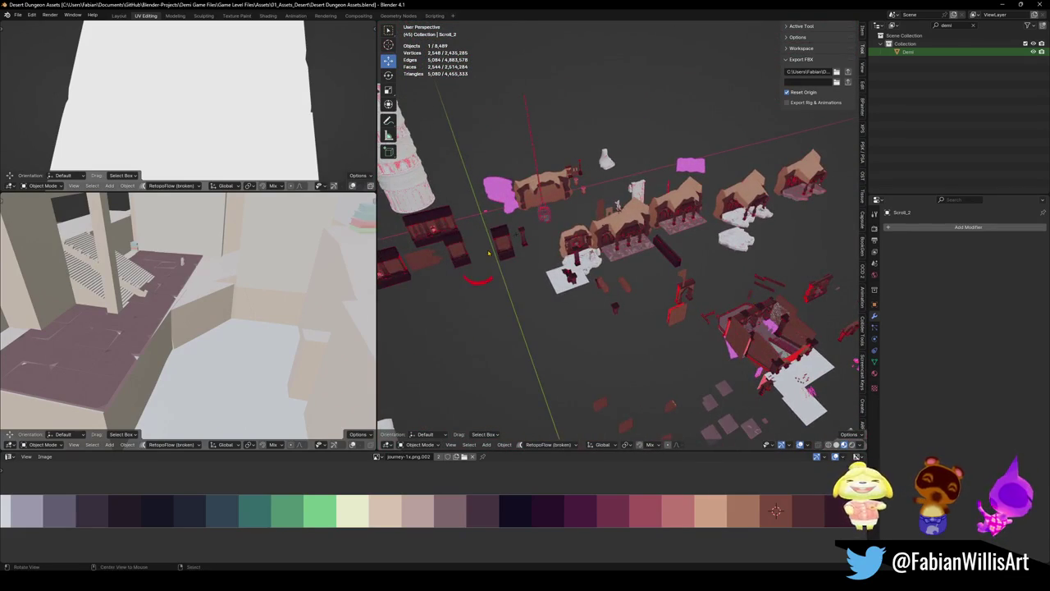
mouse_move(569, 249)
middle_mouse_down()
mouse_move(486, 262)
mouse_move(591, 264)
mouse_move(565, 215)
mouse_move(664, 274)
mouse_move(704, 348)
mouse_move(623, 246)
mouse_move(640, 271)
middle_mouse_up()
scroll(639, 271, "down", 3)
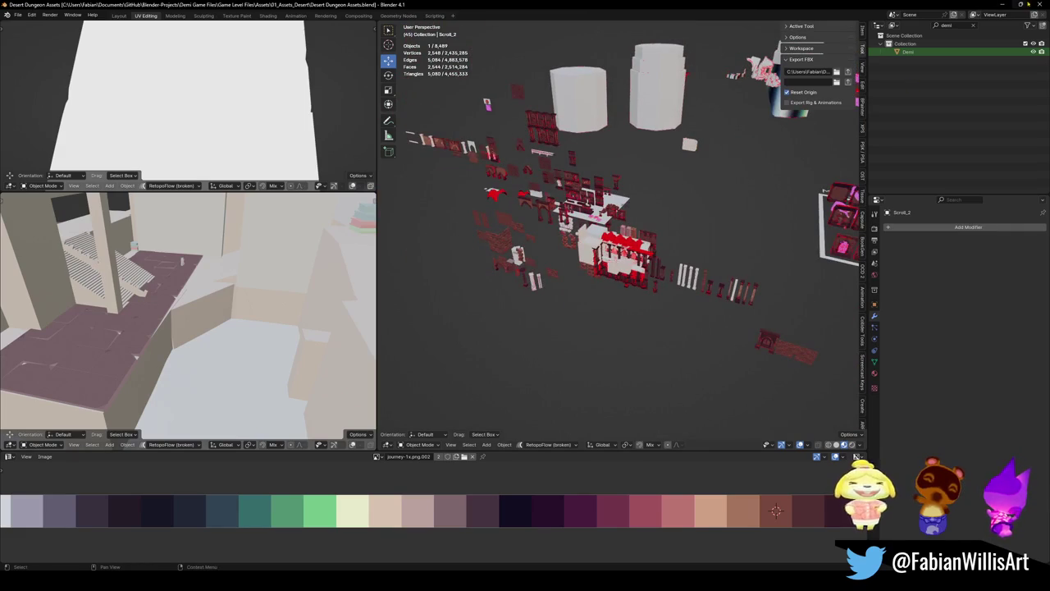
- Delete both Desert Dungeon Assets files (.blend and .blend1) from 01_Assets_Desert
left_click(1001, 4)
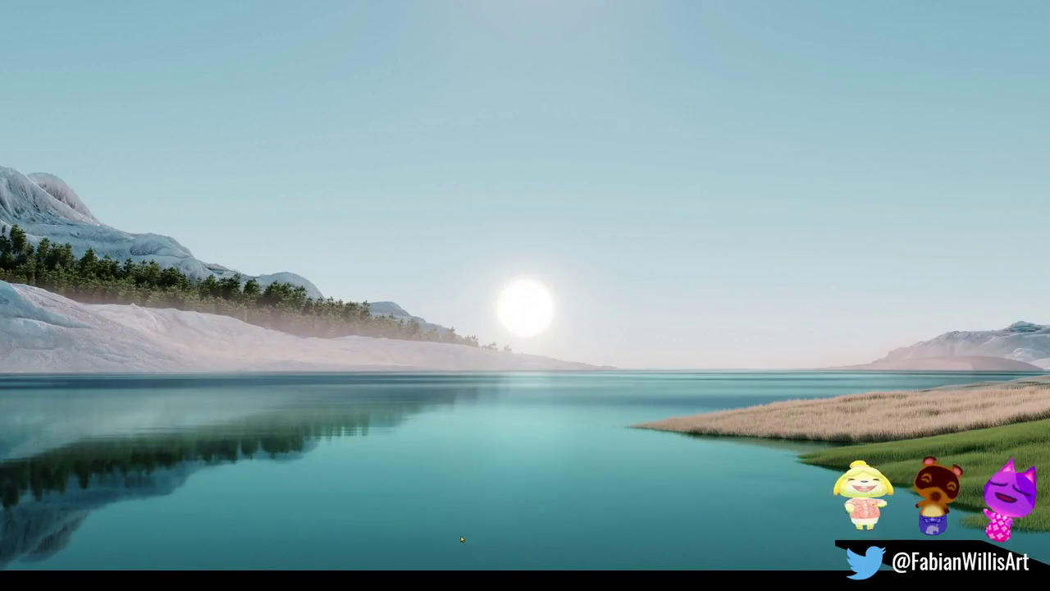
left_click(379, 537)
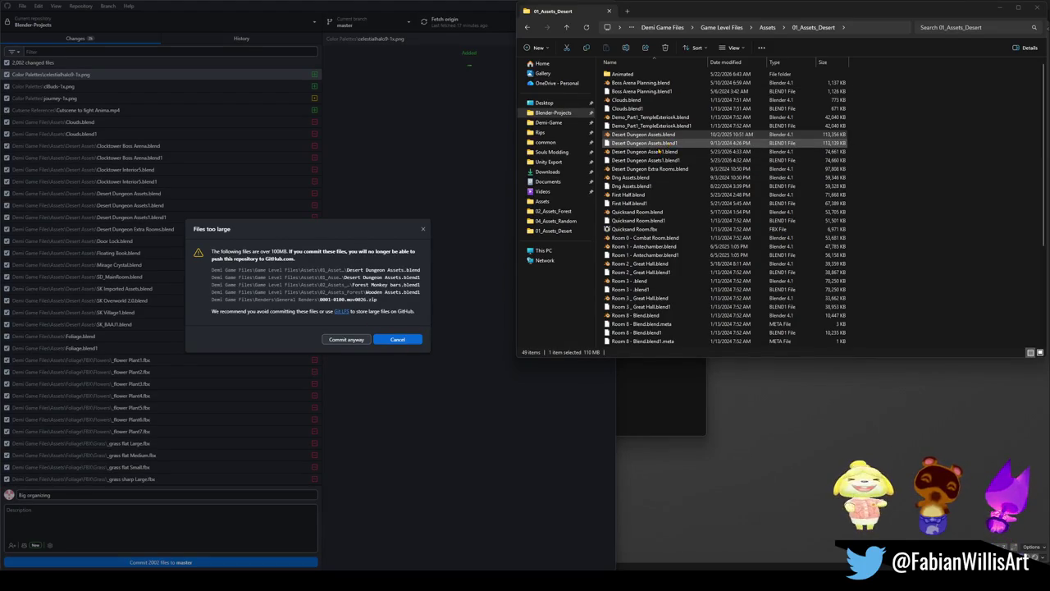
left_click(662, 145, "ctrl")
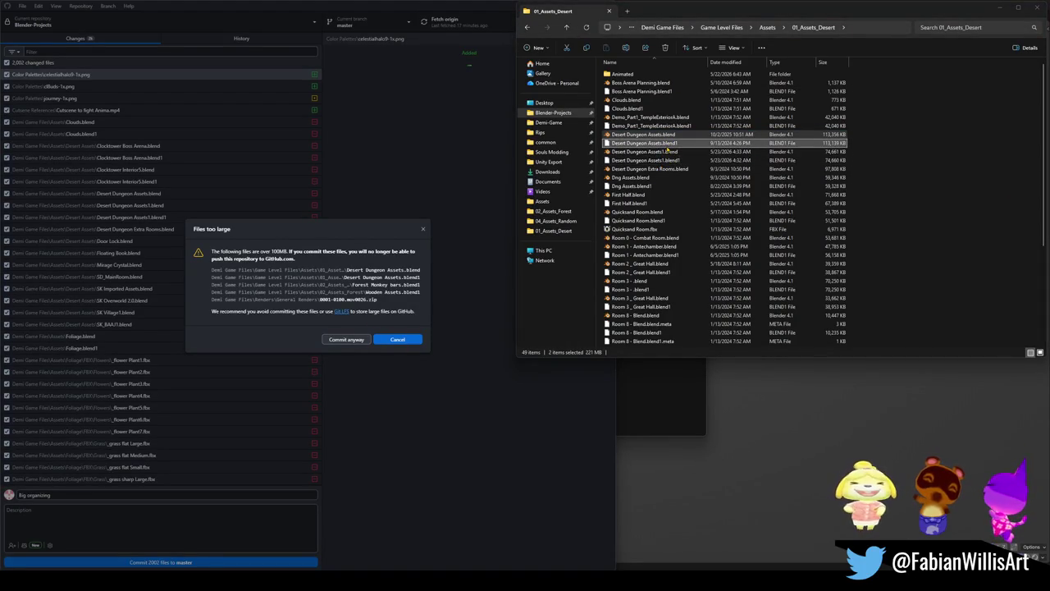
key("Delete")
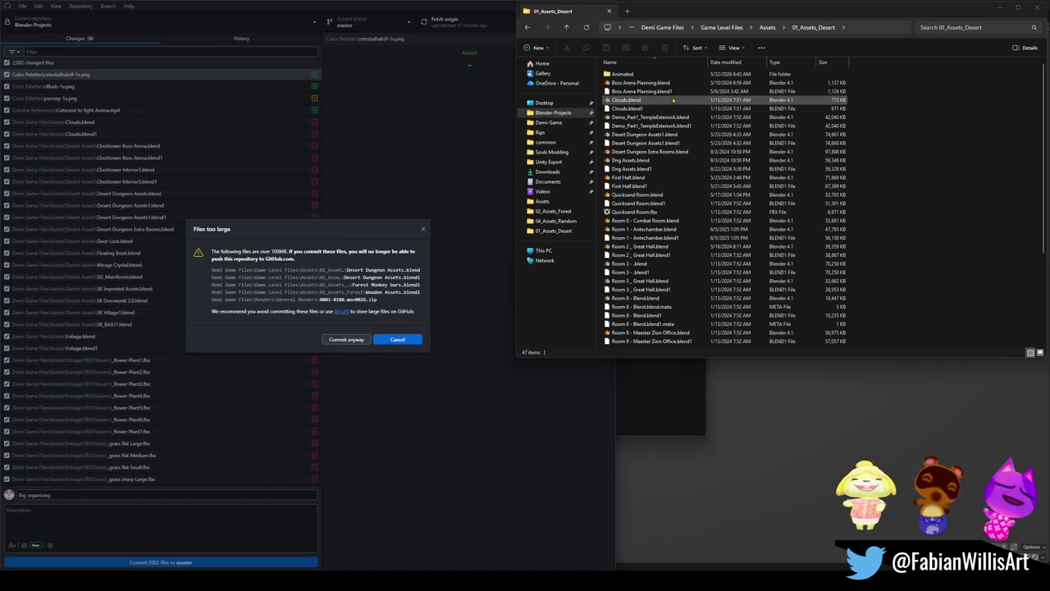
- Open Forest Monkey bars.blend from the 02_Assets_Forest folder
left_click(566, 27)
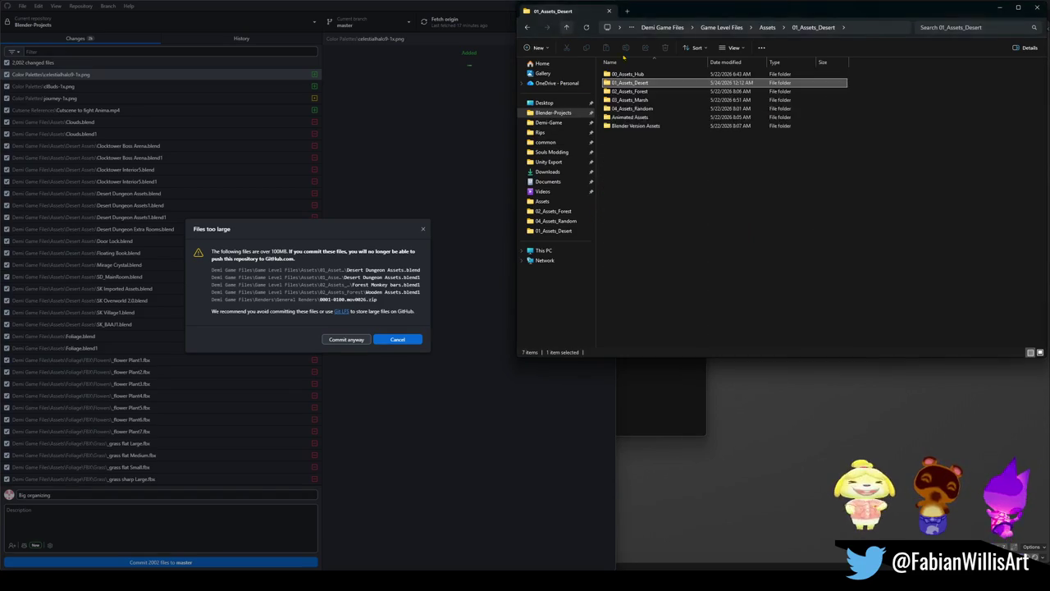
double_click(629, 91)
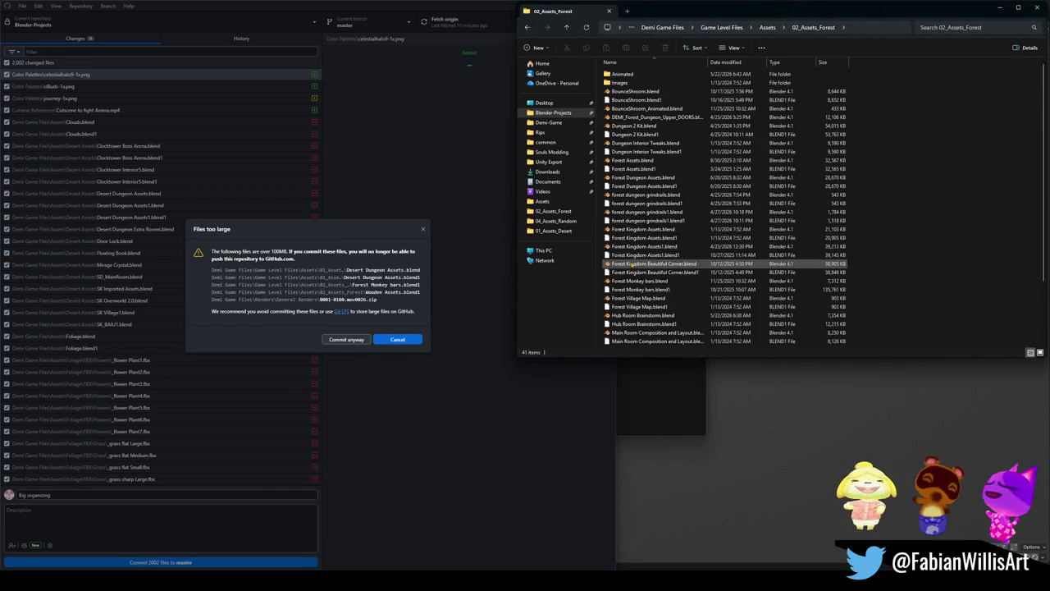
left_click(649, 282)
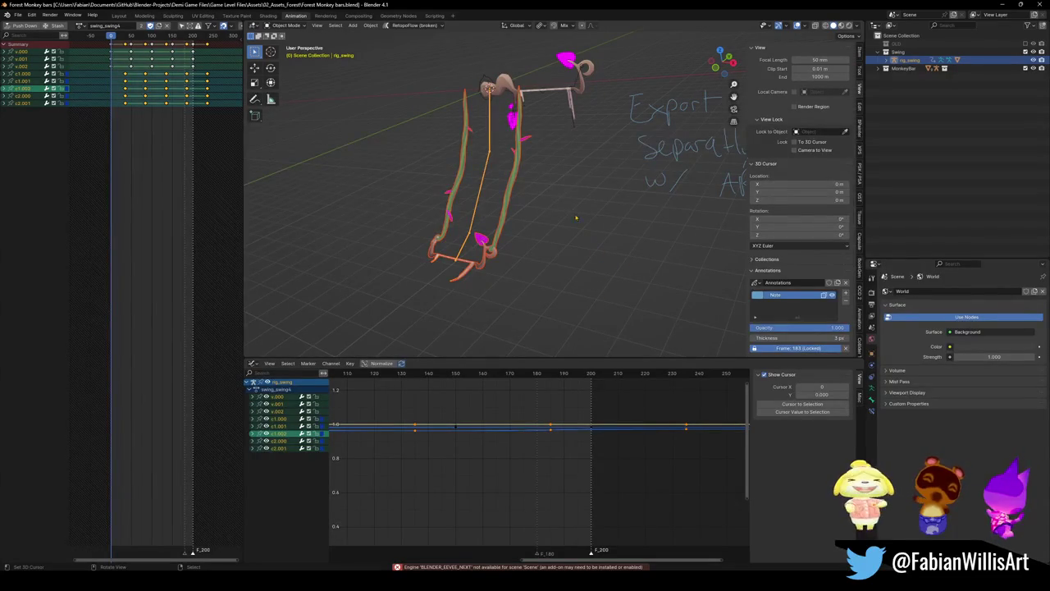
- Play the swing rig animation to frame 103, then check the OLD and MonkeyBar collections, leaving OLD excluded
key("space")
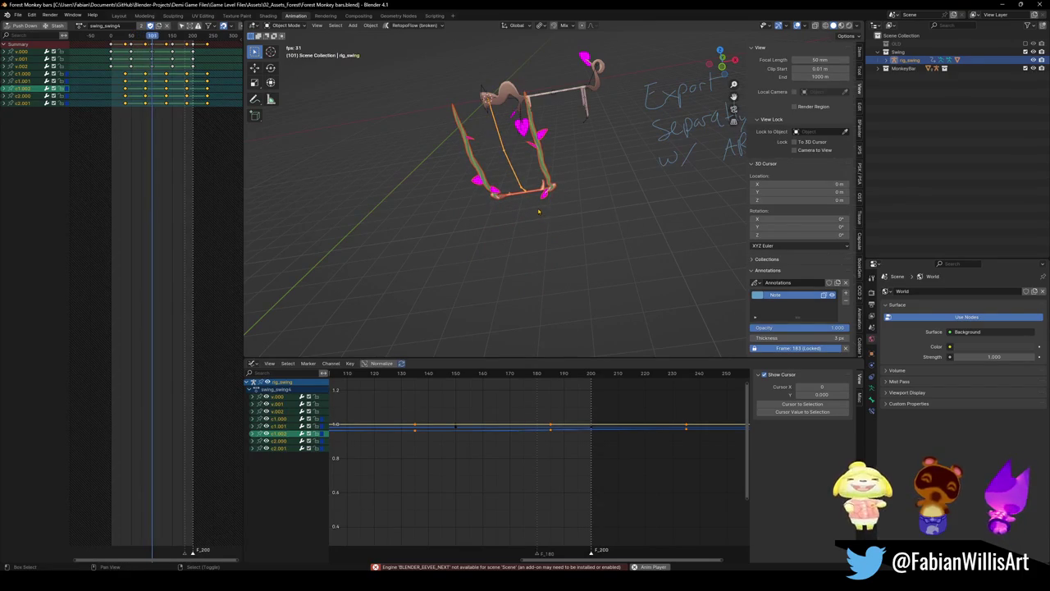
key("space")
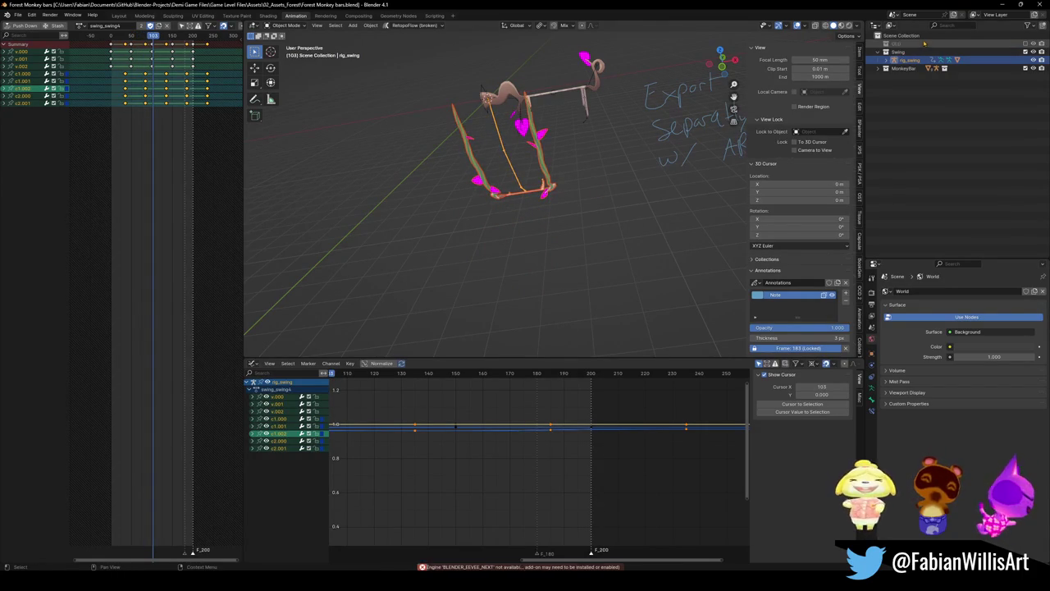
left_click(1025, 43)
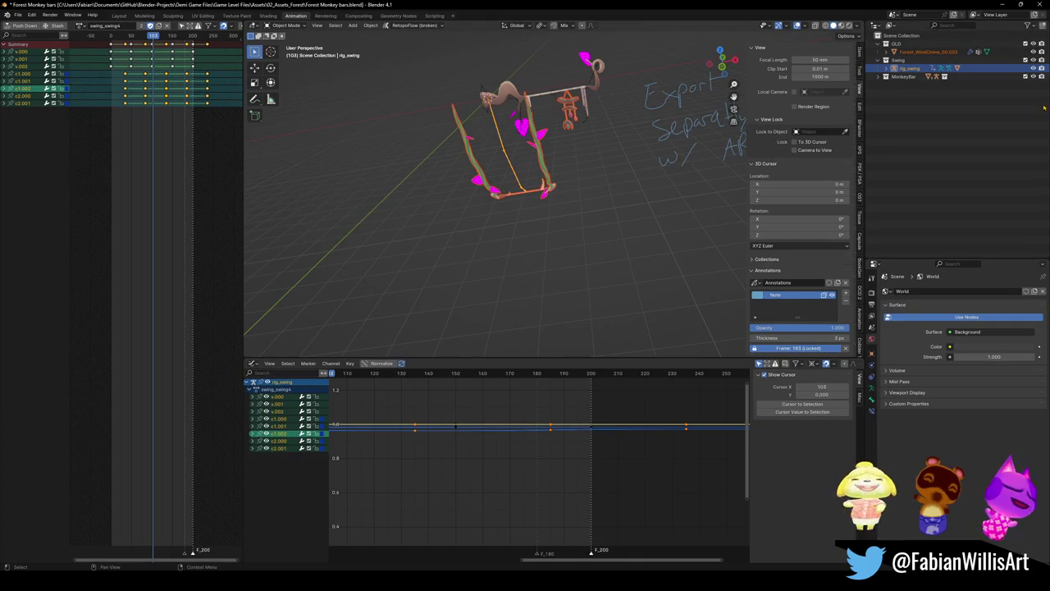
left_click(1024, 43)
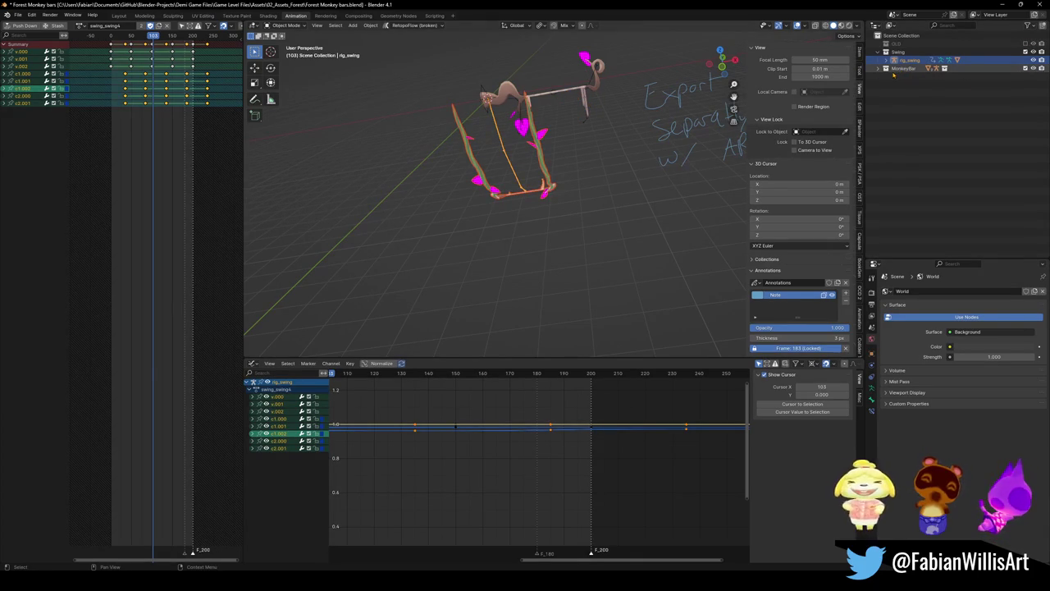
left_click(878, 69)
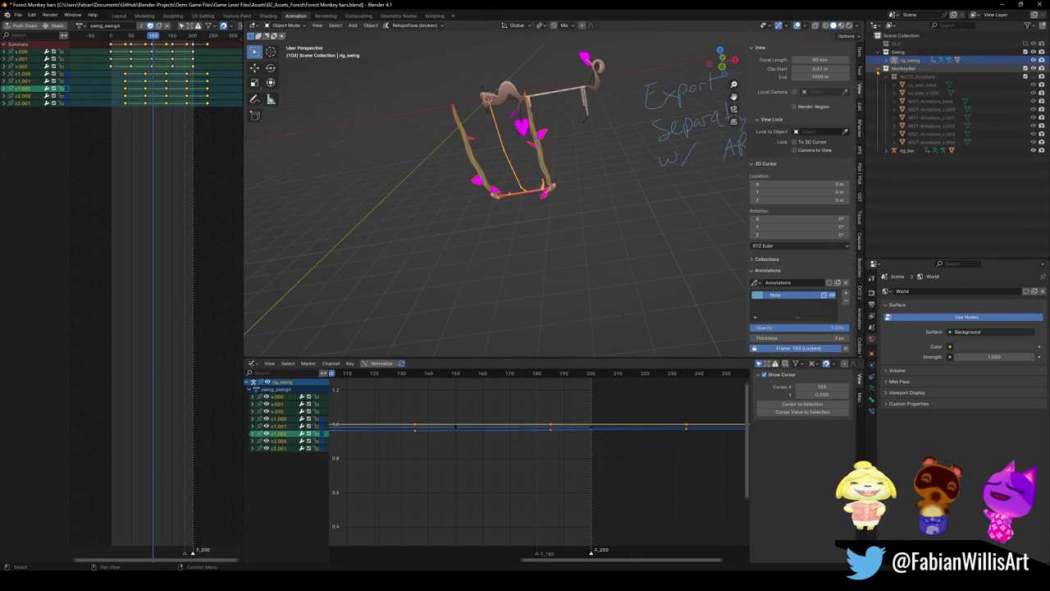
left_click(879, 69)
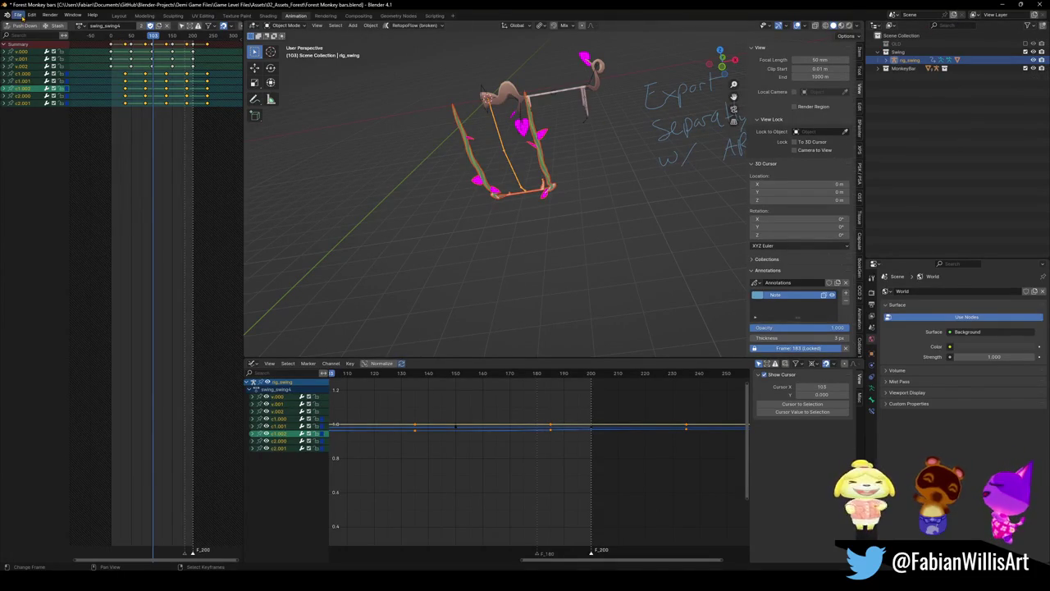
left_click(18, 15)
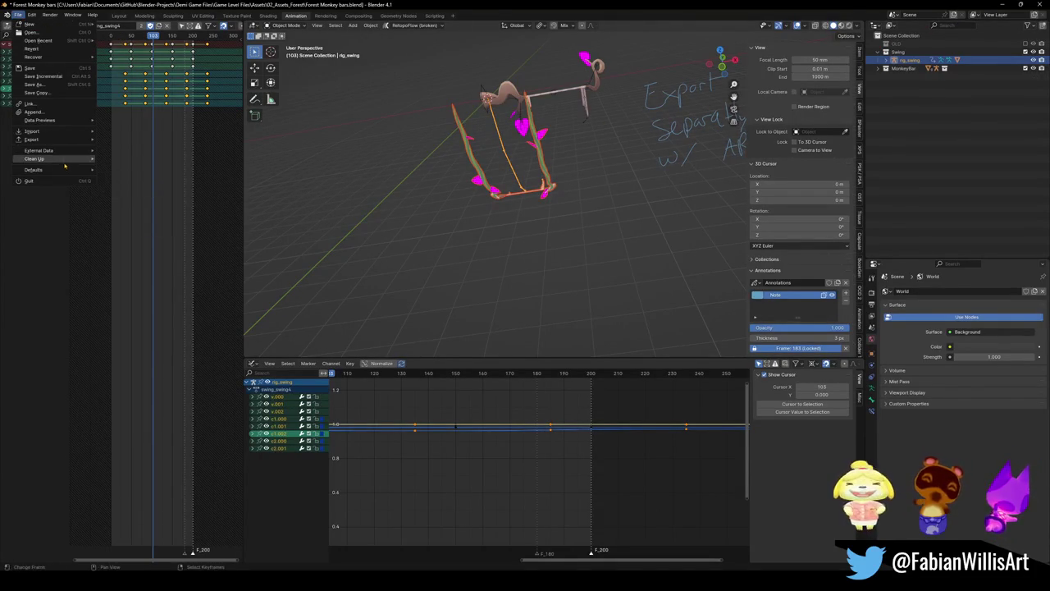
mouse_move(35, 159)
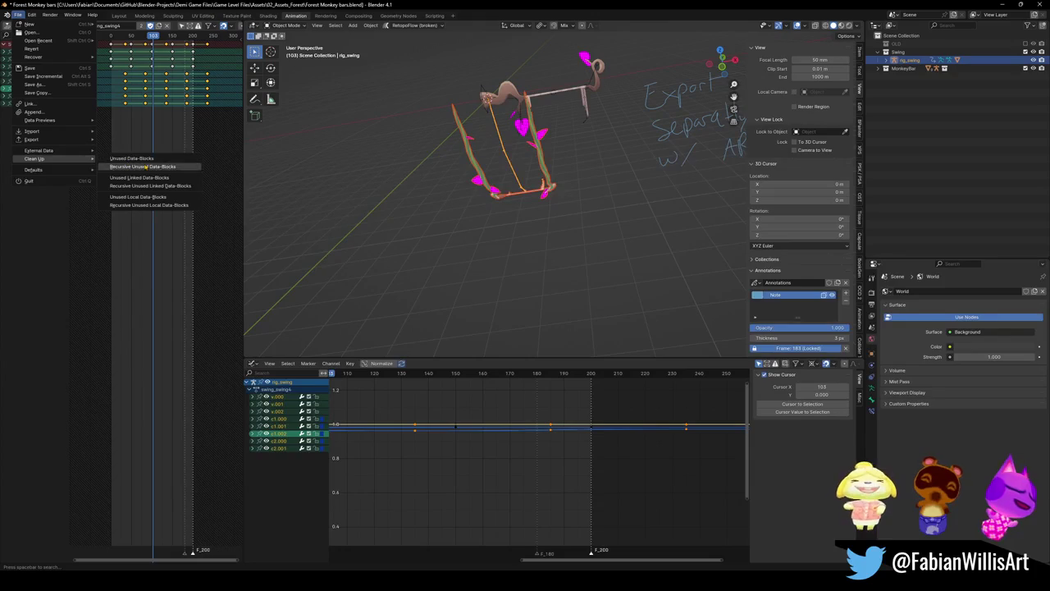
left_click(187, 159)
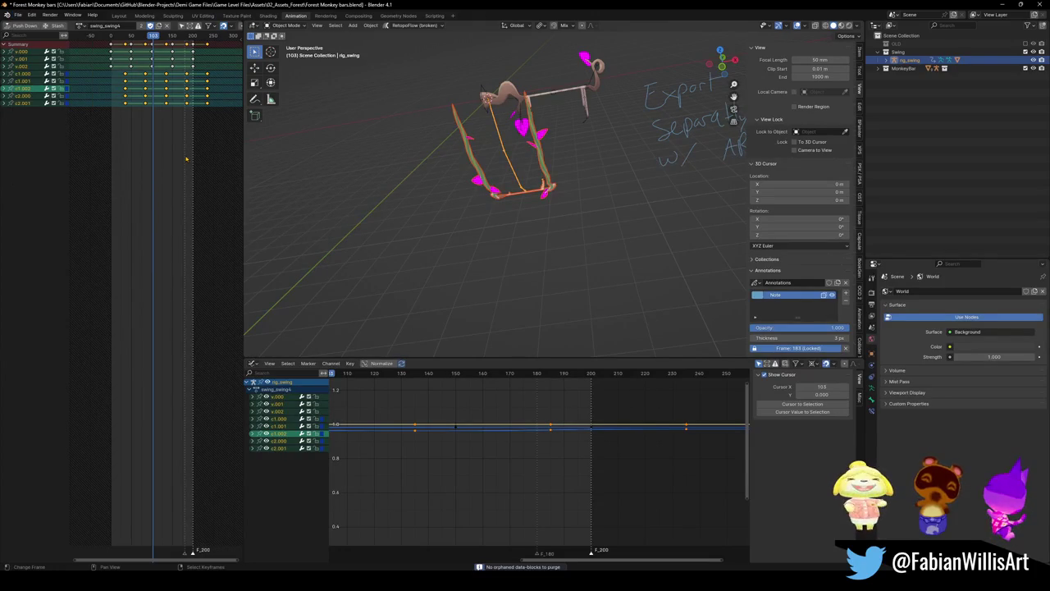
left_click(17, 14)
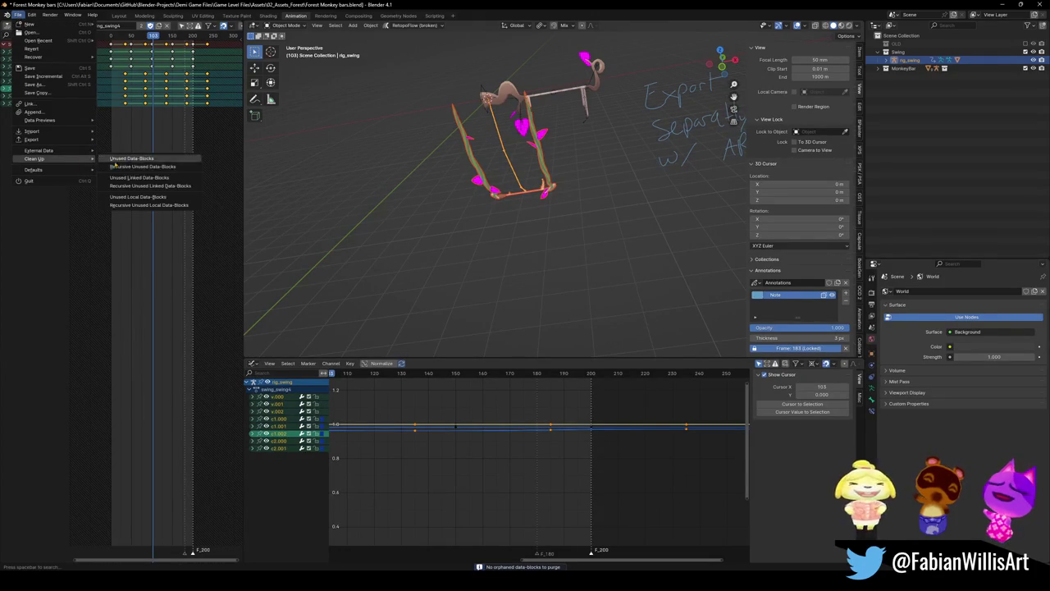
mouse_move(35, 158)
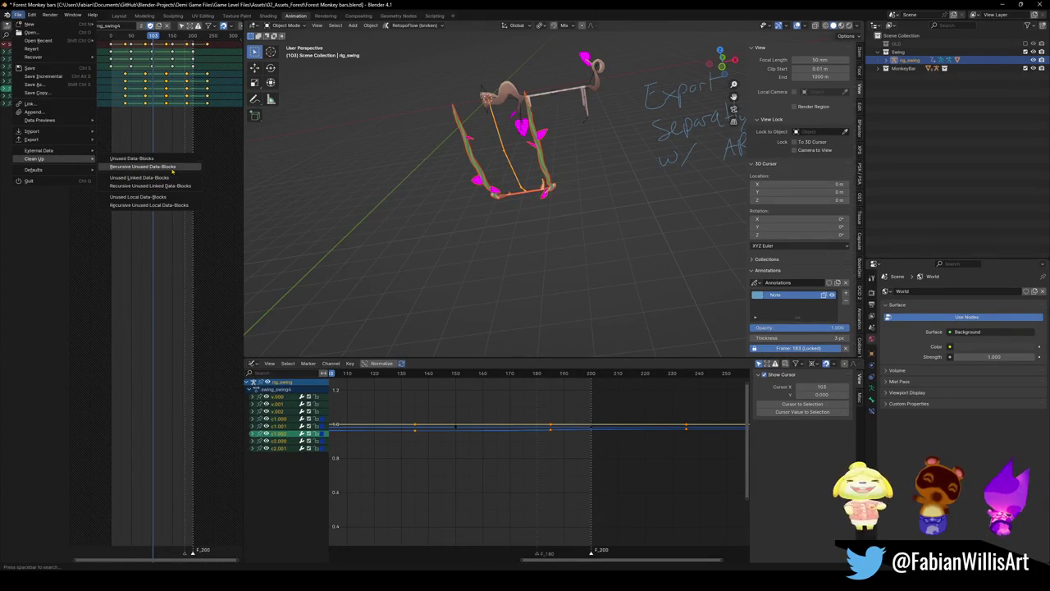
left_click(168, 178)
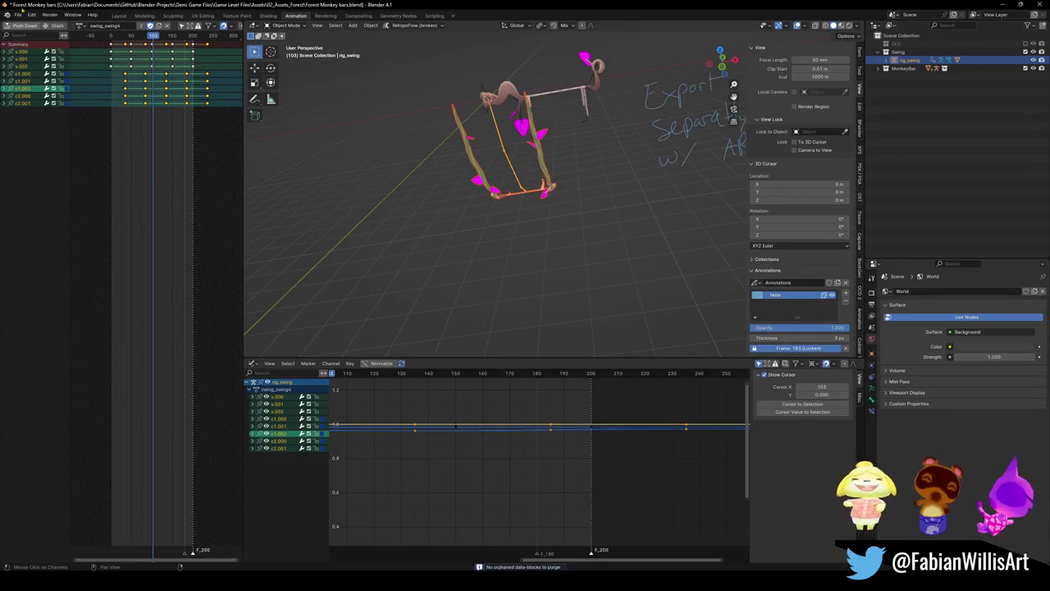
left_click(18, 15)
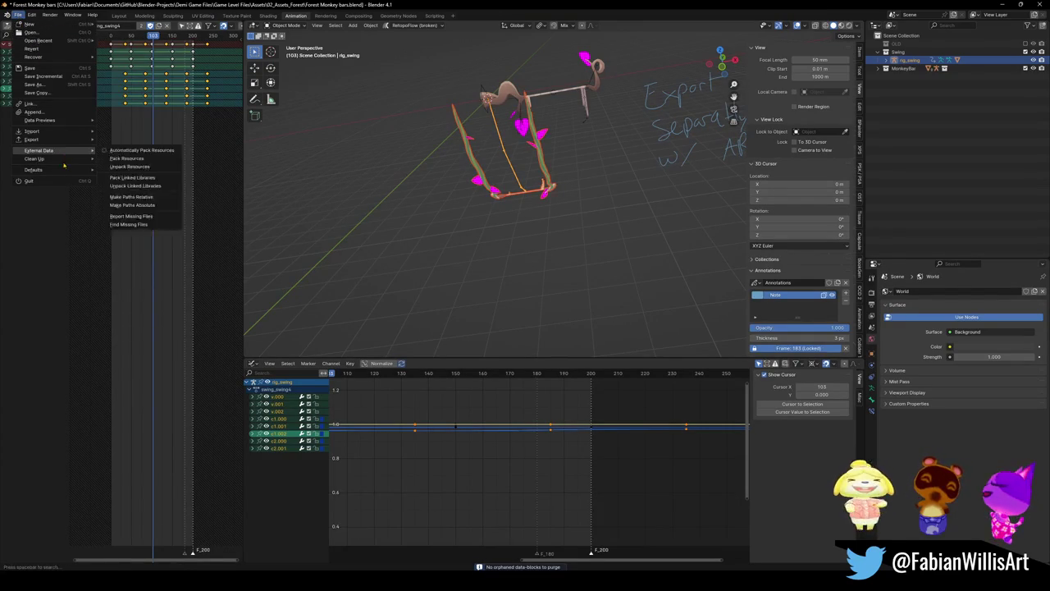
left_click(153, 178)
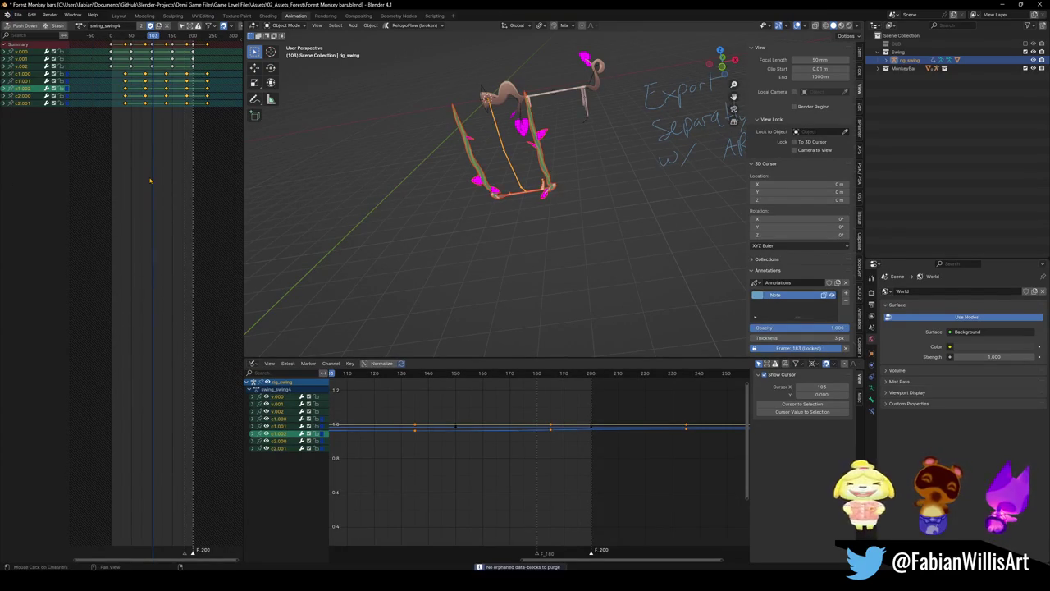
left_click(17, 14)
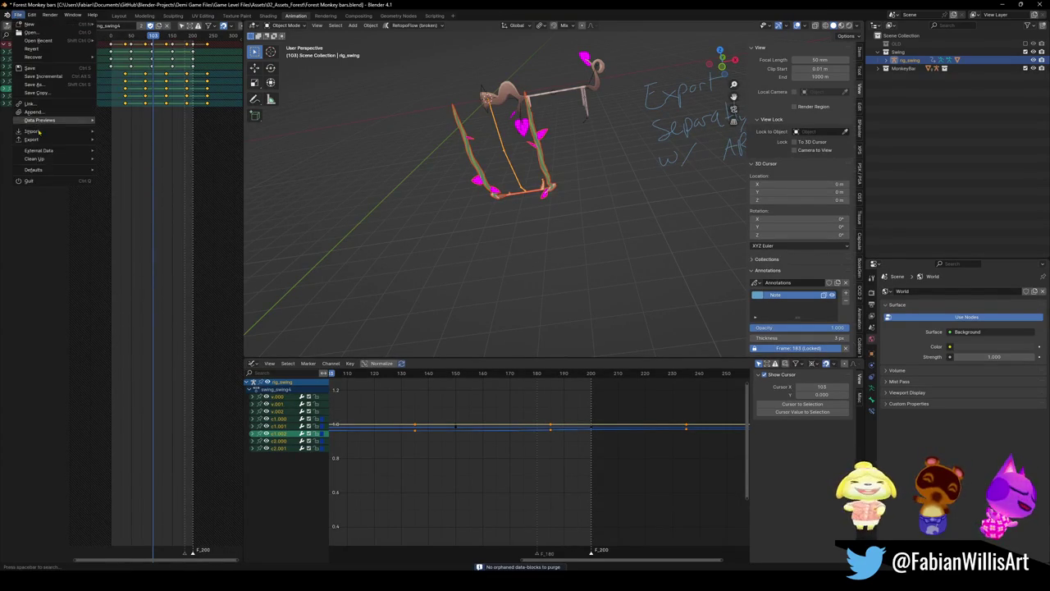
mouse_move(34, 158)
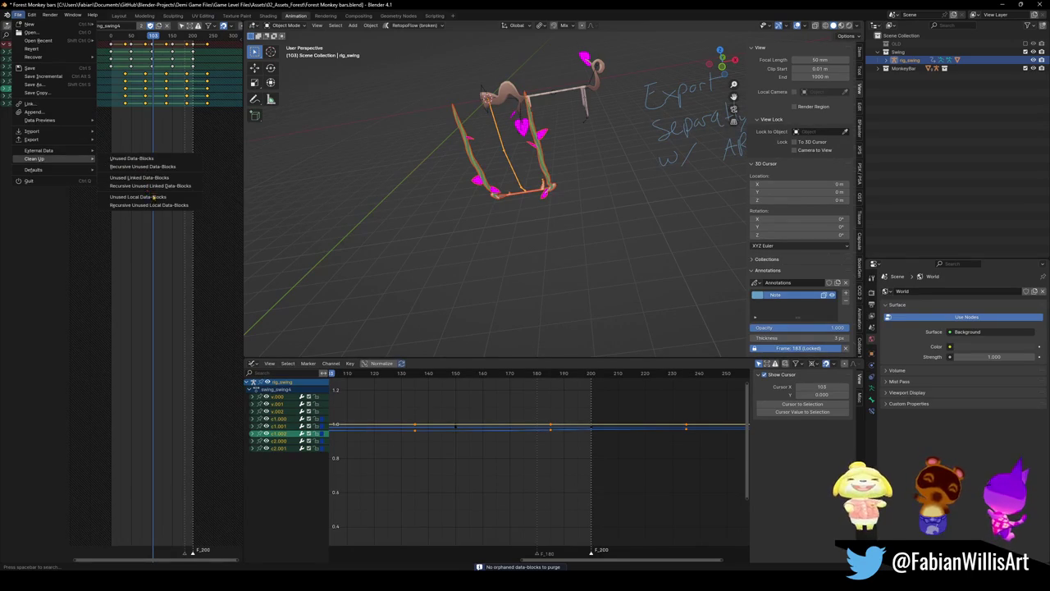
left_click(153, 196)
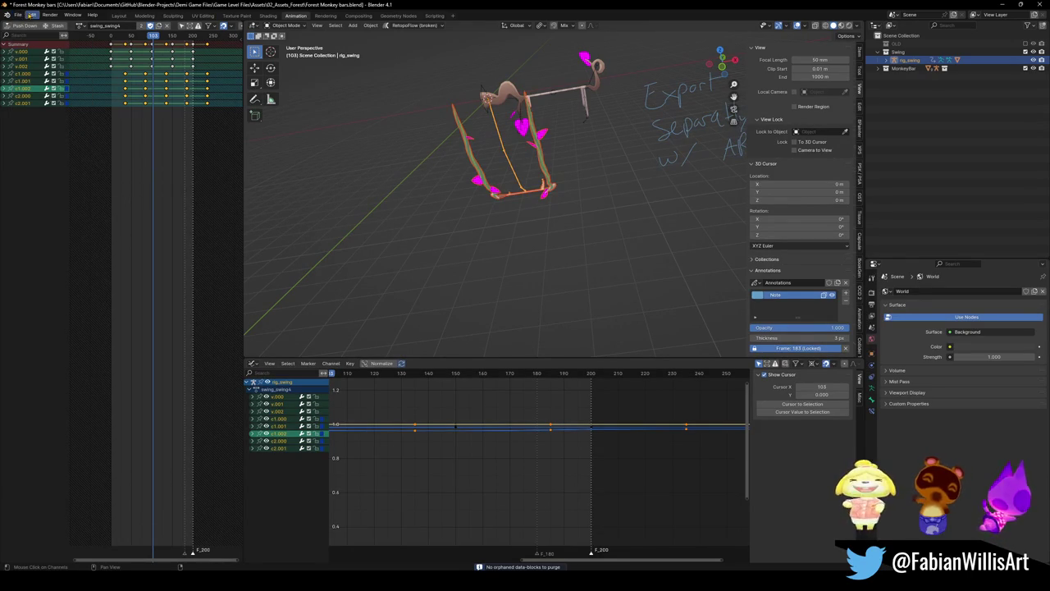
left_click(17, 15)
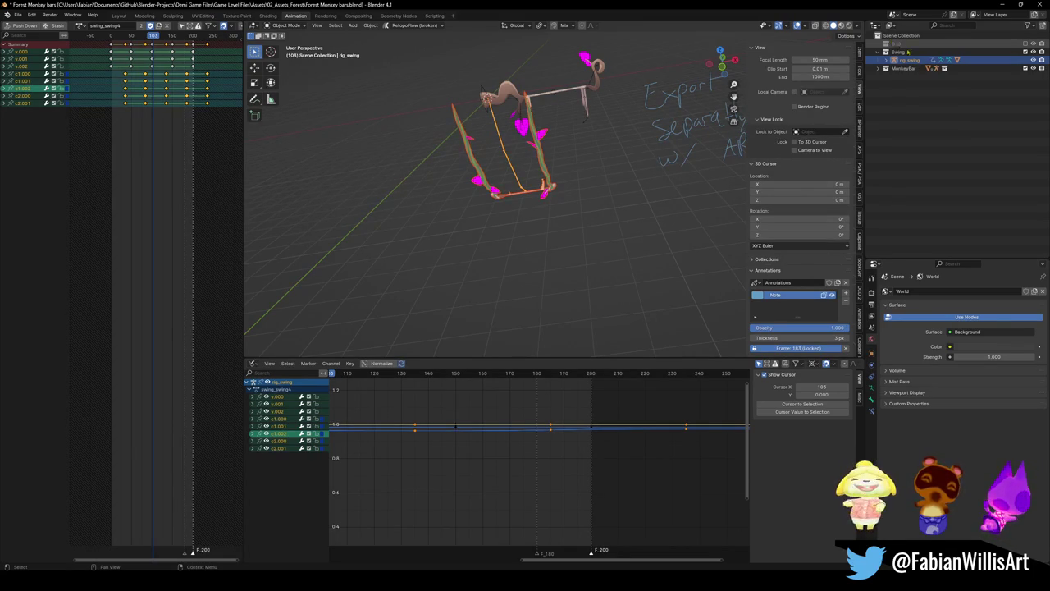
- Show Orphan Data in the outliner and delete all four orphan objects
left_click(891, 26)
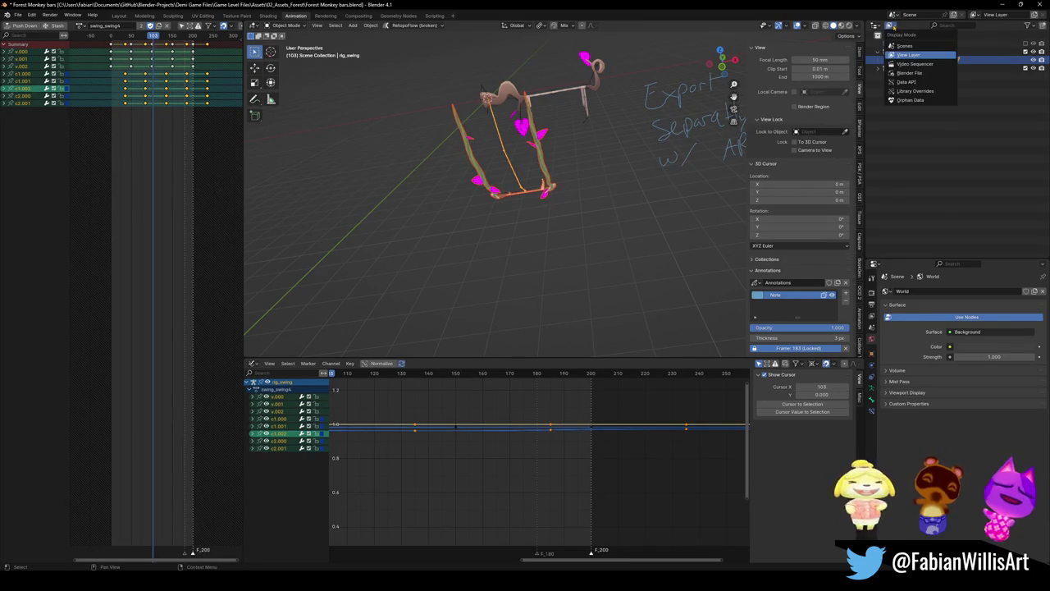
left_click(909, 100)
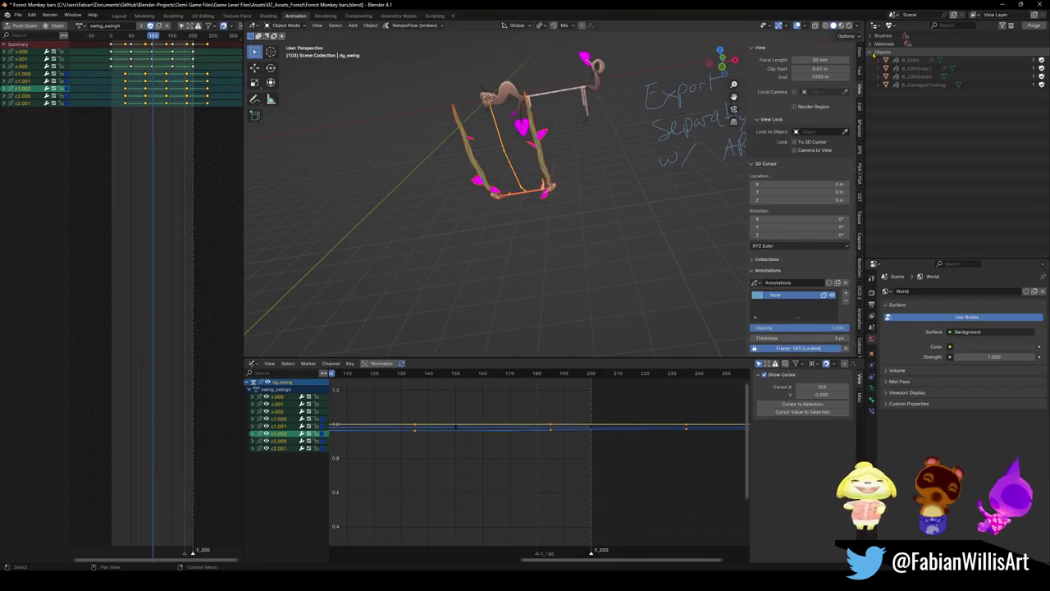
left_click(903, 60)
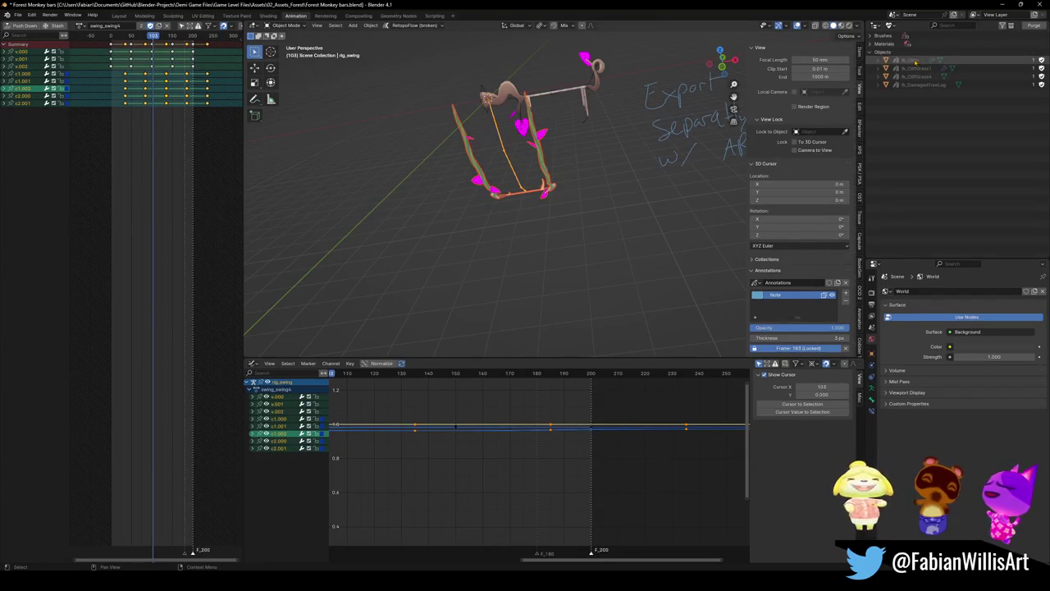
left_click(915, 86, "shift")
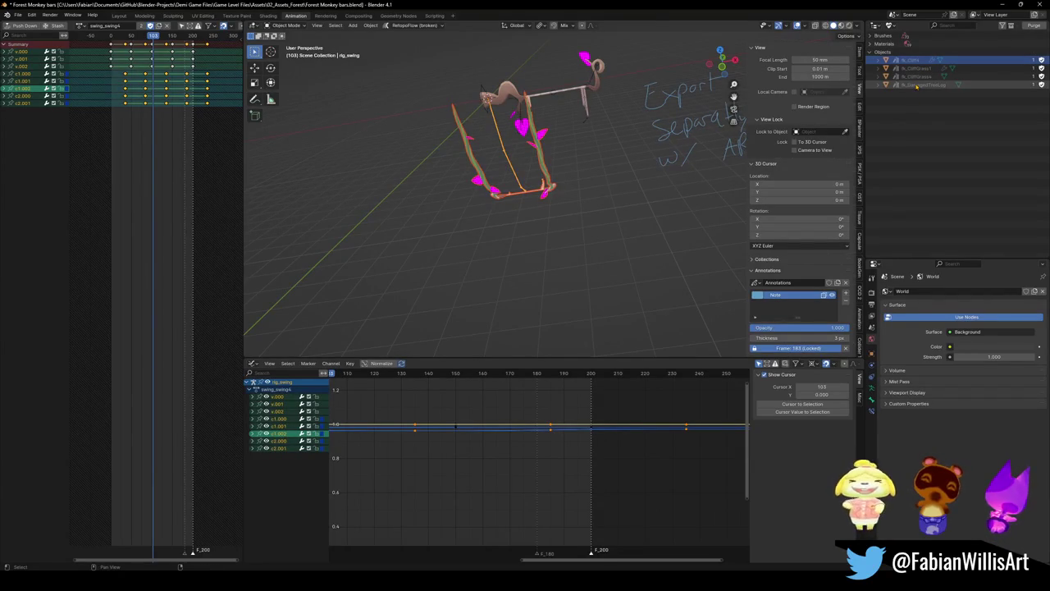
right_click(916, 88)
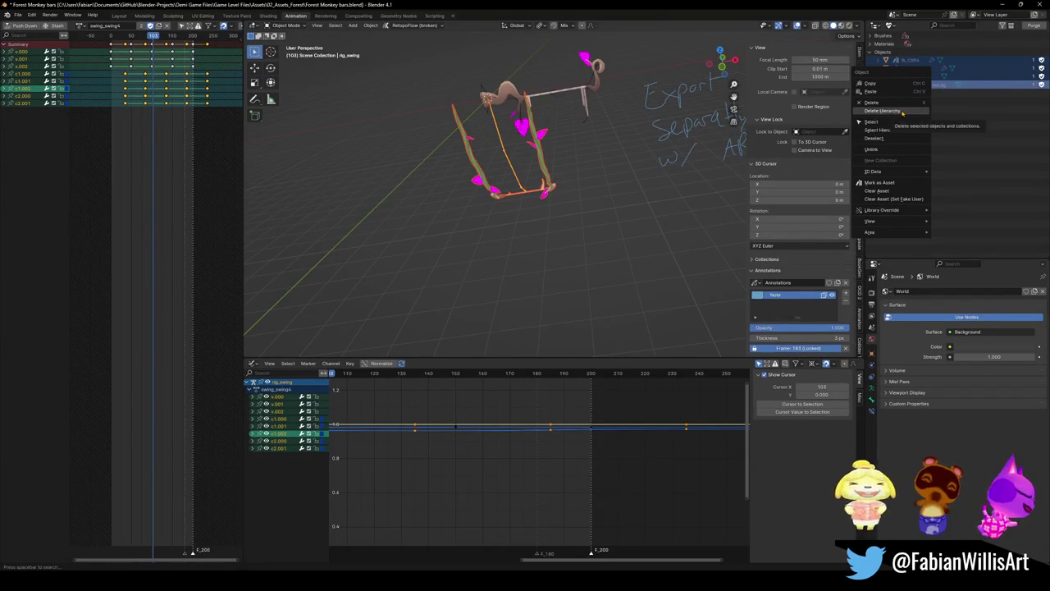
left_click(902, 111)
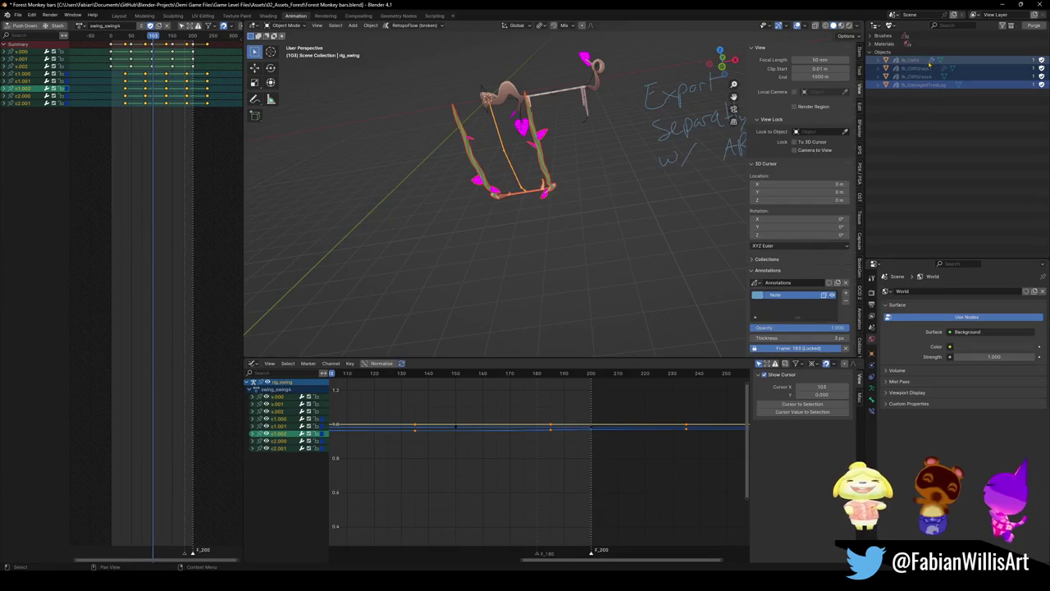
right_click(871, 61)
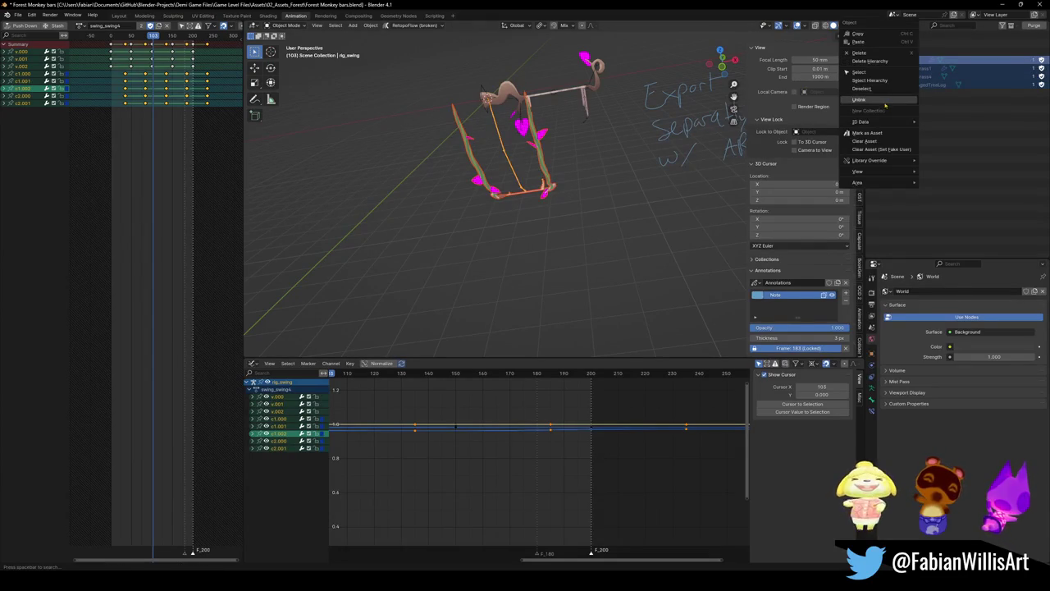
left_click(871, 55)
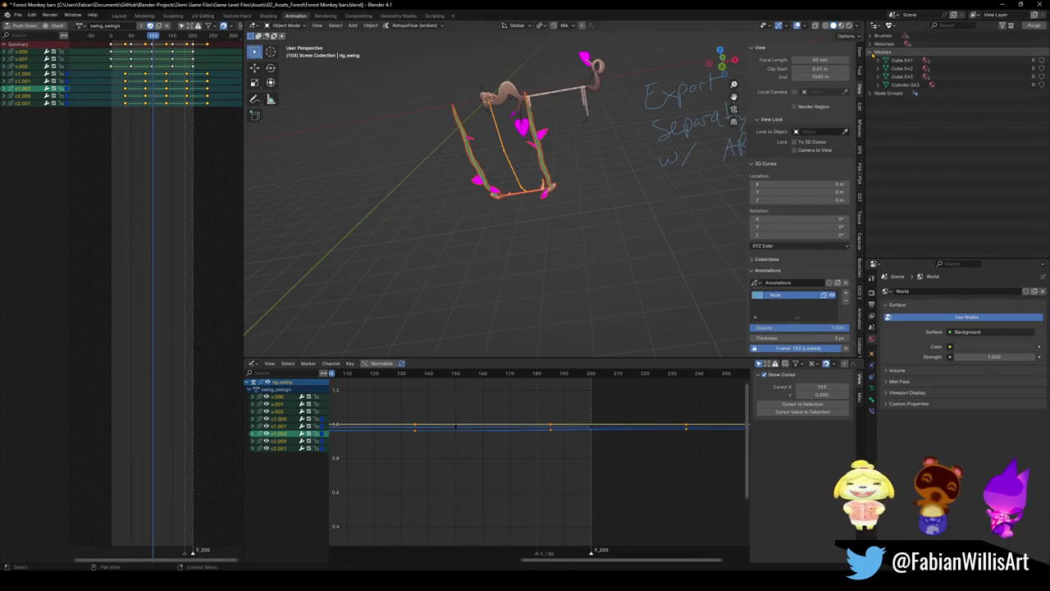
- Inspect the remaining orphan materials and brushes lists
left_click(871, 44)
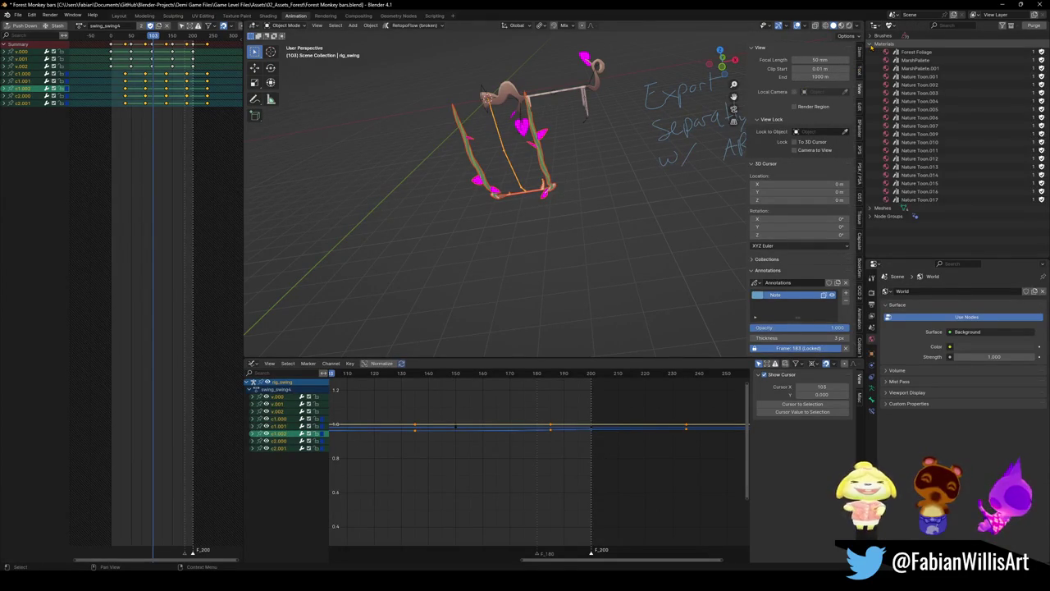
left_click(871, 46)
left_click(871, 36)
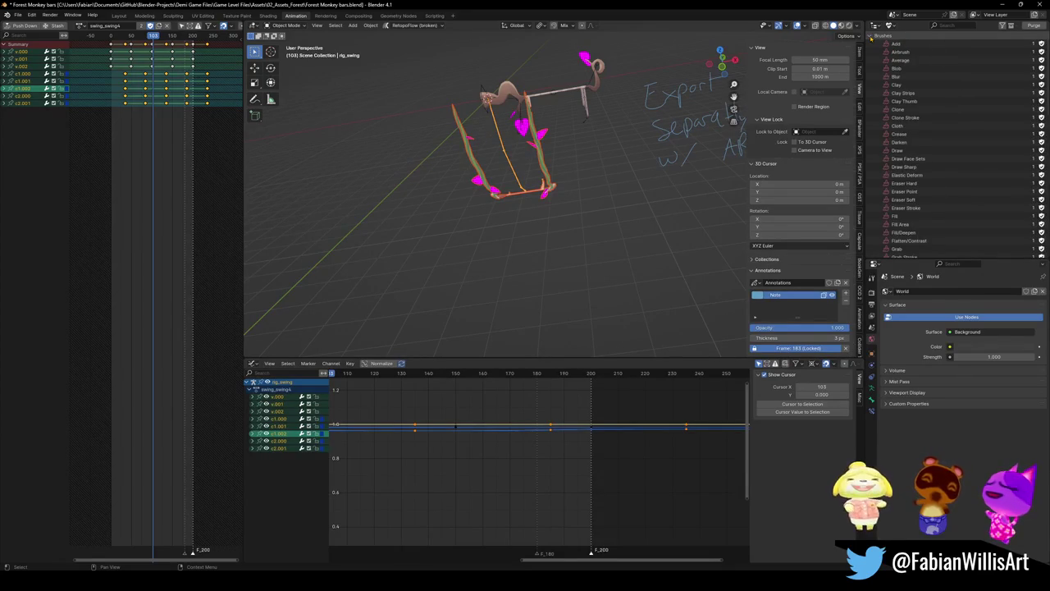
left_click(871, 36)
- Switch the outliner to Blender File mode and browse the stored actions, brushes and images
left_click(890, 25)
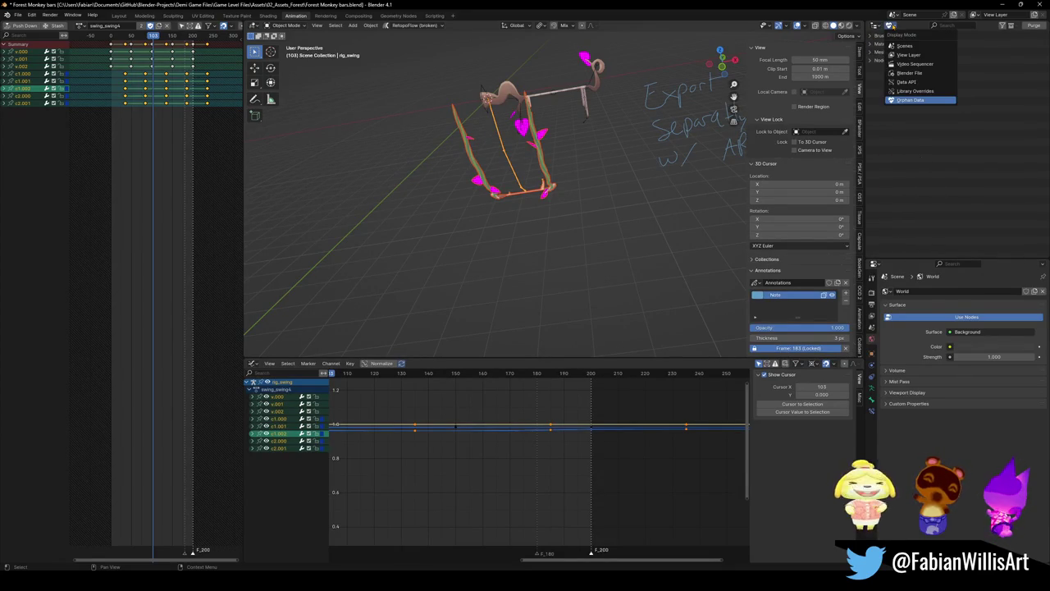
left_click(908, 73)
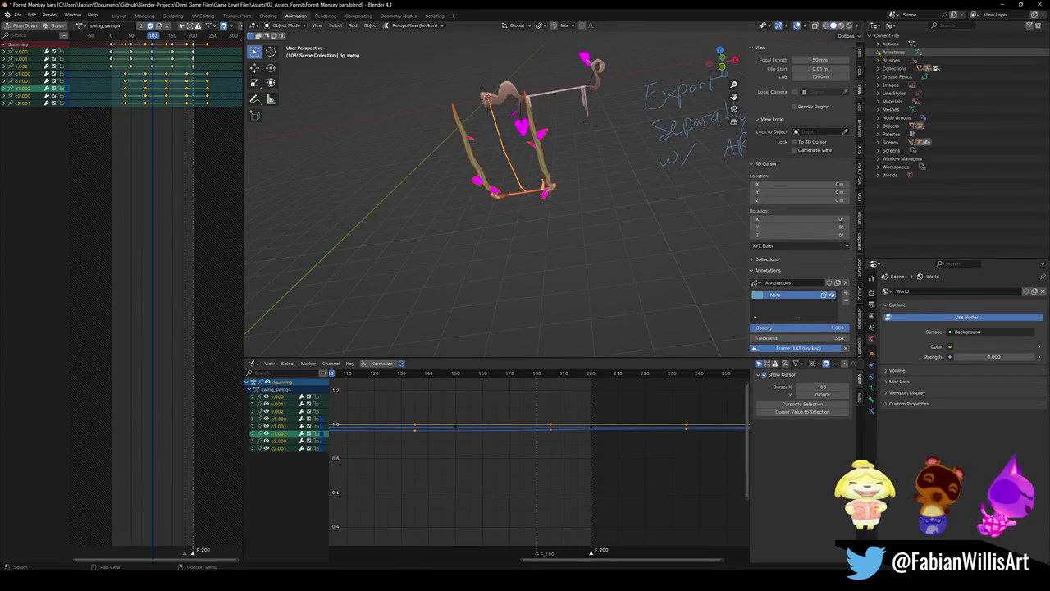
left_click(879, 45)
left_click(878, 44)
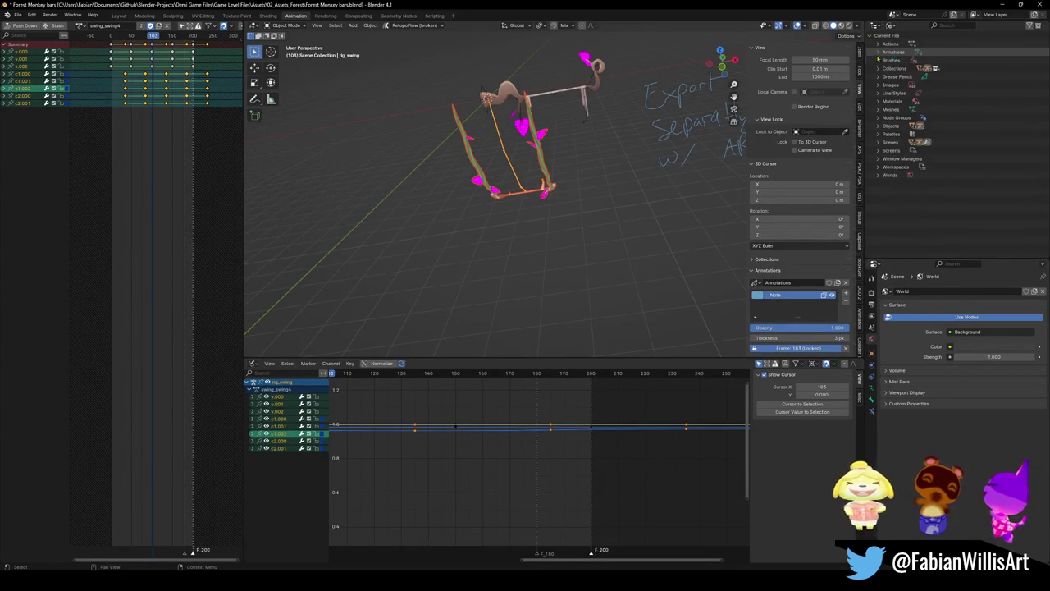
left_click(877, 60)
left_click(877, 60)
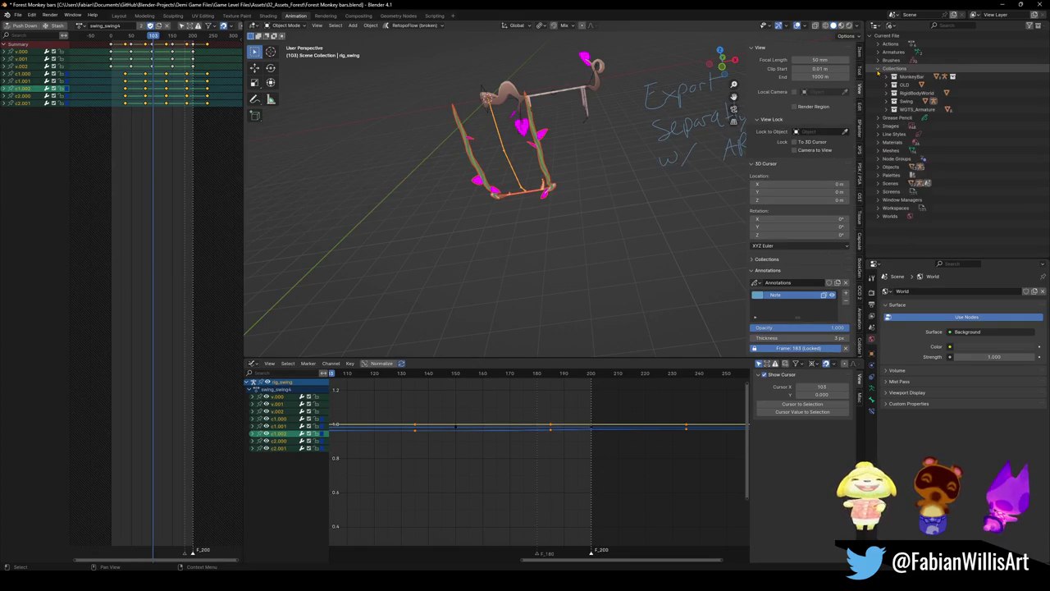
left_click(878, 85)
scroll(925, 123, "down", 5)
scroll(923, 156, "down", 4)
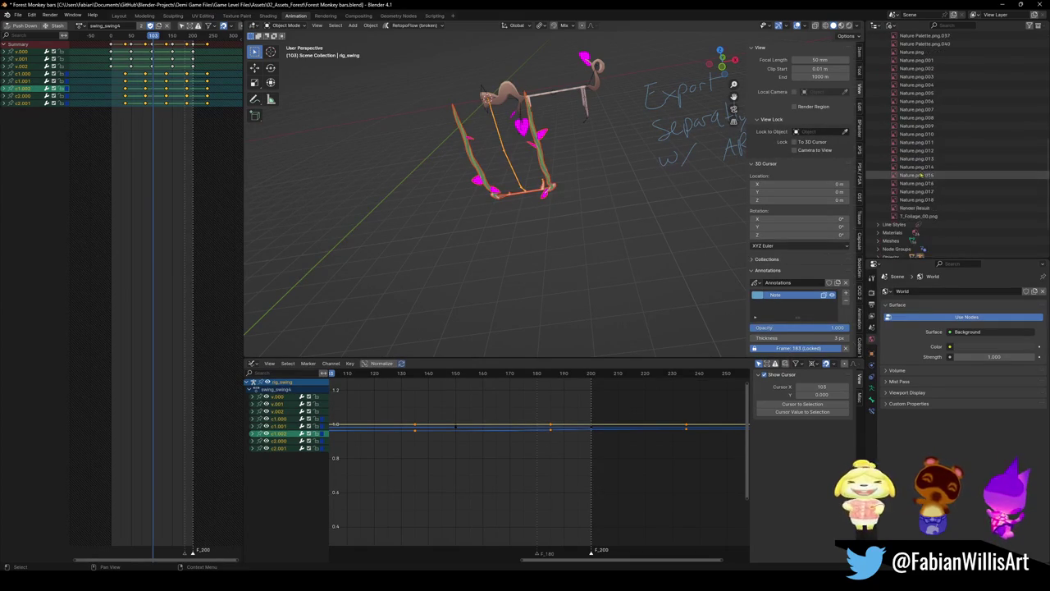
scroll(911, 148, "up", 10)
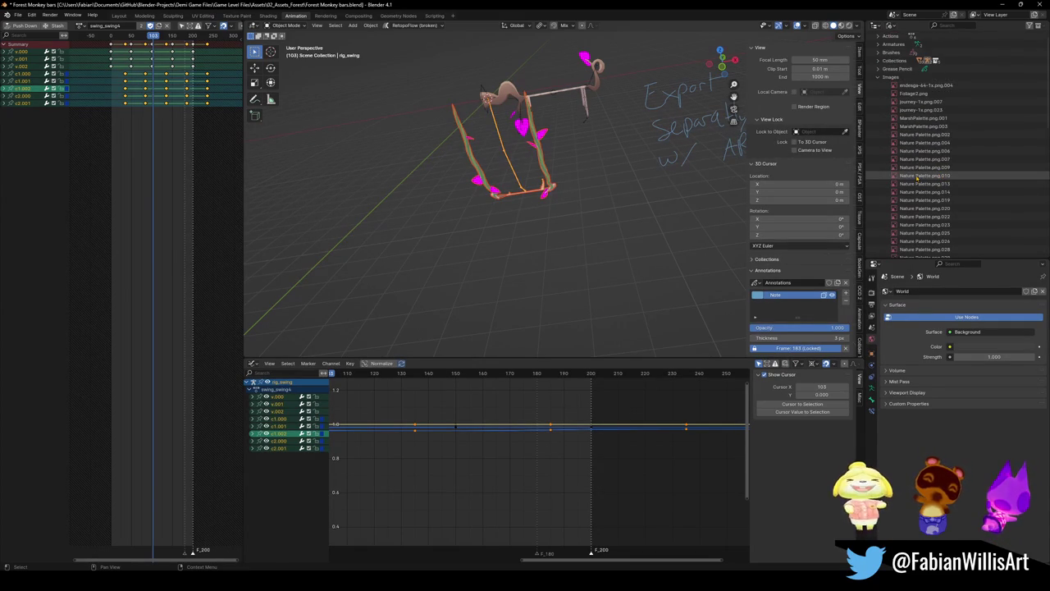
left_click(878, 84)
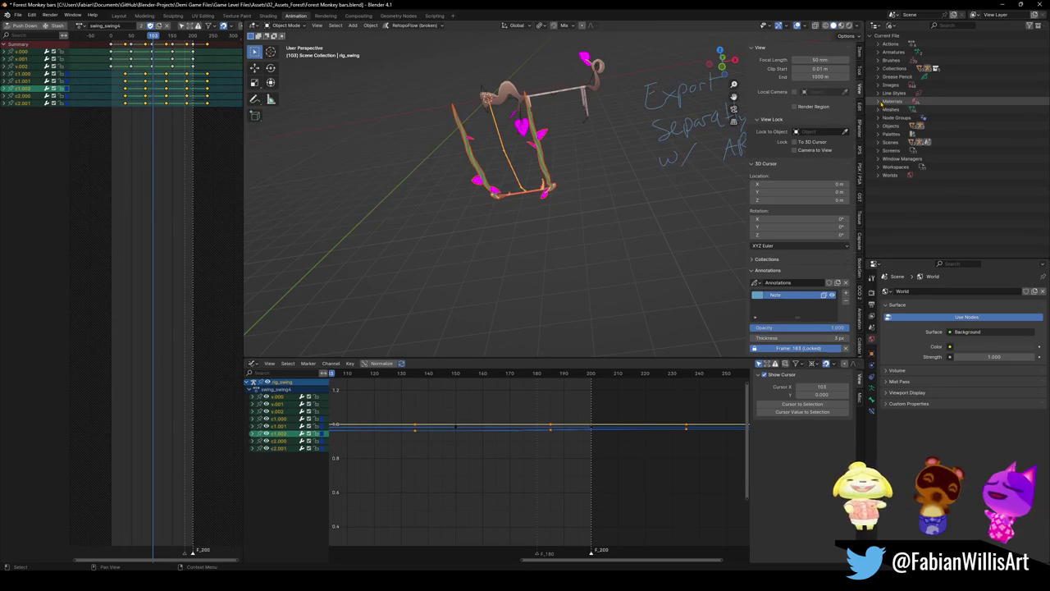
- Browse the materials and palettes stored in the file
left_click(879, 101)
scroll(900, 180, "down", 5)
scroll(901, 197, "up", 5)
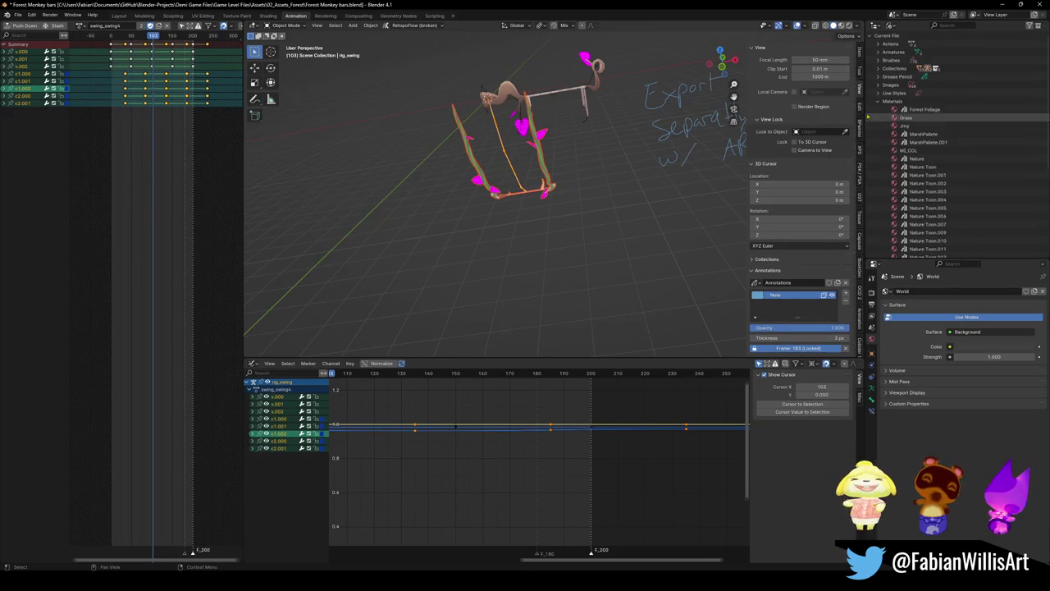
left_click(878, 101)
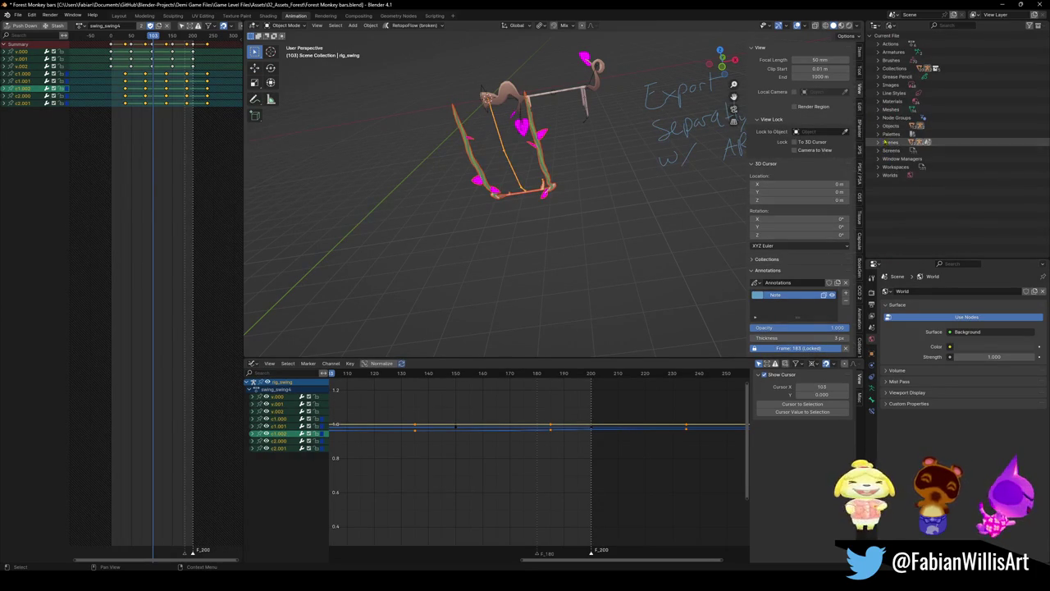
left_click(879, 134)
left_click(879, 136)
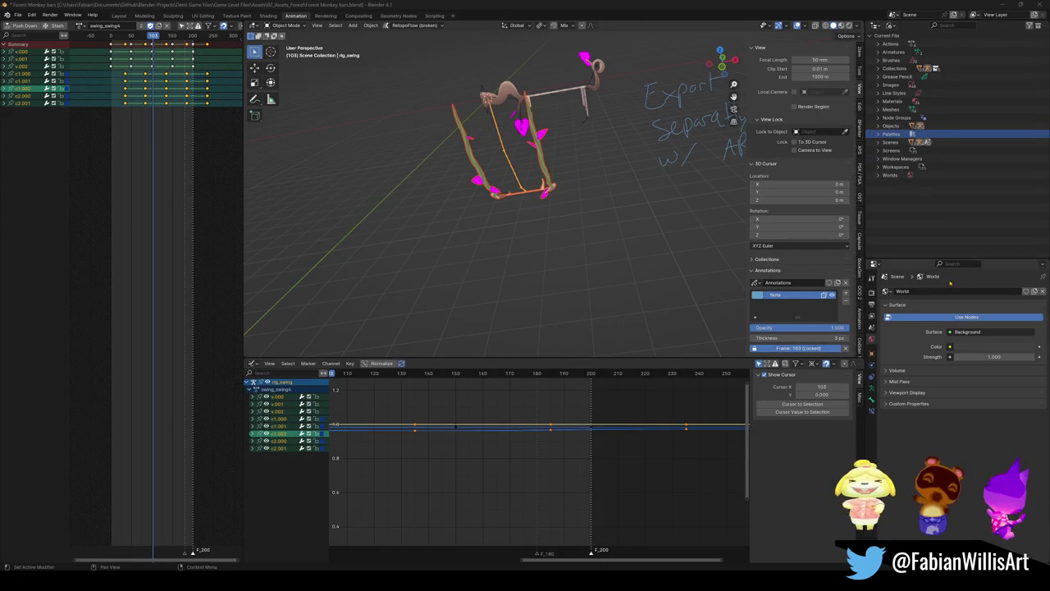
left_click(891, 25)
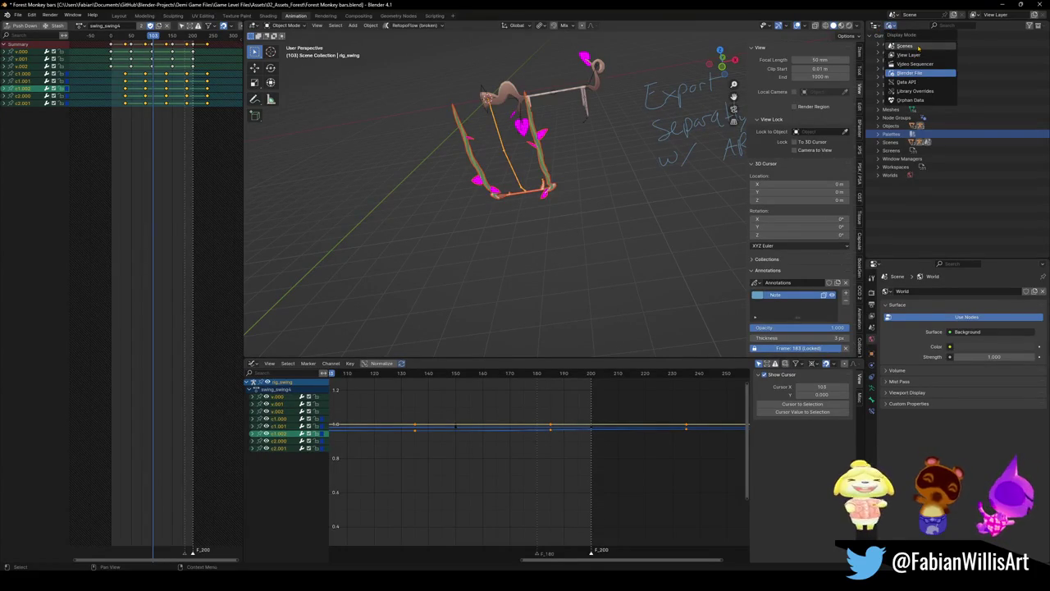
- Return the outliner to the Scenes view, expand the scene hierarchy and deselect the rig
left_click(918, 47)
left_click(887, 36)
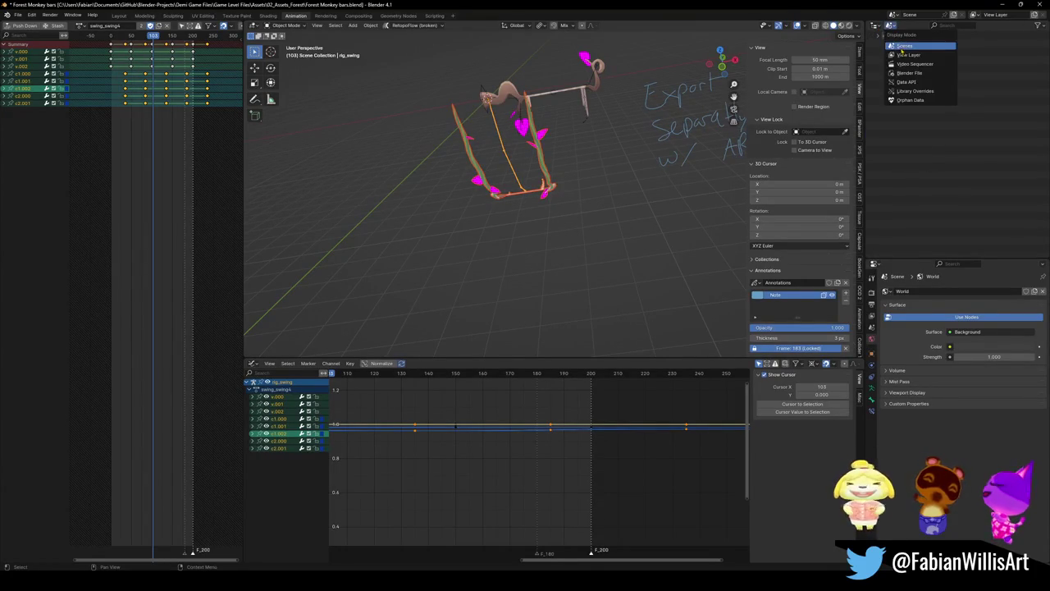
left_click(392, 175)
- Cancel the older-version overwrite save and close Forest Monkey bars.blend without saving
key("ctrl+s")
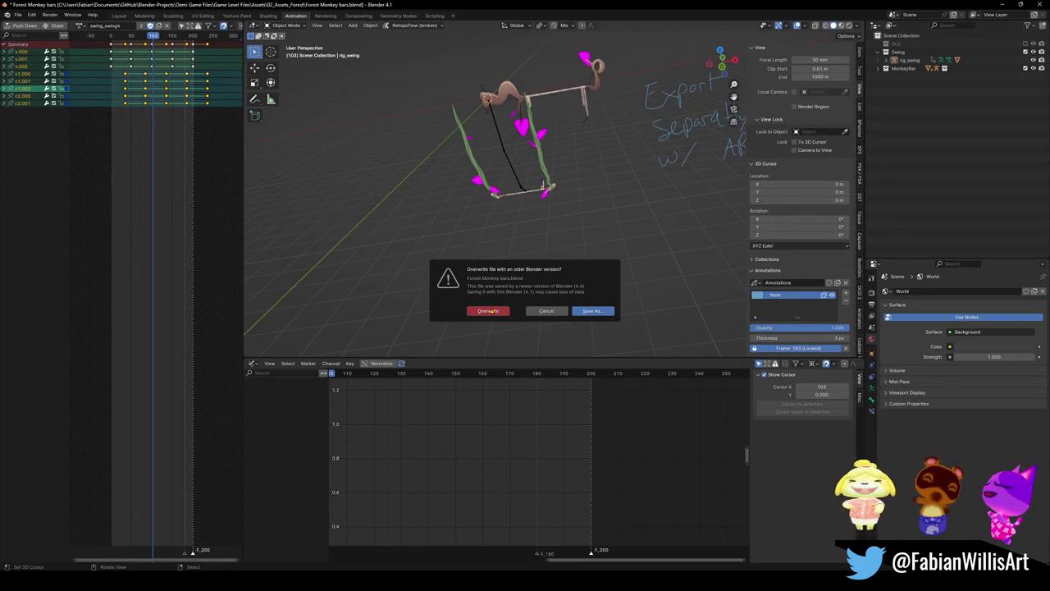
left_click(546, 312)
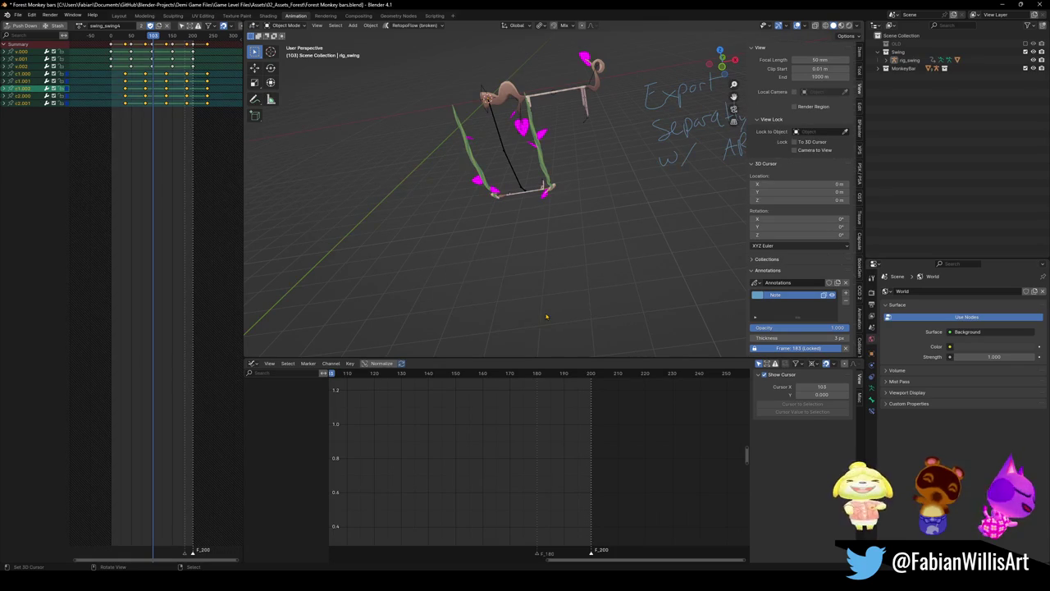
left_click(1039, 4)
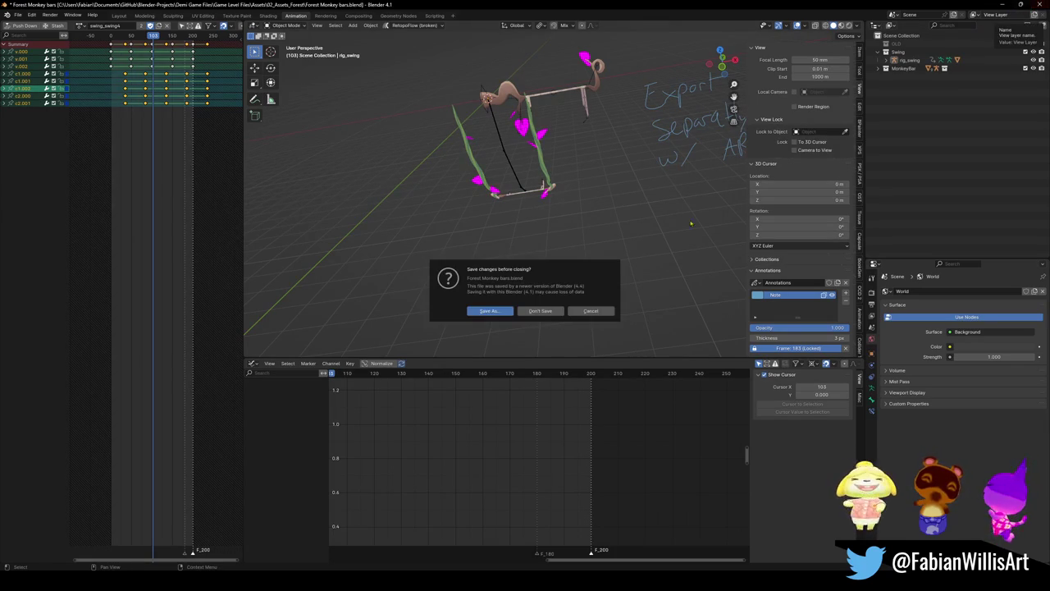
left_click(540, 311)
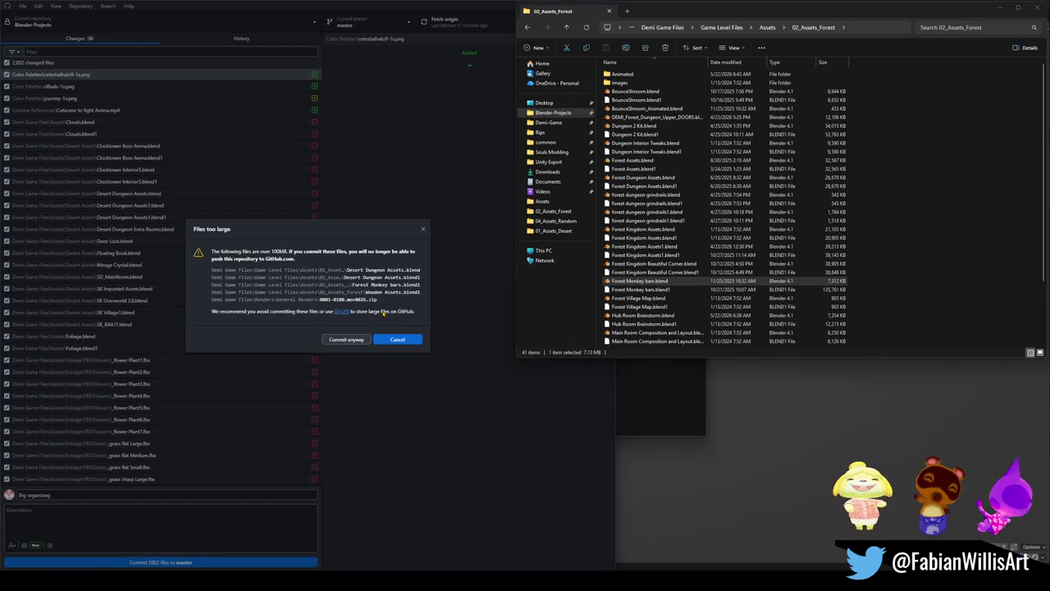
- Delete the Forest Monkey bars.blend1 and Wooden Assets.blend1 backups, then go up to Game Level Files
left_click(652, 290)
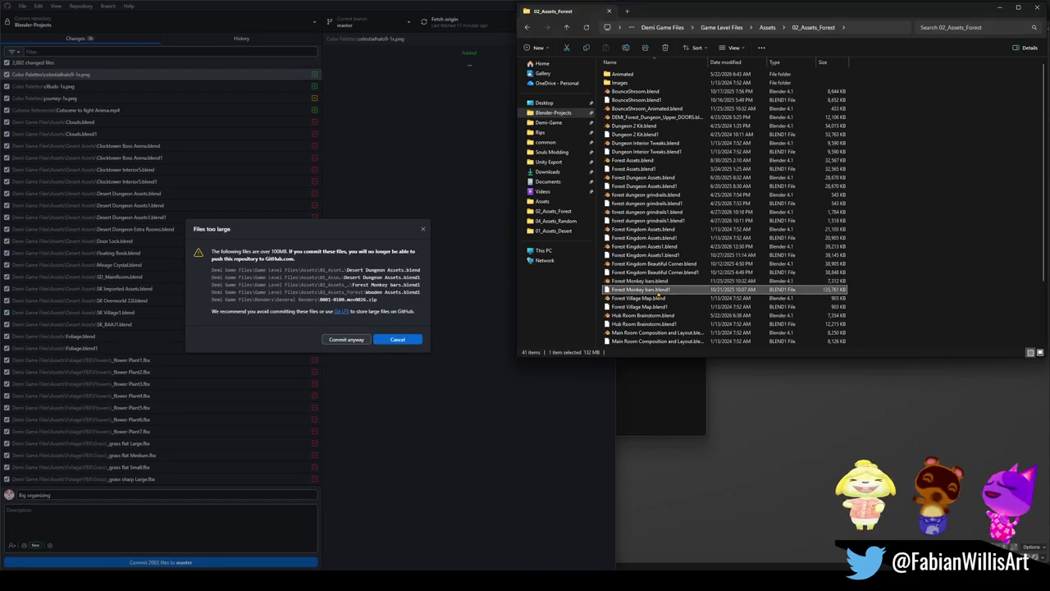
key("Delete")
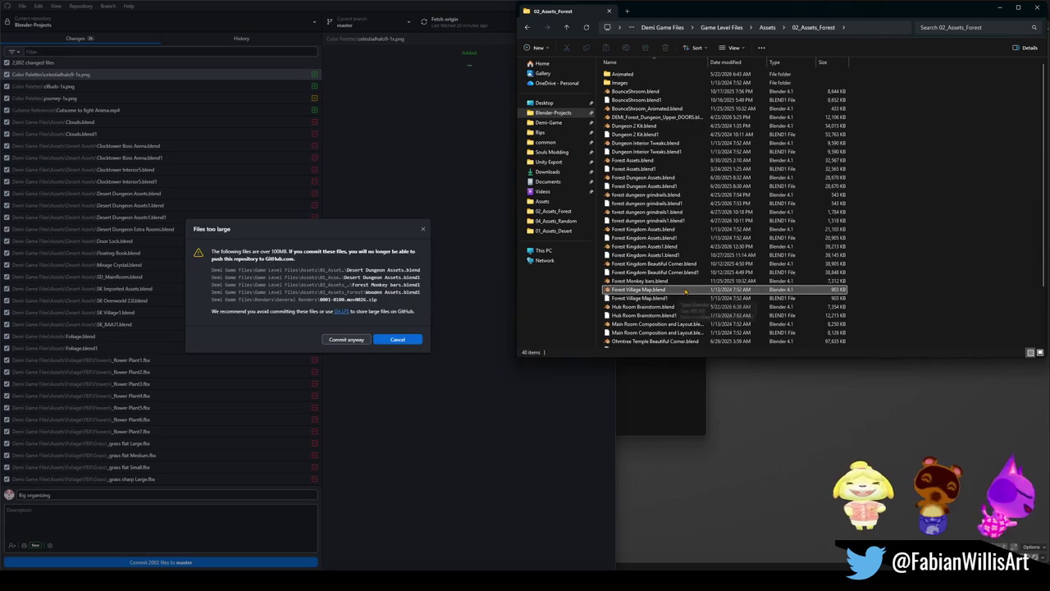
scroll(656, 295, "down", 3)
left_click(645, 334)
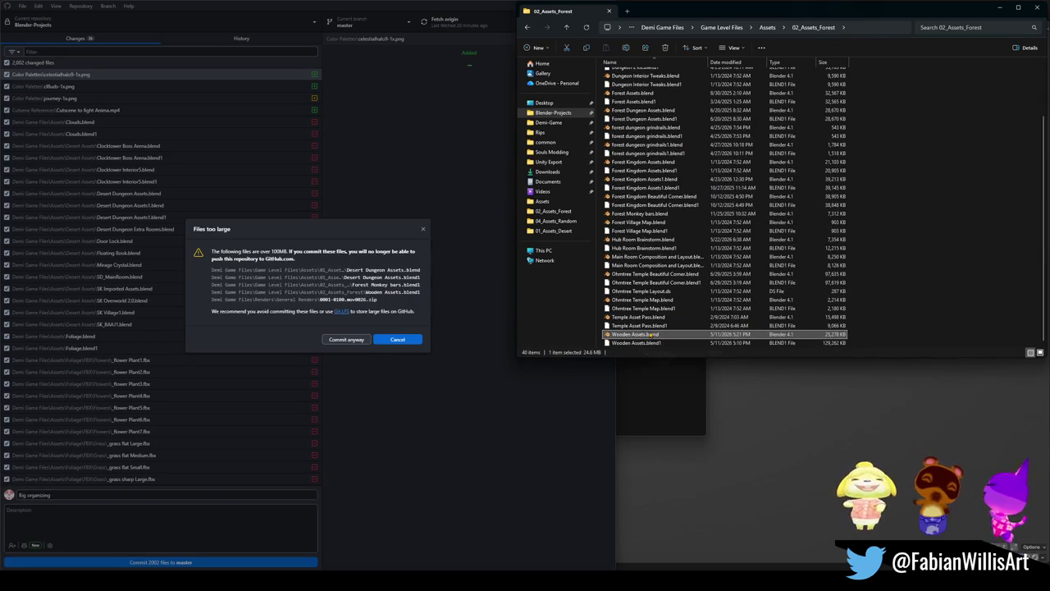
left_click(640, 343)
key("Delete")
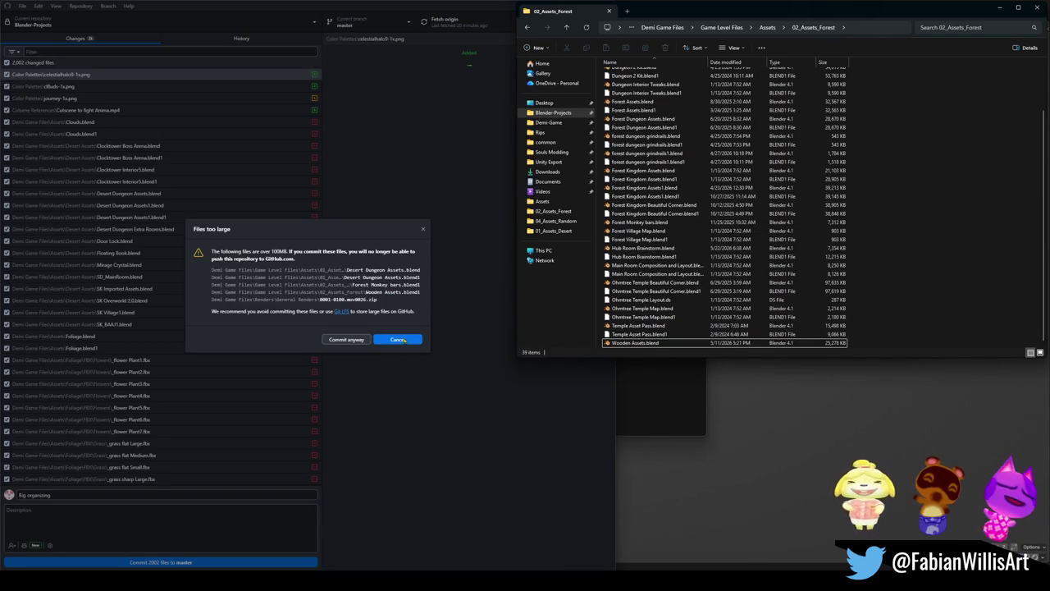
left_click(565, 27)
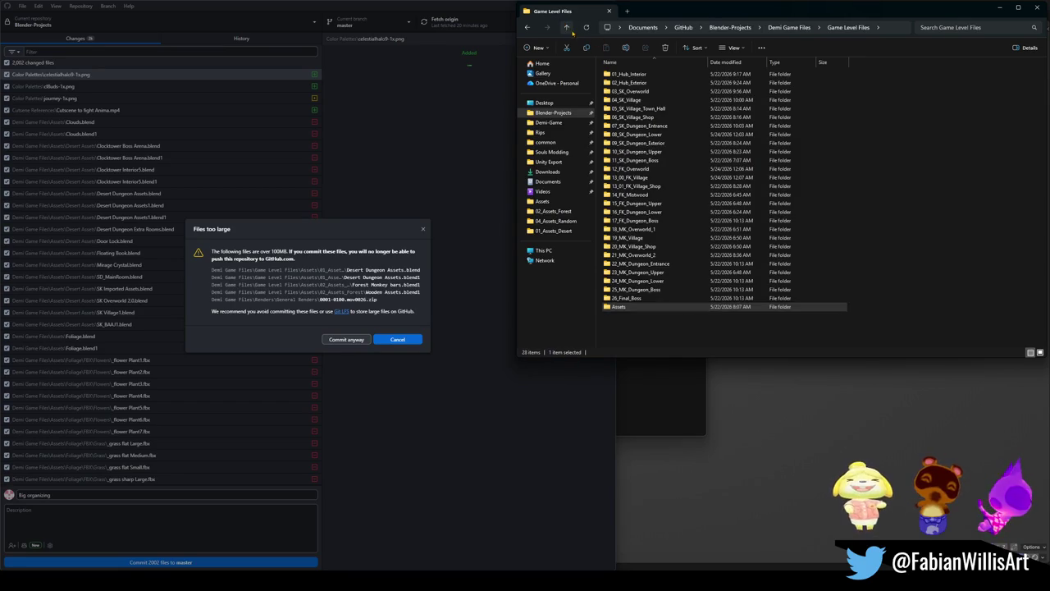
left_click(566, 27)
- Delete the 104 MB 0001-0100.mov0026.zip from Renders > General Renders and dismiss the too-large warning
double_click(632, 118)
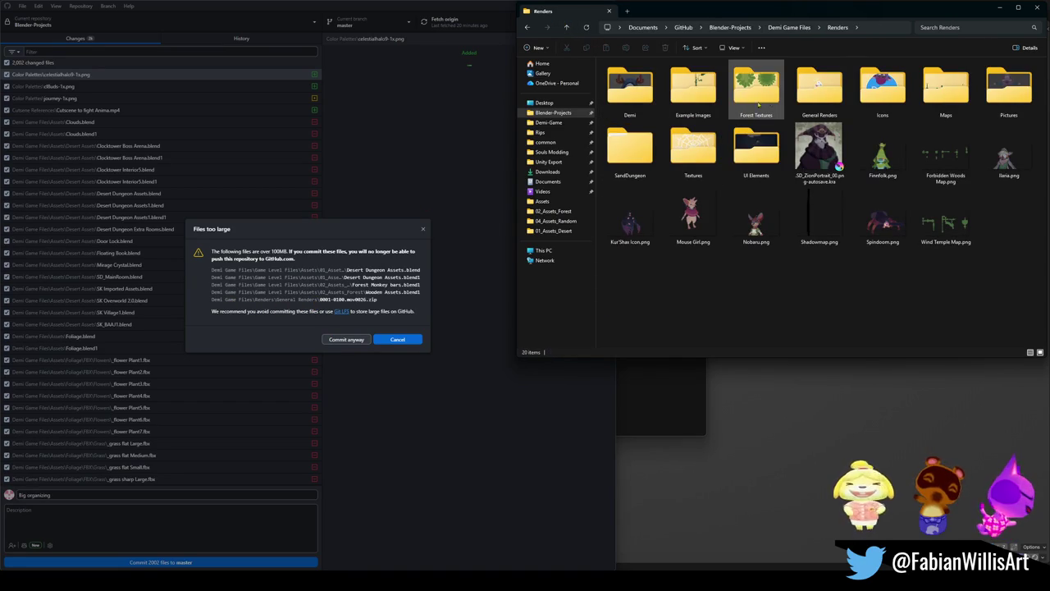
double_click(819, 83)
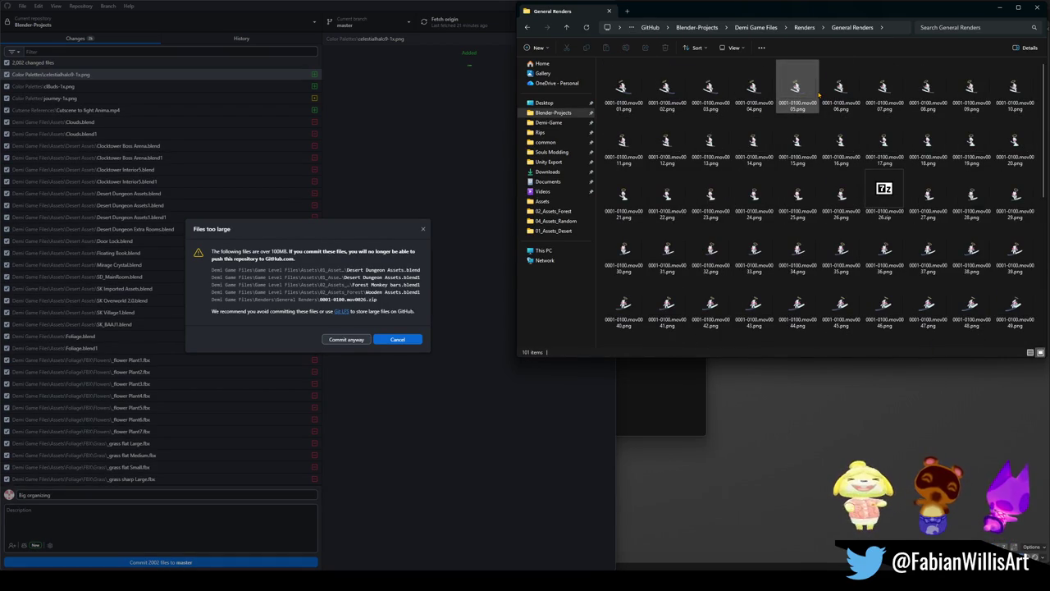
scroll(803, 108, "down", 5)
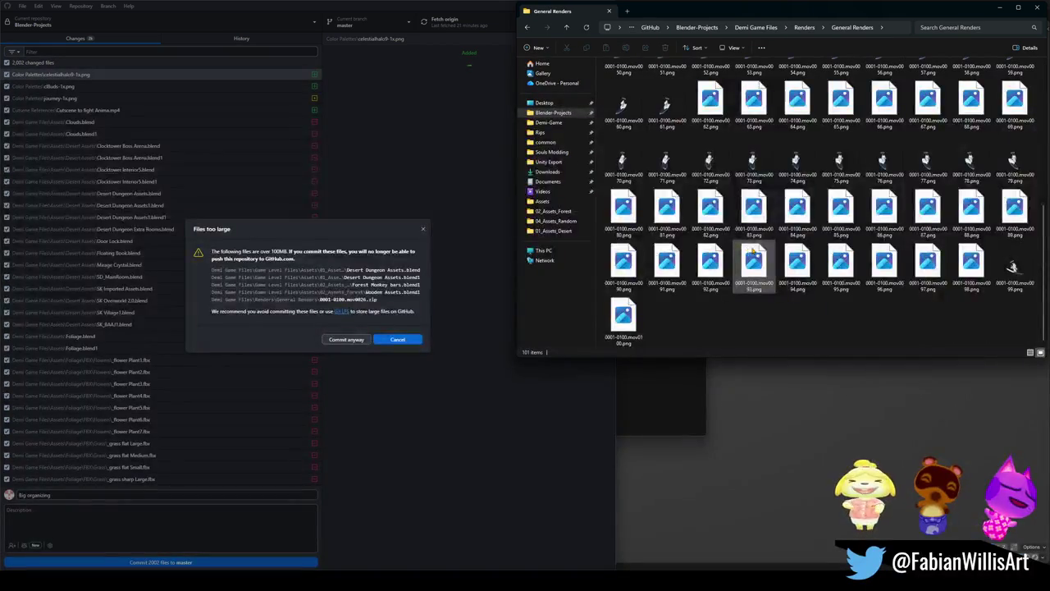
scroll(812, 251, "up", 2)
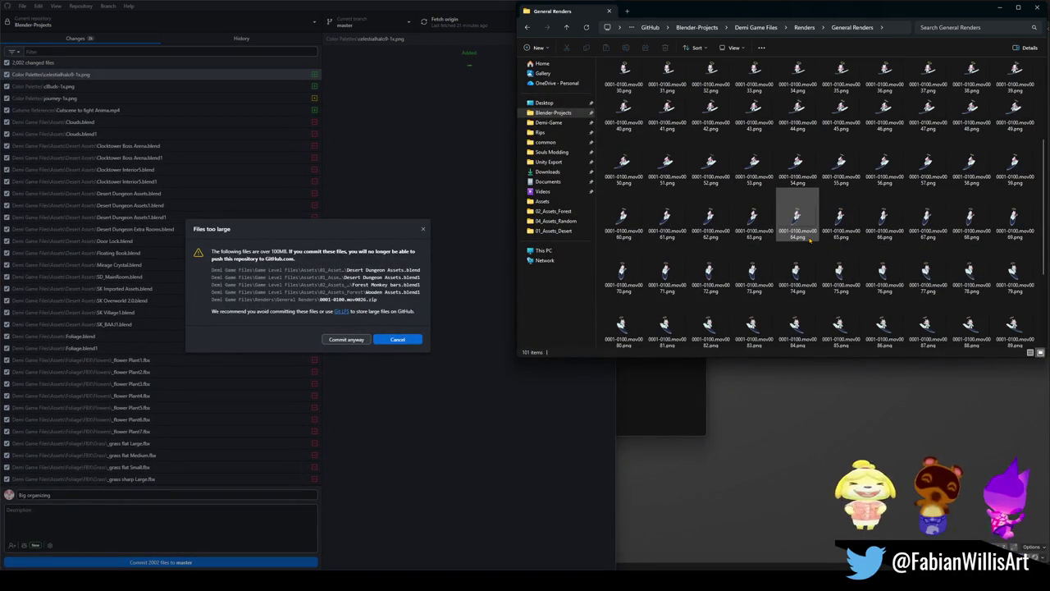
scroll(810, 240, "up", 3)
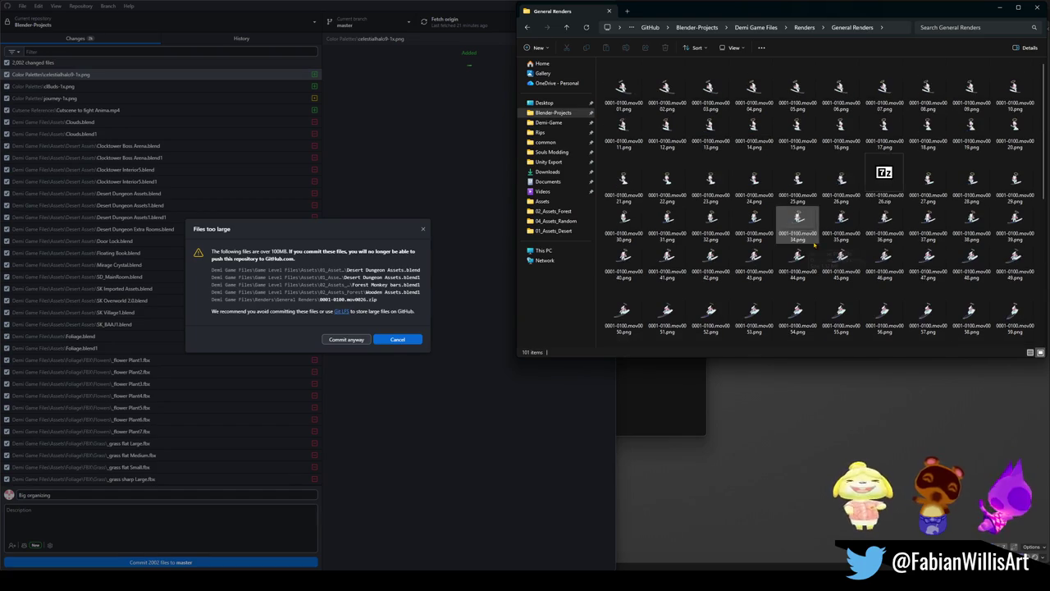
left_click(886, 185)
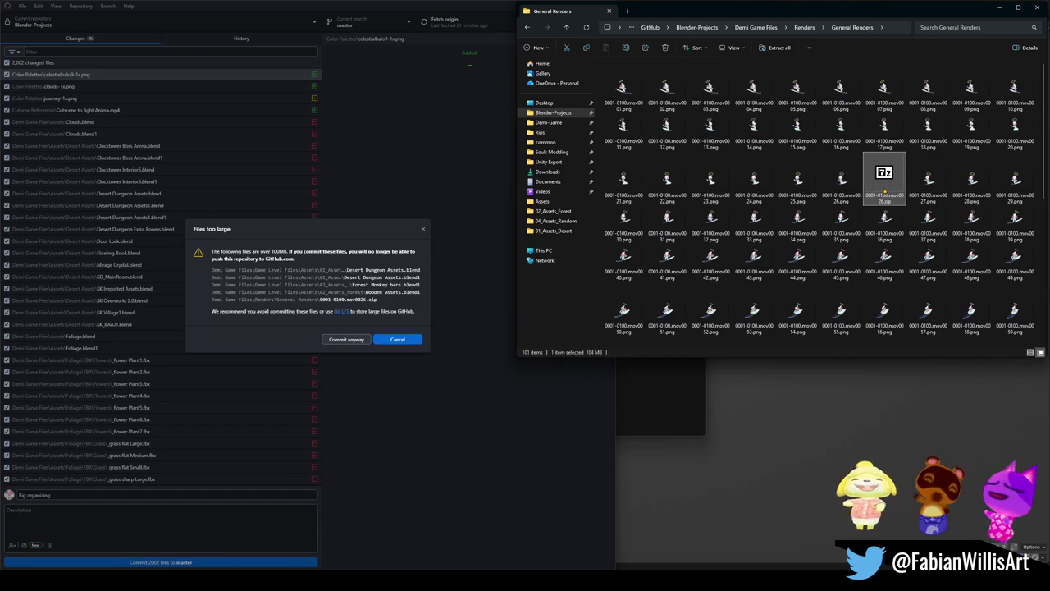
key("Delete")
left_click(565, 27)
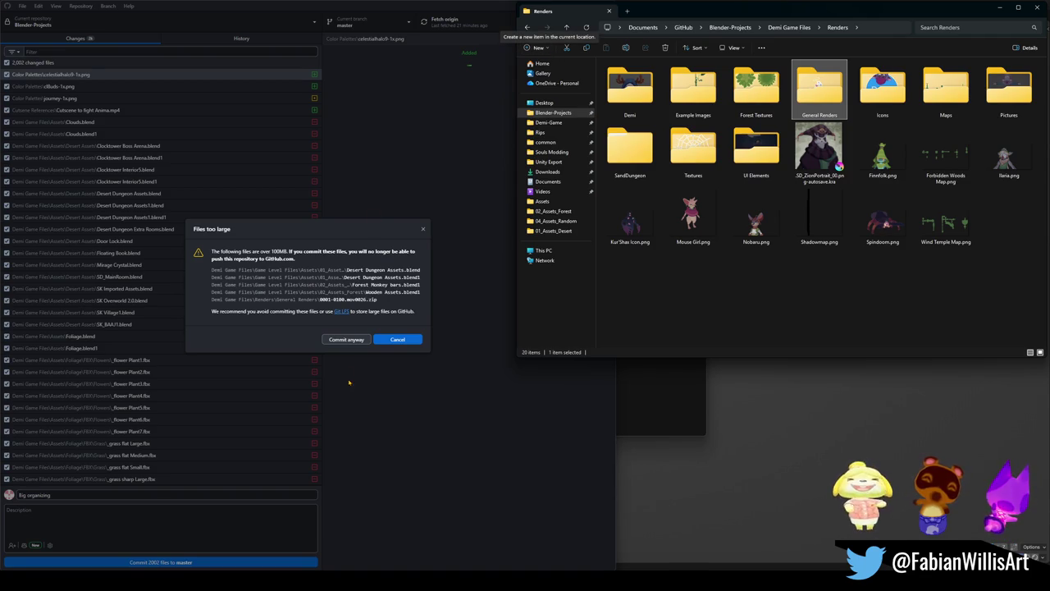
left_click(391, 341)
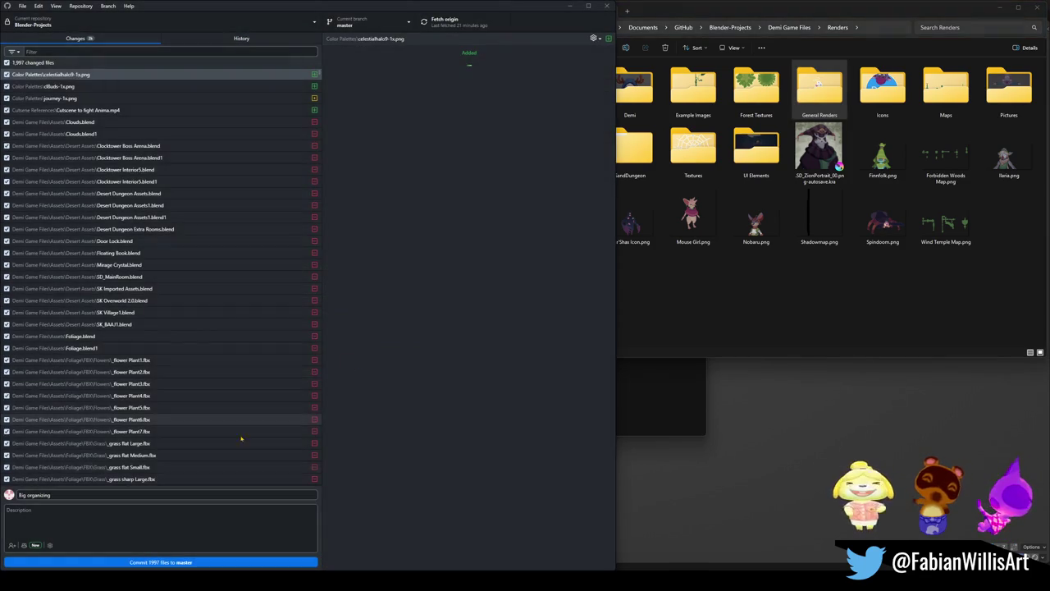
- Commit all 1,997 changed files to master under the summary 'Big organizing'
left_click(205, 562)
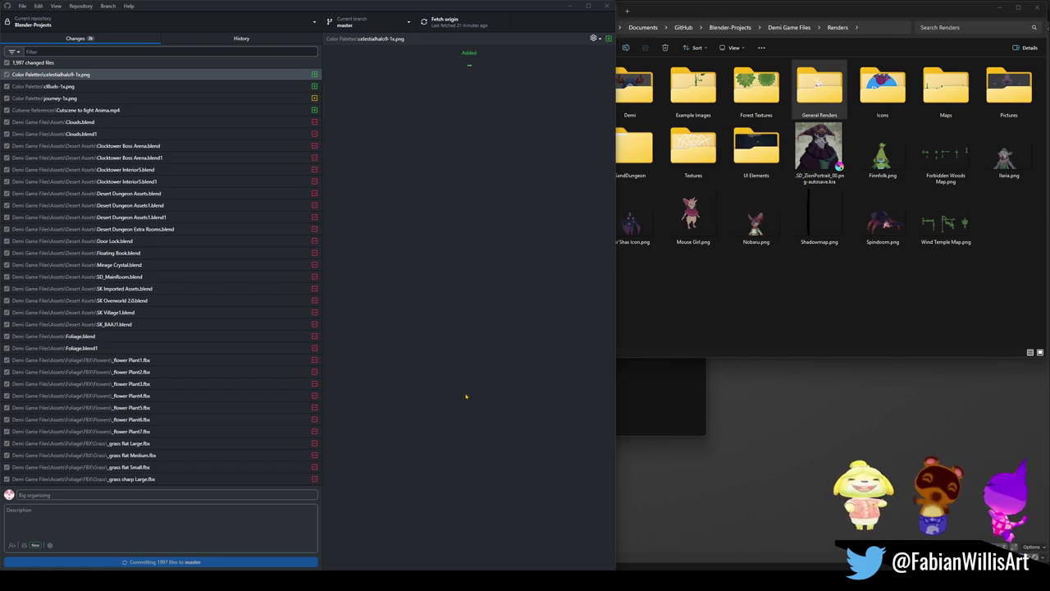
left_click(774, 296)
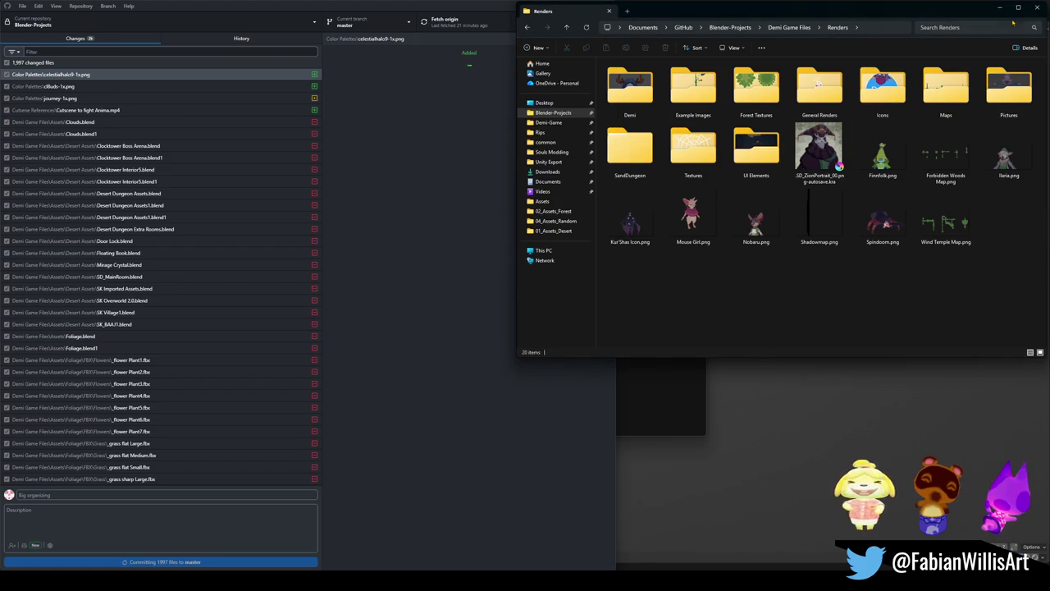
- Preview Kur'Shas Icon.png in Photos, then close the viewer and the Explorer window
left_click(629, 240)
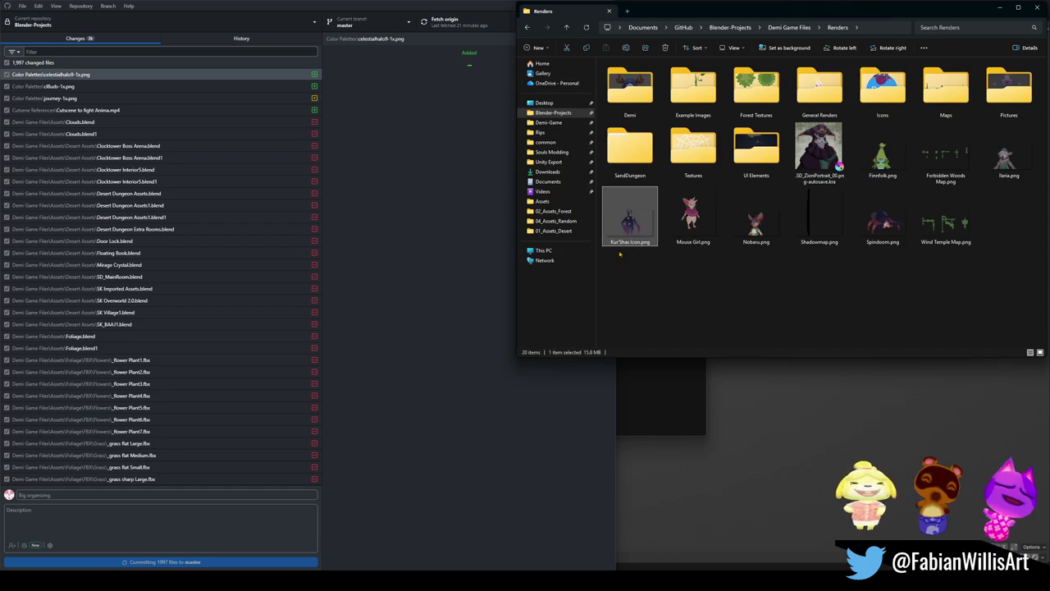
key("Return")
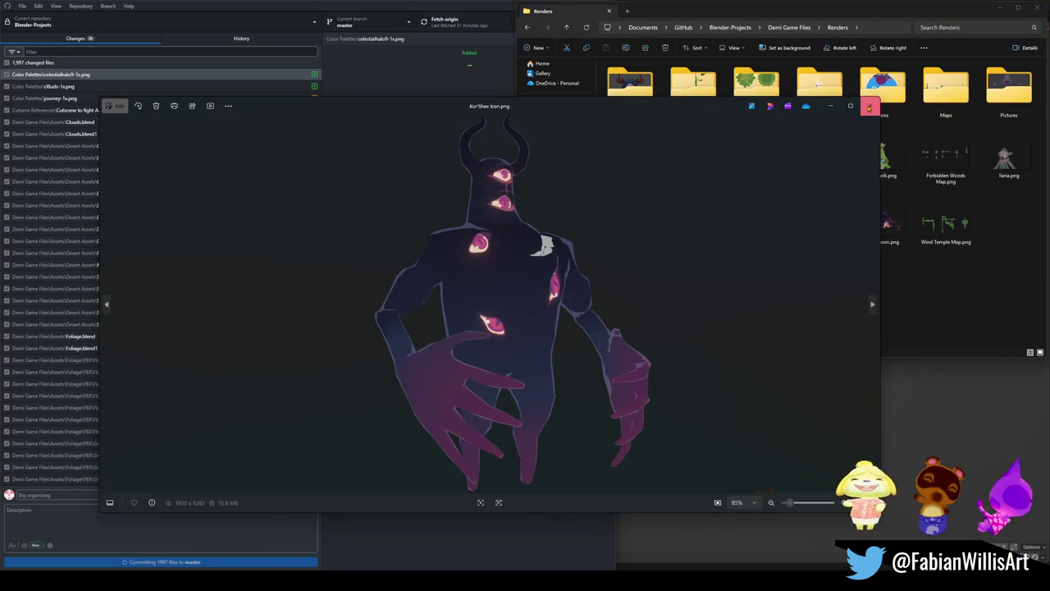
left_click(869, 107)
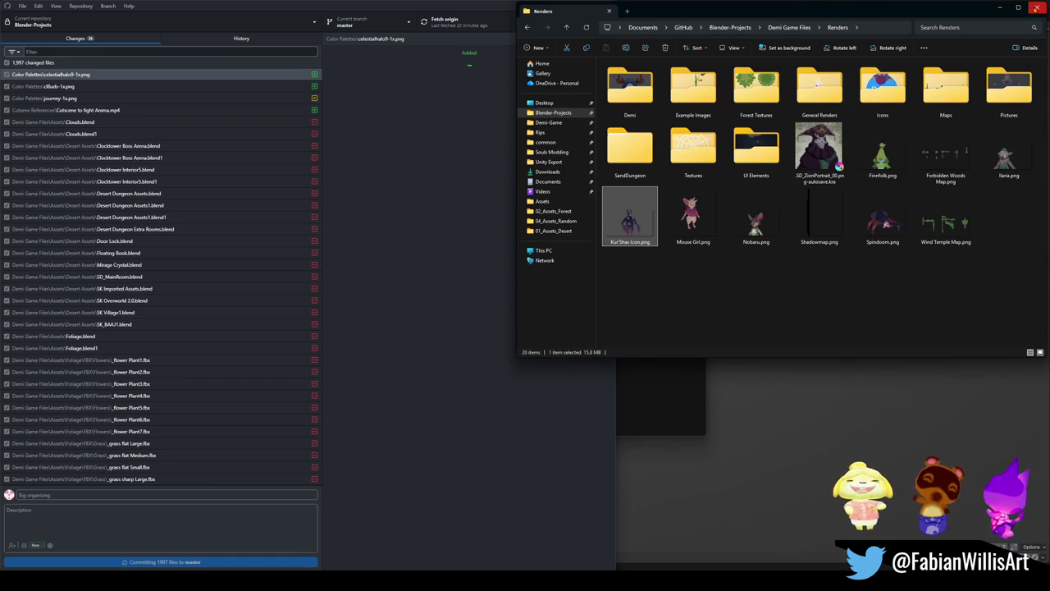
left_click(1036, 8)
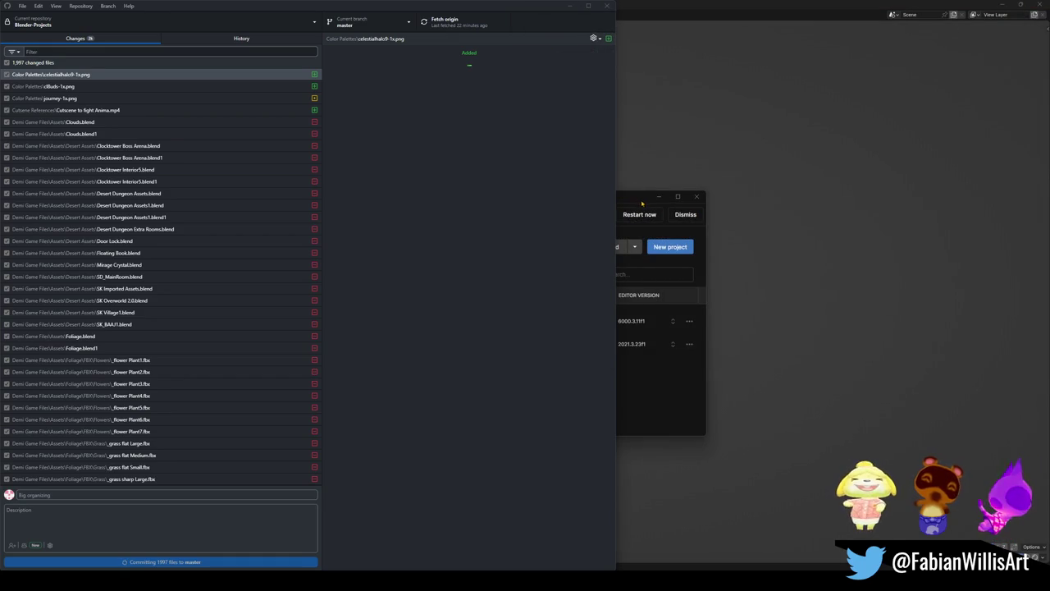
- Close the file browser and Unity Hub and bring the Blender window back to the front
left_click(634, 205)
left_click(657, 197)
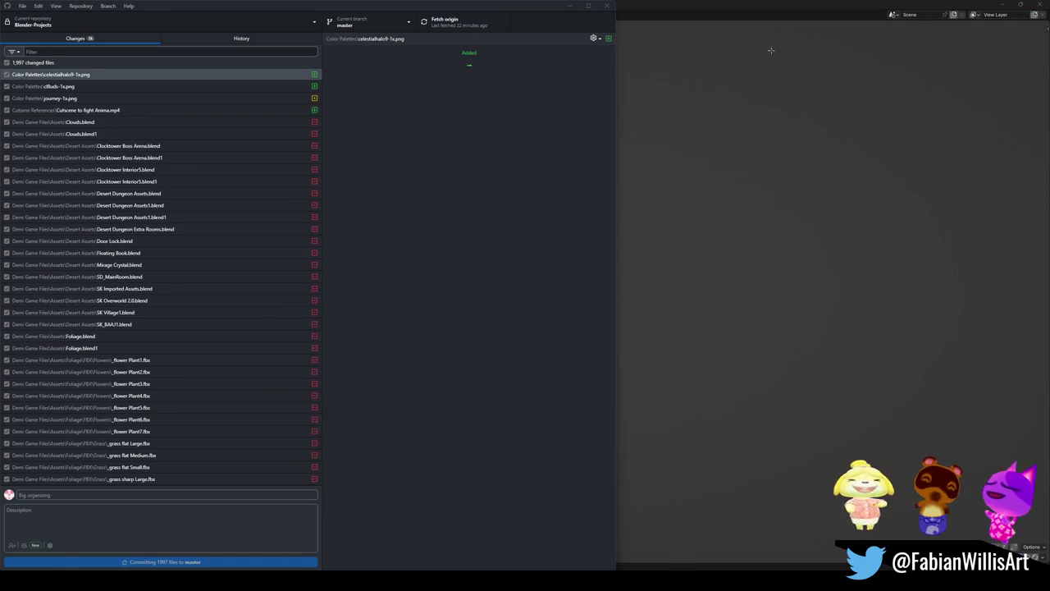
left_click(823, 5)
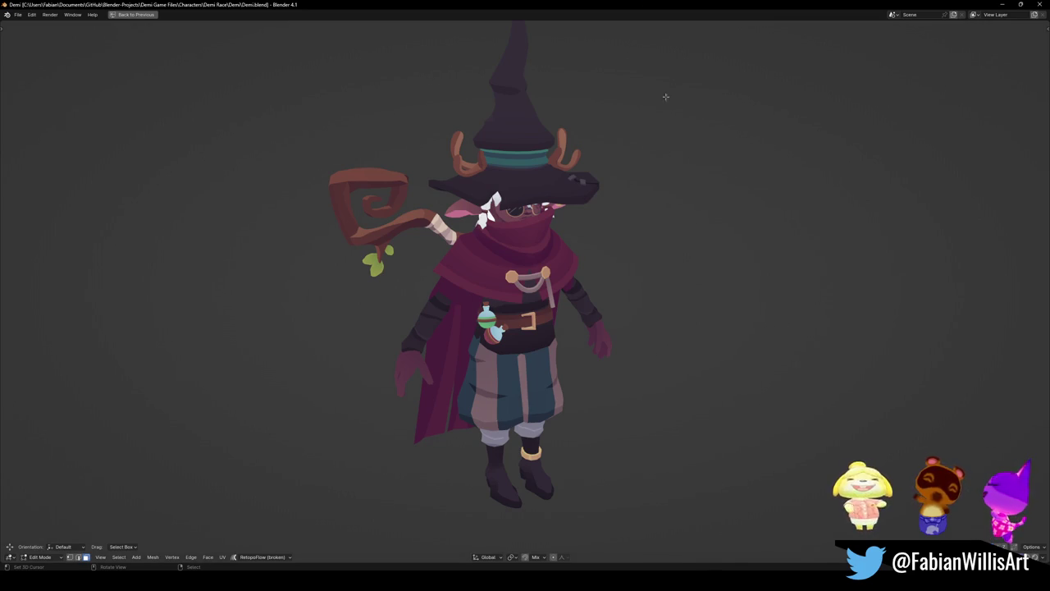
- Restore Blender's full multi-panel layout and look over the character
key("ctrl+alt+space")
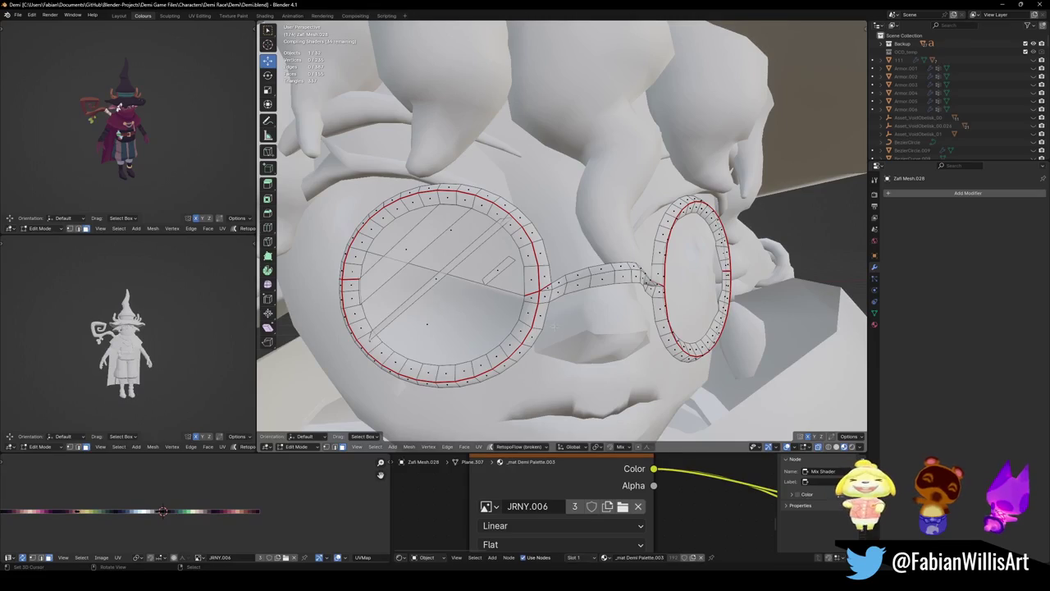
scroll(578, 341, "down", 5)
scroll(576, 271, "down", 3)
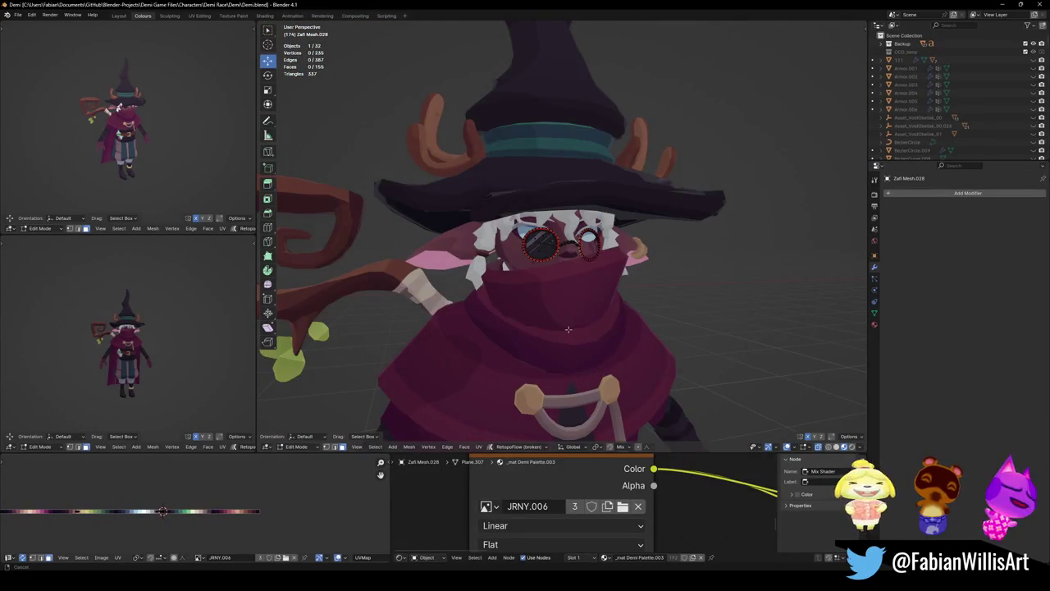
middle_click_drag(577, 255, 586, 243)
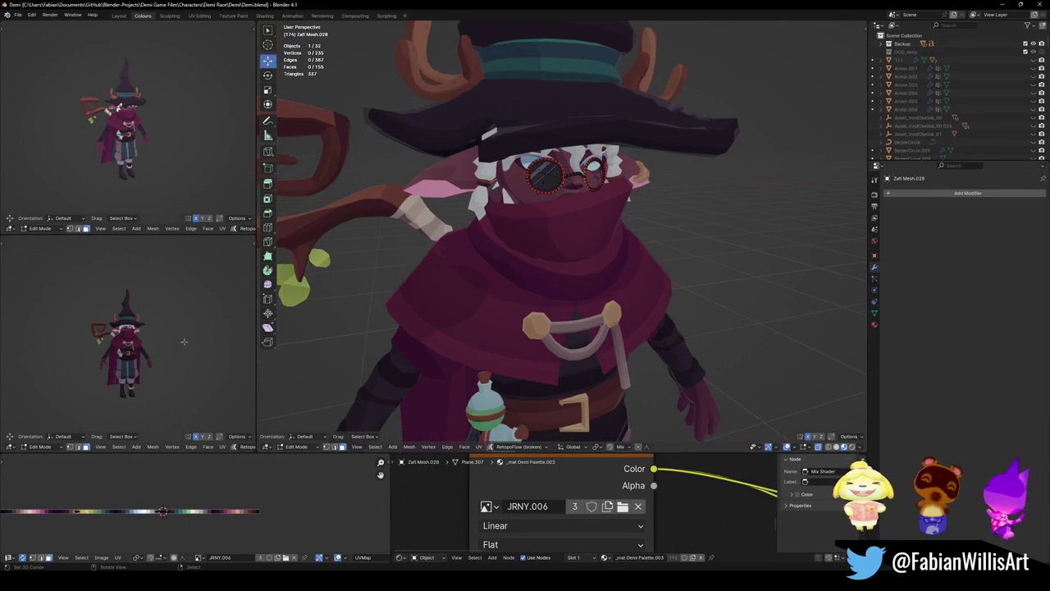
scroll(156, 346, "up", 5)
scroll(156, 347, "up", 2)
scroll(160, 347, "up", 2)
scroll(164, 348, "up", 2)
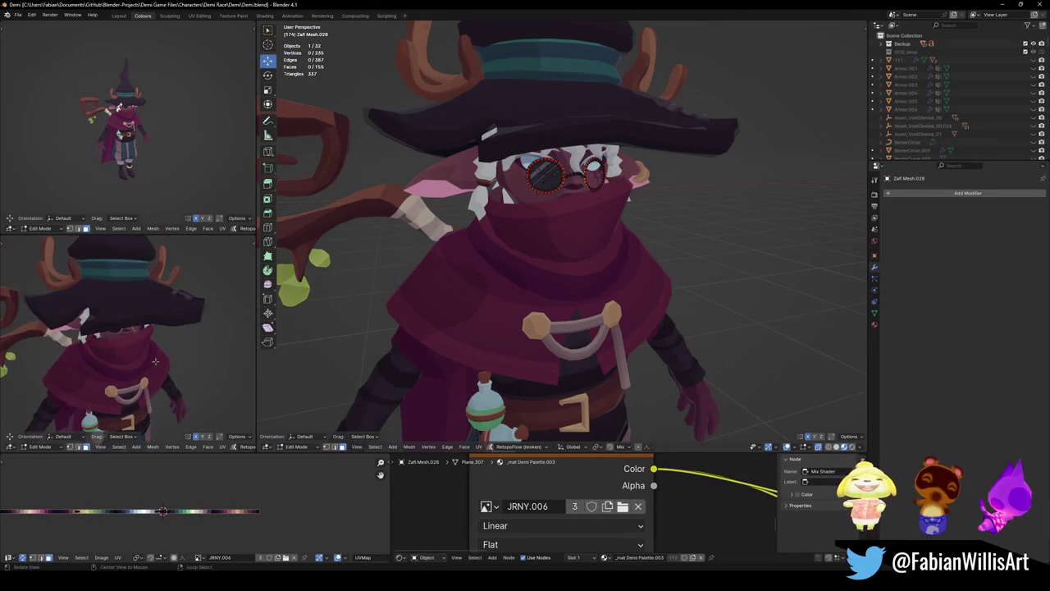
scroll(588, 326, "down", 1)
scroll(588, 325, "down", 3)
scroll(588, 326, "down", 1)
- Return to Object Mode and save Demi.blend
key("Tab")
scroll(582, 336, "down", 3)
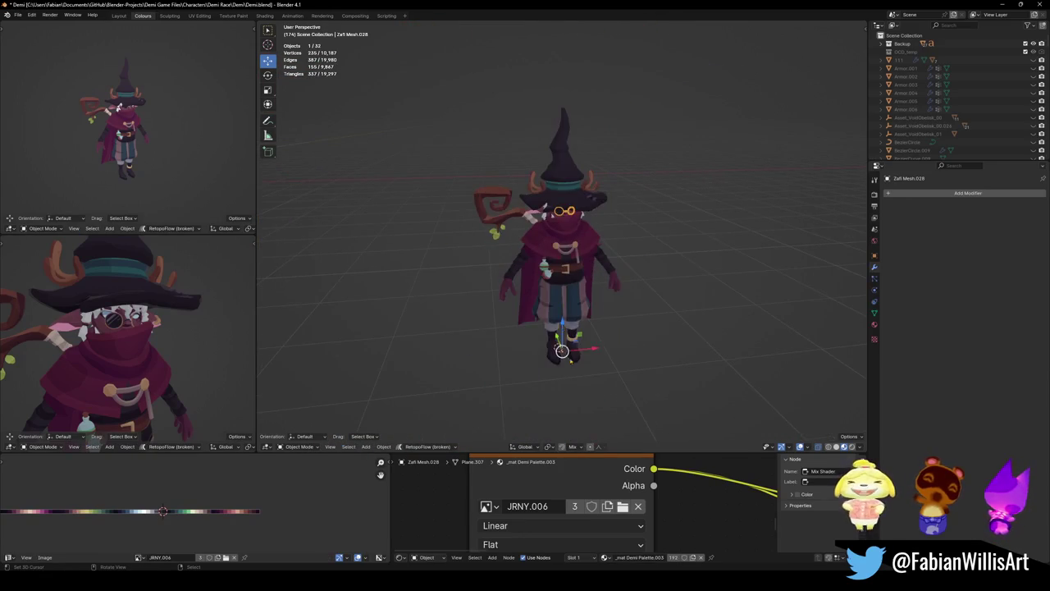
scroll(572, 363, "up", 3)
scroll(572, 363, "up", 2)
key("ctrl+s")
mouse_move(574, 356)
middle_mouse_down()
mouse_move(675, 340)
mouse_move(550, 326)
mouse_move(586, 292)
mouse_move(610, 312)
mouse_move(579, 342)
middle_mouse_up()
scroll(575, 332, "down", 3)
- Unhide and deselect all objects, save Demi.blend, and go up two folders in File Explorer
key("alt+h")
key("alt+a")
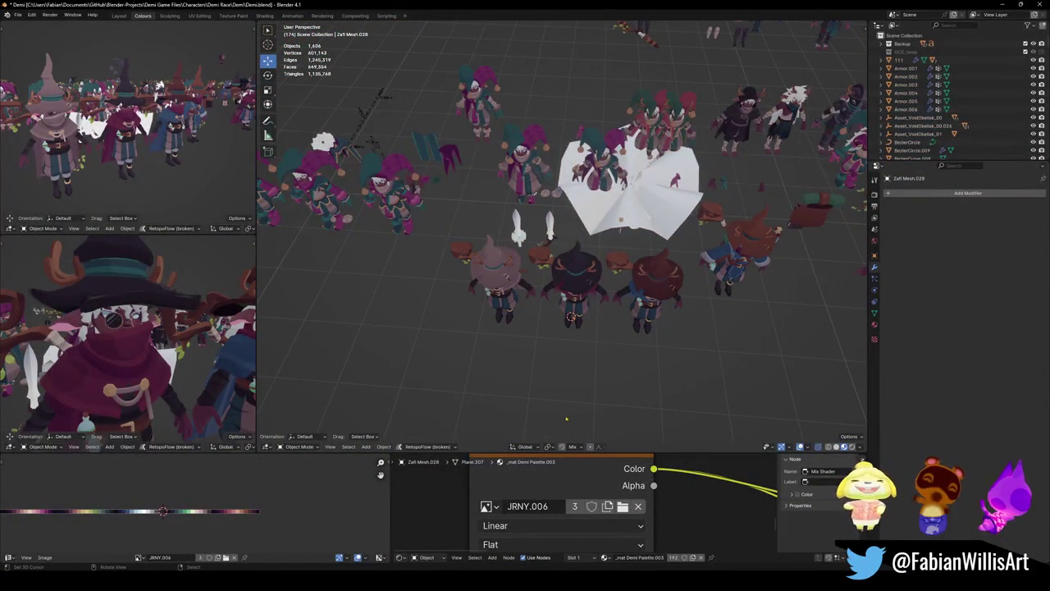
middle_click_drag(567, 418, 598, 410)
key("ctrl+s")
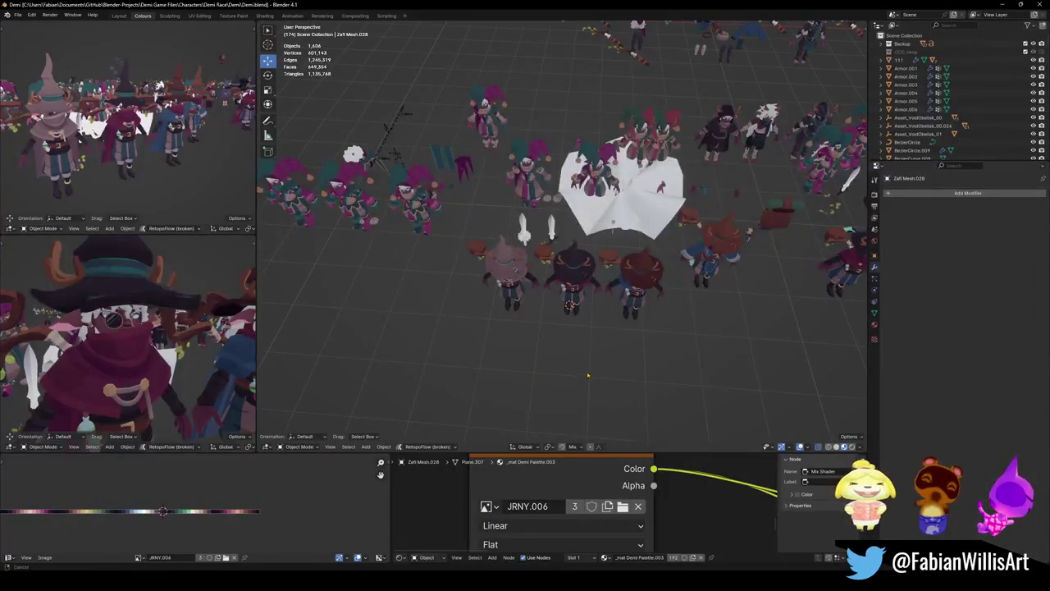
scroll(588, 378, "up", 2)
scroll(587, 378, "up", 2)
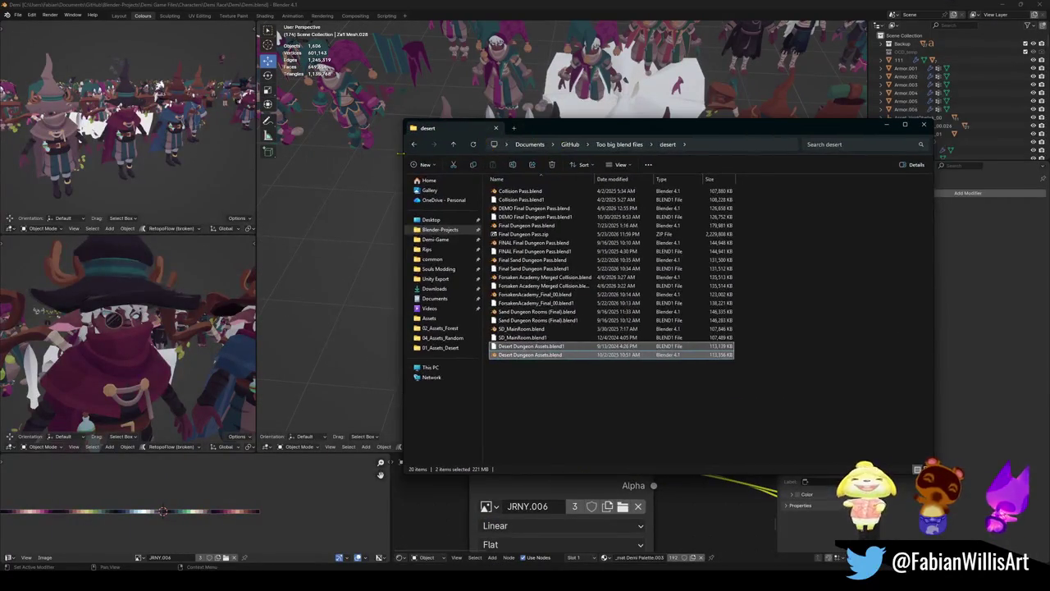
left_click(453, 144)
left_click(453, 144)
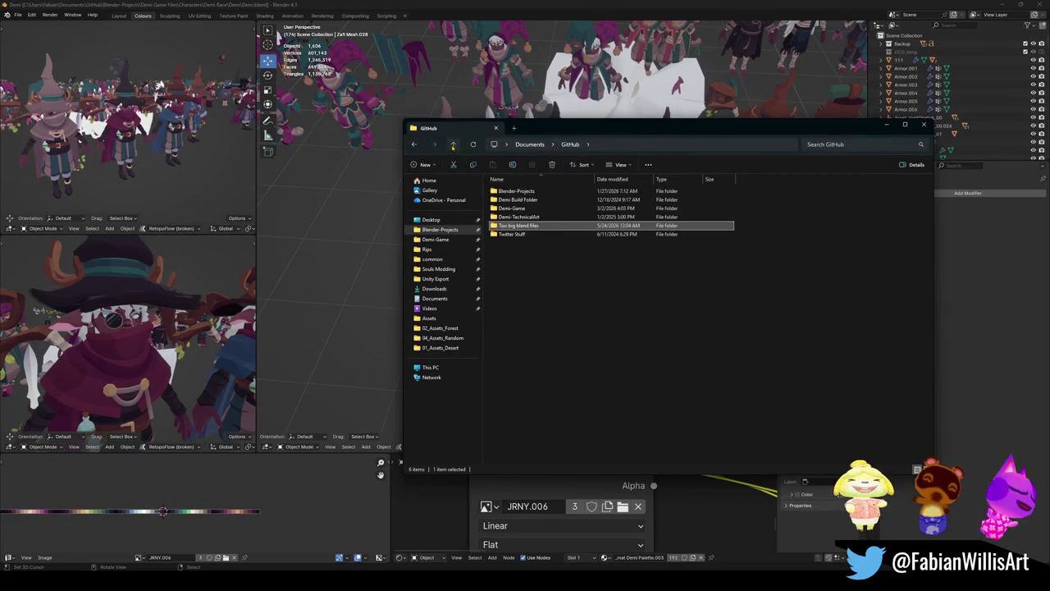
- Browse GitHub > Blender-Projects > Demi Game Files > Characters > Demi Race > Demi and open Demi Skins WIP.blend
left_click(452, 145)
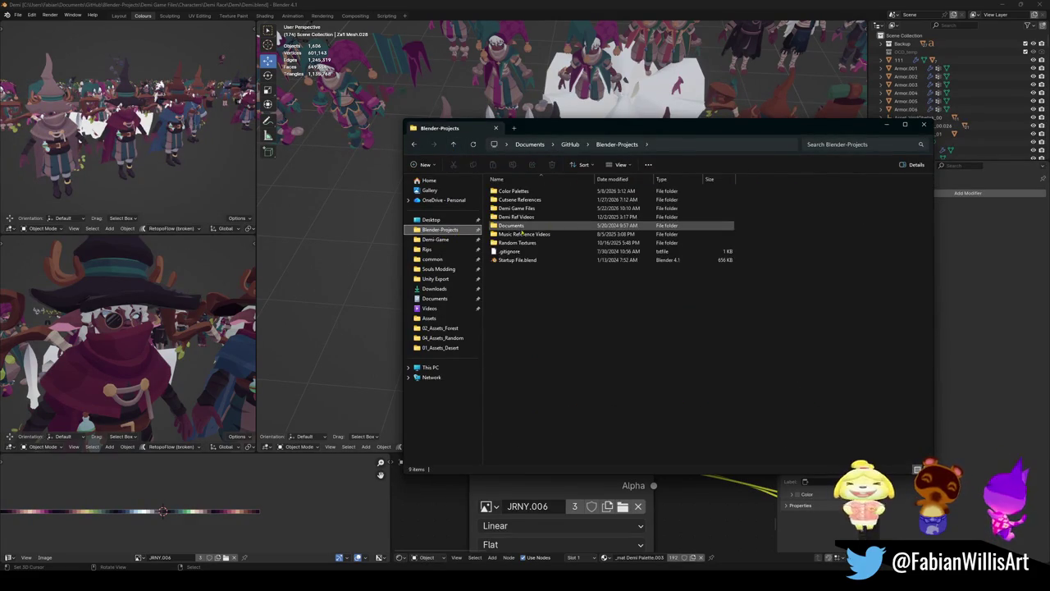
left_click(439, 230)
left_click(522, 209)
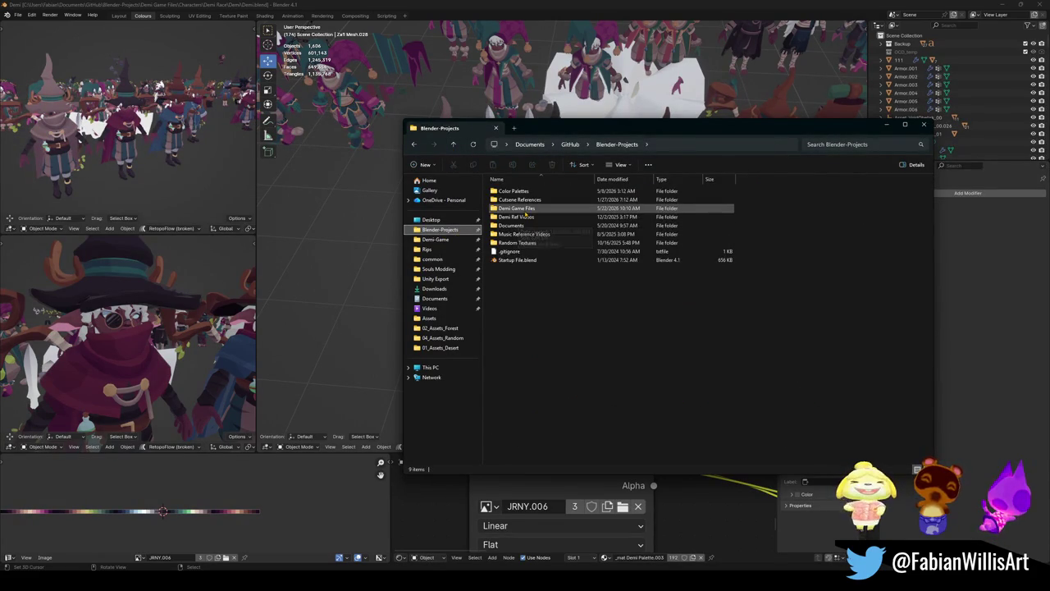
double_click(525, 211)
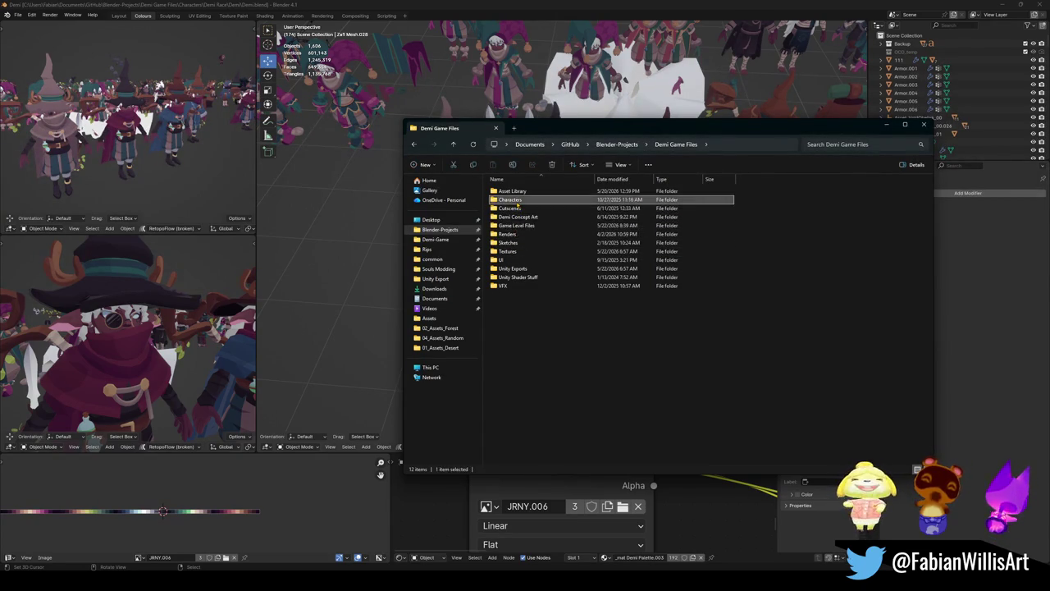
double_click(509, 199)
double_click(510, 217)
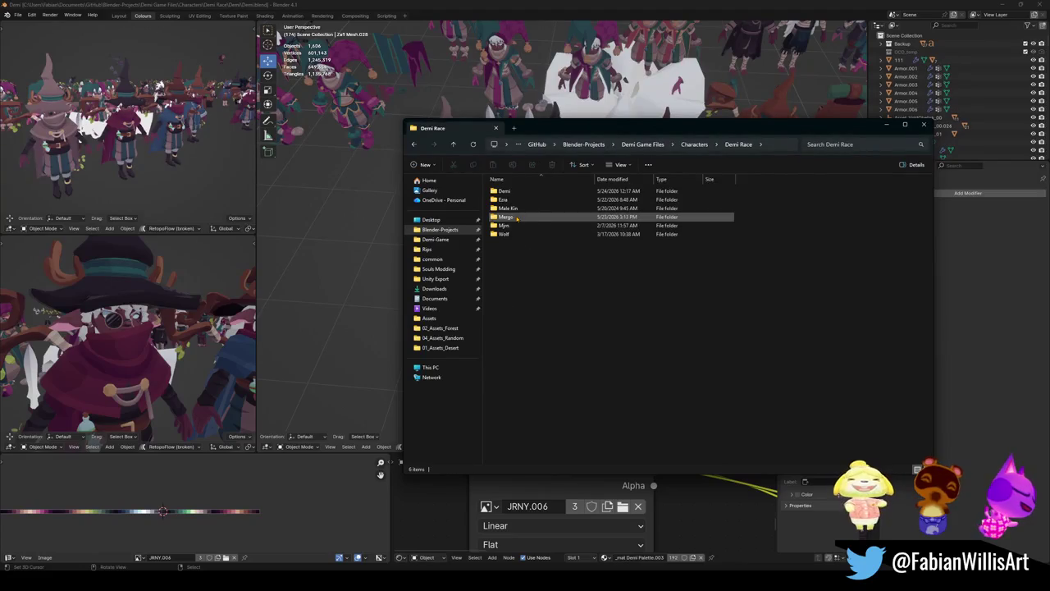
double_click(504, 190)
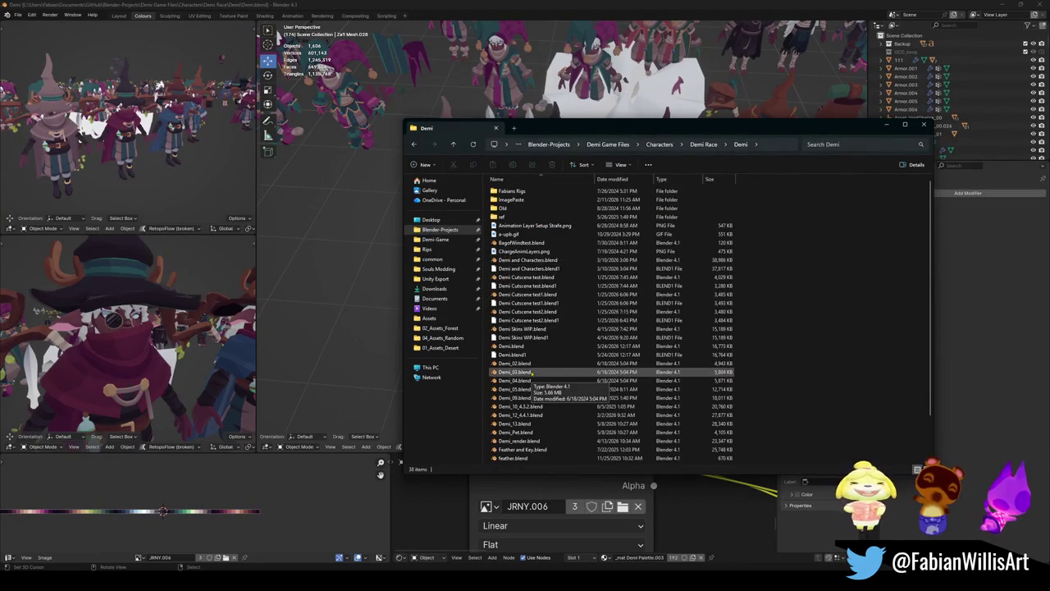
left_click(518, 329)
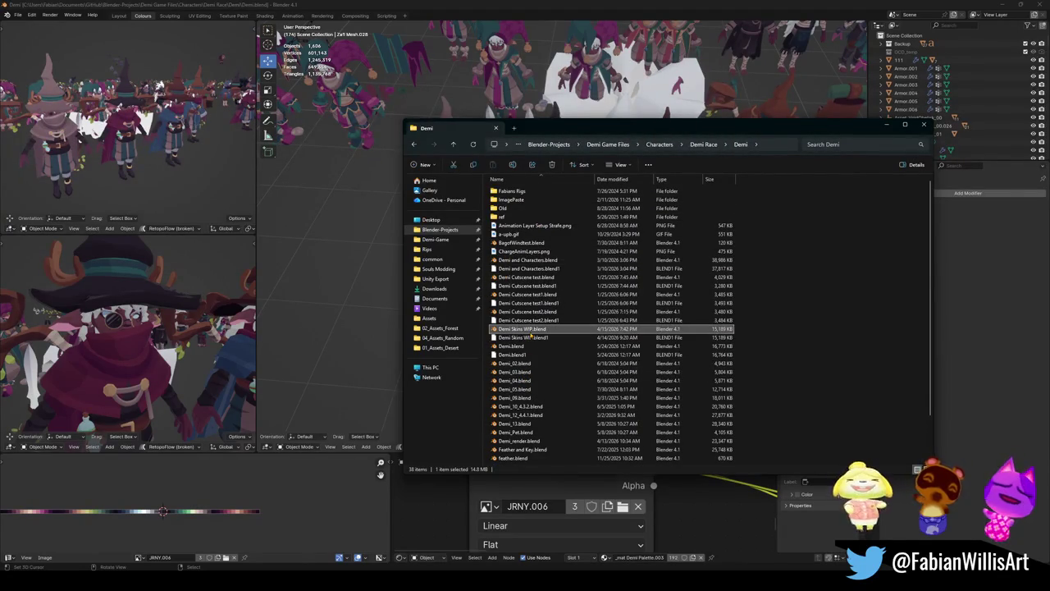
double_click(530, 332)
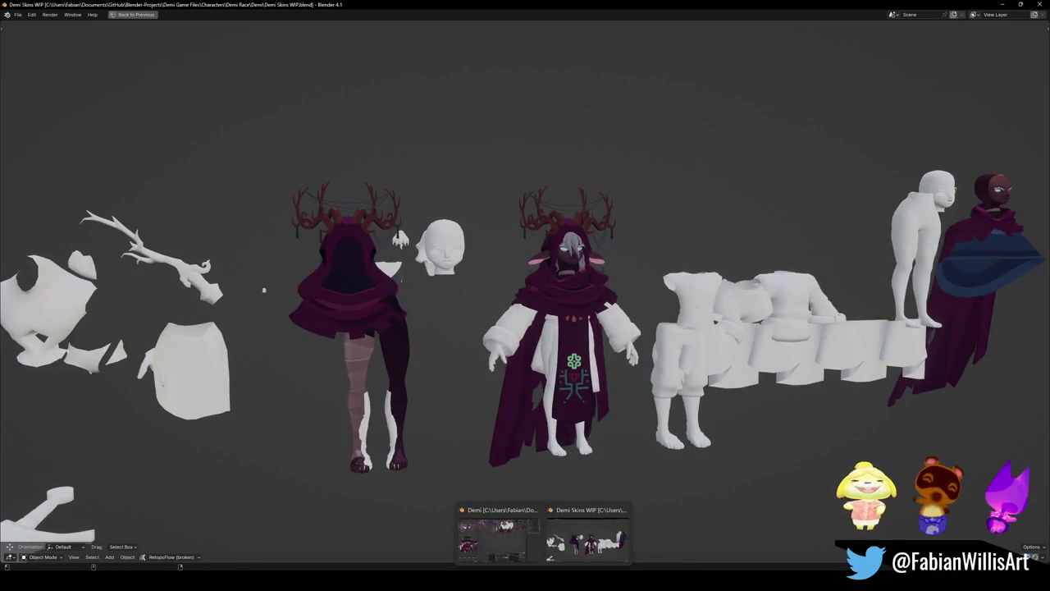
- Look over the Demi Skins WIP skins lineup, leave the maximized view, and return to the Demi.blend window
scroll(542, 492, "down", 4)
mouse_move(542, 492)
middle_mouse_down()
mouse_move(724, 317)
mouse_move(481, 296)
middle_mouse_up()
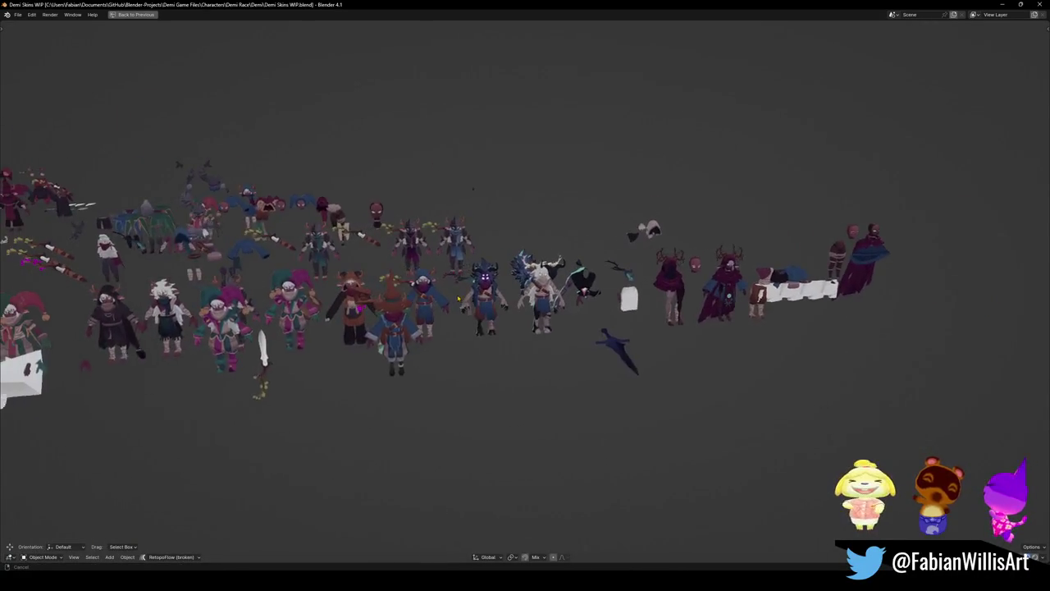
mouse_move(488, 186)
middle_mouse_down("ctrl")
mouse_move(439, 55)
mouse_move(127, 80)
middle_mouse_up("ctrl")
scroll(549, 283, "down", 5)
mouse_move(549, 283)
middle_mouse_down()
mouse_move(590, 298)
mouse_move(514, 489)
middle_mouse_up()
key("ctrl+space")
scroll(533, 300, "down", 5)
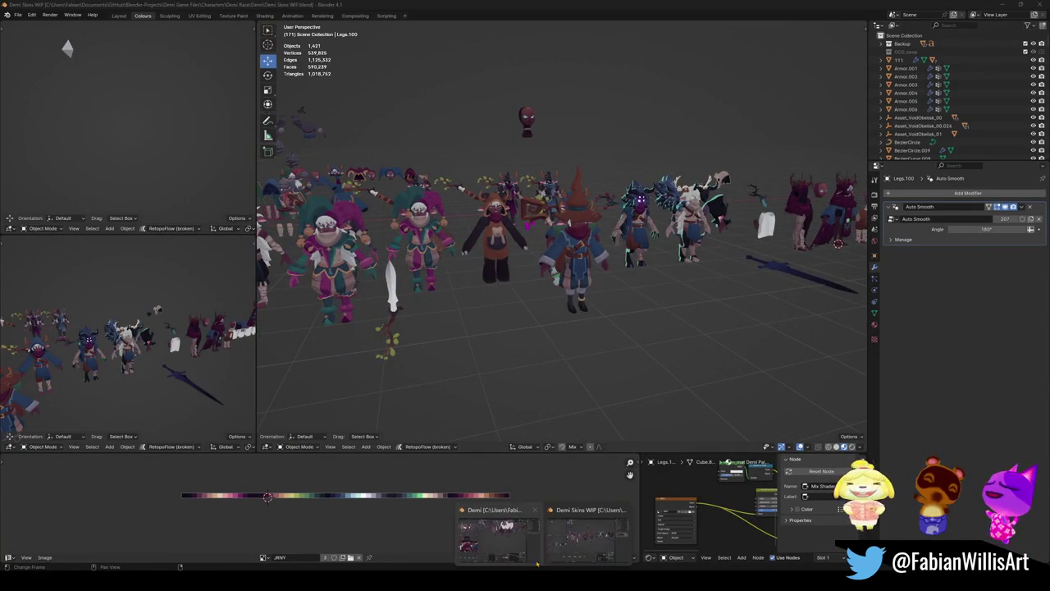
left_click(492, 538)
middle_click_drag(590, 279, 637, 283)
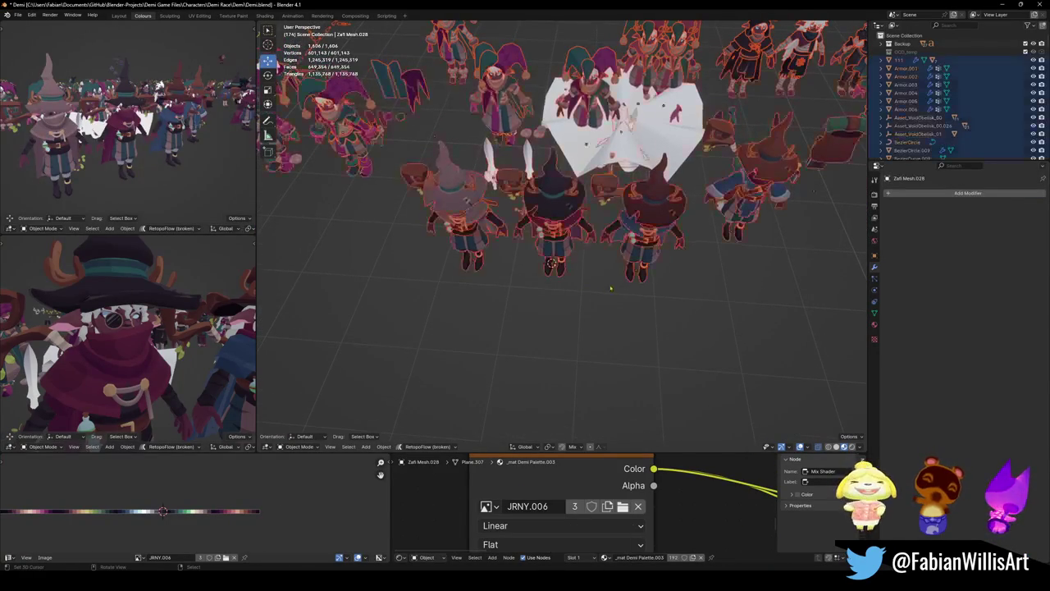
- Select the brown-, black- and pink-hat witches in Demi.blend and copy them
left_click(644, 230)
left_click(545, 270, "shift")
left_click(463, 267, "shift")
right_click(556, 274)
left_click(529, 277)
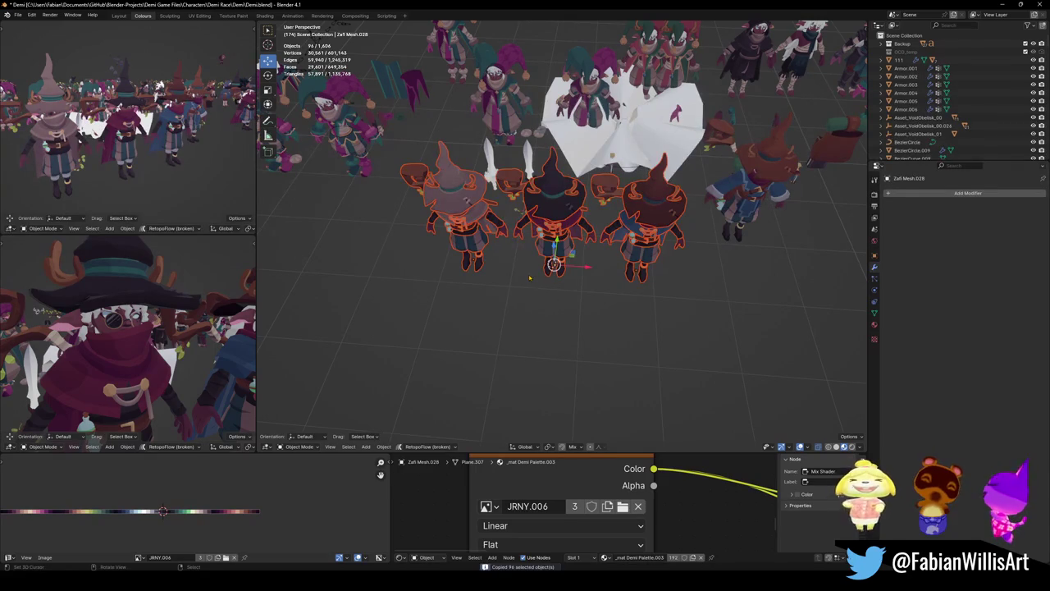
- Paste the three copied witches into Demi Skins WIP.blend
left_click(1002, 5)
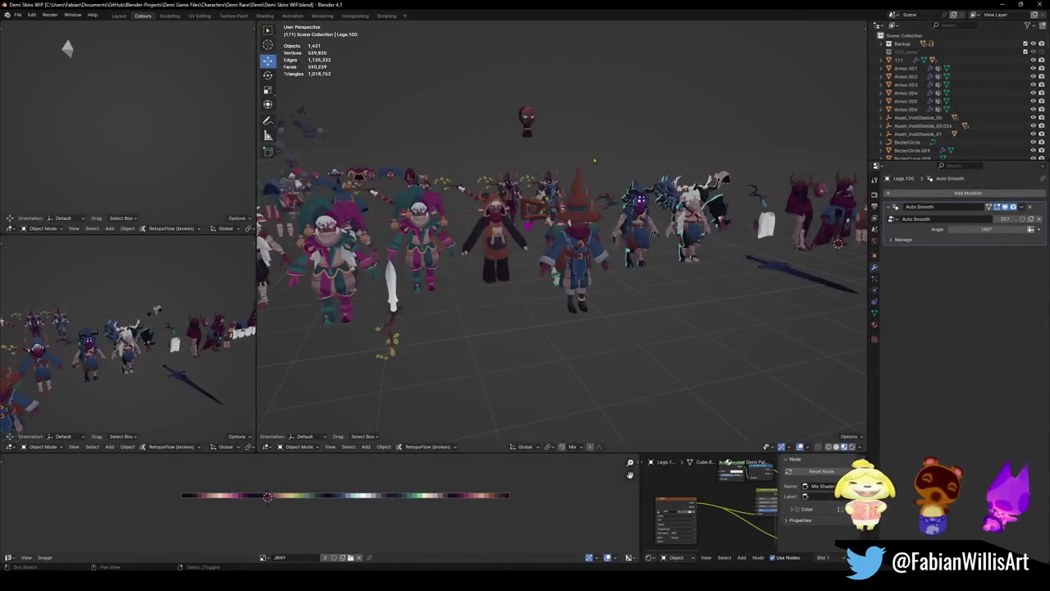
middle_click_drag(654, 78, 543, 297)
middle_click_drag(640, 322, 577, 283)
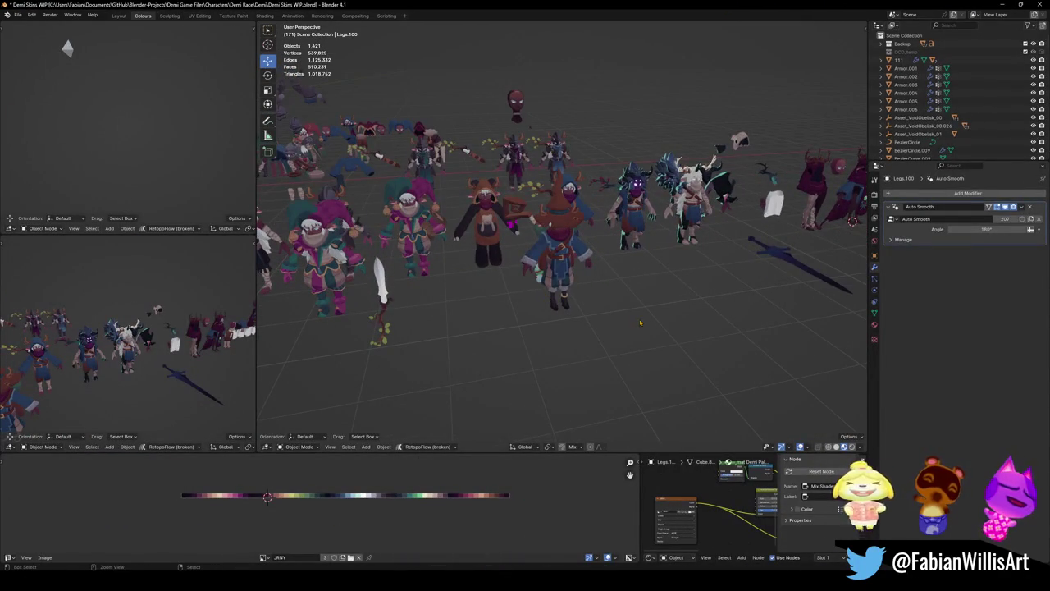
key("ctrl+v")
scroll(449, 308, "up", 5)
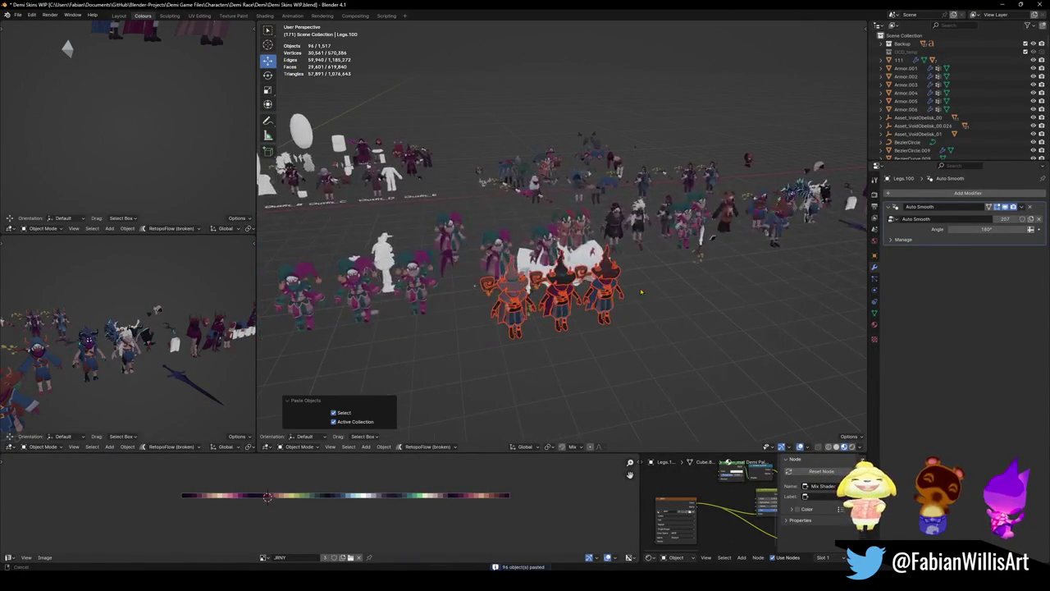
left_click(525, 295)
scroll(575, 281, "up", 2)
scroll(574, 280, "up", 5)
- Reselect the pasted witches and move them 3.56 m along the Y axis
mouse_move(575, 279)
middle_mouse_down()
mouse_move(697, 276)
mouse_move(574, 296)
middle_mouse_up()
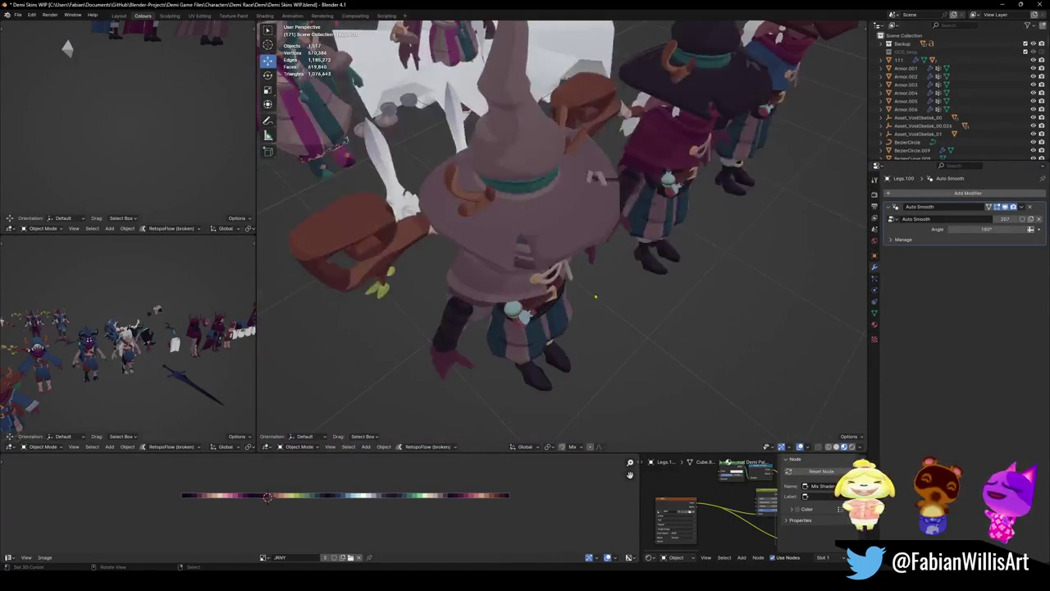
scroll(574, 295, "down", 5)
key("c")
mouse_move(537, 319)
left_mouse_down()
mouse_move(587, 287)
mouse_move(628, 184)
left_mouse_up()
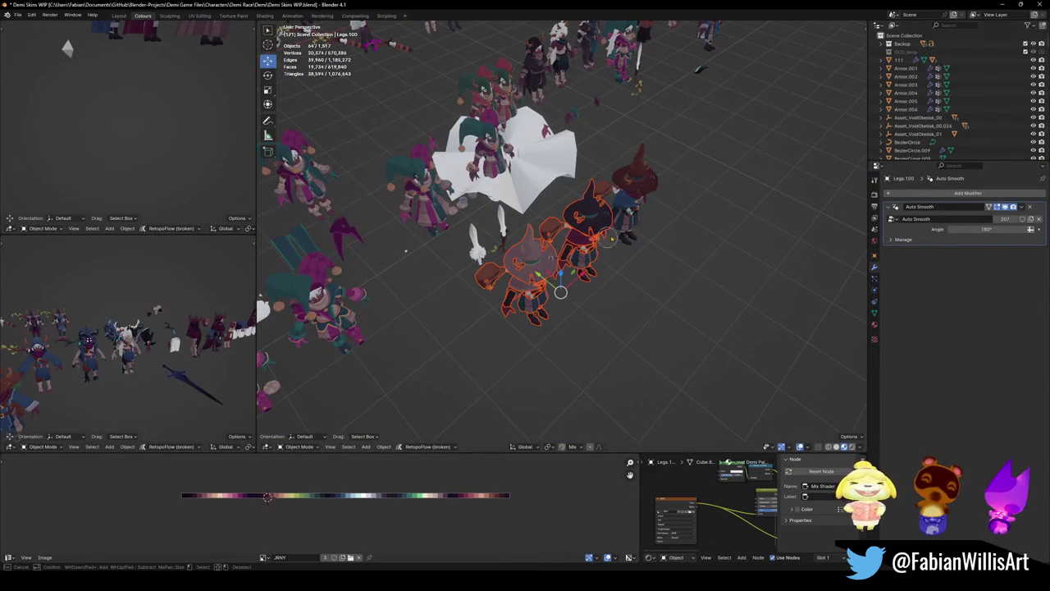
key("Escape")
middle_click_drag(607, 230, 578, 259)
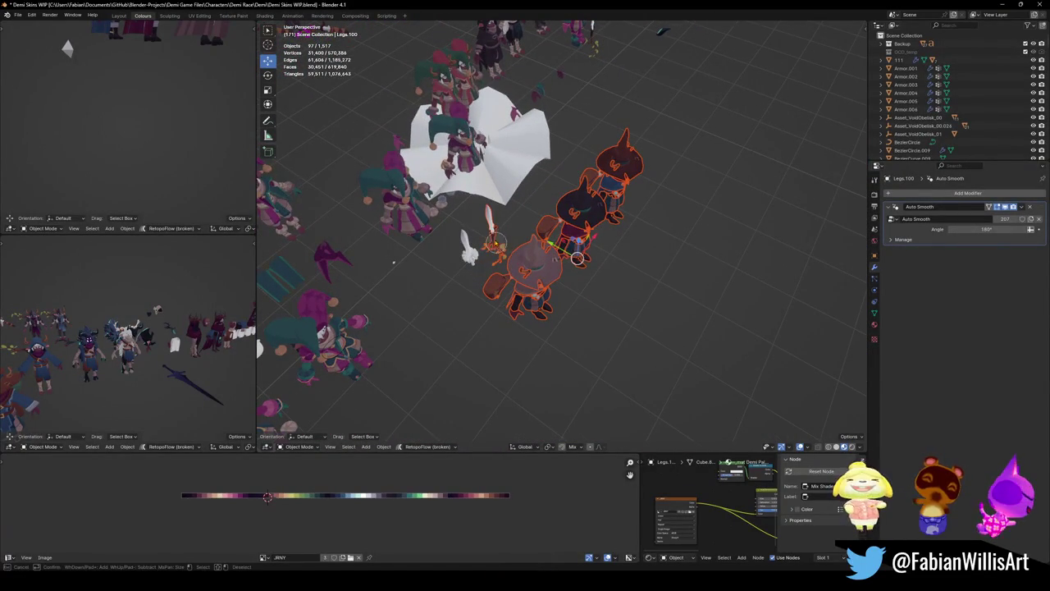
key("g")
key("y")
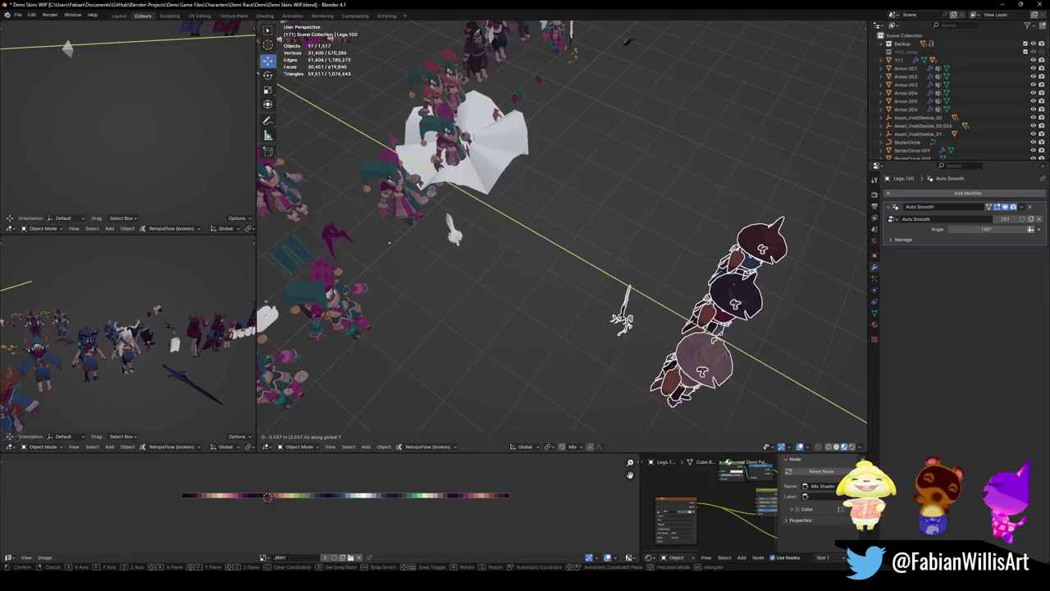
key("Return")
- Deselect the witches, save Demi Skins WIP.blend, and select the staff beside the pink witch
mouse_move(574, 312)
middle_mouse_down()
mouse_move(574, 238)
mouse_move(607, 238)
mouse_move(607, 270)
middle_mouse_up()
scroll(566, 246, "up", 3)
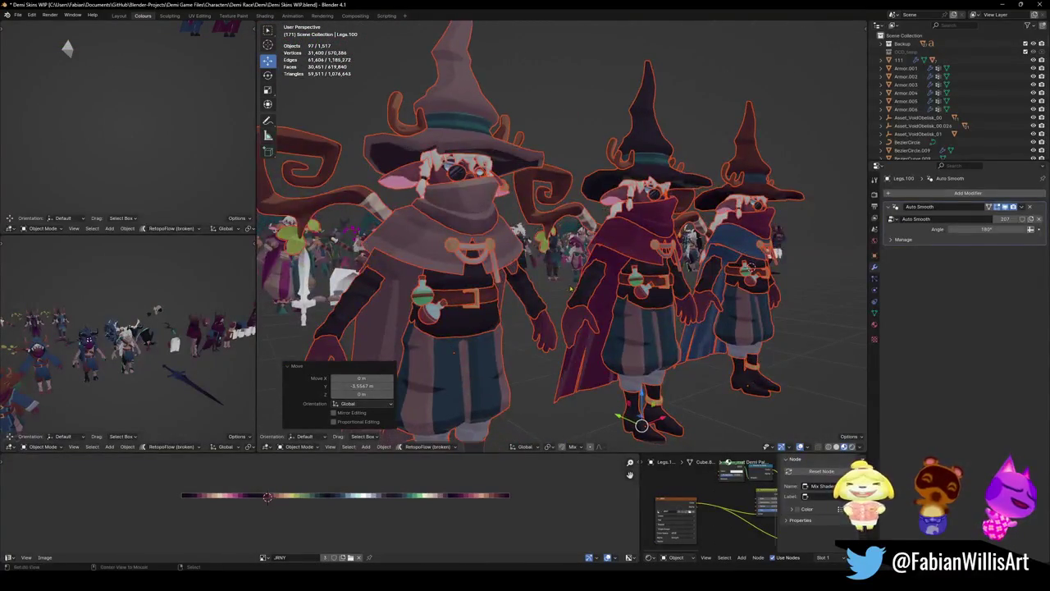
left_click(743, 265)
middle_click_drag(743, 265, 734, 244)
key("ctrl+s")
left_click(752, 221)
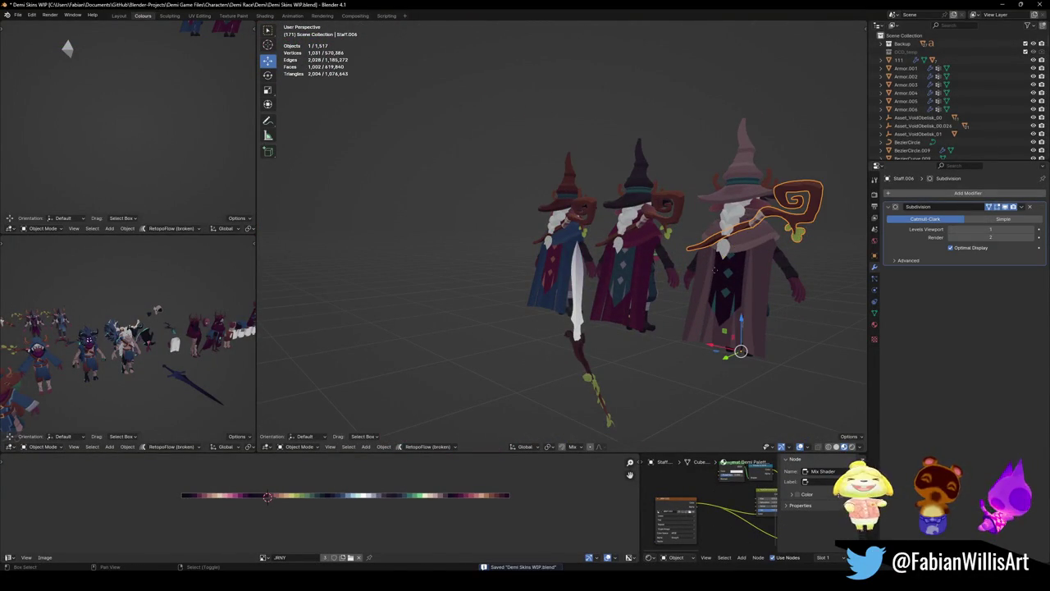
- Set Staff.001's origin to its geometry
left_click(763, 217)
right_click(665, 279)
left_click(664, 283)
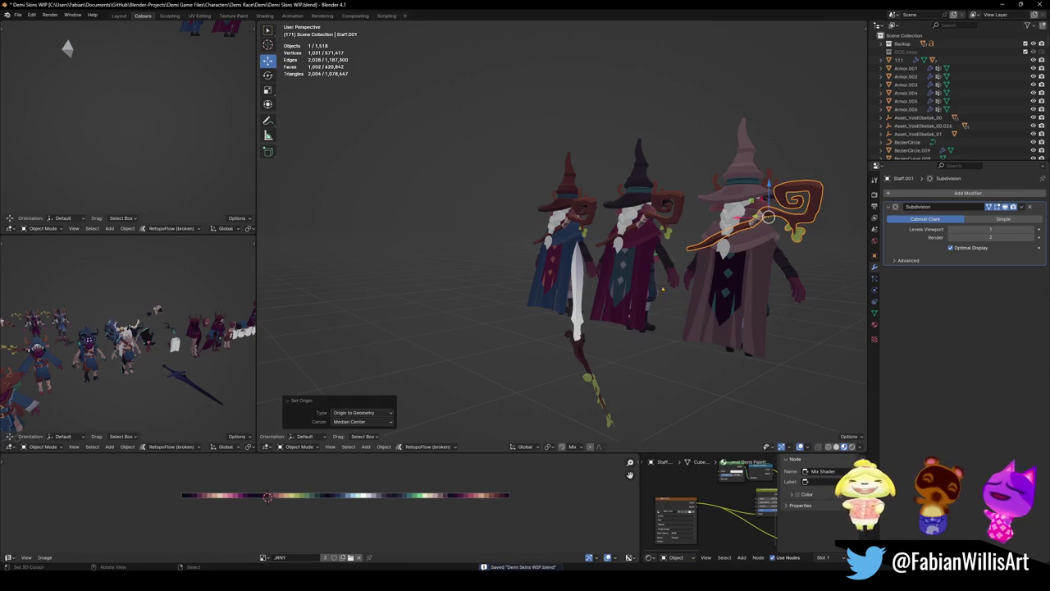
middle_click_drag(631, 355, 605, 345)
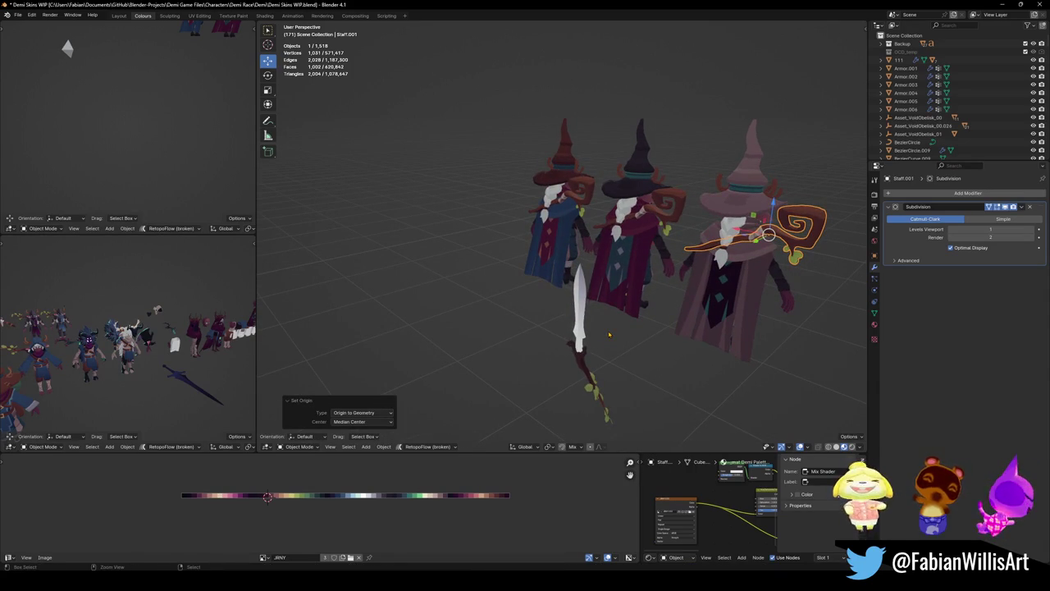
key("ctrl+z")
- Isolate the sword and staff in local view, seen from the front
left_click(579, 320)
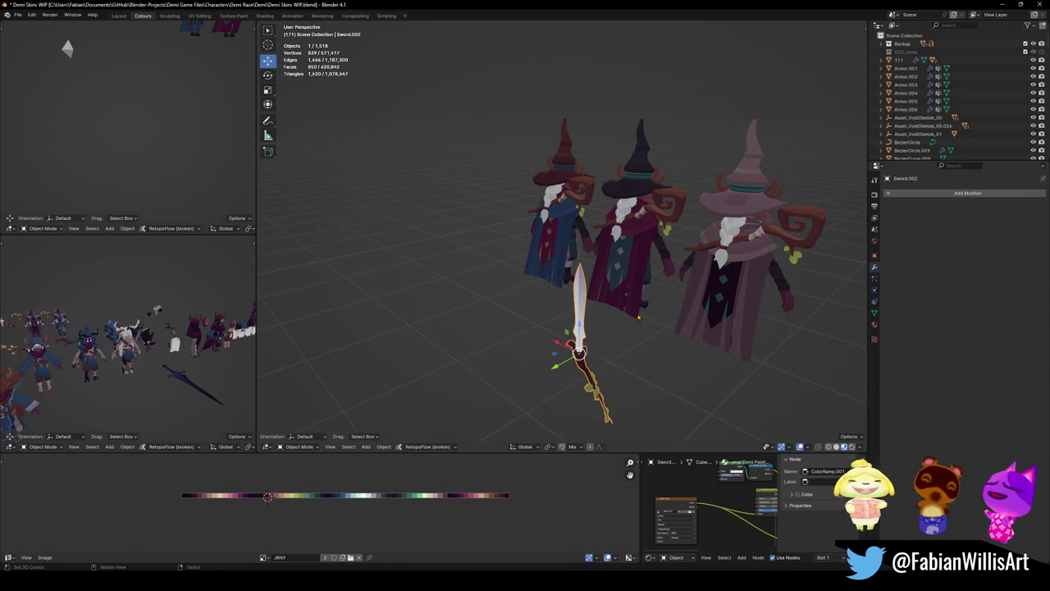
left_click(795, 243)
left_click(581, 328, "shift")
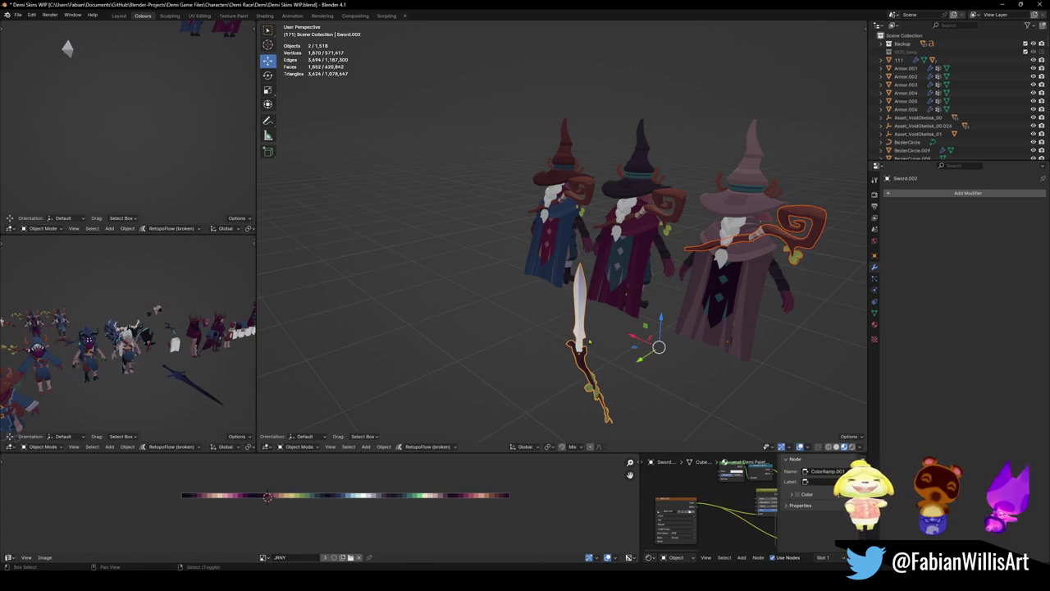
key("KP_Divide")
key("KP_1")
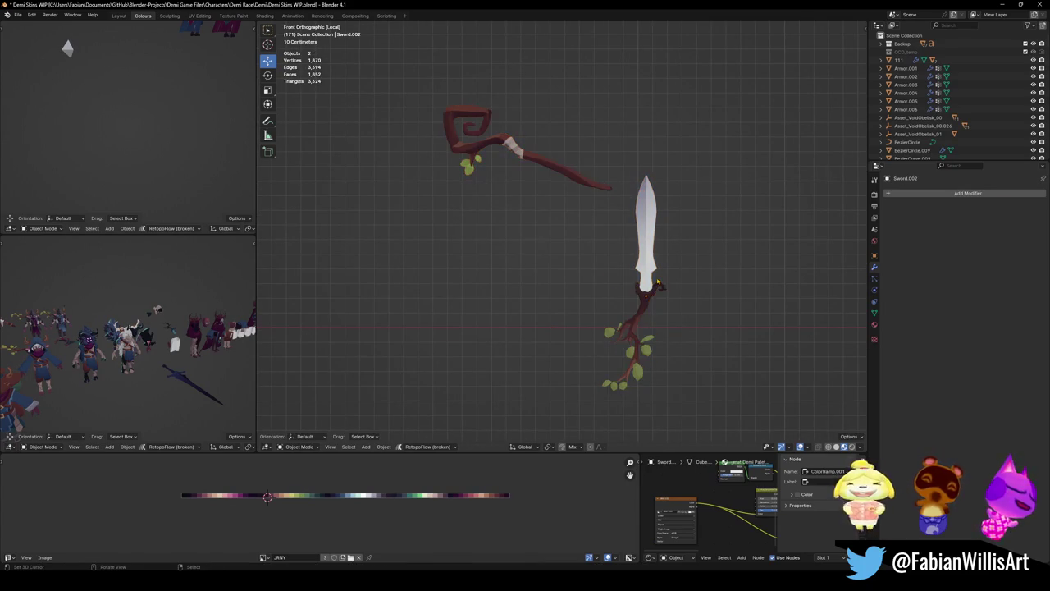
- Duplicate the sword and rotate the copy 112°
left_click(657, 283)
key("shift+d")
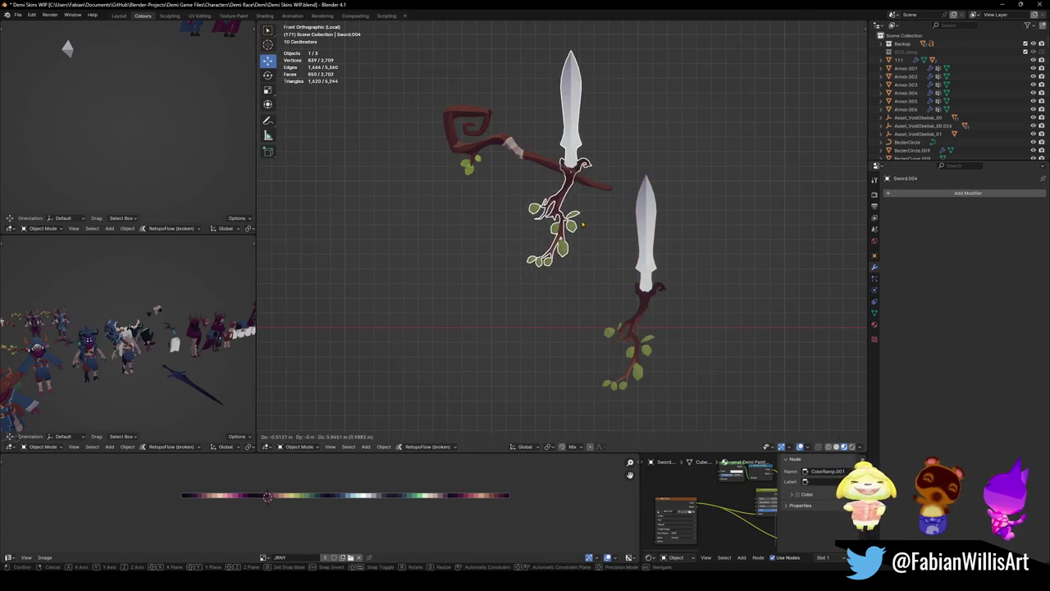
left_click(469, 233)
key("r")
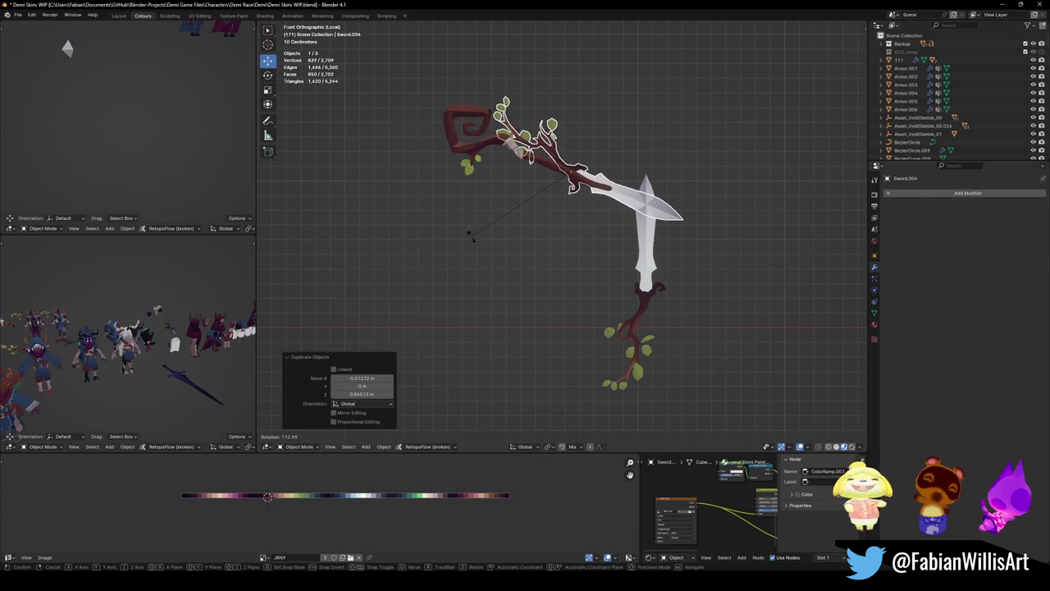
left_click(471, 233)
- Place the rotated sword copy along the staff below its spiral head, then edit the staff mesh
key("g")
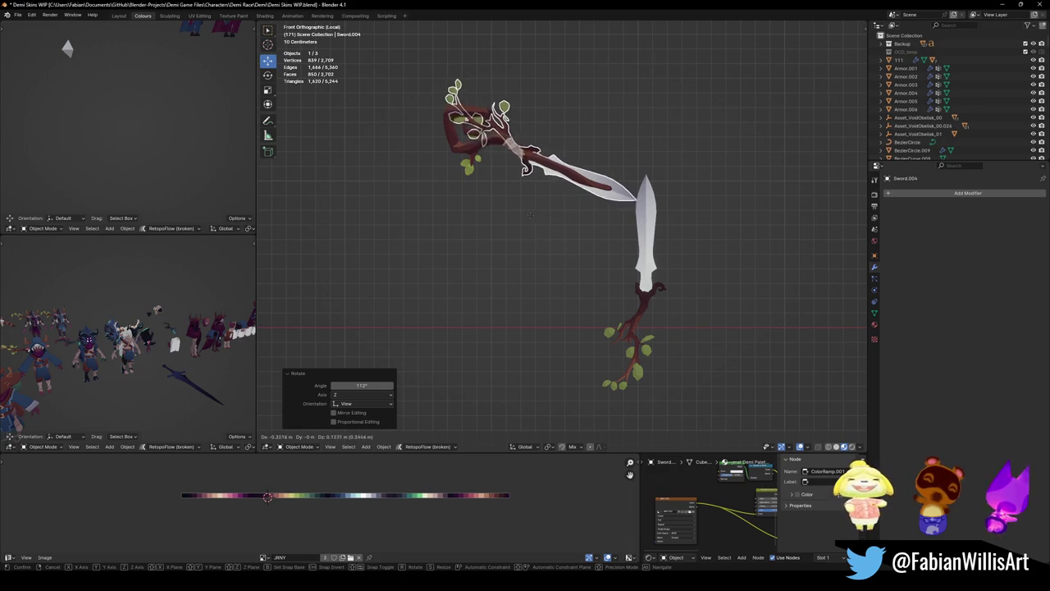
left_click(523, 212)
key("g")
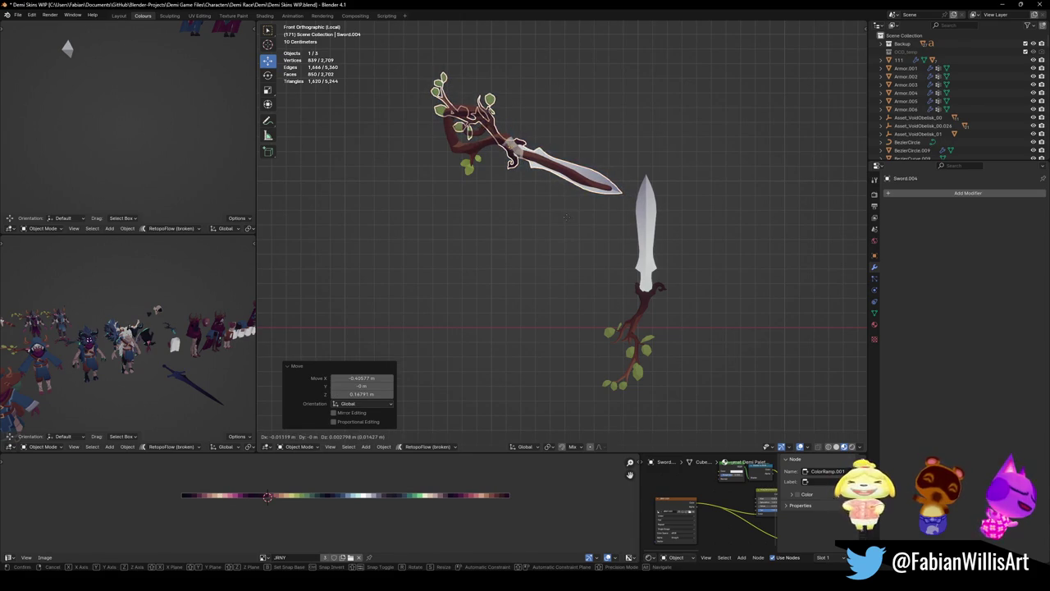
left_click(569, 221)
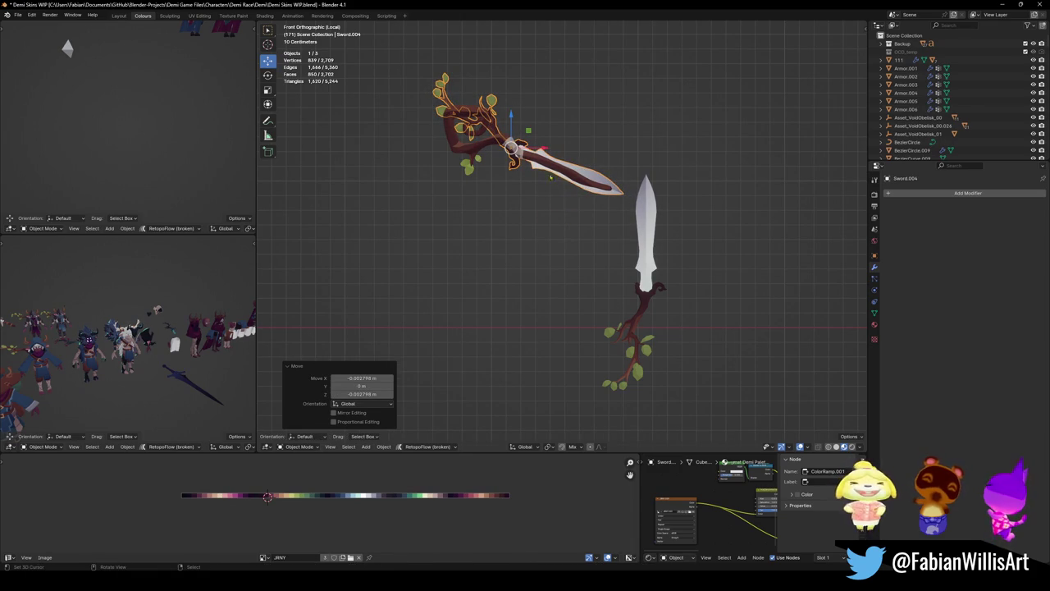
key("g")
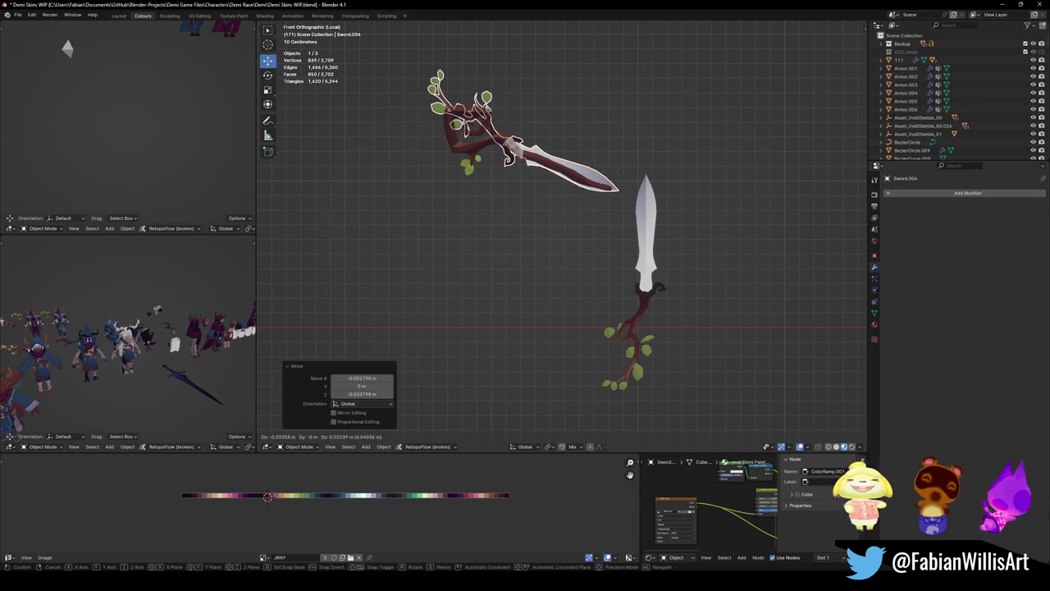
left_click(617, 176)
left_click(476, 123)
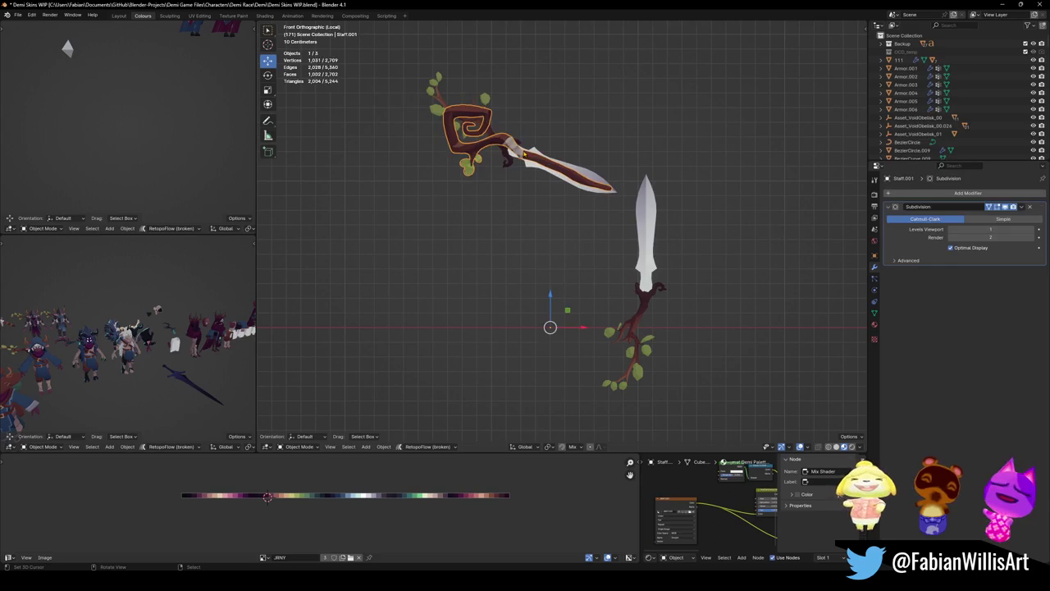
scroll(500, 115, "up", 3)
key("Tab")
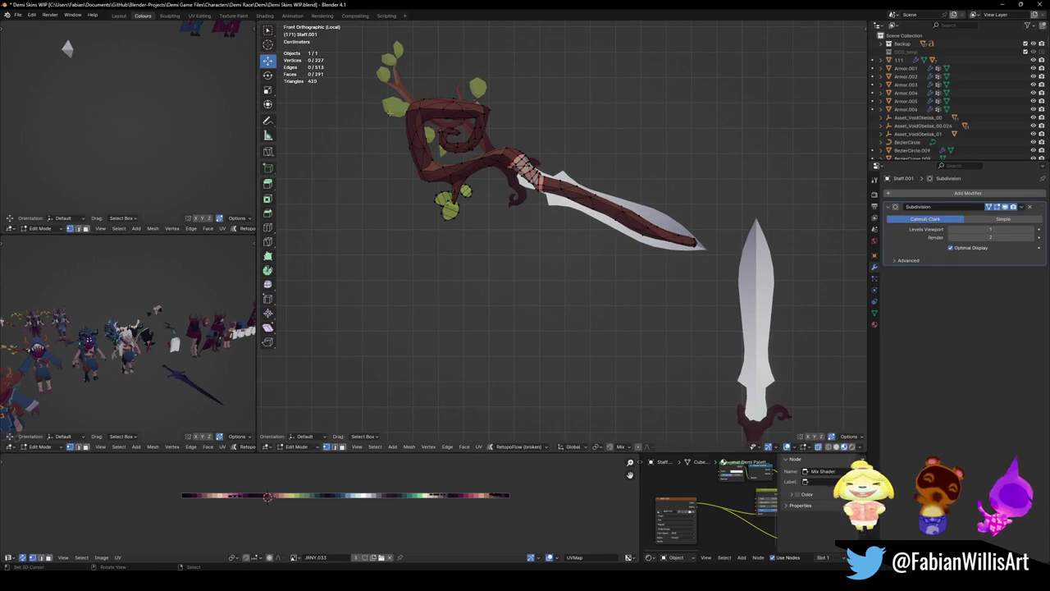
- Select the staff's spiral head and lower leaves in Edit Mode
key("l")
key("c")
left_click(484, 160)
key("Escape")
key("g")
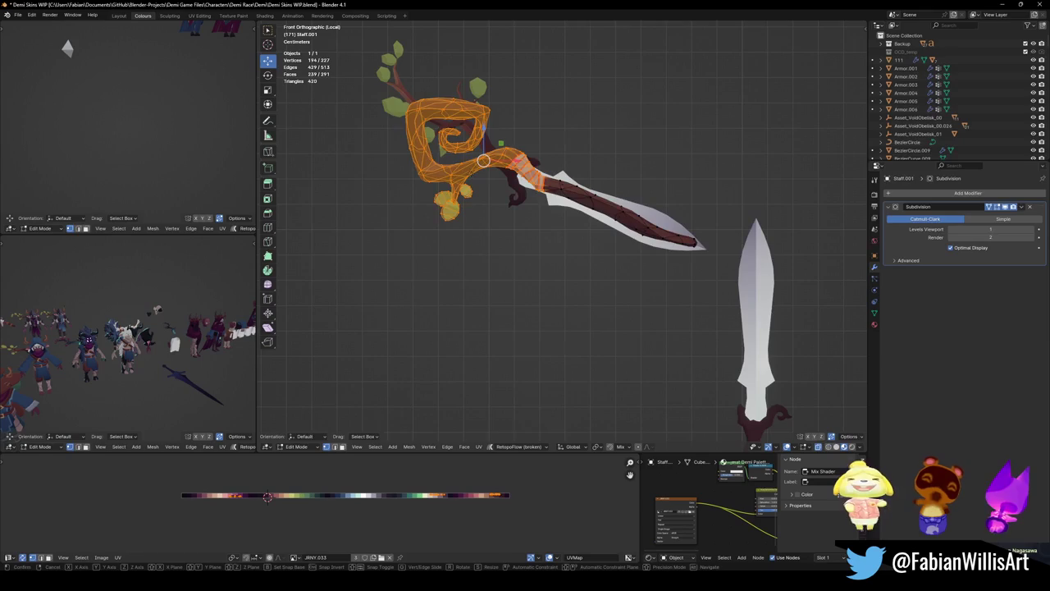
key("Escape")
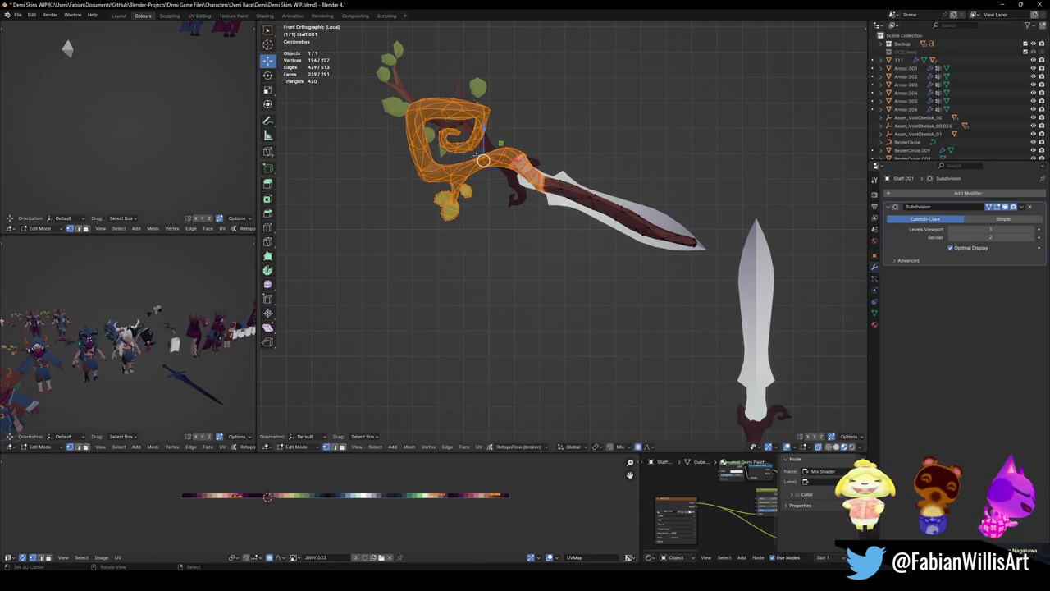
key("h")
key("alt+h")
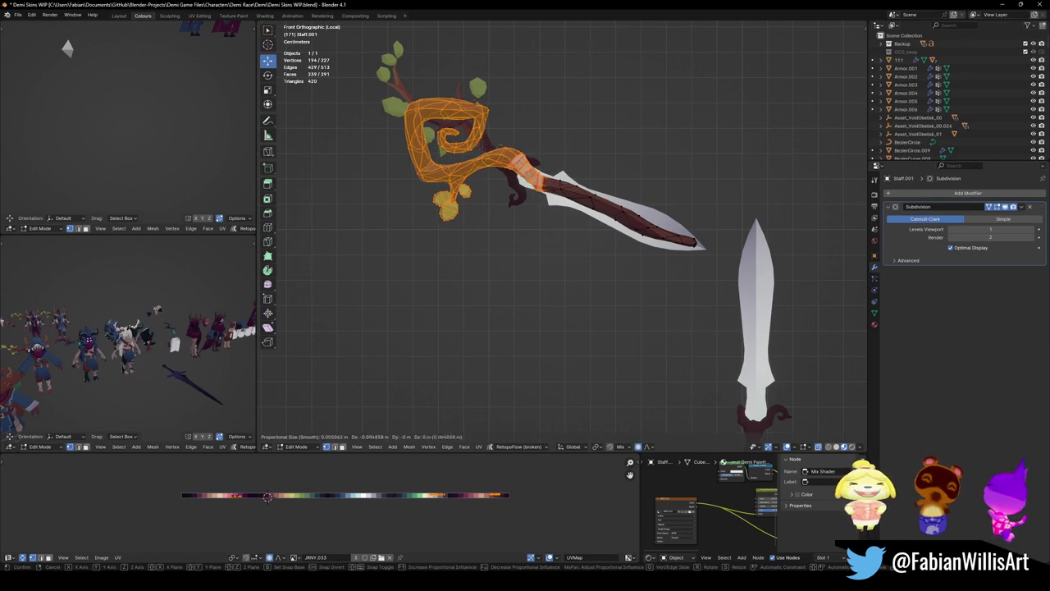
- Reshape the spiral head with soft proportional-falloff moves
key("g")
scroll(488, 160, "down", 15)
scroll(484, 162, "up", 1)
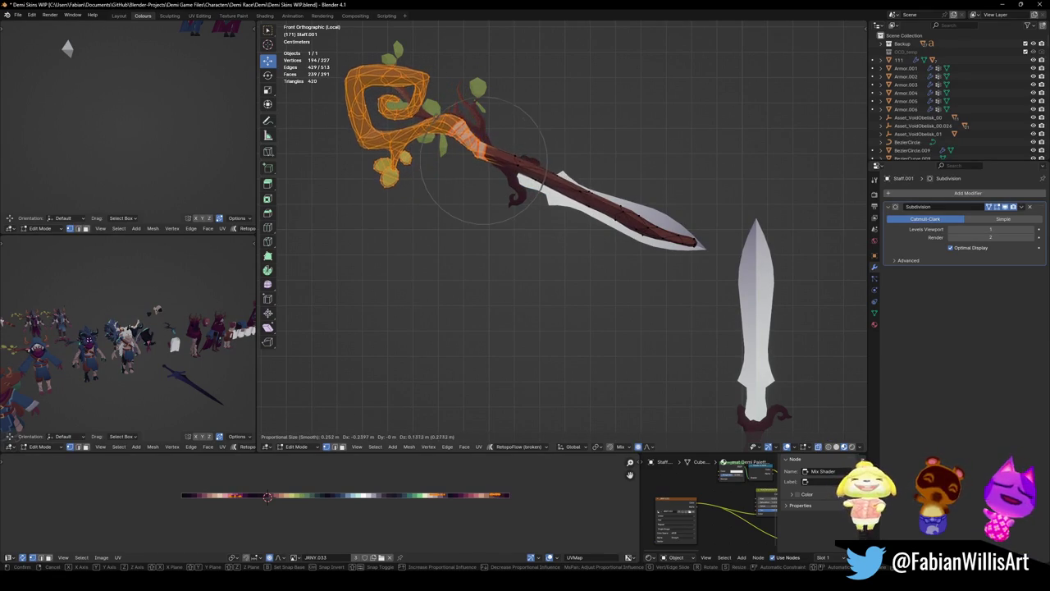
scroll(484, 160, "up", 9)
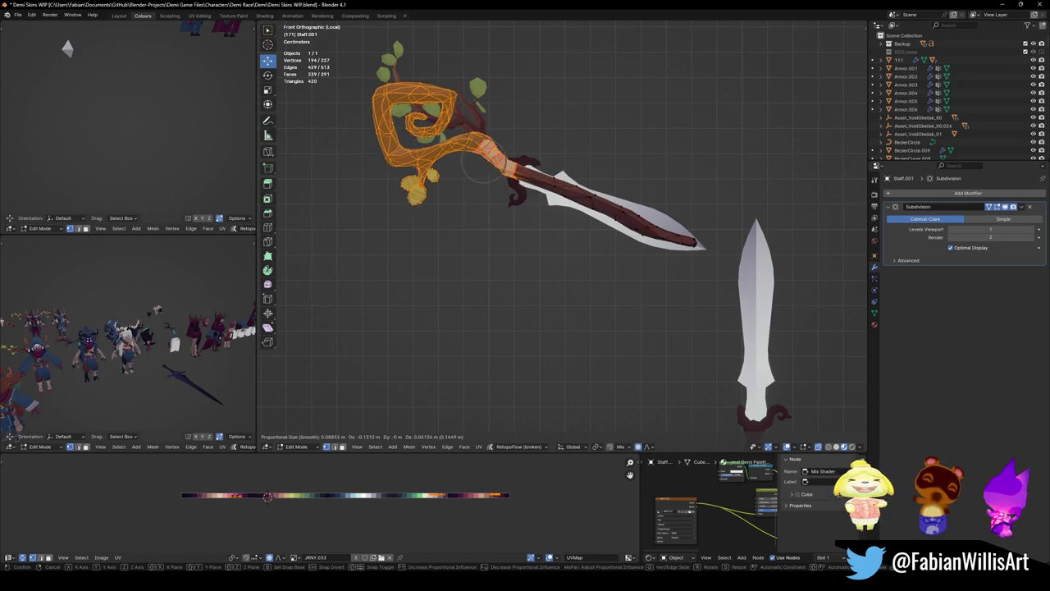
scroll(484, 160, "up", 2)
scroll(484, 159, "up", 2)
left_click(484, 160)
key("g")
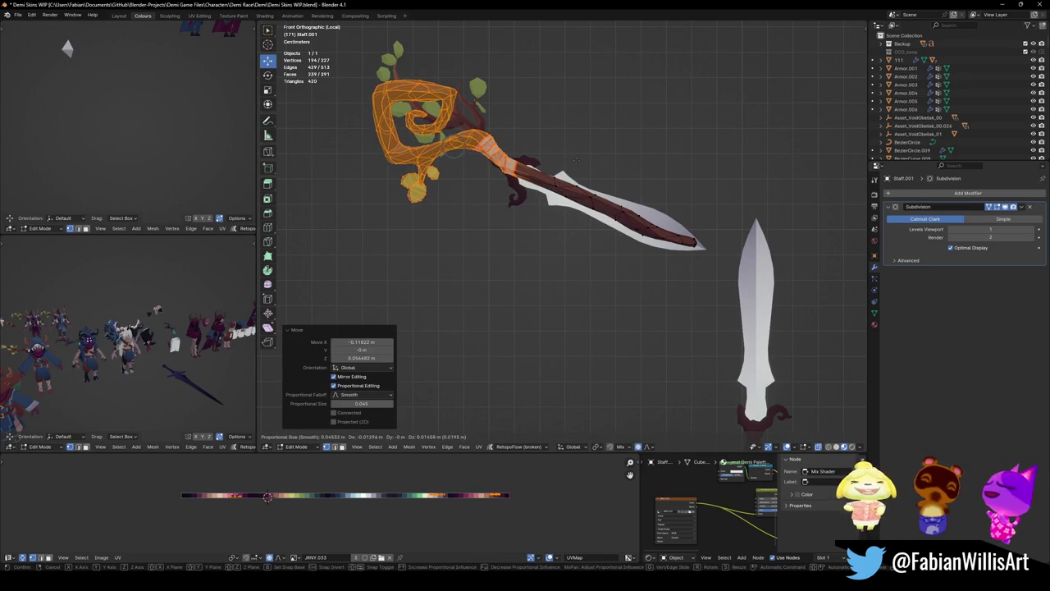
left_click(574, 165)
key("g")
key("Escape")
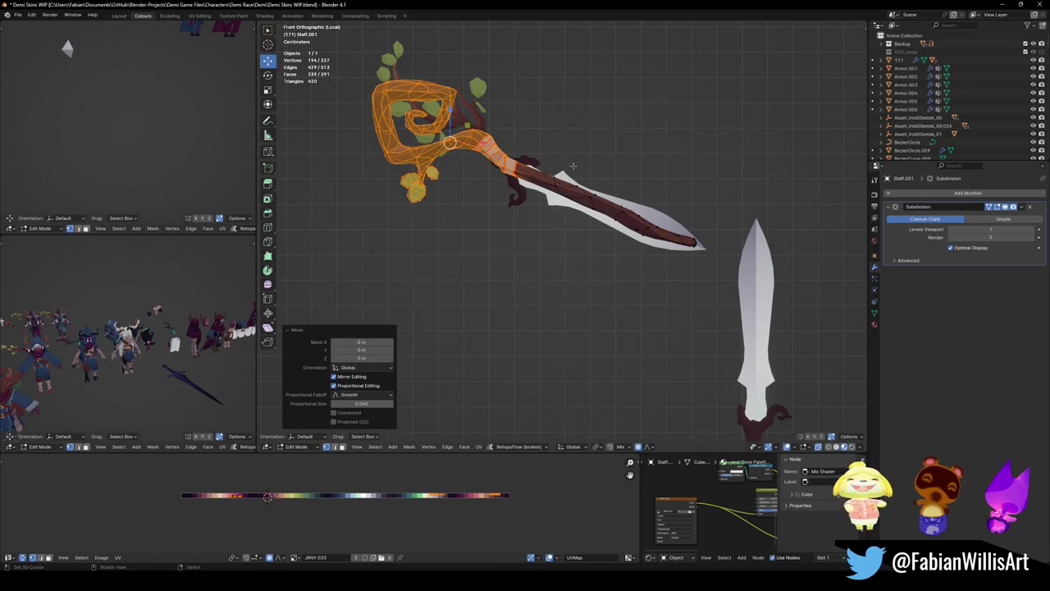
- Back in Object Mode, shift the duplicate sword to a new position
key("Tab")
left_click(606, 191)
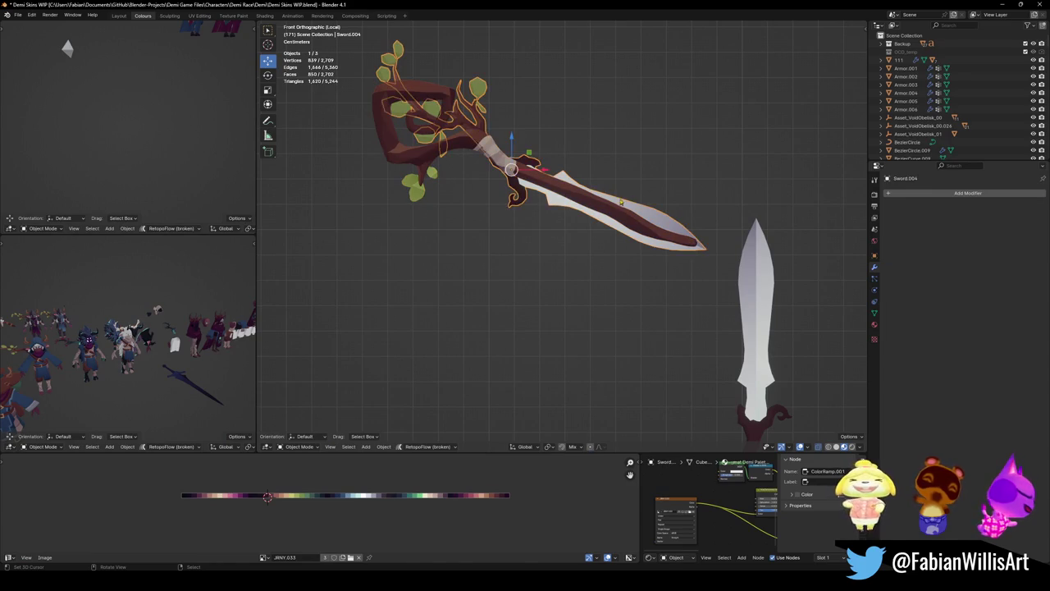
key("g")
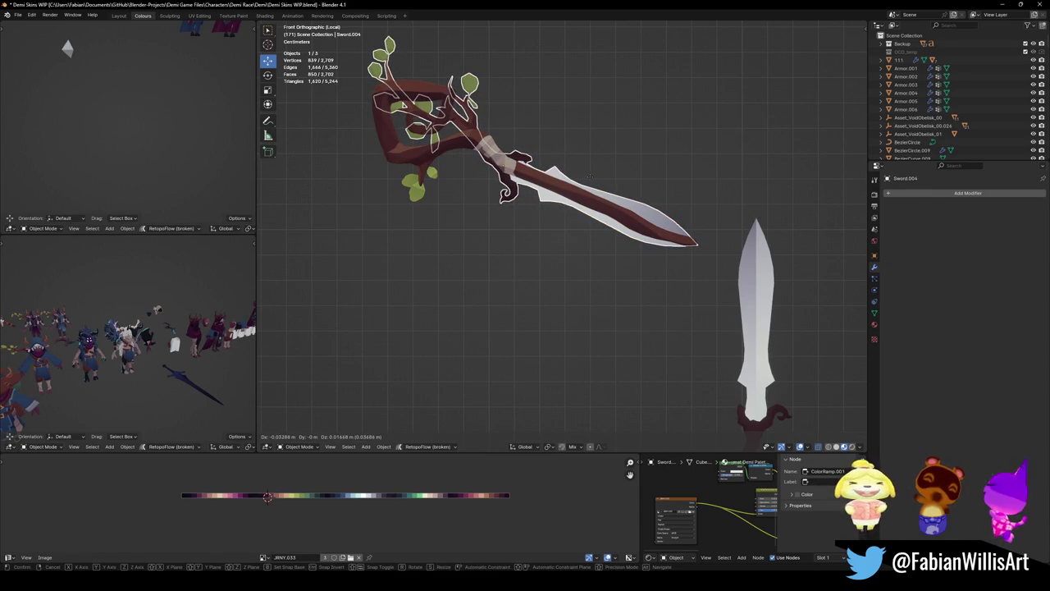
left_click(588, 175)
- Shift the staff's curled top left, tilt it -4.65°, then return to Object Mode
left_click(470, 151)
key("Tab")
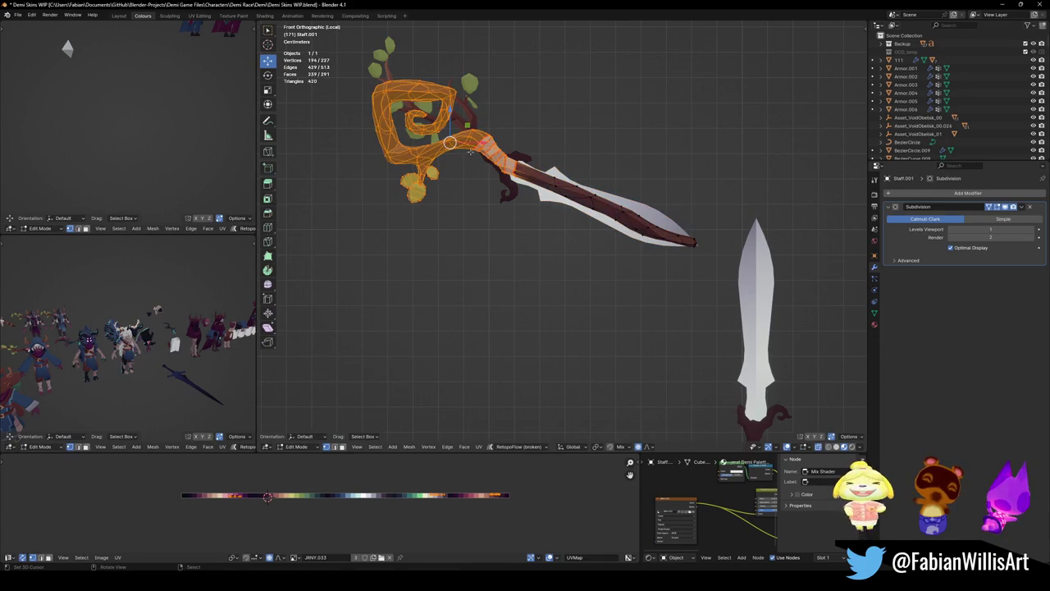
key("g")
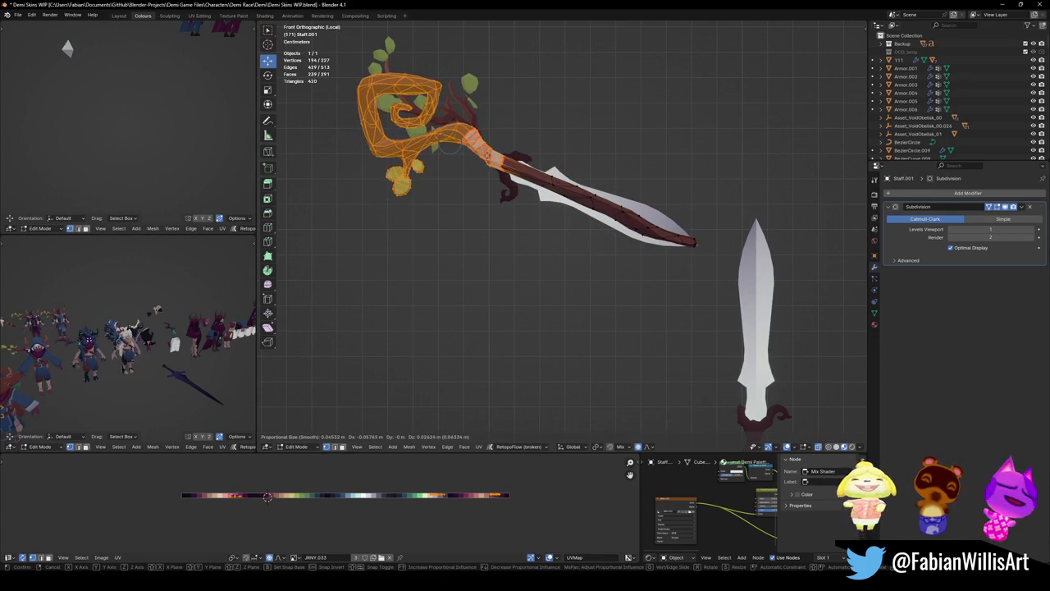
left_click(496, 158)
key("r")
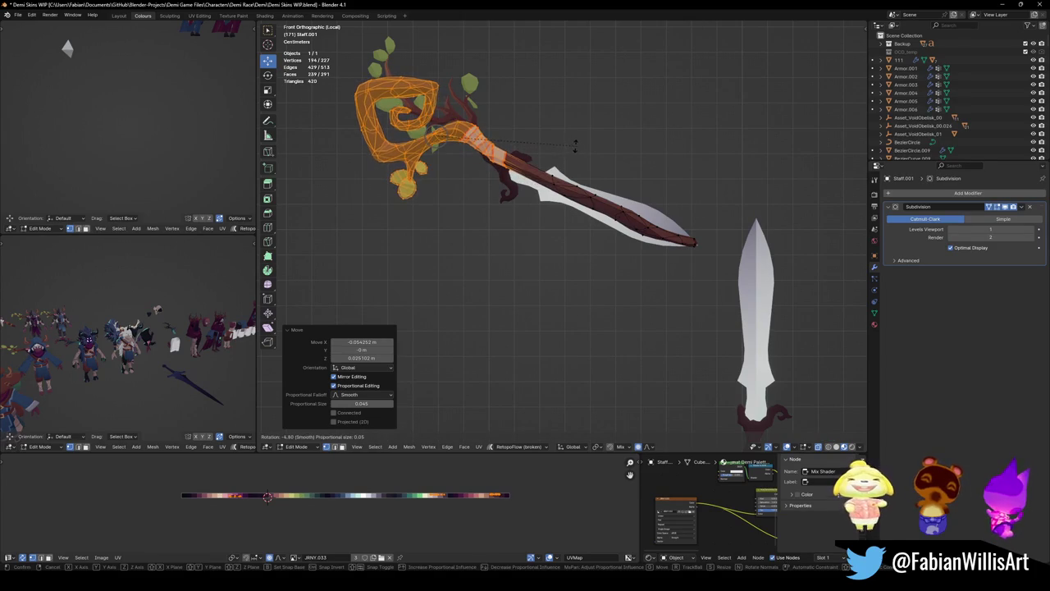
left_click(575, 145)
key("g")
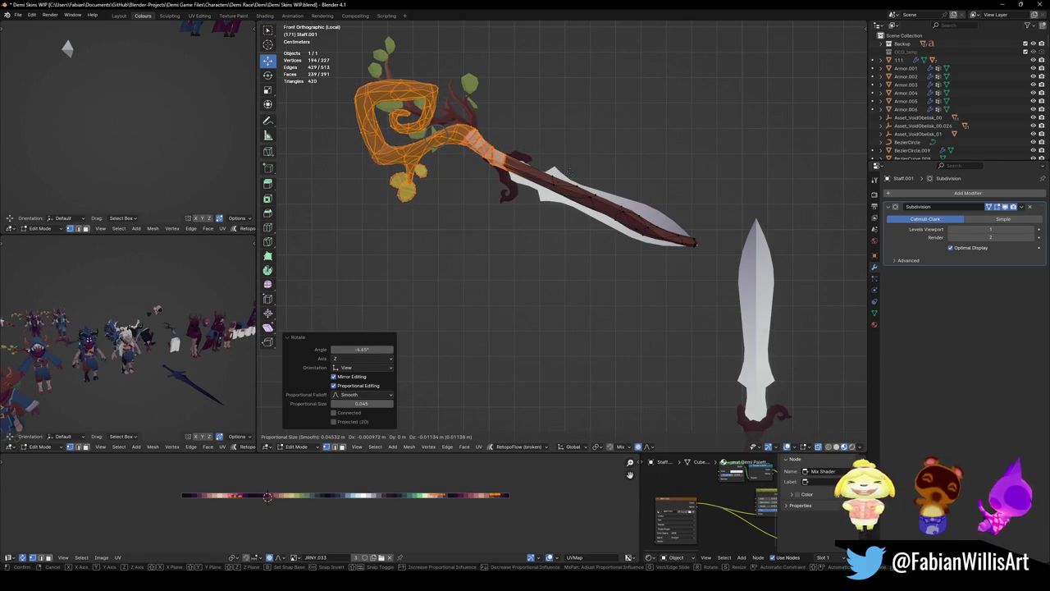
left_click(569, 170)
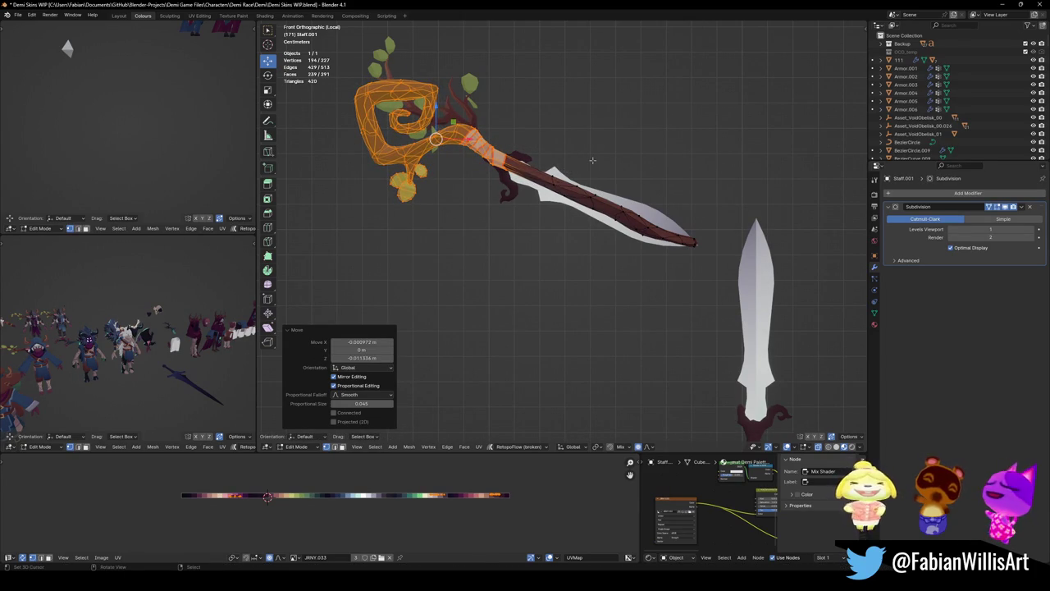
key("Tab")
left_click(593, 215)
mouse_move(594, 215)
middle_mouse_down()
mouse_move(572, 193)
mouse_move(478, 218)
mouse_move(546, 202)
middle_mouse_up()
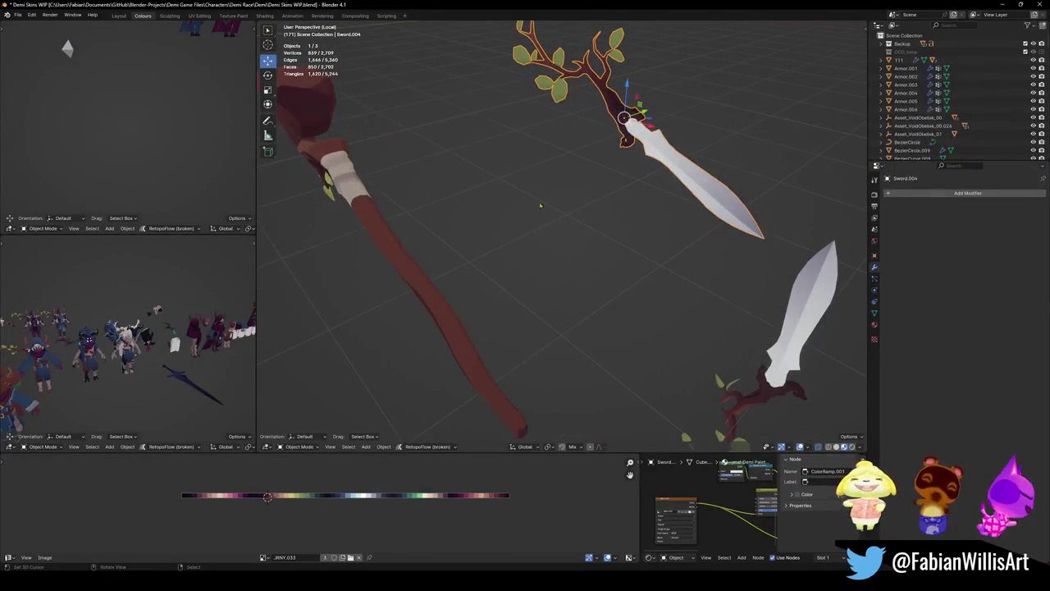
left_click(407, 256)
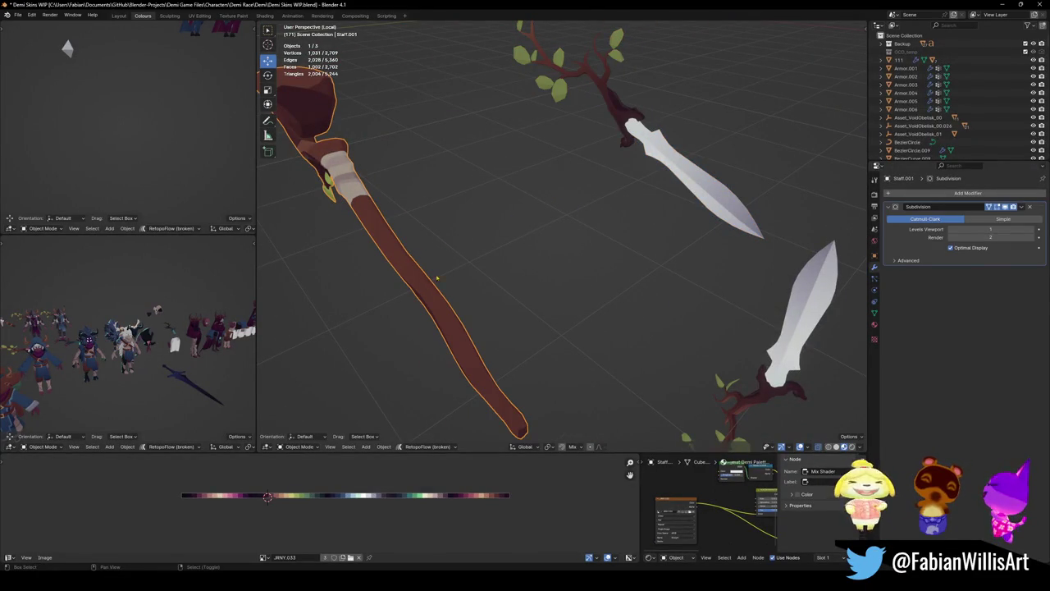
key("shift+d")
key("Escape")
key("ctrl+s")
scroll(476, 258, "down", 3)
middle_click_drag(476, 258, 518, 240)
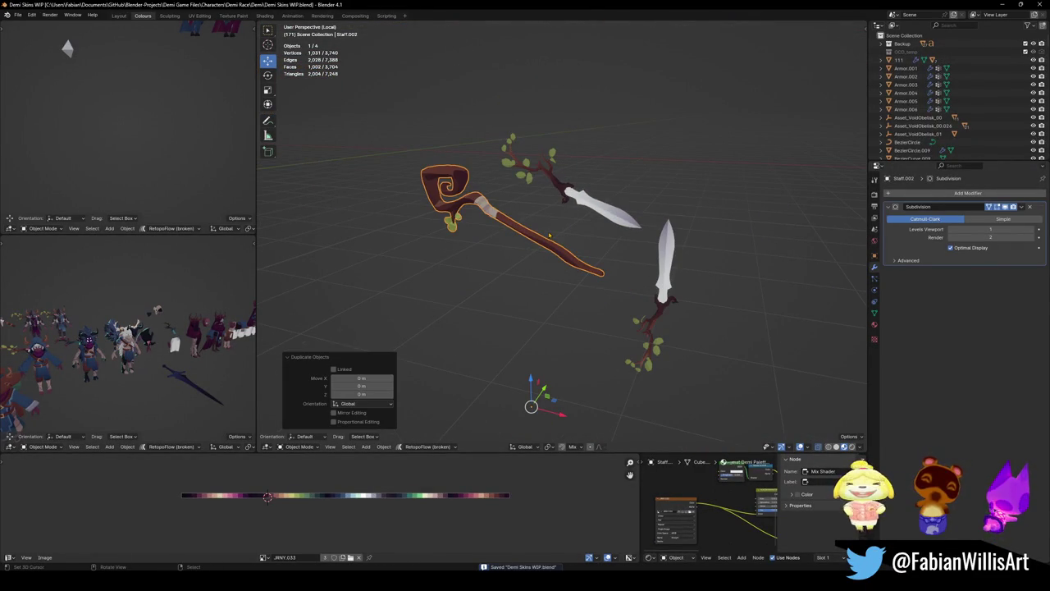
left_click(550, 236)
left_click(545, 243)
key("Tab")
key("KP_Decimal")
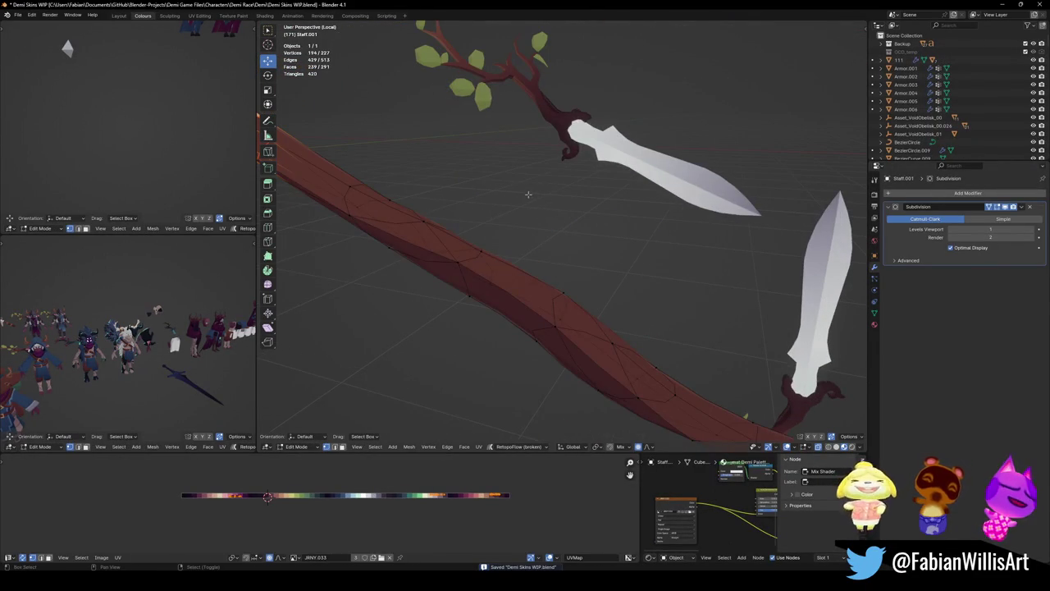
middle_click_drag(529, 193, 549, 230)
key("KP_1")
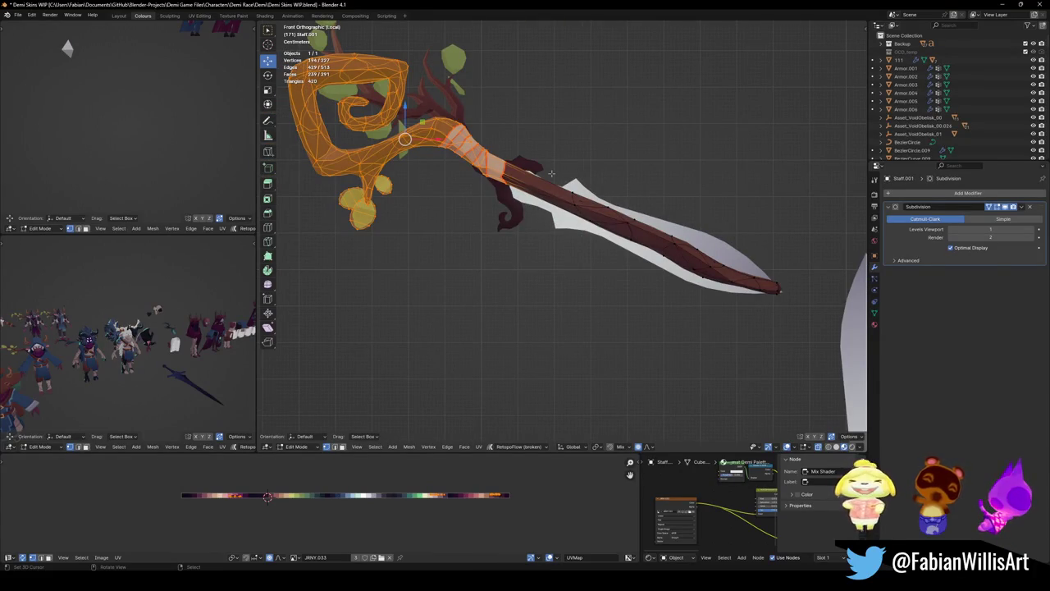
left_click(523, 187)
key("l")
key("x")
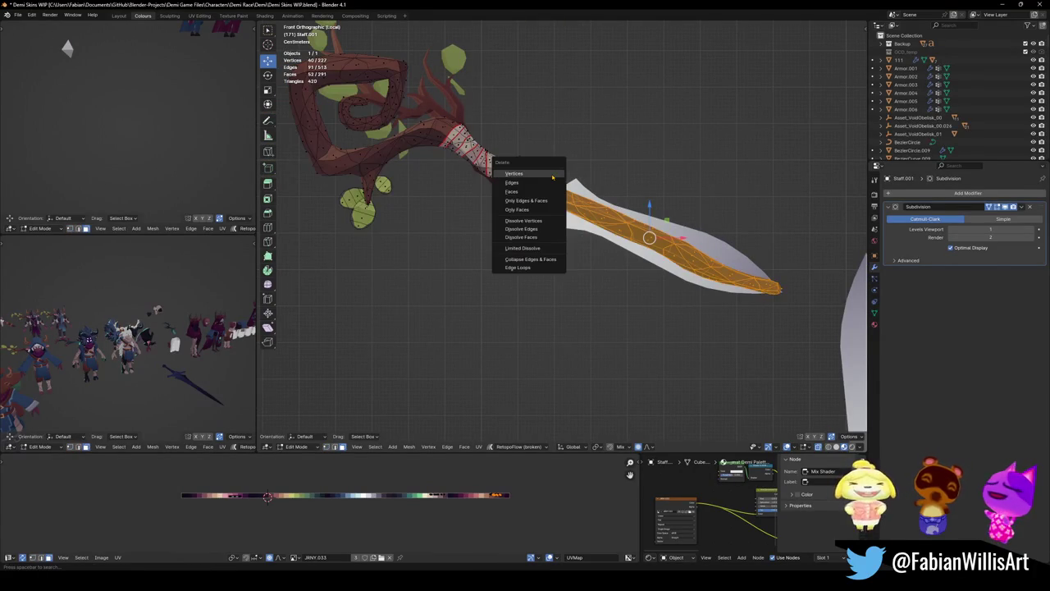
left_click(525, 185)
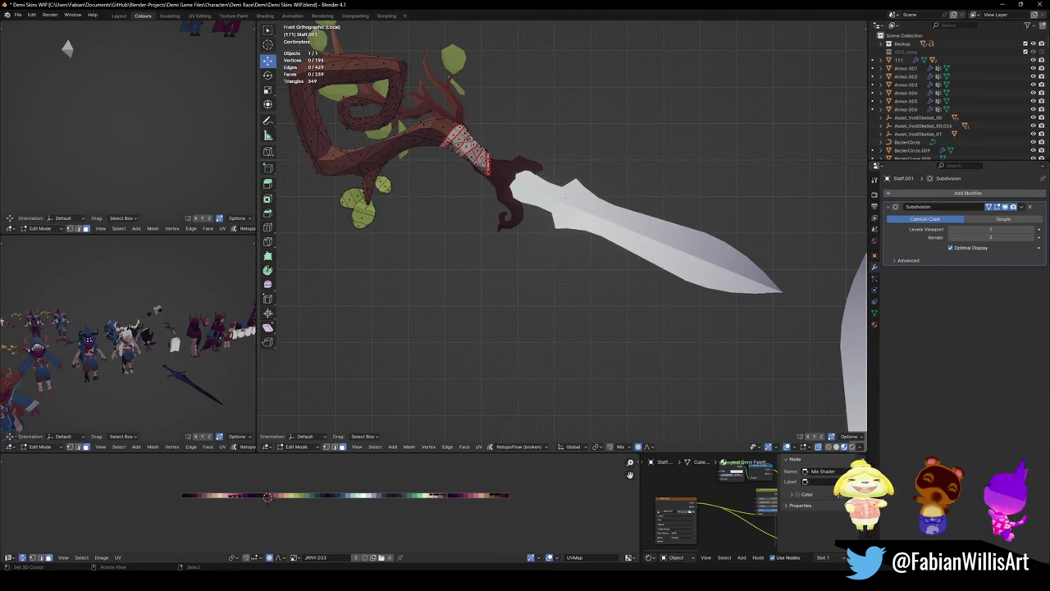
key("ctrl+z")
key("x")
left_click(579, 135)
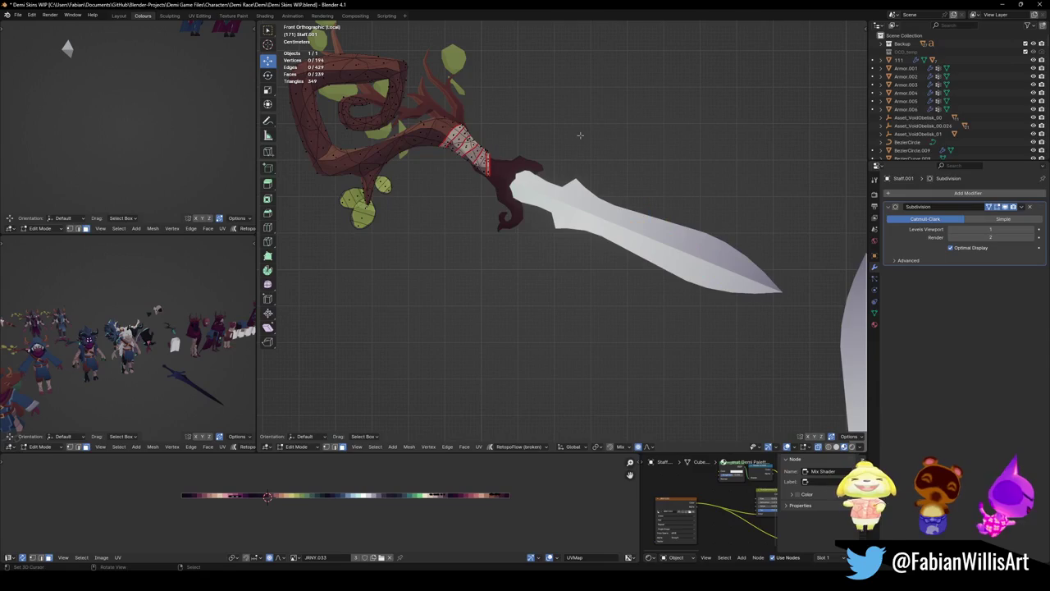
key("ctrl+z")
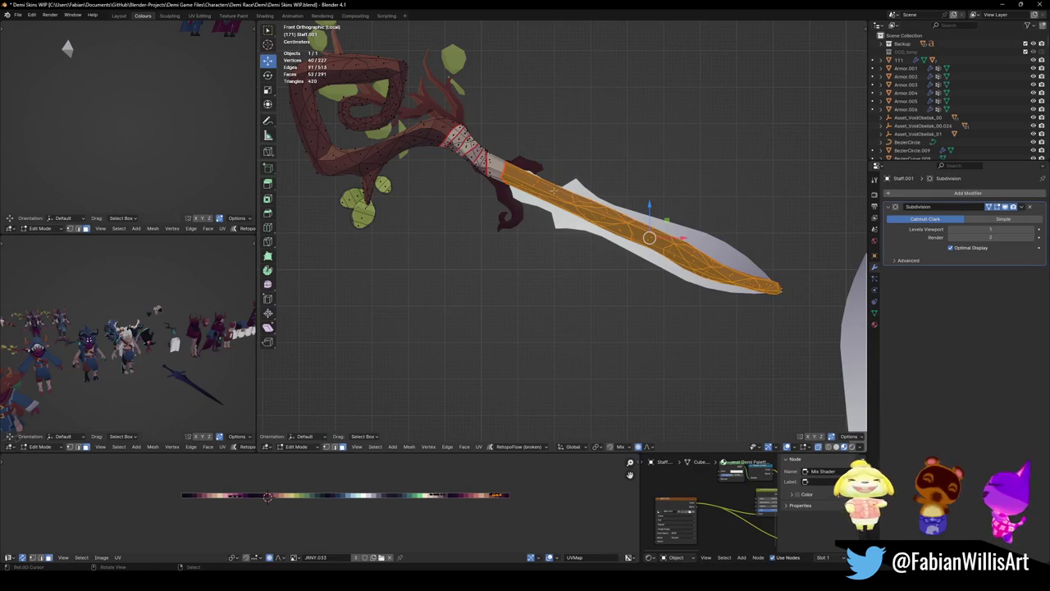
key("x")
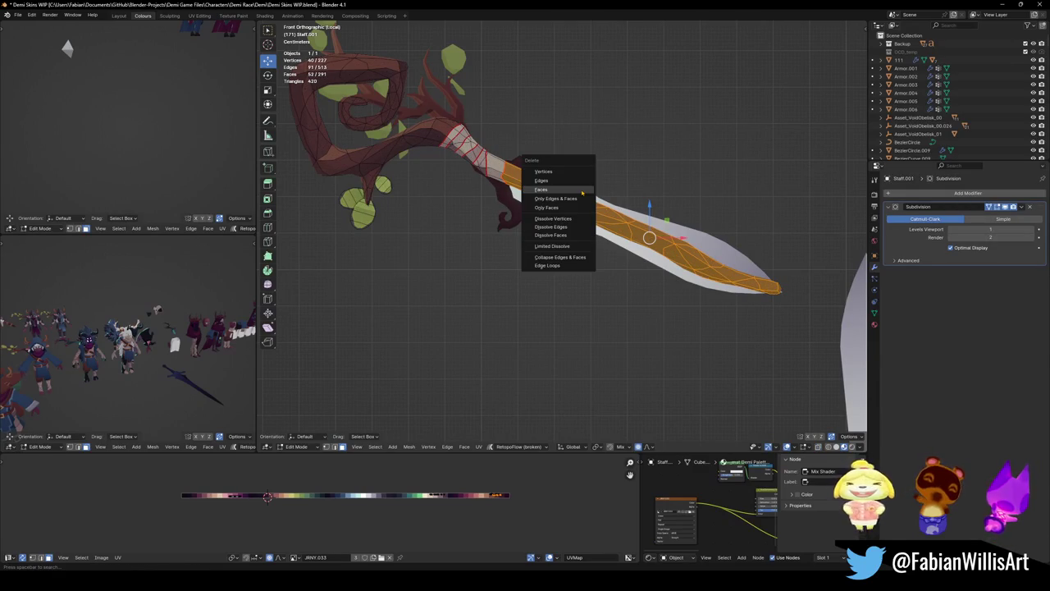
left_click(582, 192)
key("ctrl+z")
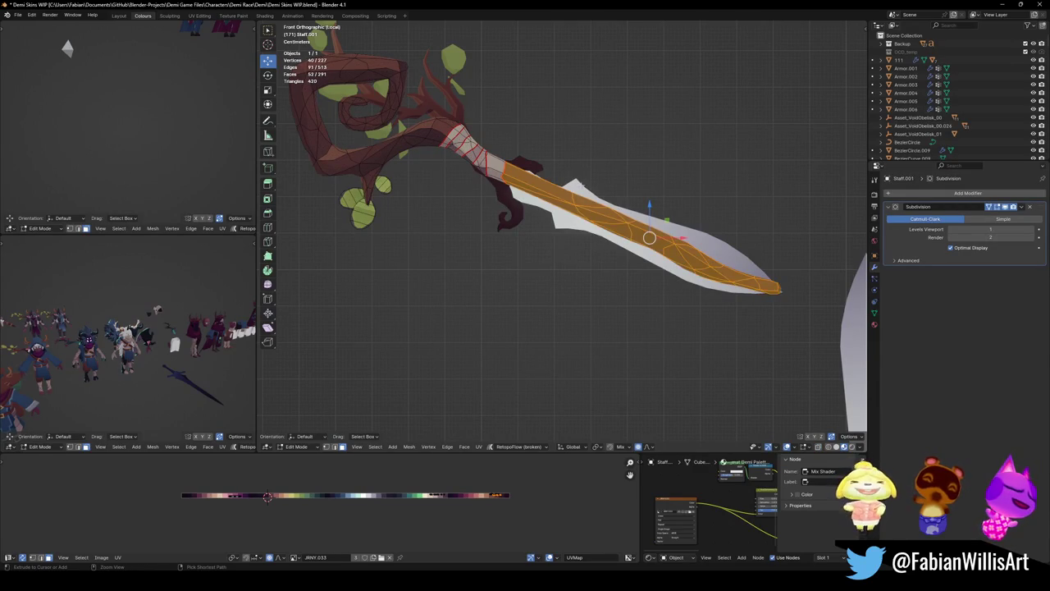
key("Tab")
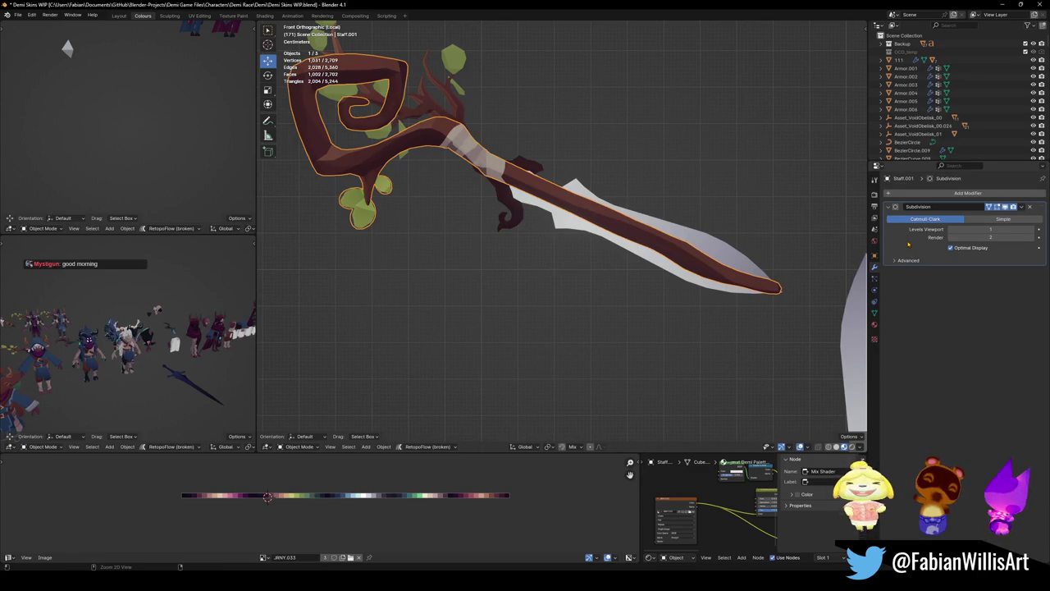
key("ctrl+a")
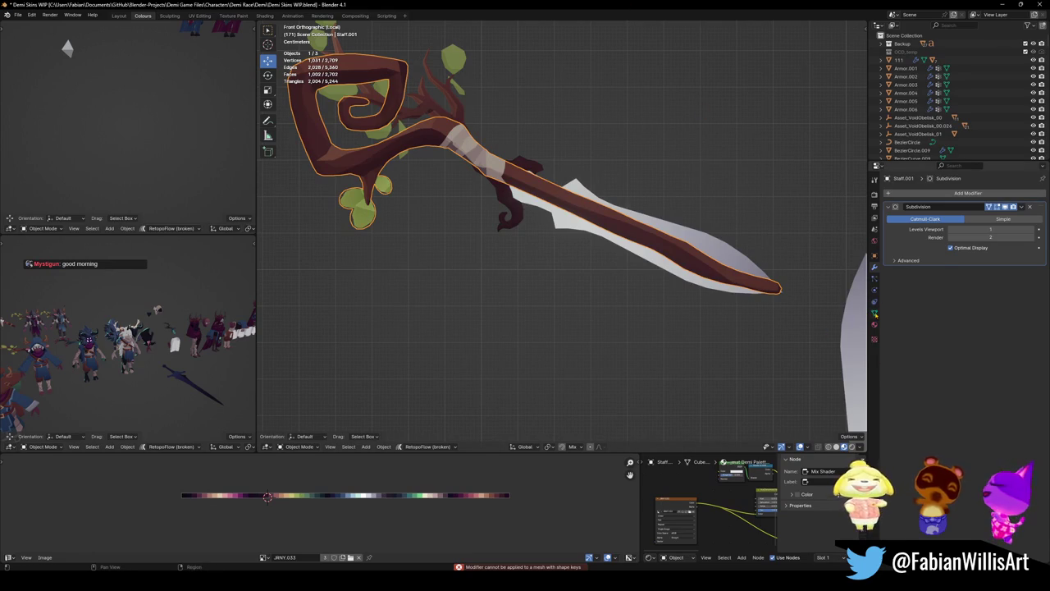
- Remove the staff's shape keys, including Sad, in Object Data properties and save the file
left_click(874, 313)
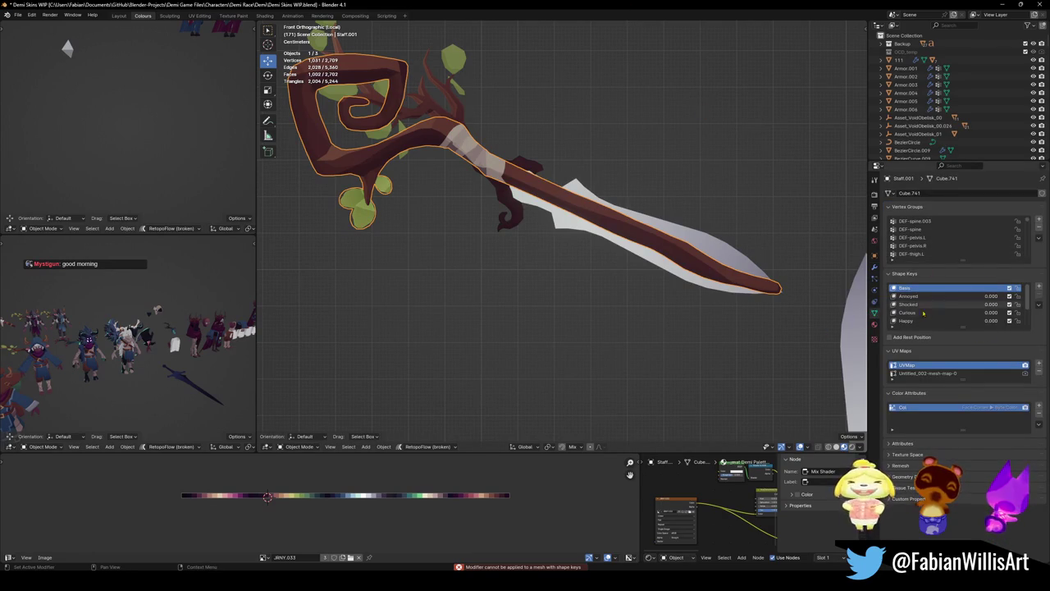
scroll(923, 306, "down", 3)
left_click(999, 321)
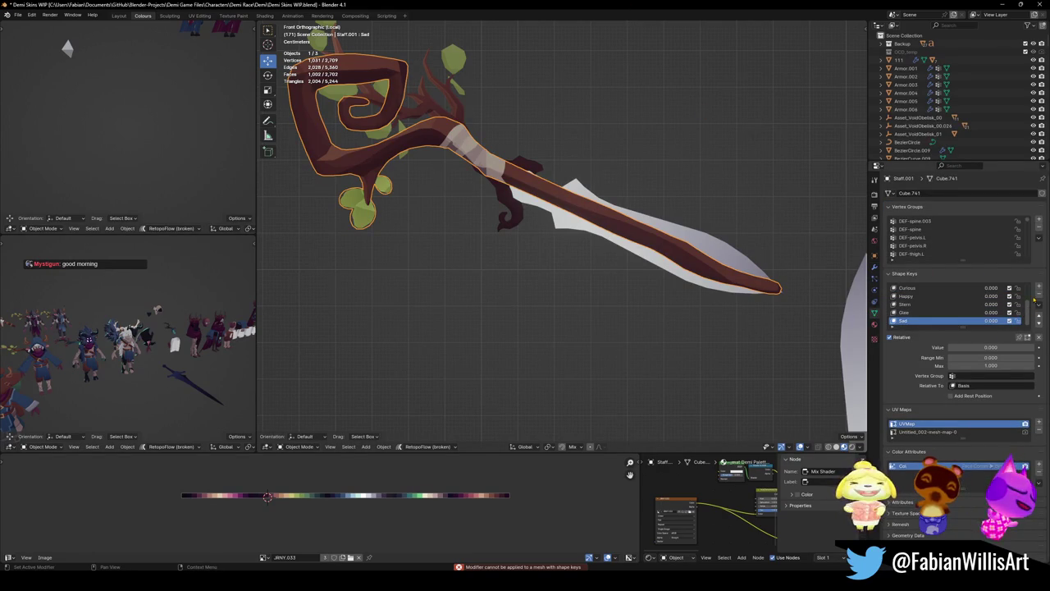
left_click(1039, 294)
left_click(1038, 294)
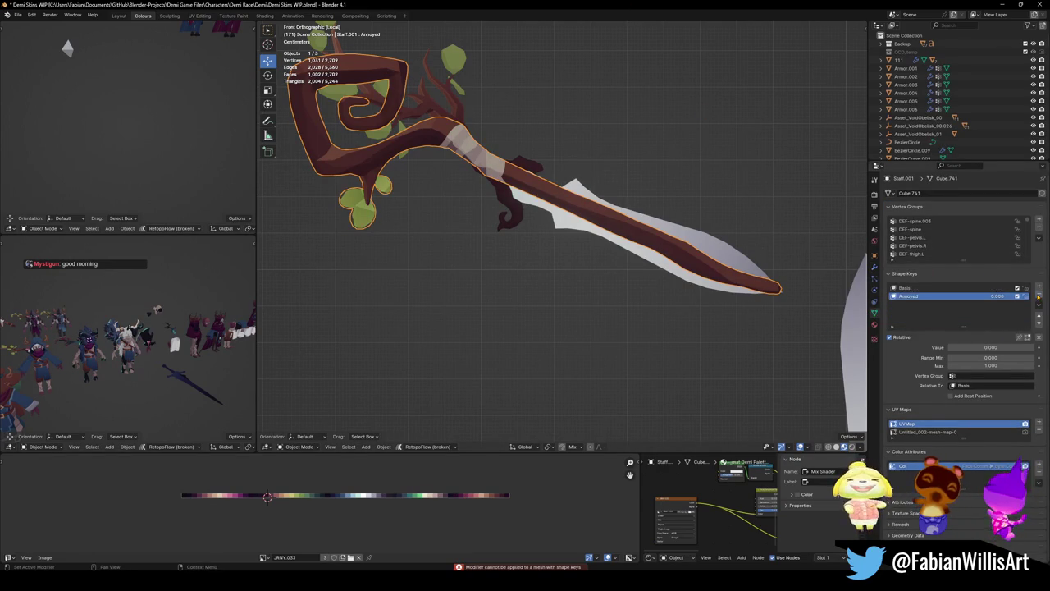
left_click(1038, 293)
left_click(1039, 294)
left_click(1039, 293)
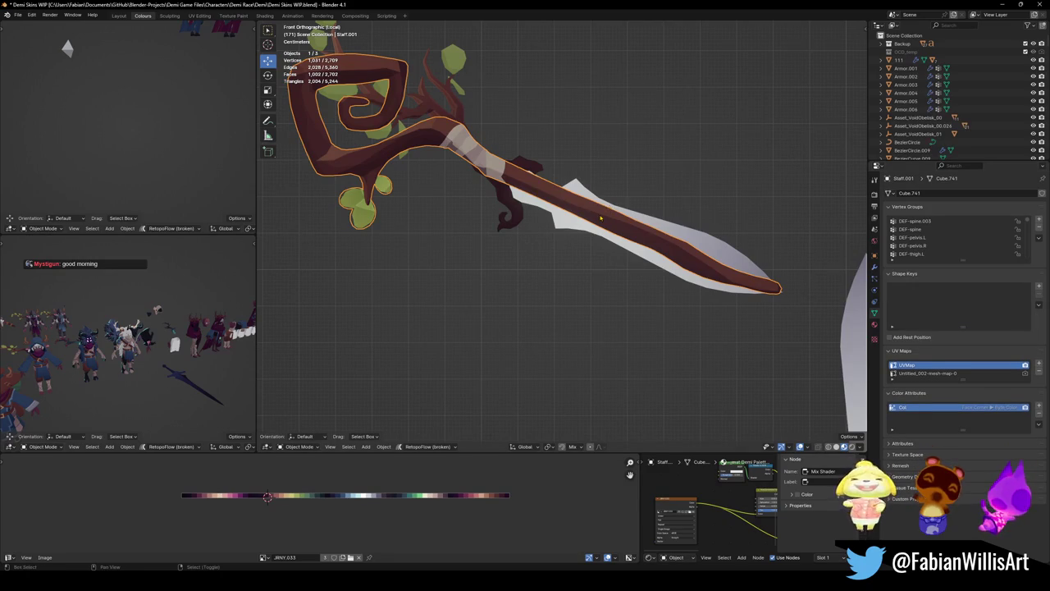
key("ctrl+z")
key("ctrl+z")
key("ctrl+shift+z")
key("ctrl+s")
- Discard a temporary duplicate, then apply the original staff's Subdivision modifier
key("shift+d")
right_click(656, 261)
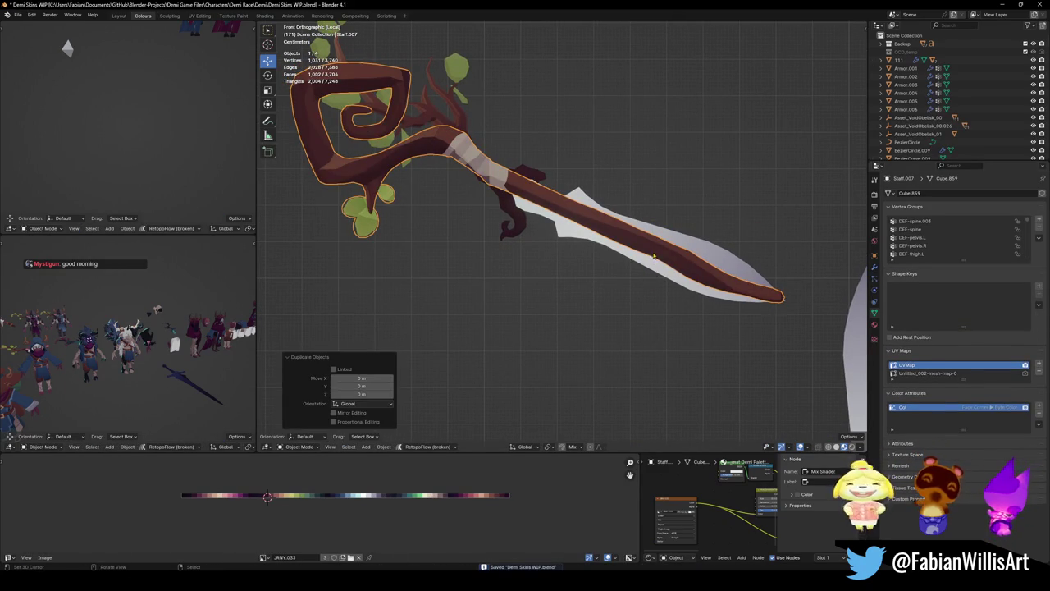
key("Delete")
left_click(588, 215)
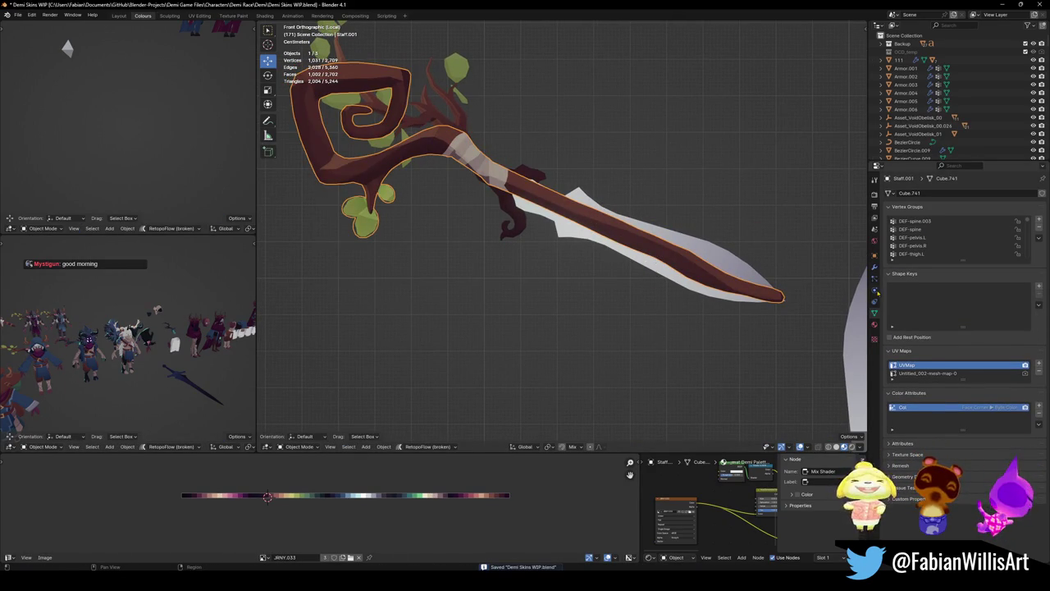
left_click(875, 267)
key("ctrl+a")
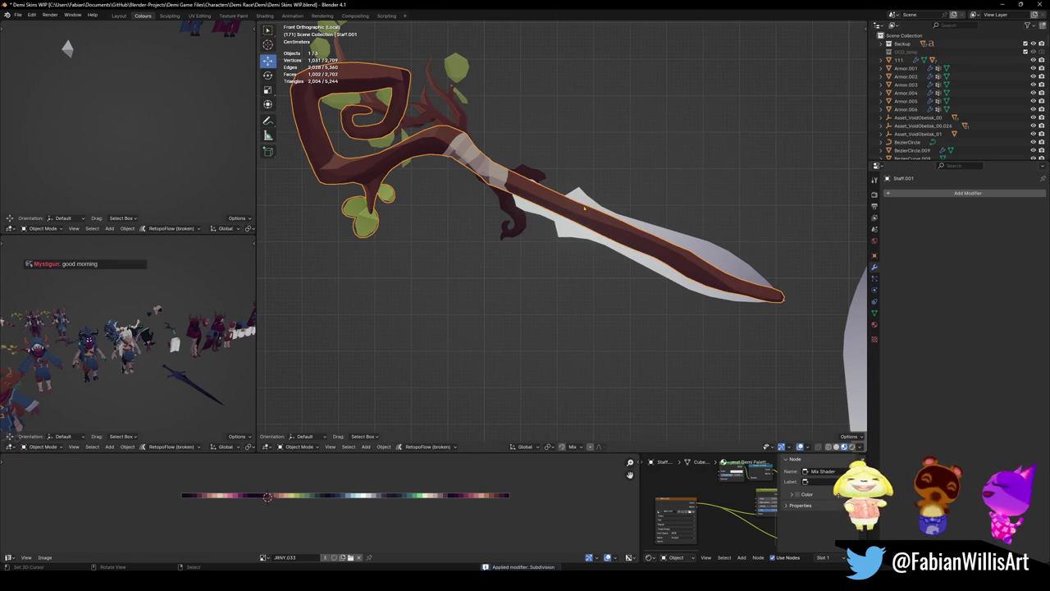
- Delete the staff's lower shaft faces lying along the sword blade, leaving the leafy head
key("Tab")
key("x")
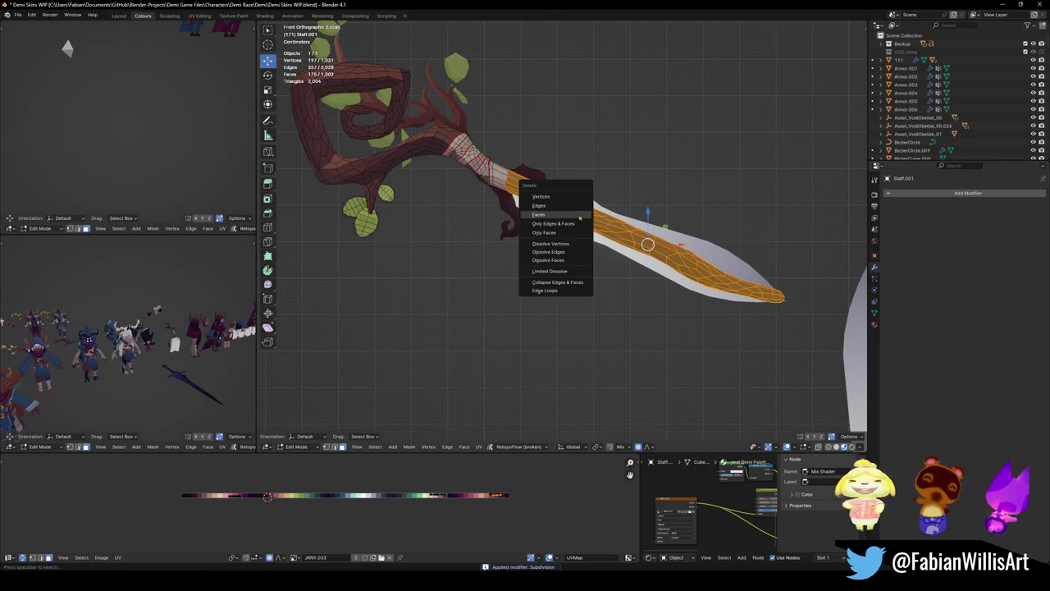
left_click(579, 218)
key("Tab")
middle_click_drag(530, 205, 525, 197)
scroll(525, 197, "down", 3)
- Move the sword along Y and frame it in front view
key("g")
key("y")
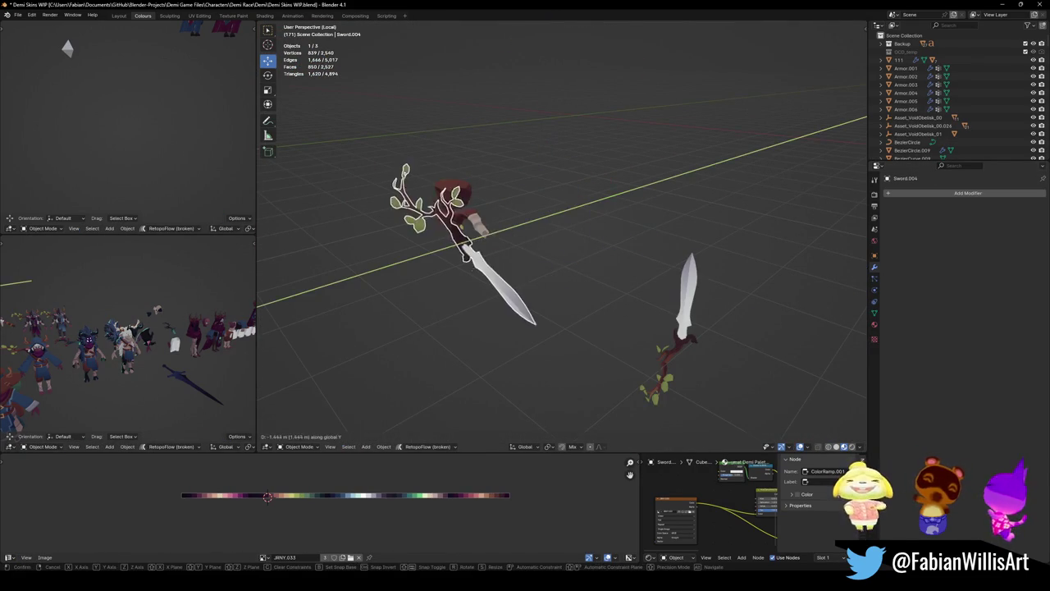
left_click(492, 262)
key("KP_1")
key("KP_Decimal")
scroll(507, 231, "up", 2)
scroll(541, 246, "up", 2)
scroll(577, 270, "up", 1)
- In face select mode, delete a ring of faces on the sword's handle
key("Tab")
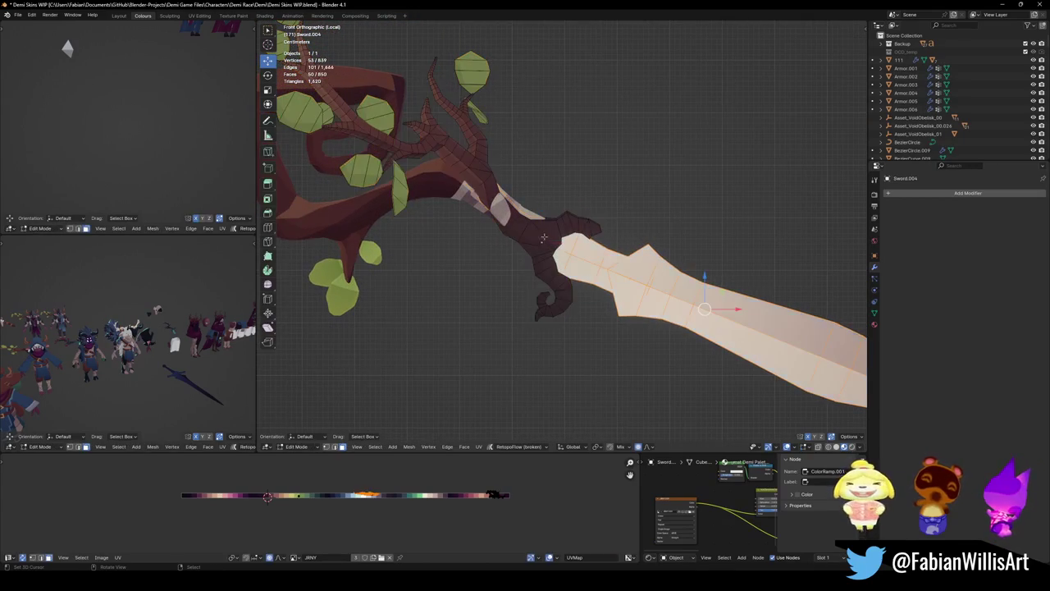
left_click(525, 237)
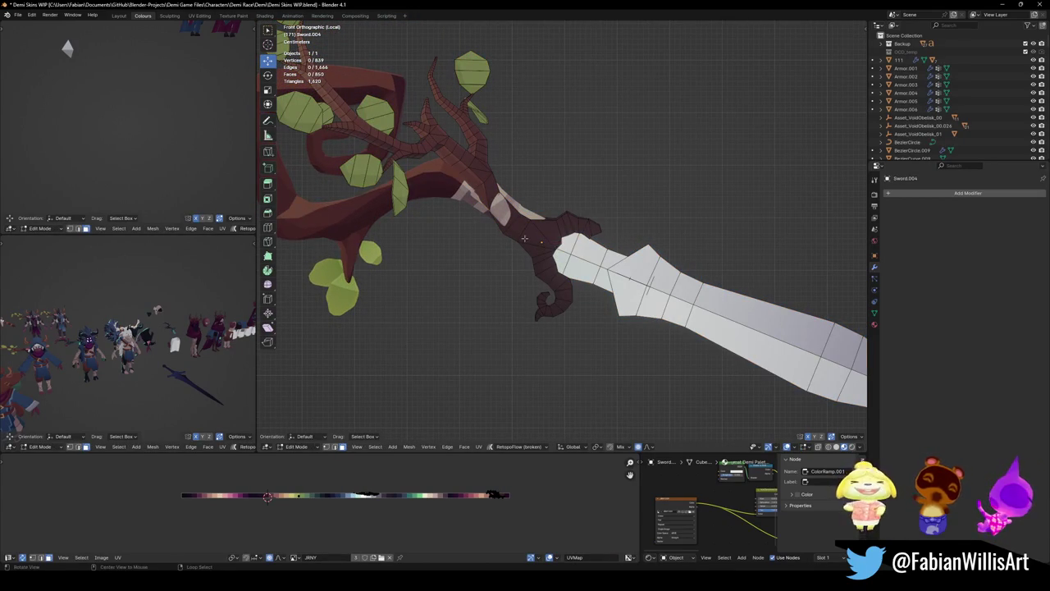
key("3")
left_click(521, 216, "alt")
key("x")
left_click(485, 229)
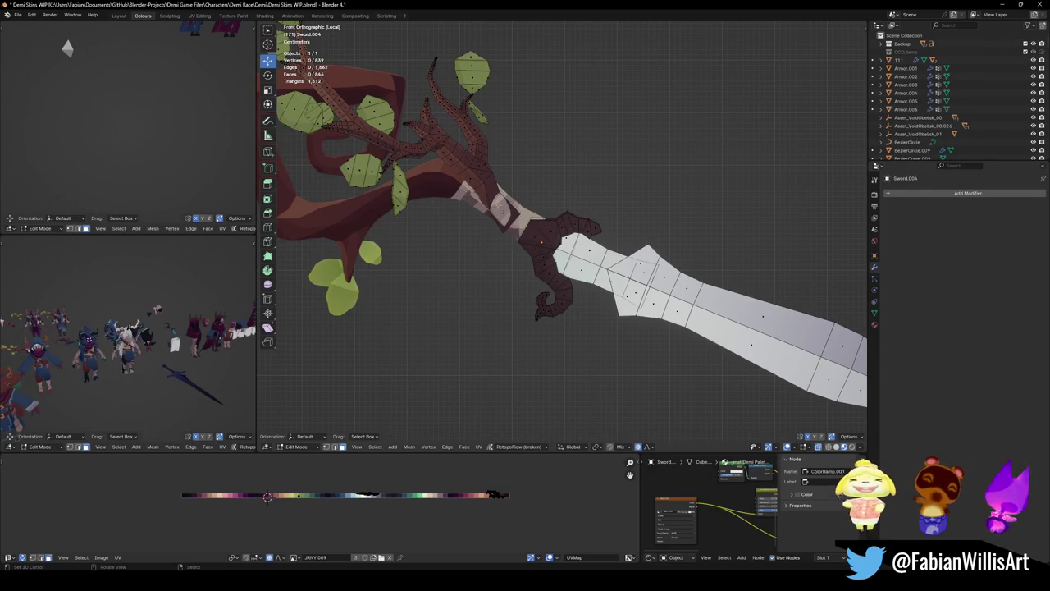
- Select the orange branches and green leaves with L and circle select, then delete them
key("l")
scroll(495, 187, "down", 4)
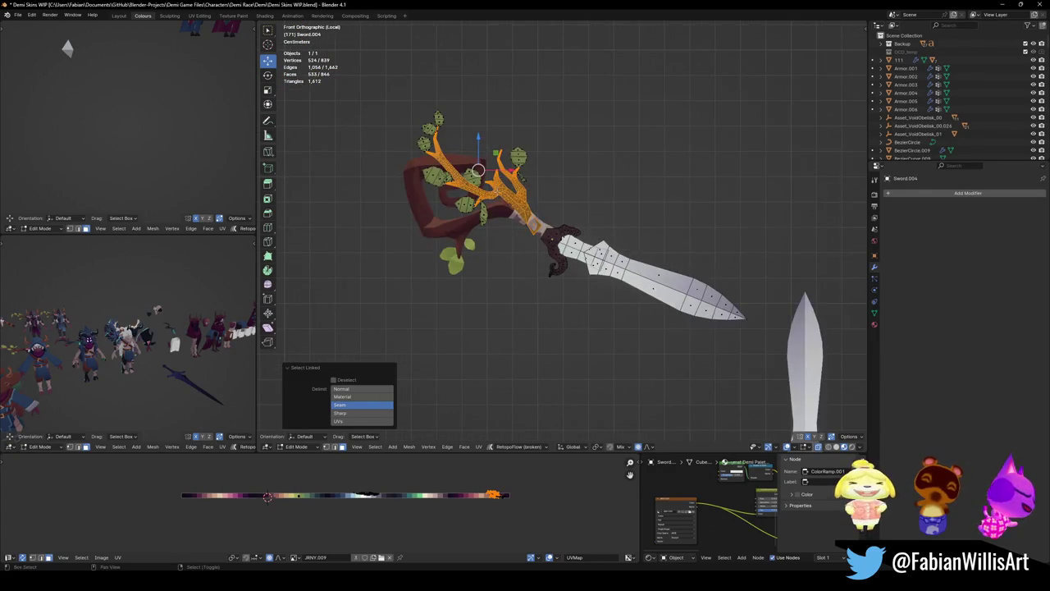
key("l")
key("l")
key("l")
key("l")
key("c")
scroll(501, 132, "down", 2)
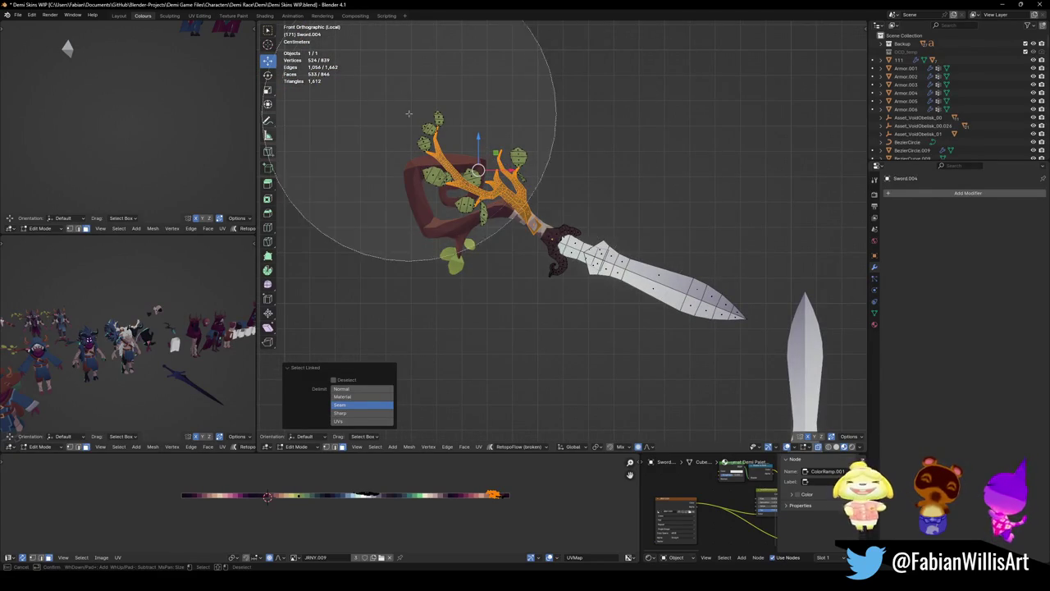
right_click(423, 115)
key("x")
left_click(469, 137)
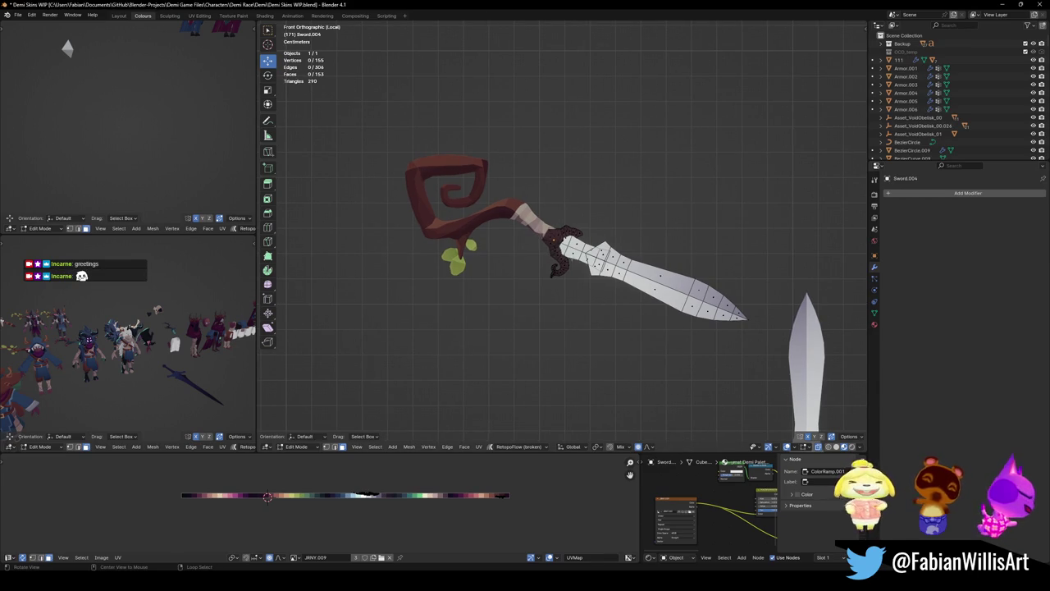
scroll(549, 235, "up", 5)
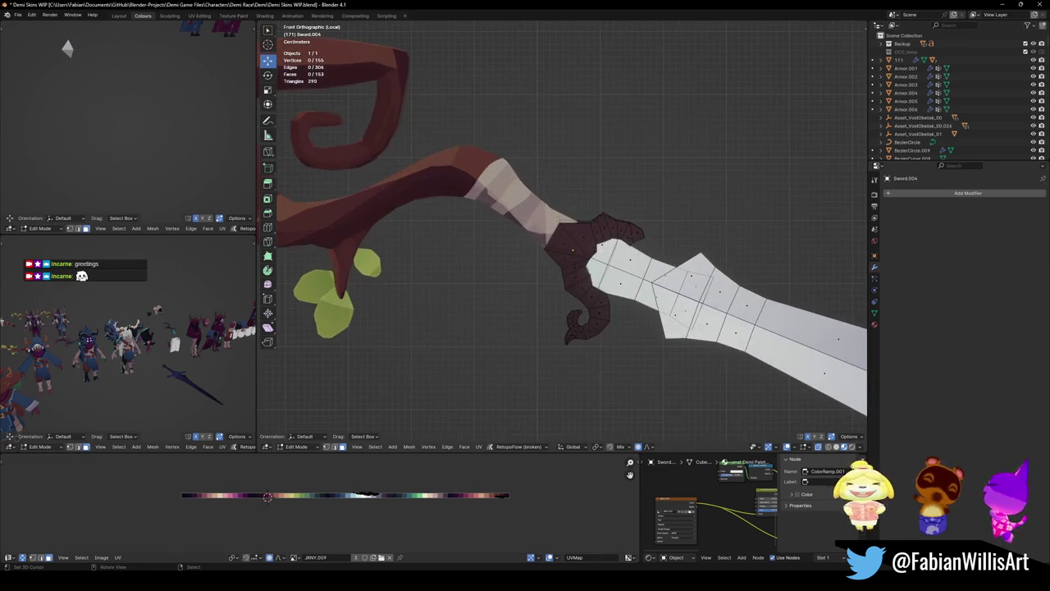
- Return to Object Mode and nudge the sword guard slightly along Y
middle_click_drag(566, 277, 566, 276)
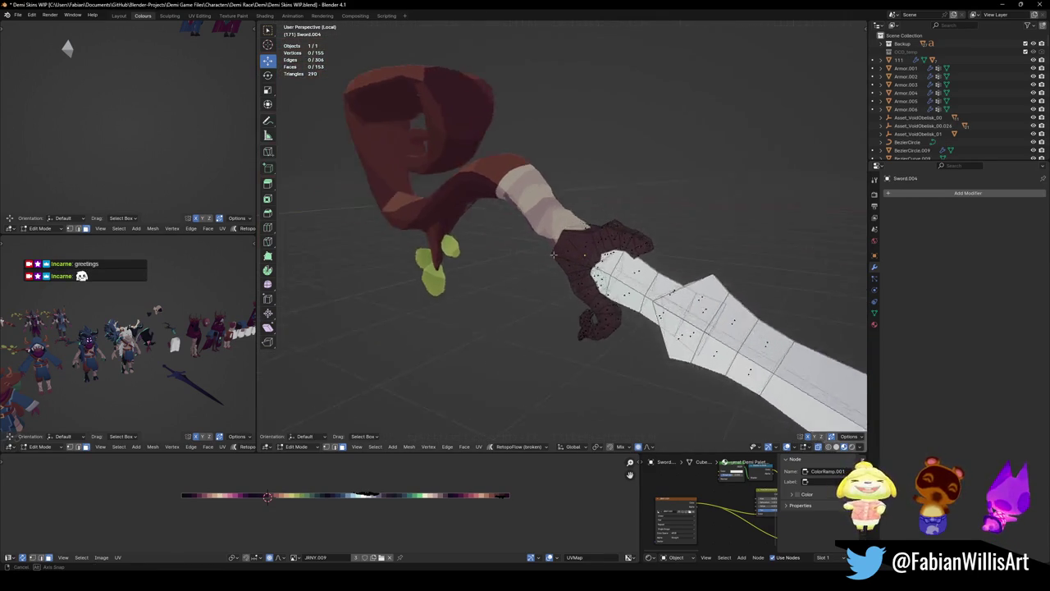
key("Tab")
scroll(574, 277, "up", 1)
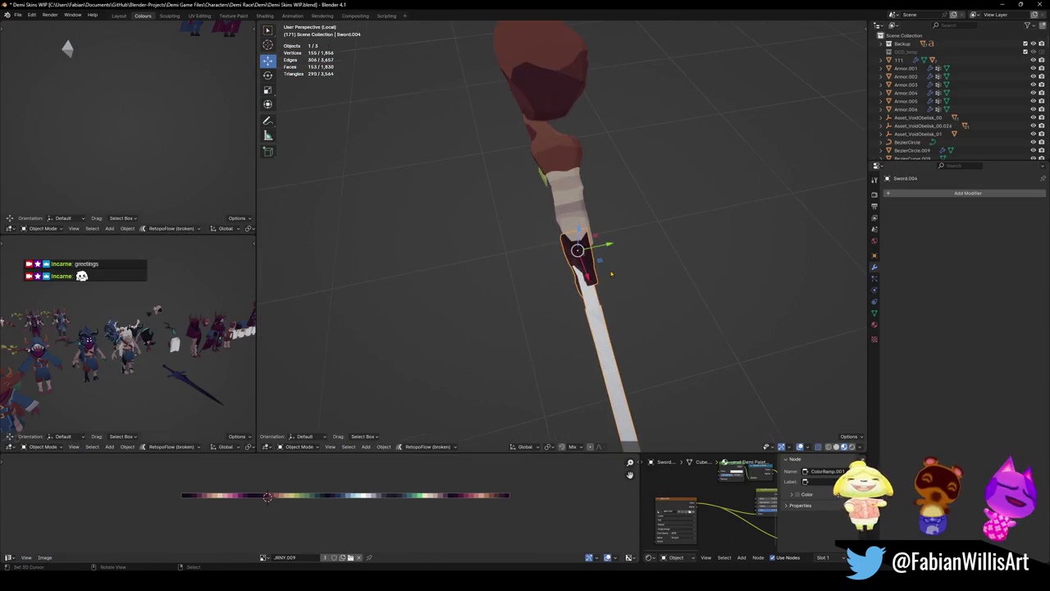
key("g")
key("y")
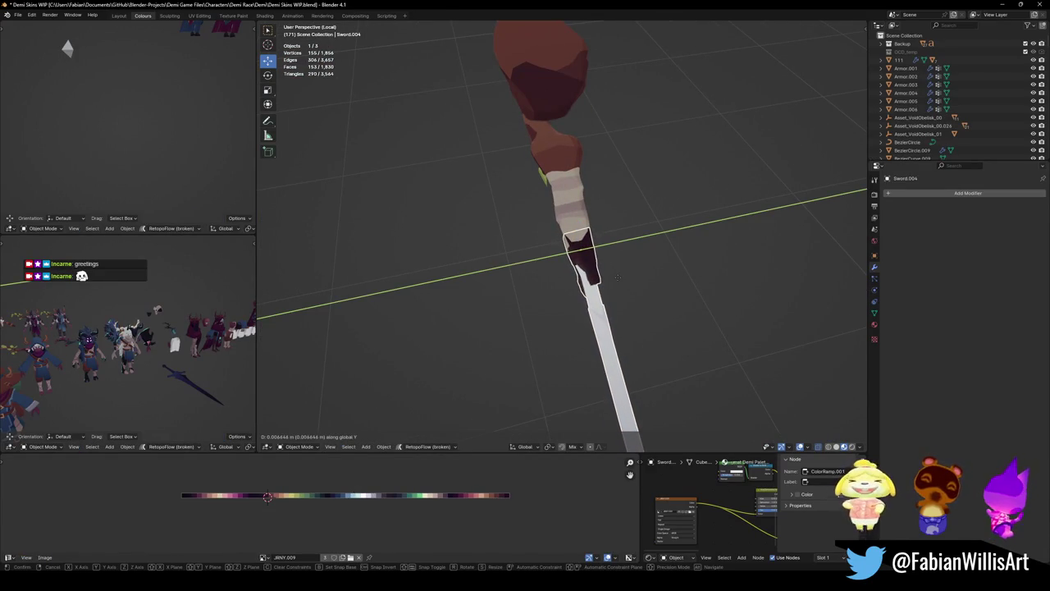
left_click(624, 277)
- Select the sword guard and briefly inspect its mesh in Edit Mode
middle_click_drag(574, 279, 635, 231)
scroll(635, 231, "up", 1)
scroll(635, 231, "down", 4)
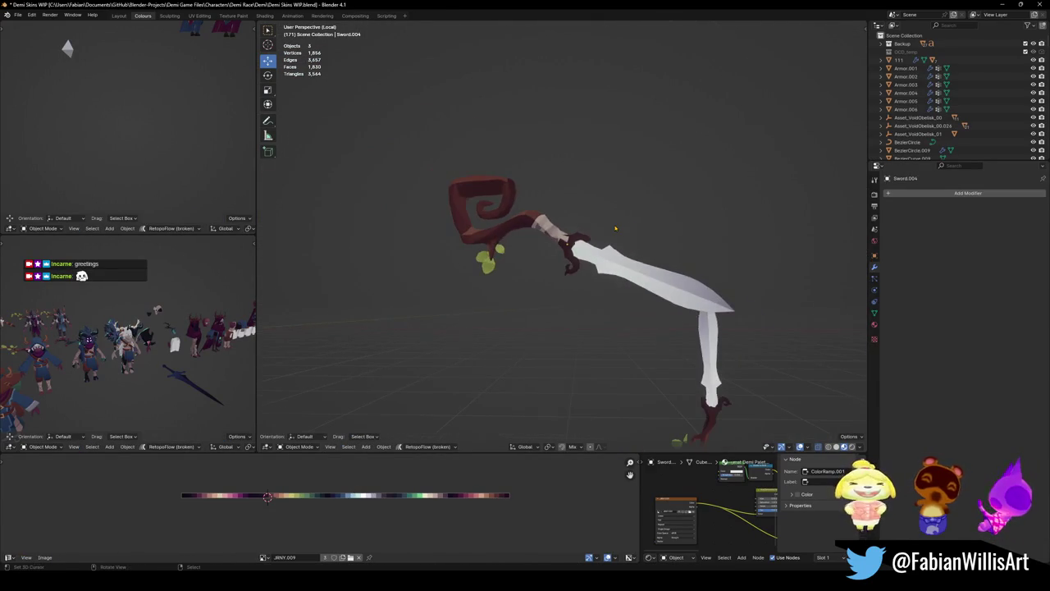
scroll(606, 234, "up", 6)
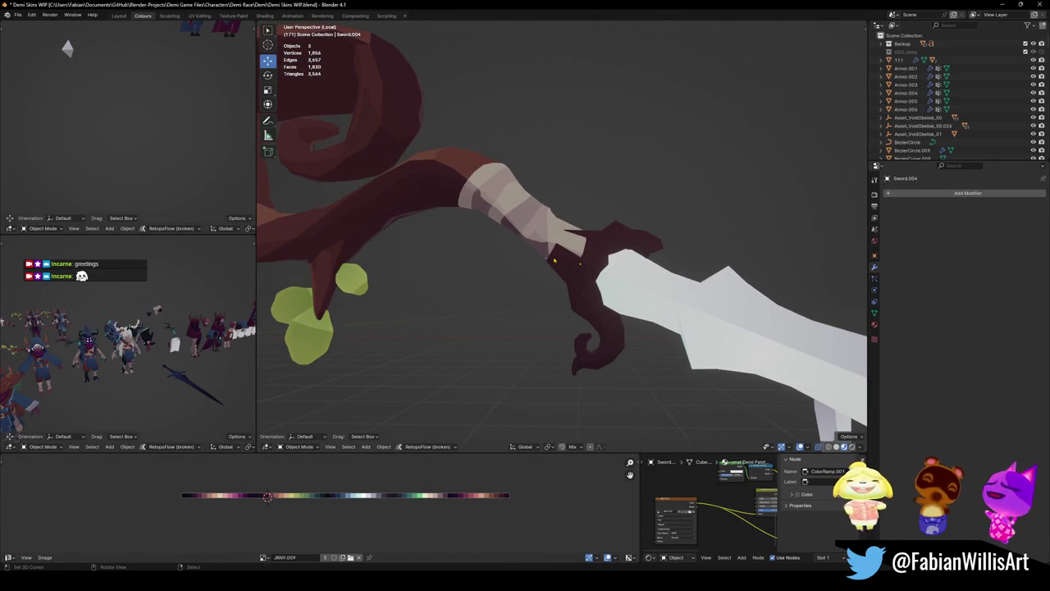
left_click(554, 261)
key("Tab")
scroll(603, 275, "up", 1)
scroll(602, 276, "down", 2)
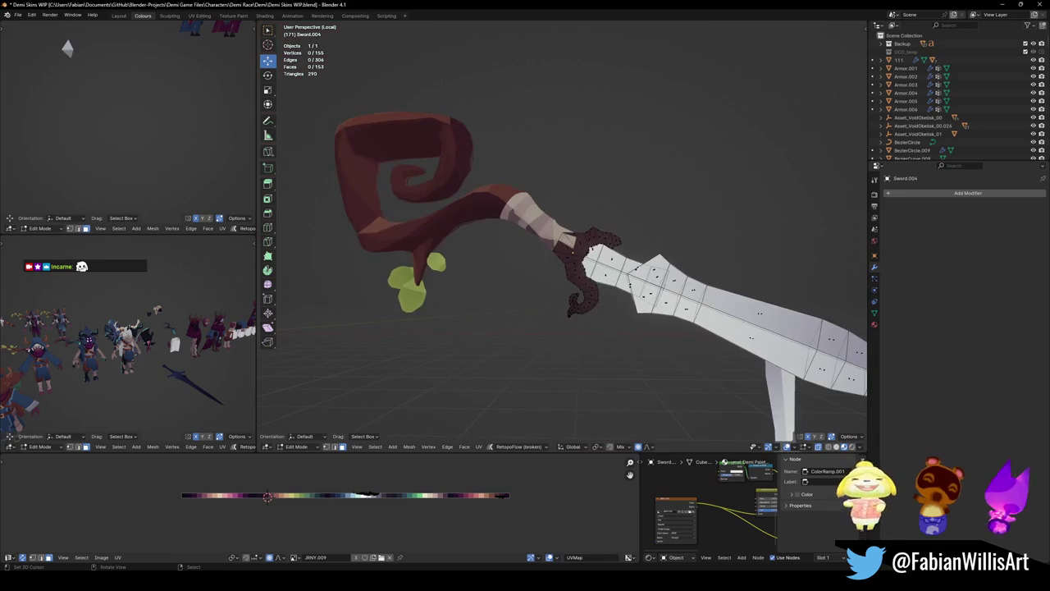
key("Tab")
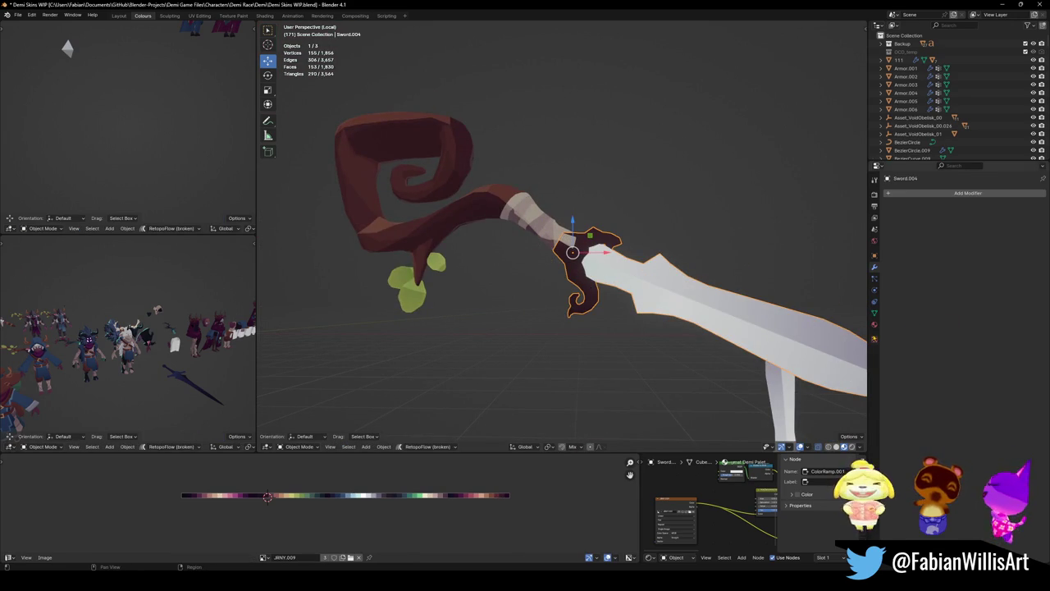
- Inspect the staff's Accessories.005, Void Palette.004 and Bushes.004 material slots, then save
left_click(875, 325)
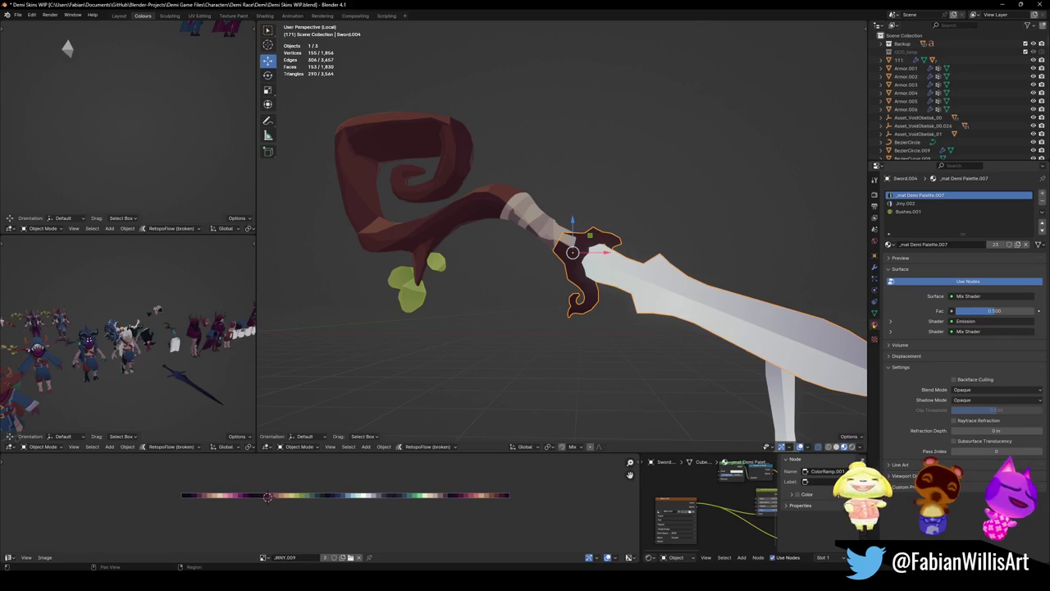
left_click(525, 210)
left_click(921, 227)
scroll(925, 220, "down", 5)
left_click(925, 223)
scroll(925, 220, "down", 1)
left_click(926, 228)
key("ctrl+s")
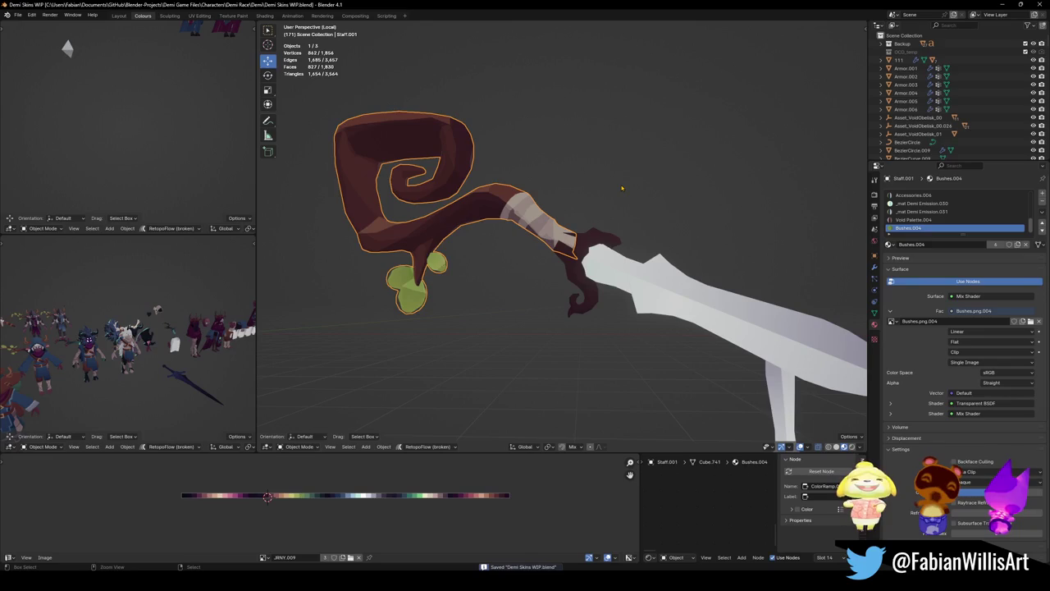
- Reselect the staff and remove its Void Palette.004 material slot
key("alt+a")
middle_click_drag(509, 216, 612, 193)
left_click(513, 215)
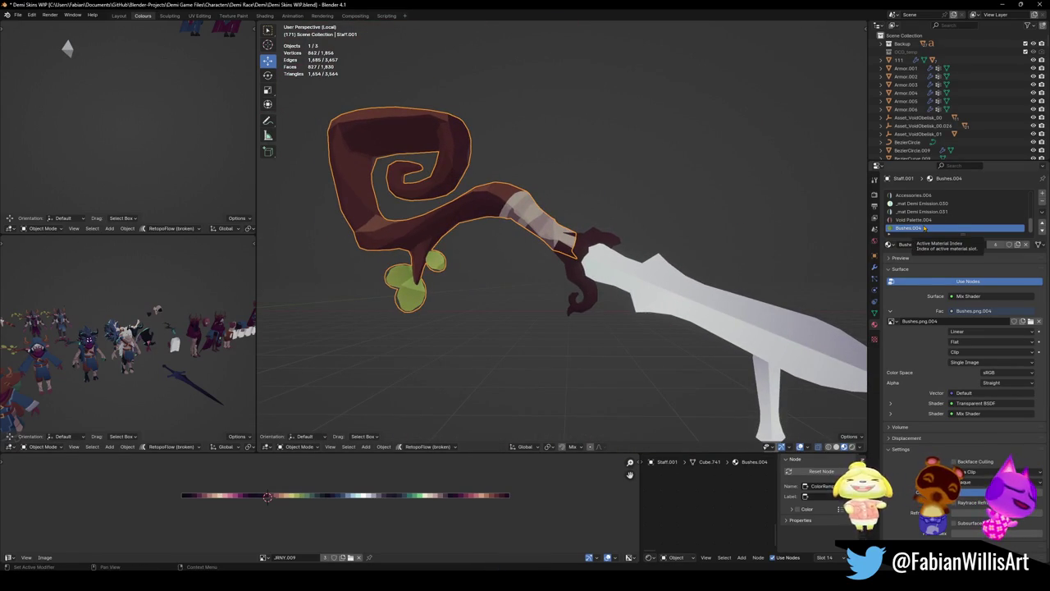
left_click(926, 220)
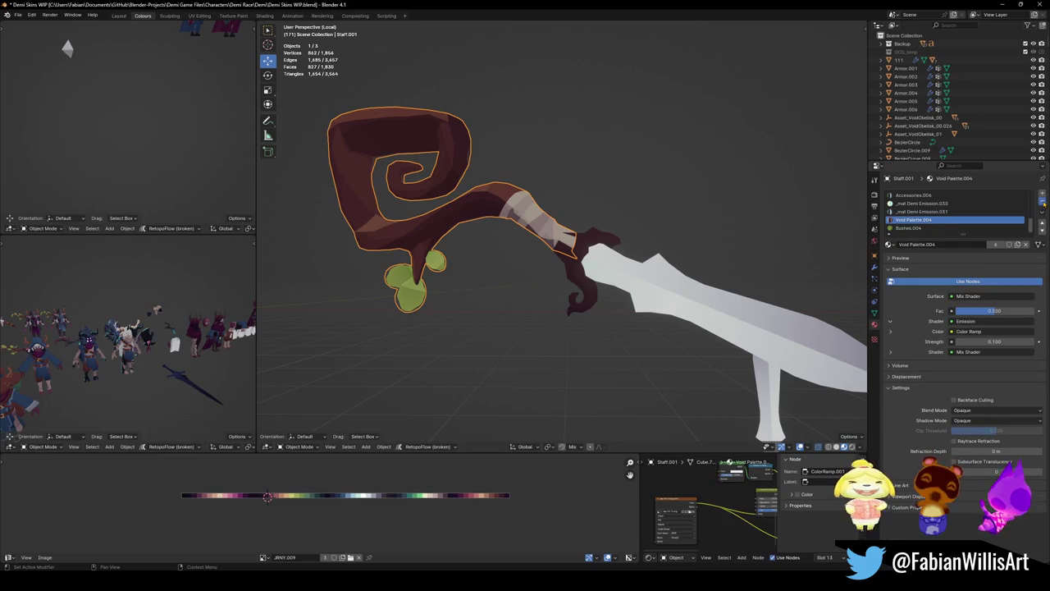
left_click(1041, 201)
- Remove the unused _mat Demi.001, Accessories.005 and other leftover material slots
scroll(1026, 207, "up", 5)
left_click(1017, 203)
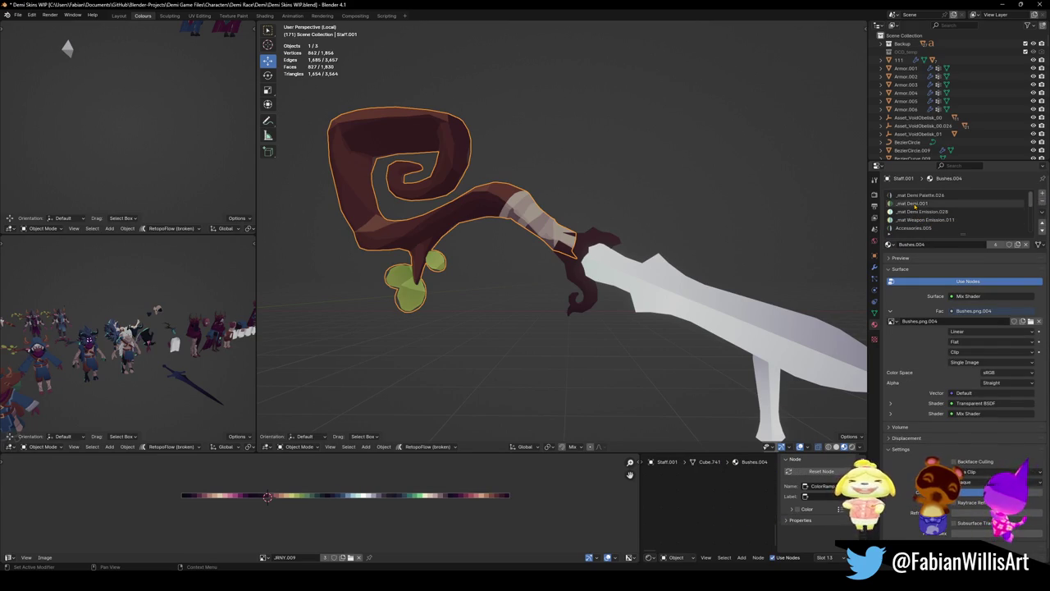
left_click(1041, 201)
left_click(1042, 201)
left_click(1042, 201)
left_click(1041, 201)
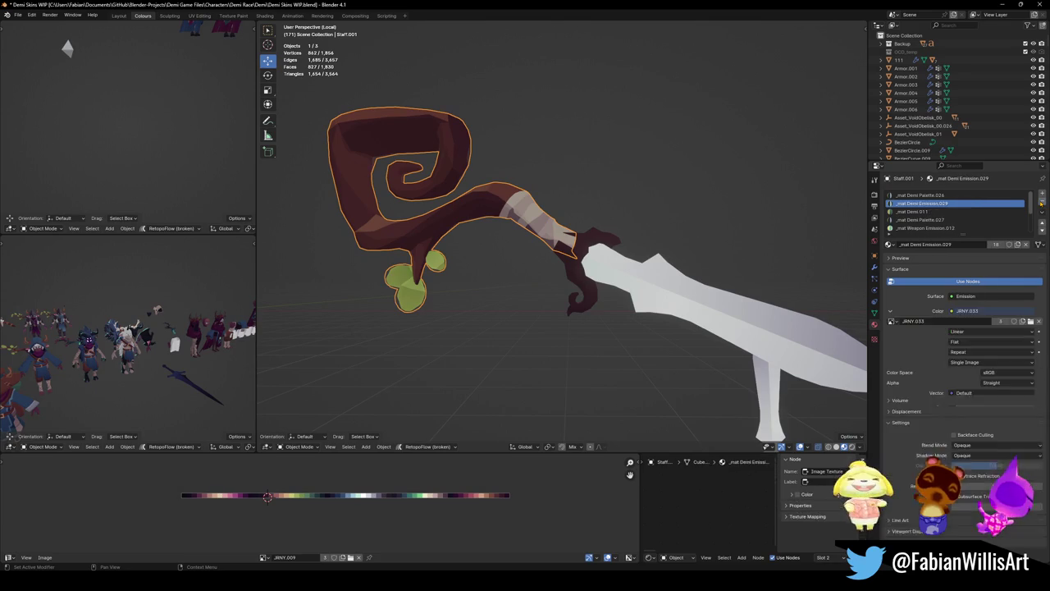
left_click(1042, 201)
left_click(1041, 201)
left_click(1042, 201)
left_click(1042, 201)
left_click(1042, 201)
left_click(1041, 200)
left_click(1041, 201)
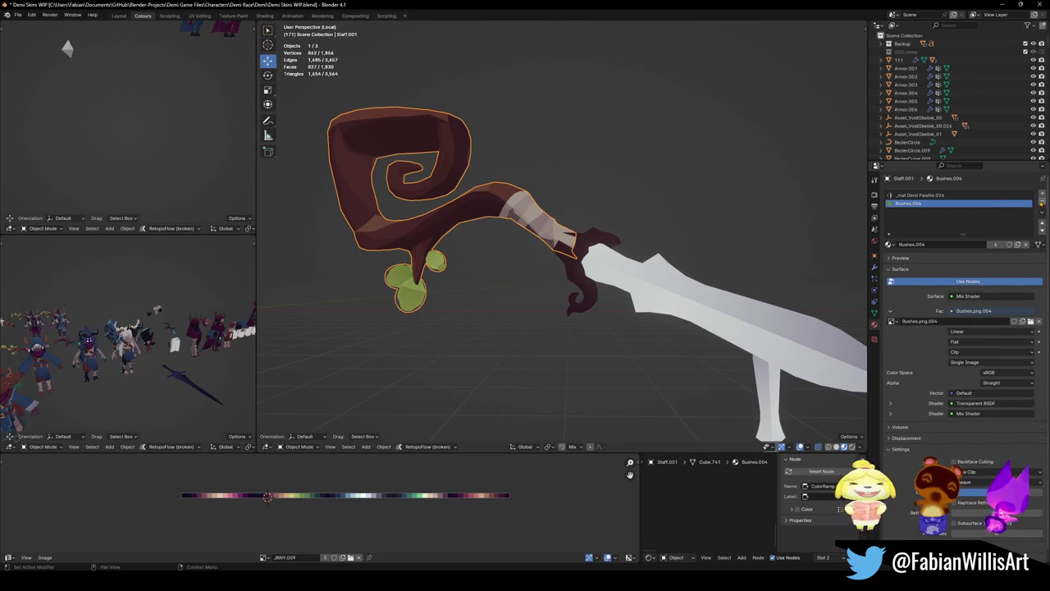
- Swap the _mat Demi Palette.026 slot for _mat Demi Palette, deselect, and save
left_click(925, 196)
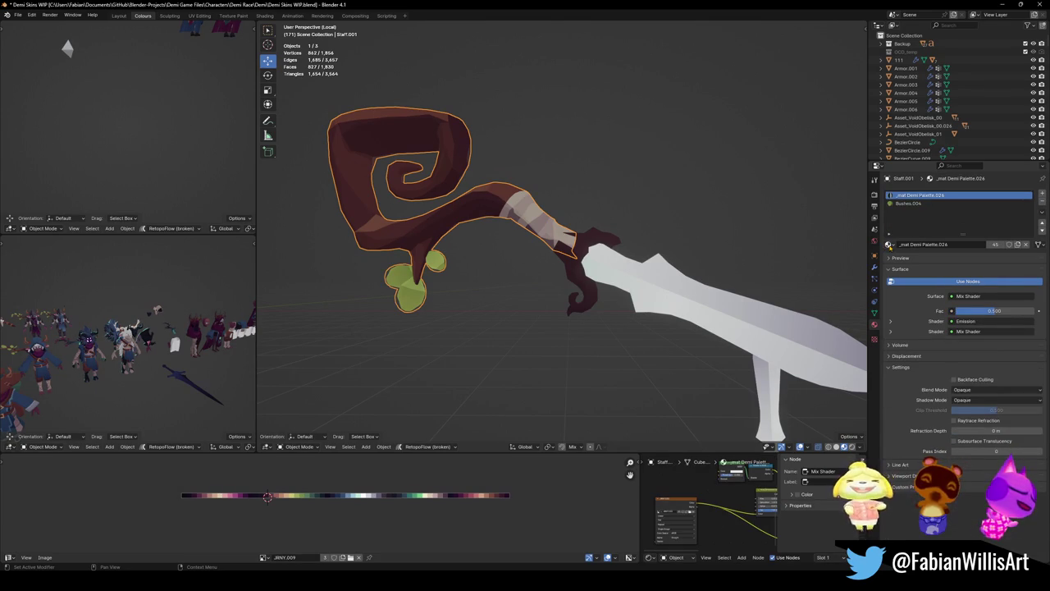
left_click(889, 245)
type("dem")
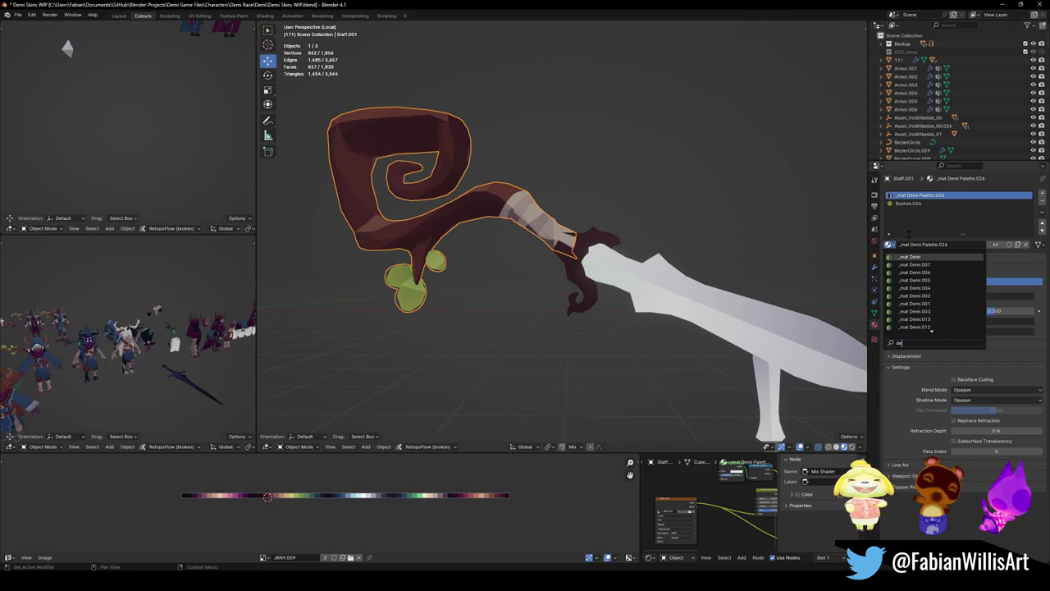
type("ipa")
key("Return")
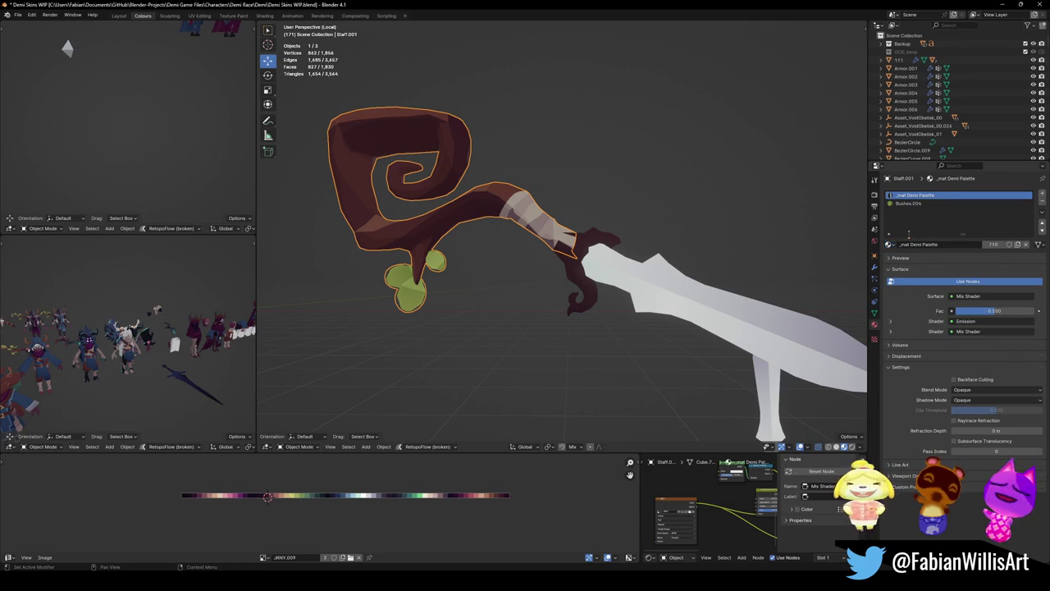
left_click(793, 221)
key("ctrl+s")
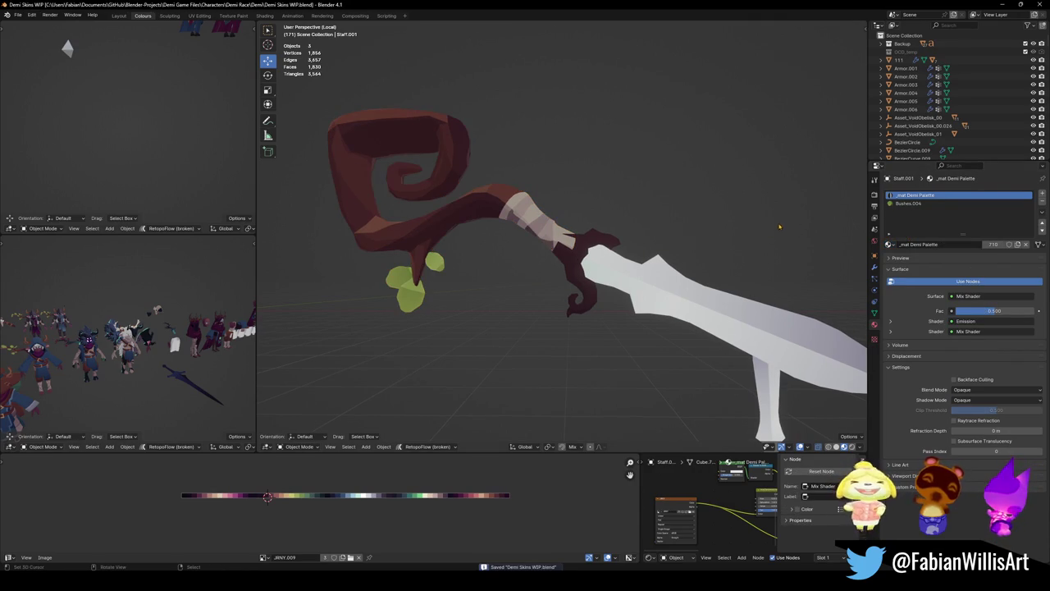
- Select the sword and remove all three of its material slots
left_click(612, 256)
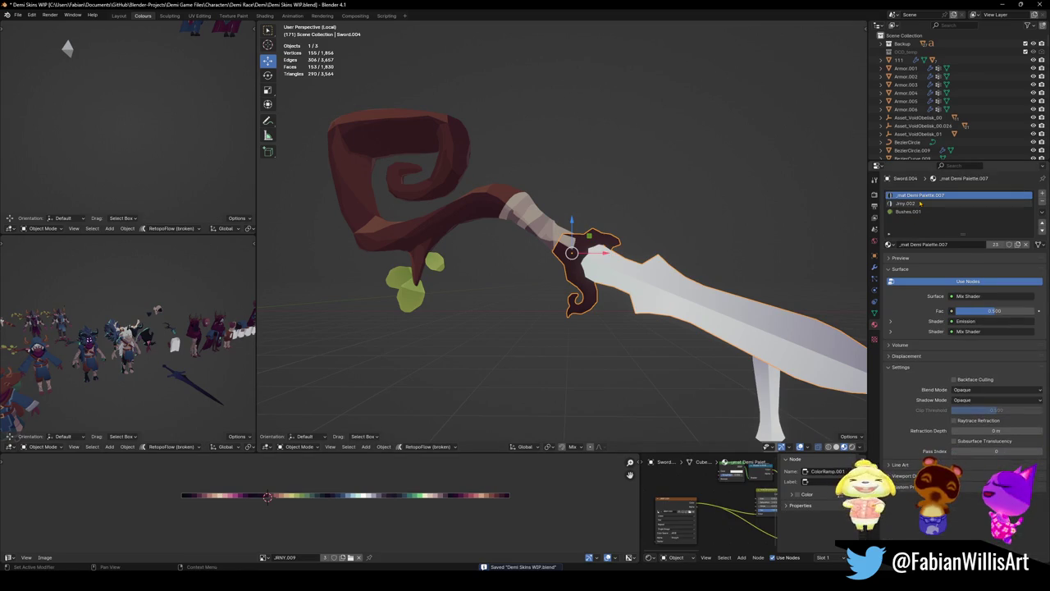
left_click(1041, 202)
left_click(1042, 203)
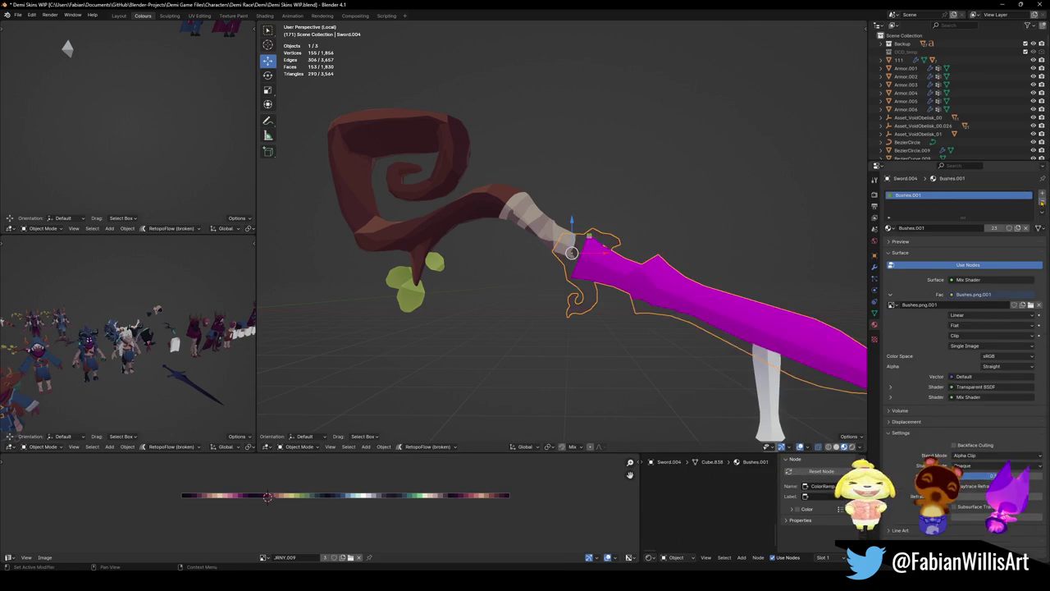
left_click(1041, 203)
- Link the staff's materials onto the sword and save the file
key("alt+a")
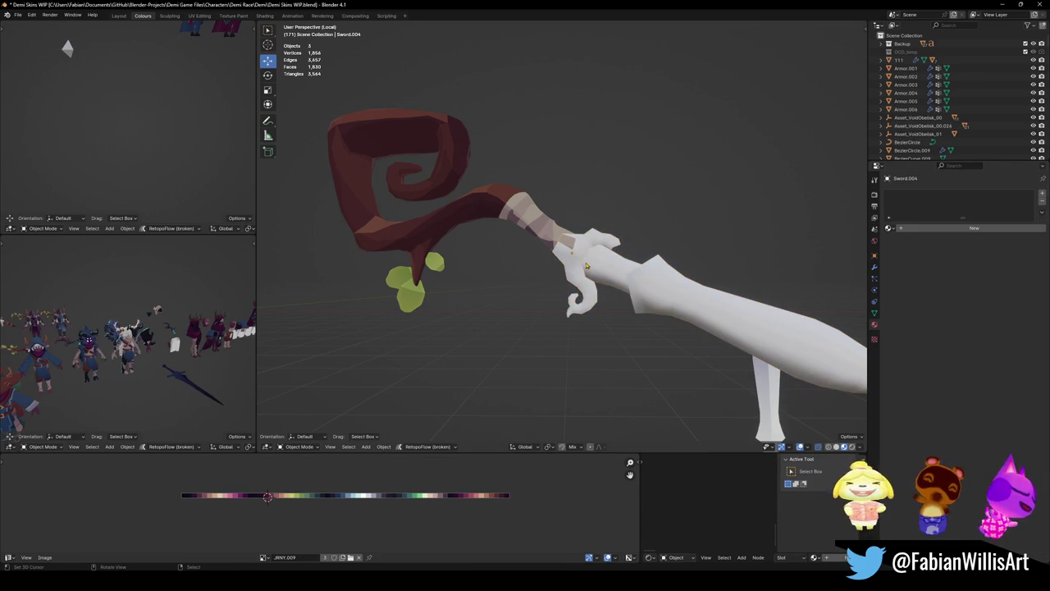
left_click(585, 261)
left_click(505, 201, "shift")
key("q")
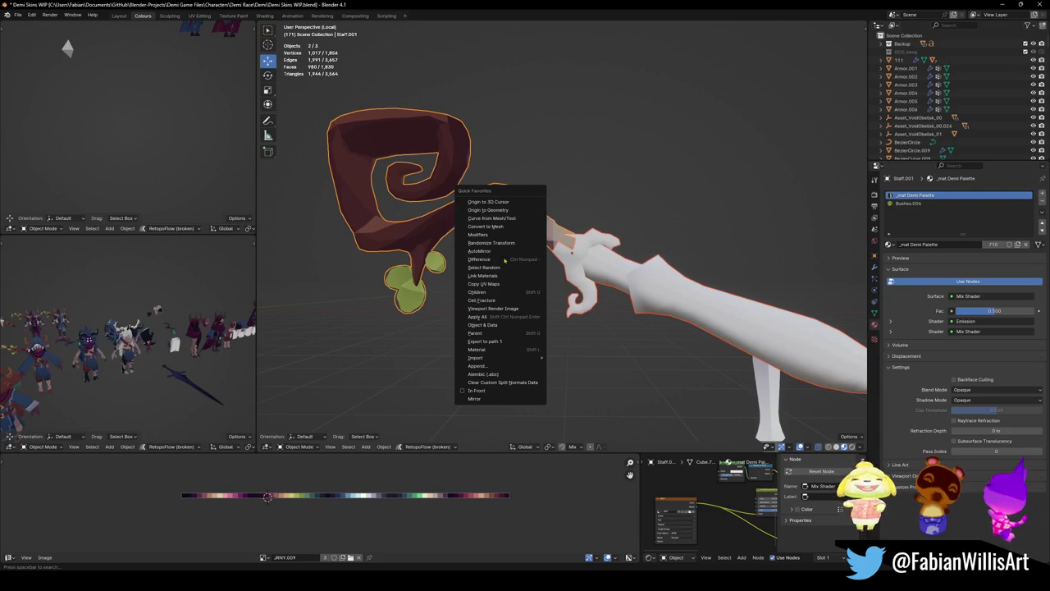
left_click(499, 276)
key("ctrl+s")
- Check a staff grip face, then select the sword's connected guard geometry in Edit Mode
left_click(563, 238)
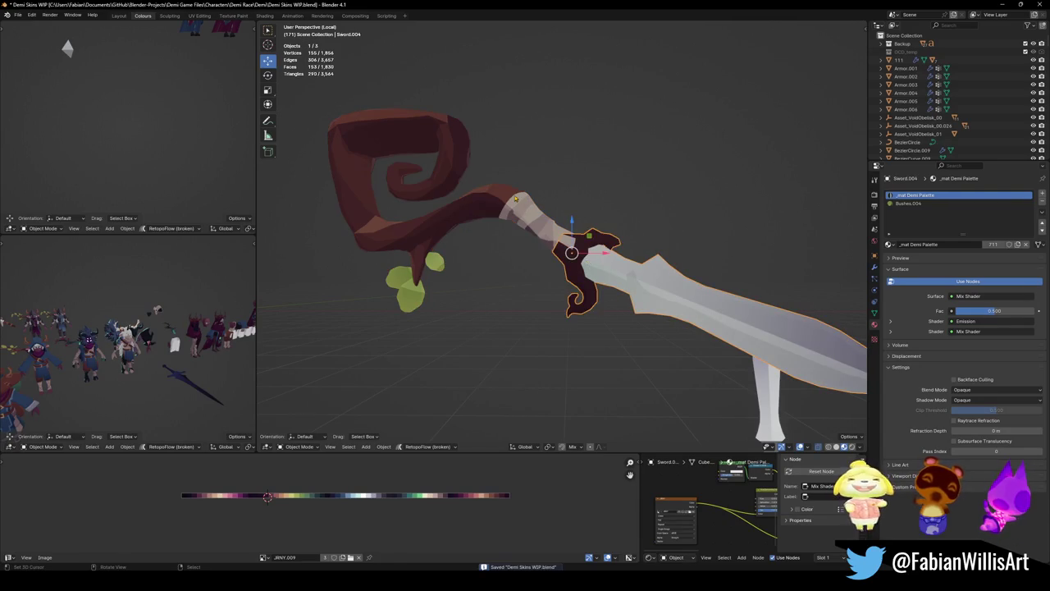
key("Tab")
left_click(490, 197)
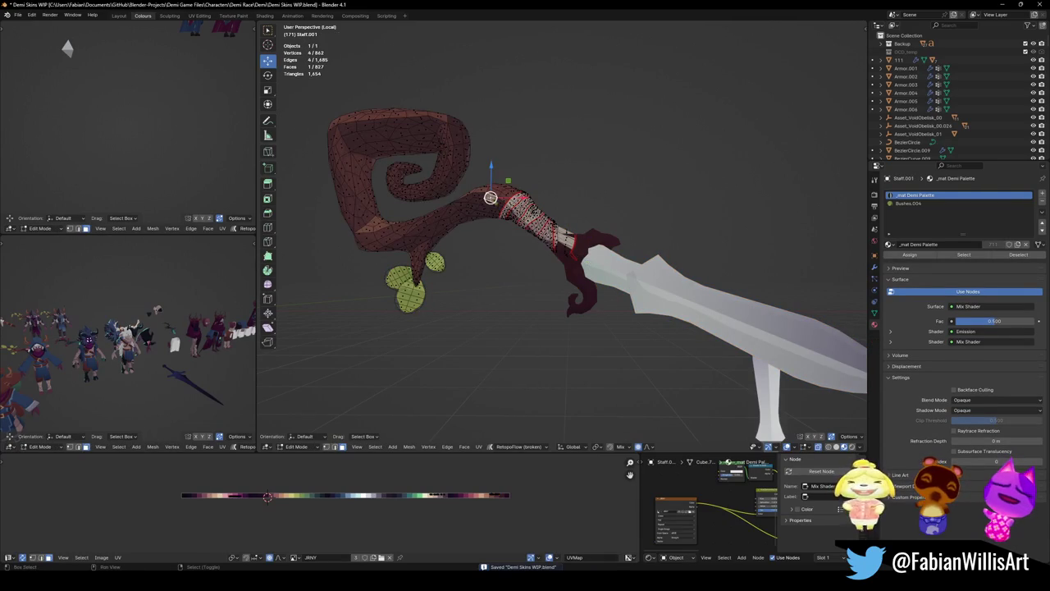
key("Tab")
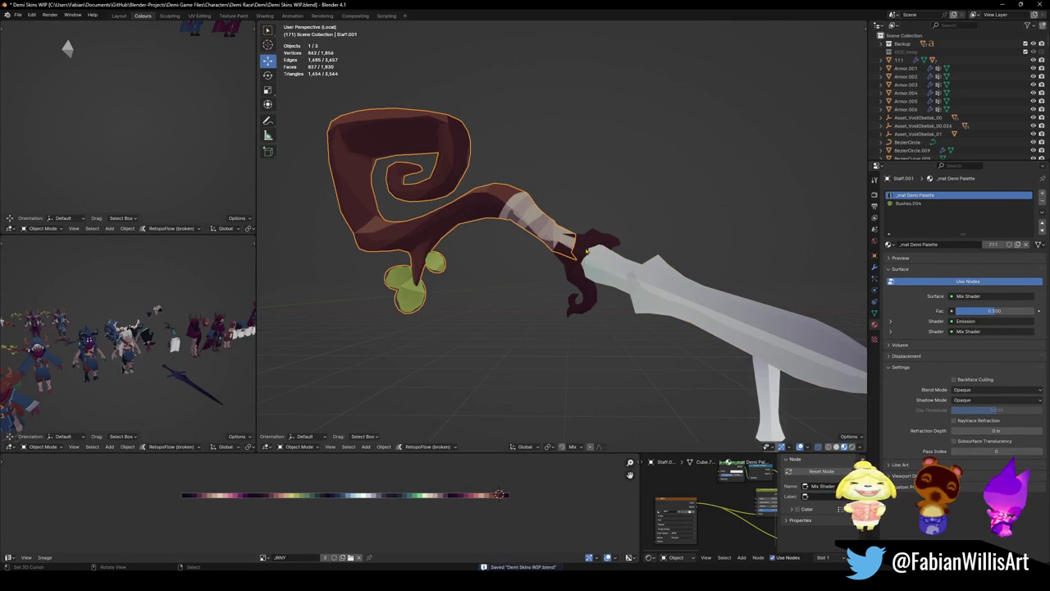
left_click(586, 250)
key("Tab")
key("l")
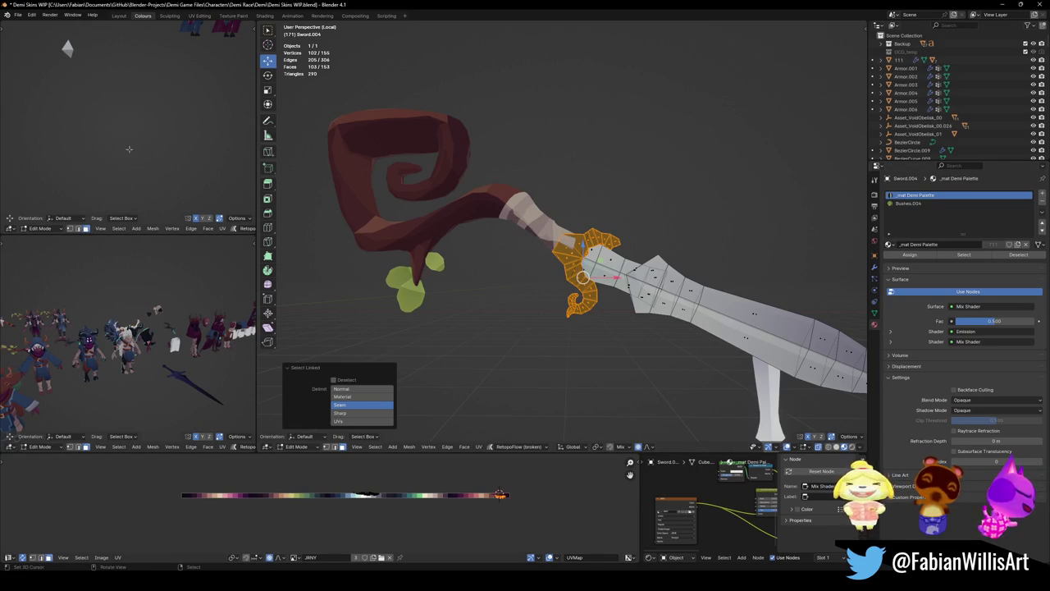
key("KP_Decimal")
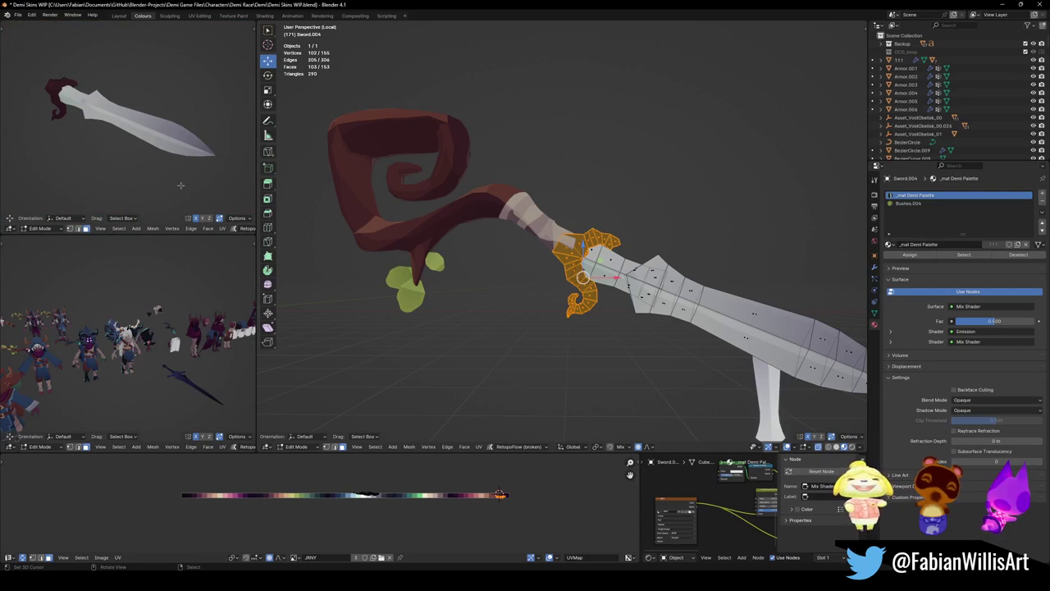
- Nudge the guard slightly along X, return to Object Mode, and frame the weapon in the corner view
key("g")
key("x")
left_click(499, 493)
key("Tab")
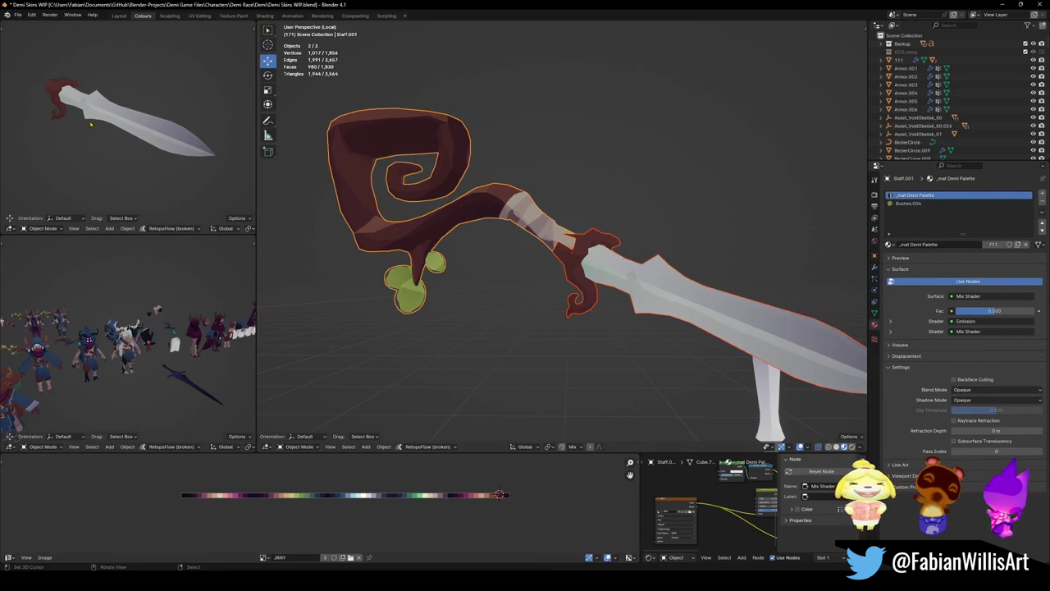
key("KP_Decimal")
middle_click_drag(228, 182, 146, 158)
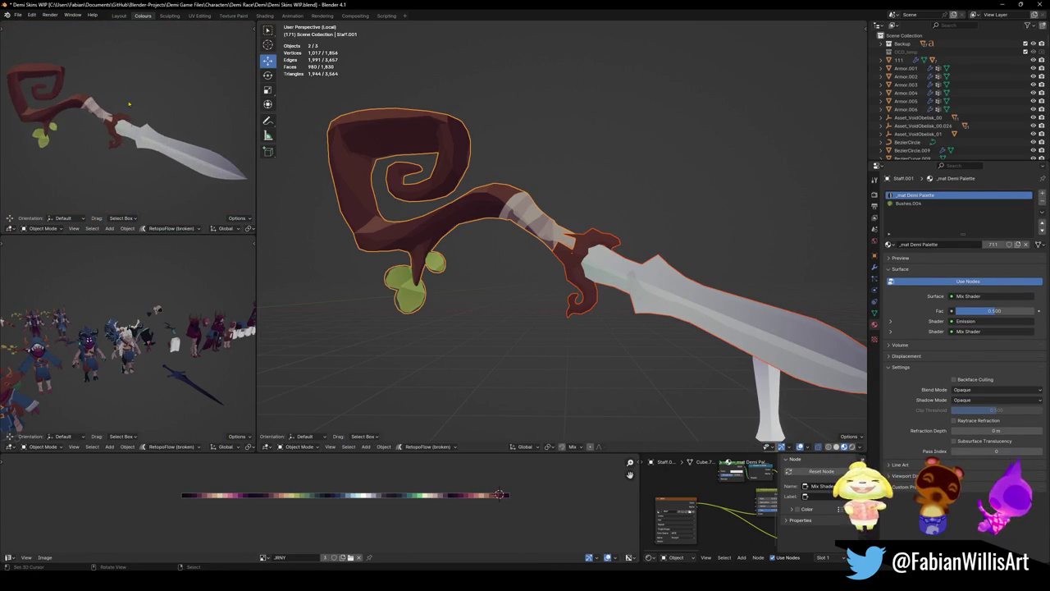
scroll(221, 155, "down", 3)
scroll(151, 177, "up", 3)
middle_click_drag(147, 174, 141, 167)
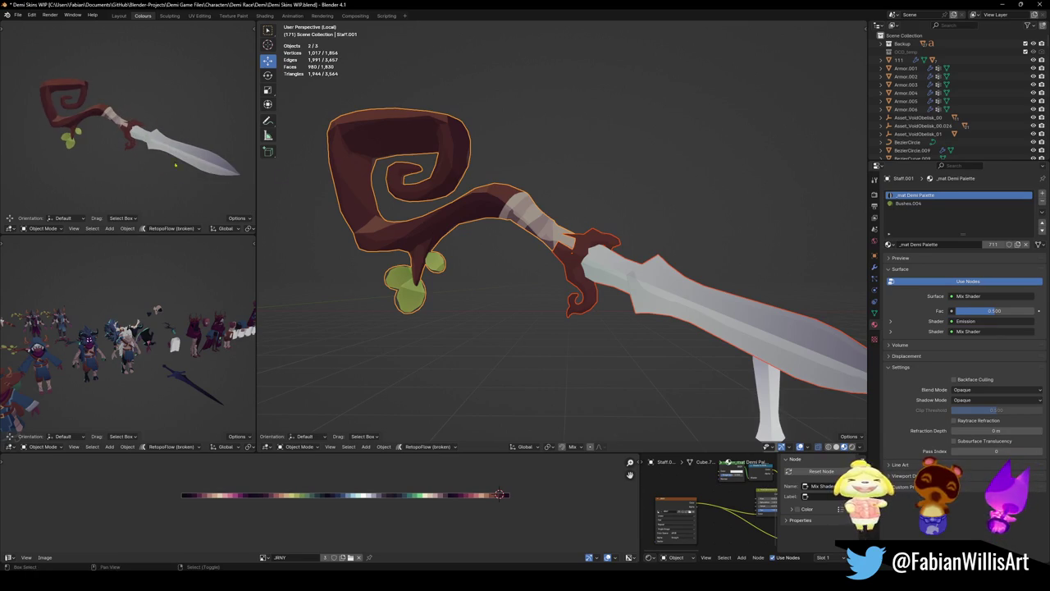
- Deselect all, save Demi Skins WIP, switch to front view, and select the staff
key("alt+a")
key("ctrl+s")
key("KP_1")
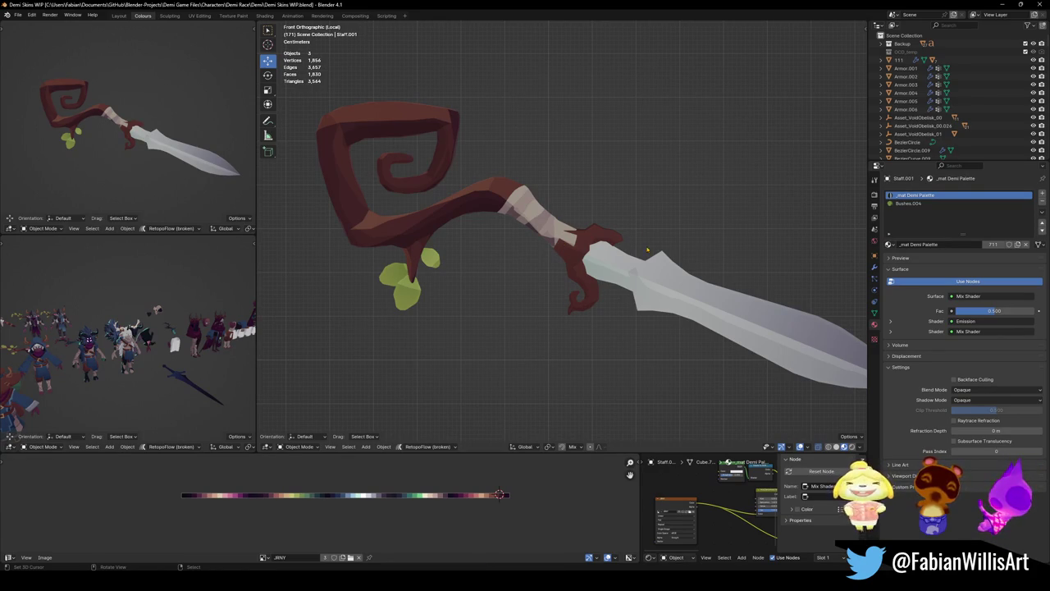
left_click(543, 232)
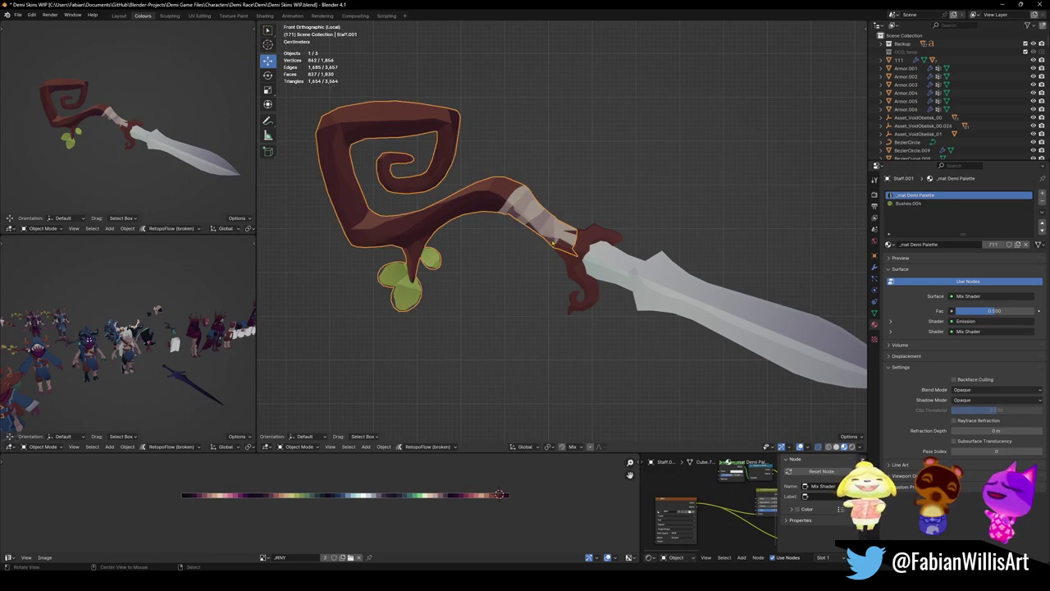
- In Edit Mode, nudge a vertex at the grip's lower end with proportional editing
scroll(544, 232, "up", 5)
key("Tab")
left_click(625, 286)
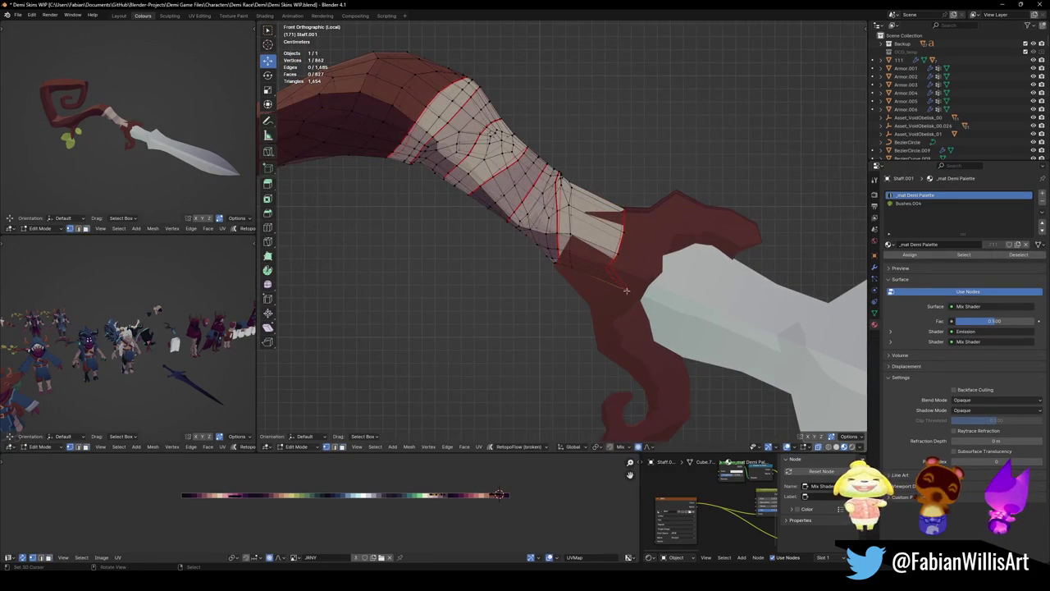
key("g")
scroll(628, 291, "down", 3)
scroll(607, 289, "down", 2)
scroll(572, 290, "down", 2)
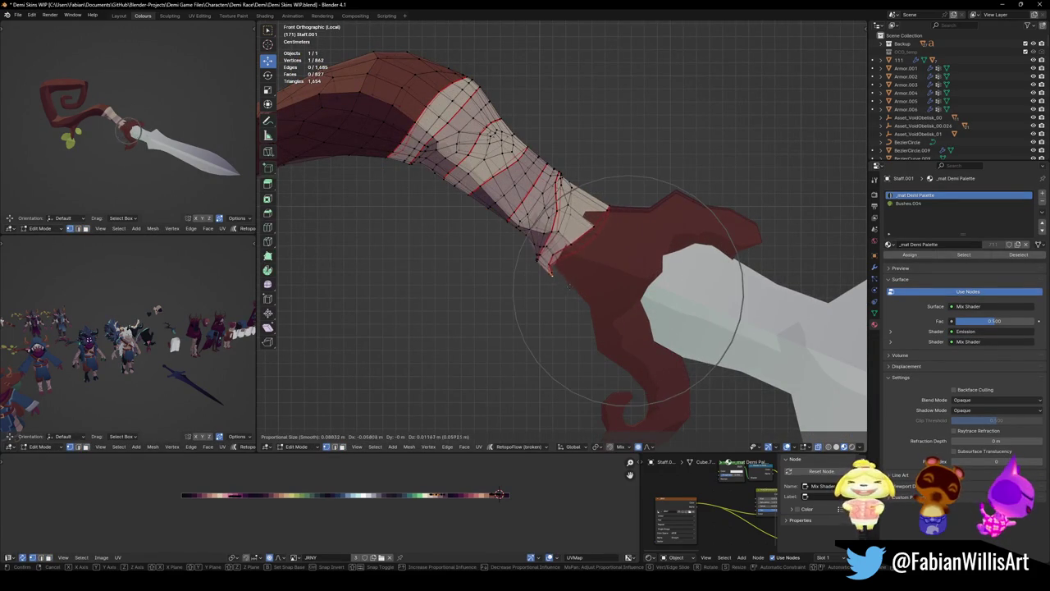
left_click(579, 285)
- Widen the edge loop at the grip's end by scaling it along Y
mouse_move(599, 238)
middle_mouse_down()
mouse_move(579, 266)
mouse_move(361, 433)
middle_mouse_up()
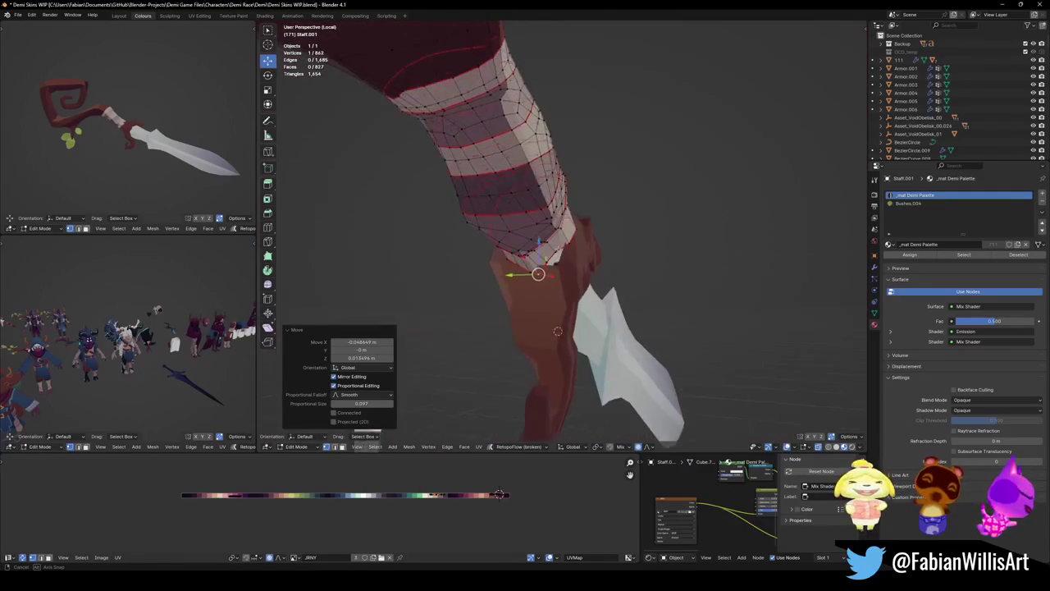
middle_click_drag(574, 270, 590, 254)
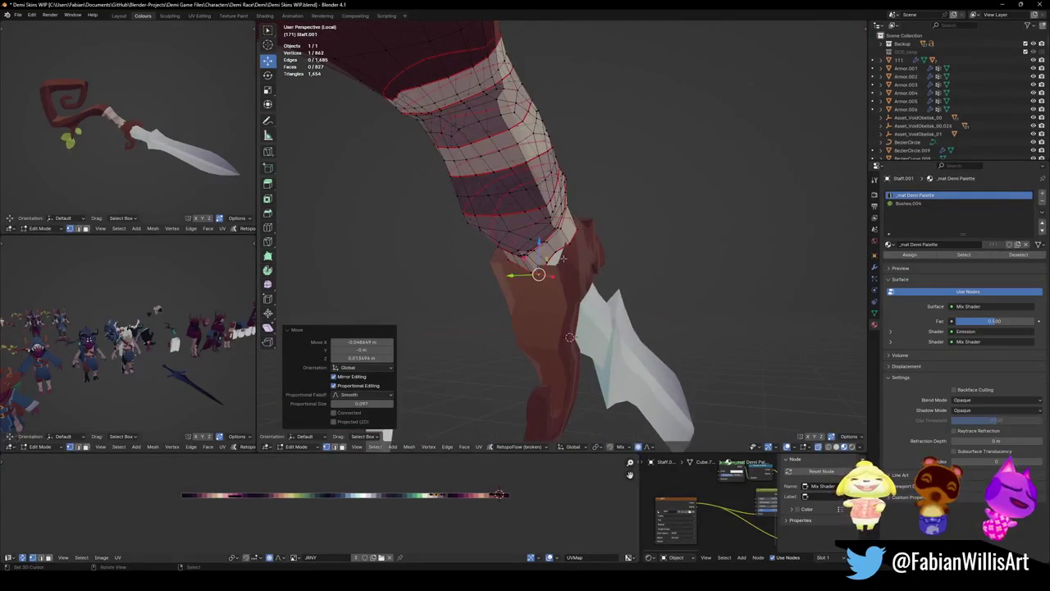
left_click(591, 250, "alt")
key("s")
key("x")
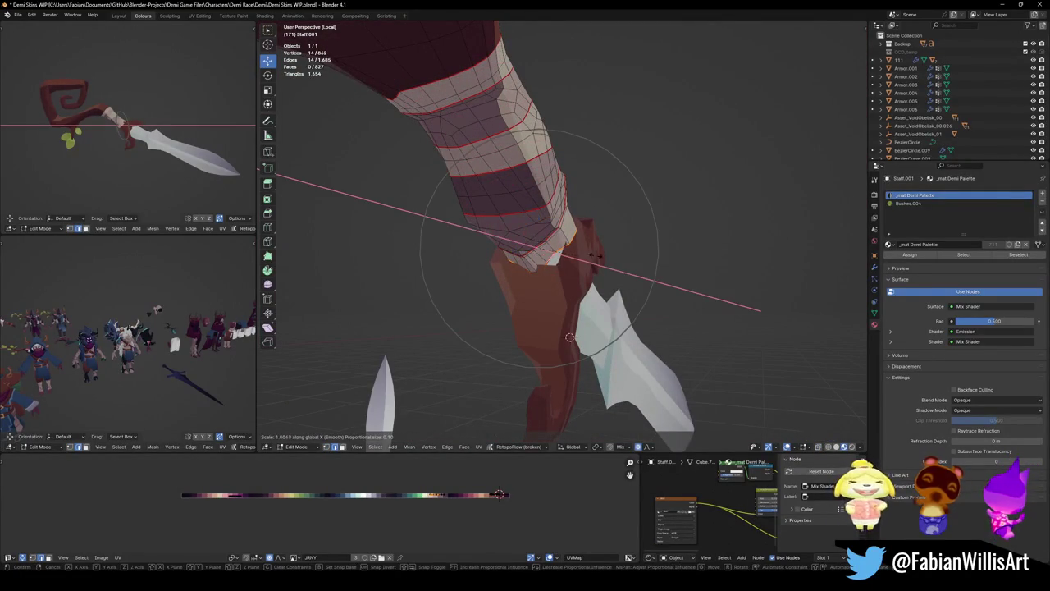
key("y")
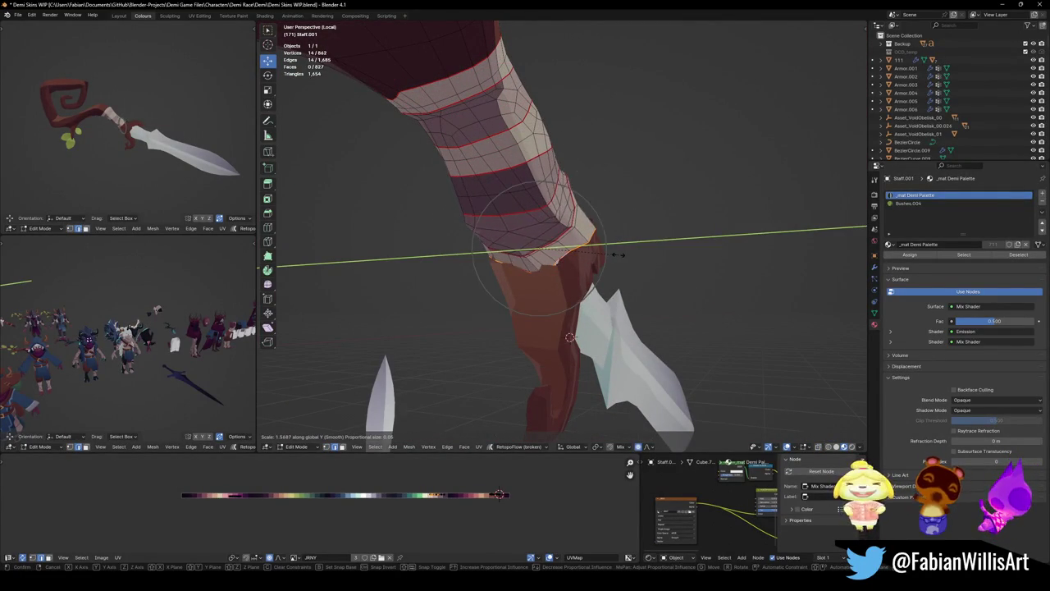
left_click(623, 251)
- Scale the same loop along Z, checking it in front and side views
middle_click_drag(624, 251, 594, 218)
key("z")
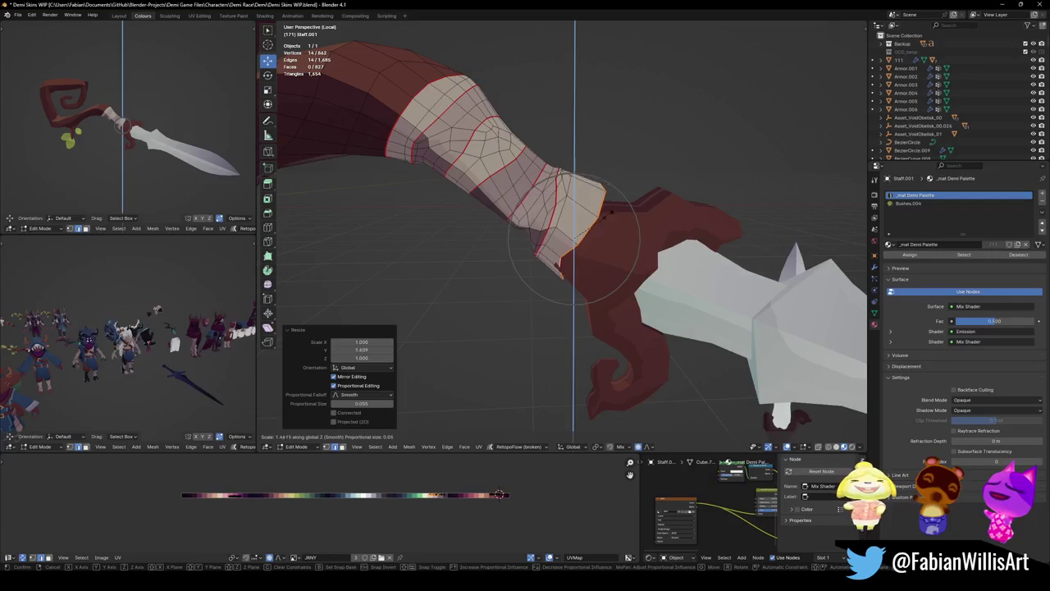
left_click(598, 222)
key("KP_1")
key("KP_3")
key("KP_1")
- Slightly move the edge at the grip's top corner
key("alt+a")
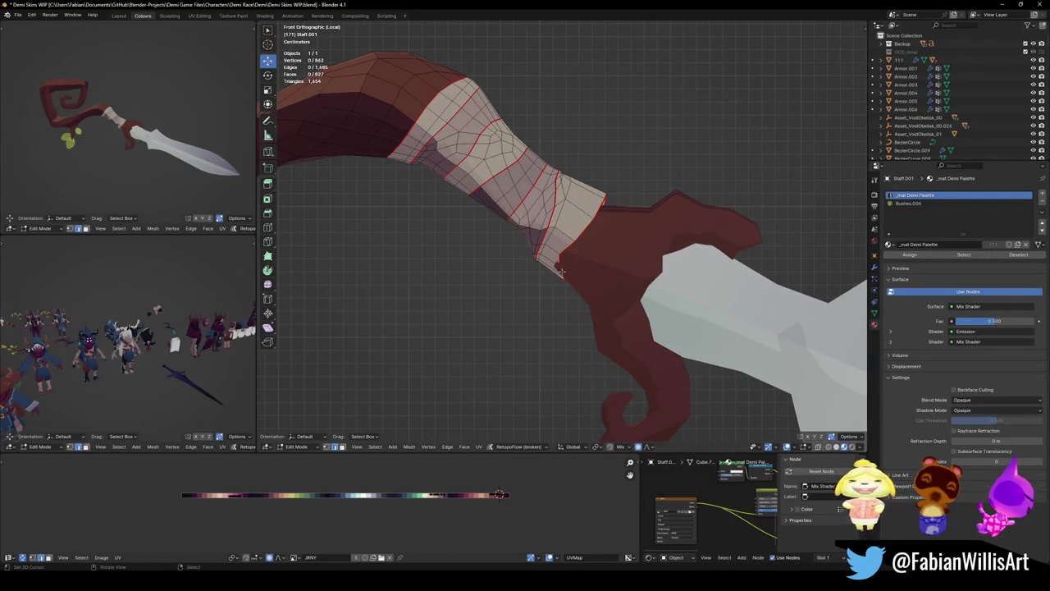
left_click(561, 271)
key("g")
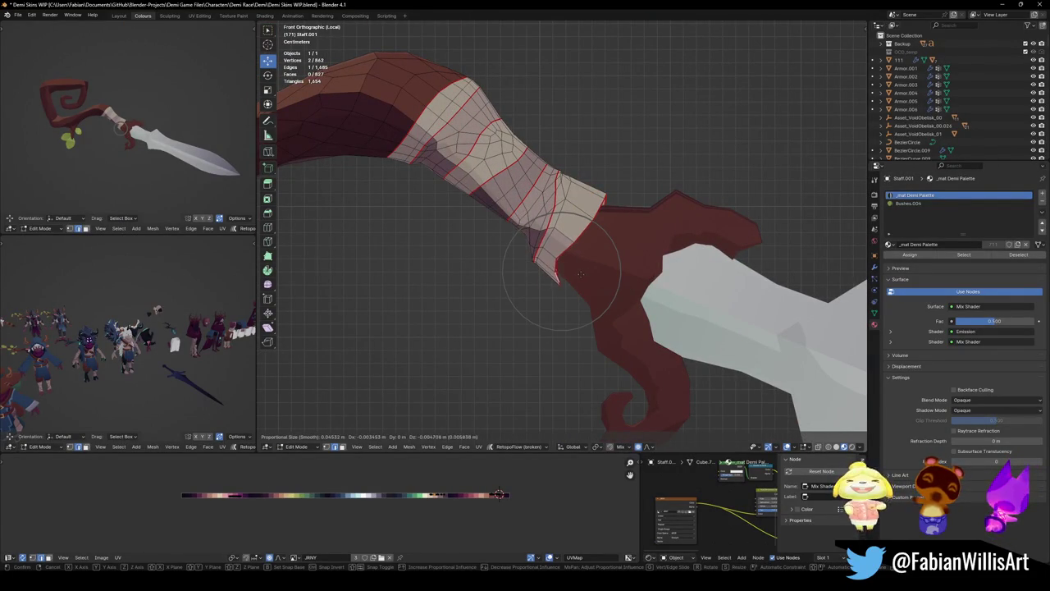
left_click(578, 273)
key("alt+a")
left_click(606, 197)
key("g")
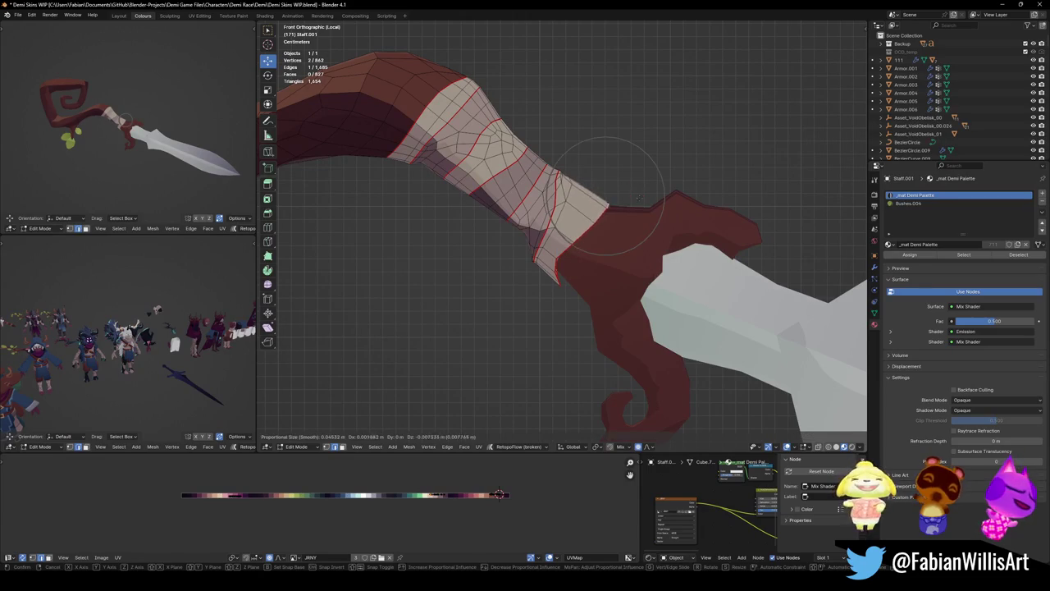
left_click(611, 197)
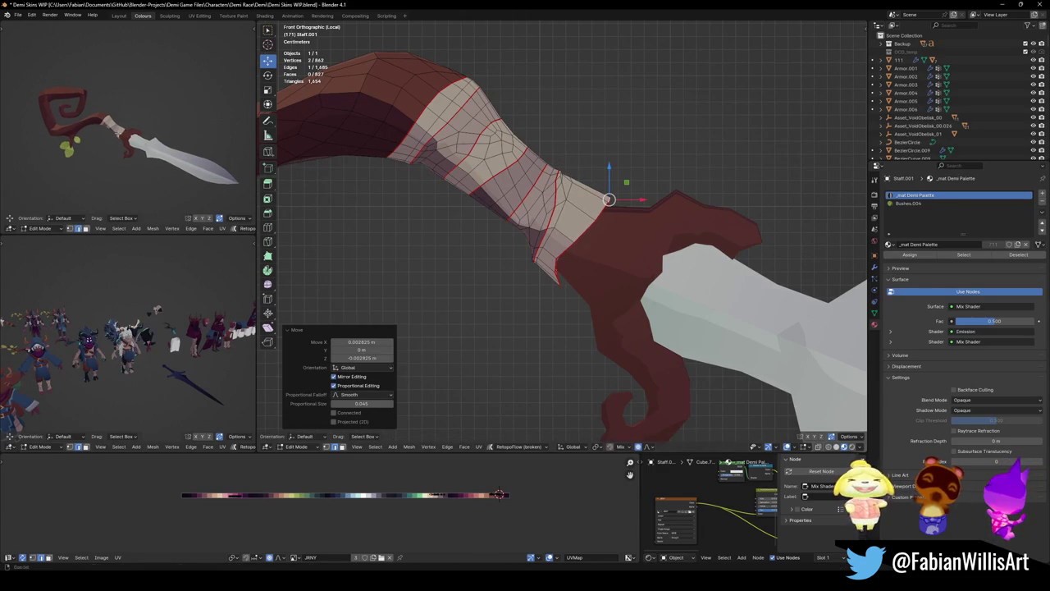
- Lower the selected grip edge along the Z axis
scroll(90, 147, "up", 5)
middle_click_drag(90, 147, 127, 138)
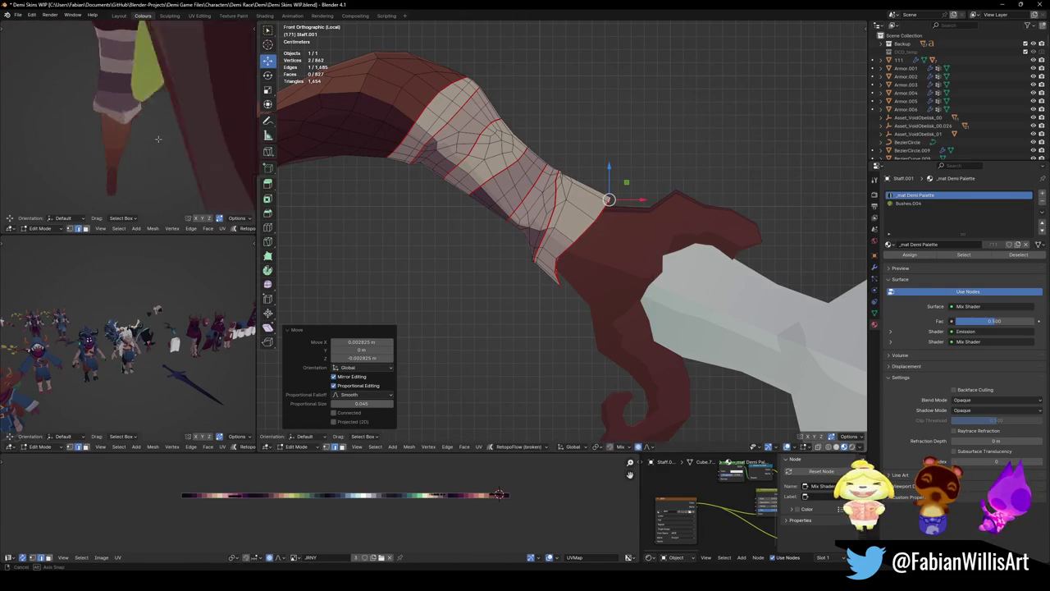
middle_click_drag(443, 222, 566, 210)
mouse_move(496, 256)
middle_mouse_down()
mouse_move(484, 243)
mouse_move(502, 261)
middle_mouse_up()
key("g")
key("z")
left_click(499, 272)
- Move a single grip vertex along the Y axis, then reframe the staff
left_click(502, 261)
key("g")
key("y")
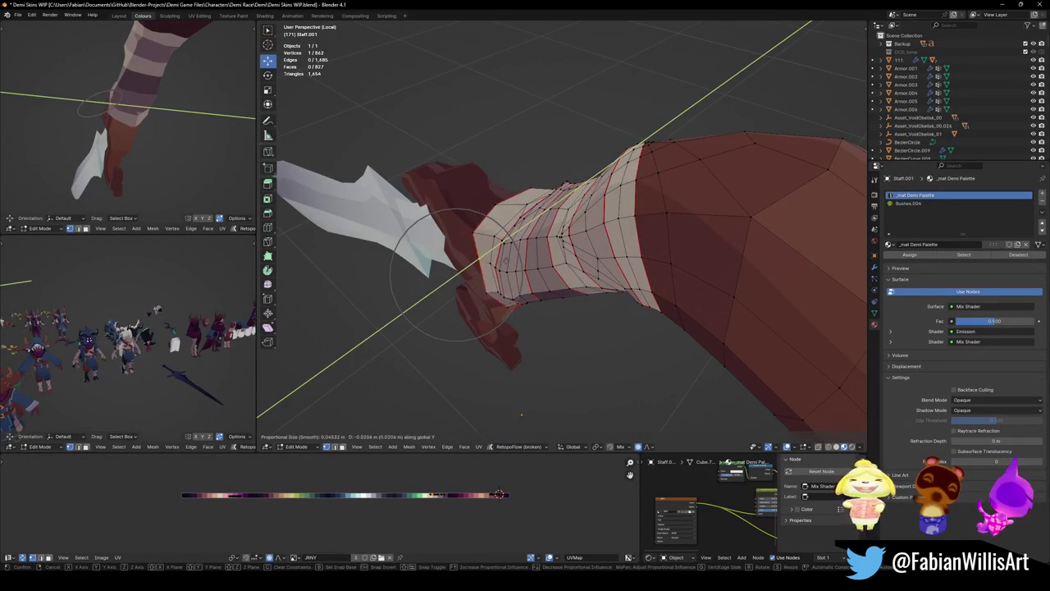
left_click(503, 261)
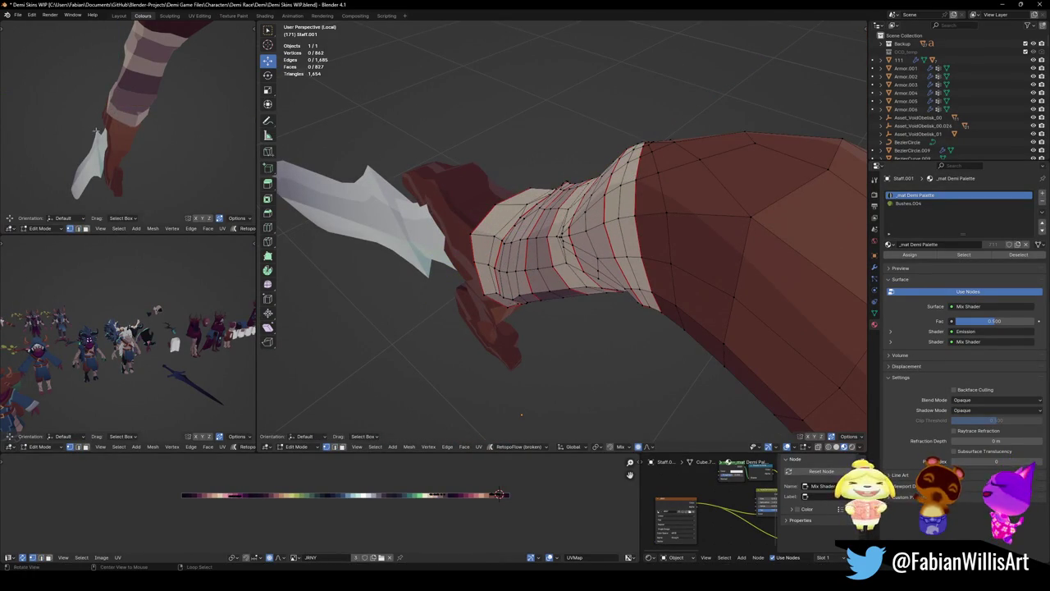
middle_click_drag(132, 155, 131, 155)
middle_click_drag(164, 155, 183, 126)
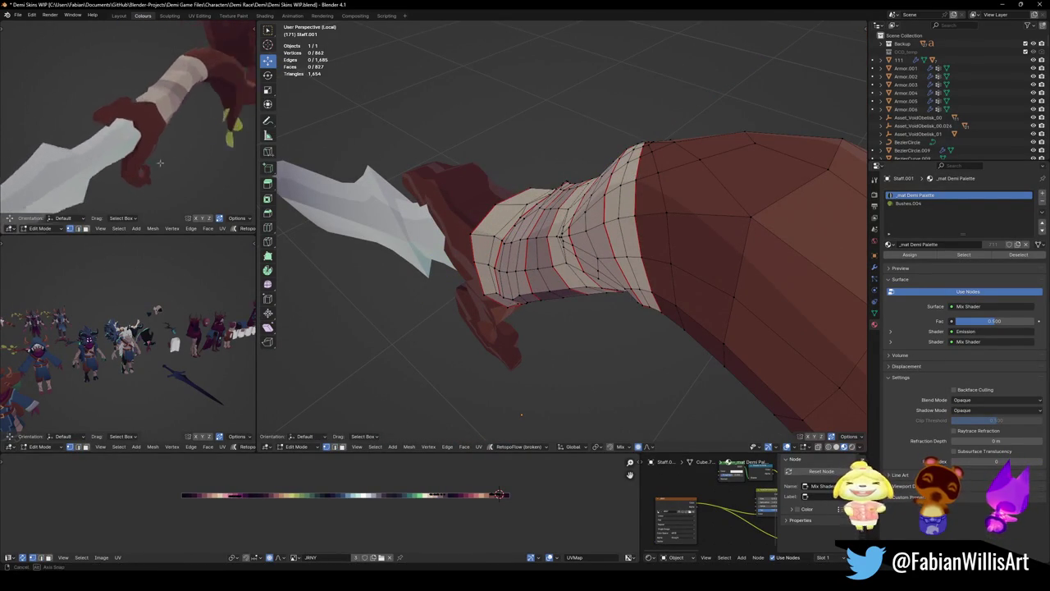
scroll(184, 126, "up", 1)
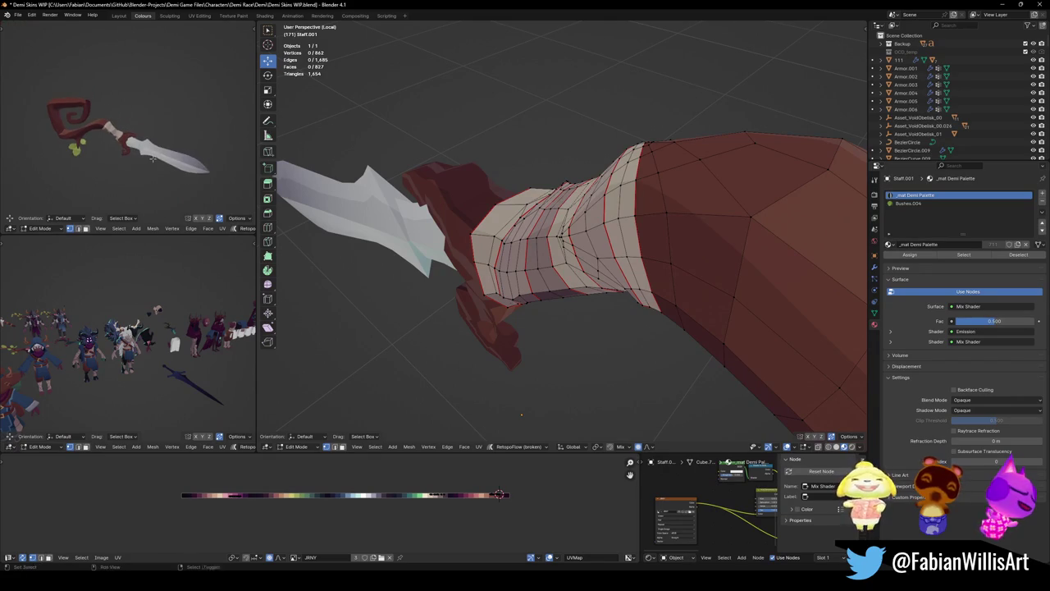
scroll(184, 125, "up", 3)
scroll(131, 136, "down", 2)
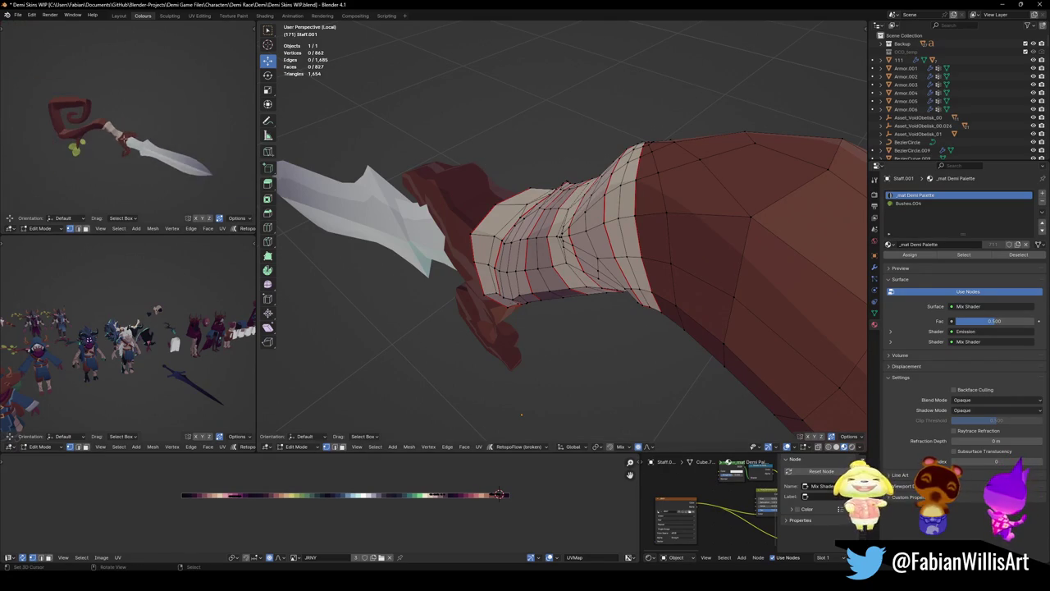
middle_click_drag(595, 252, 590, 203)
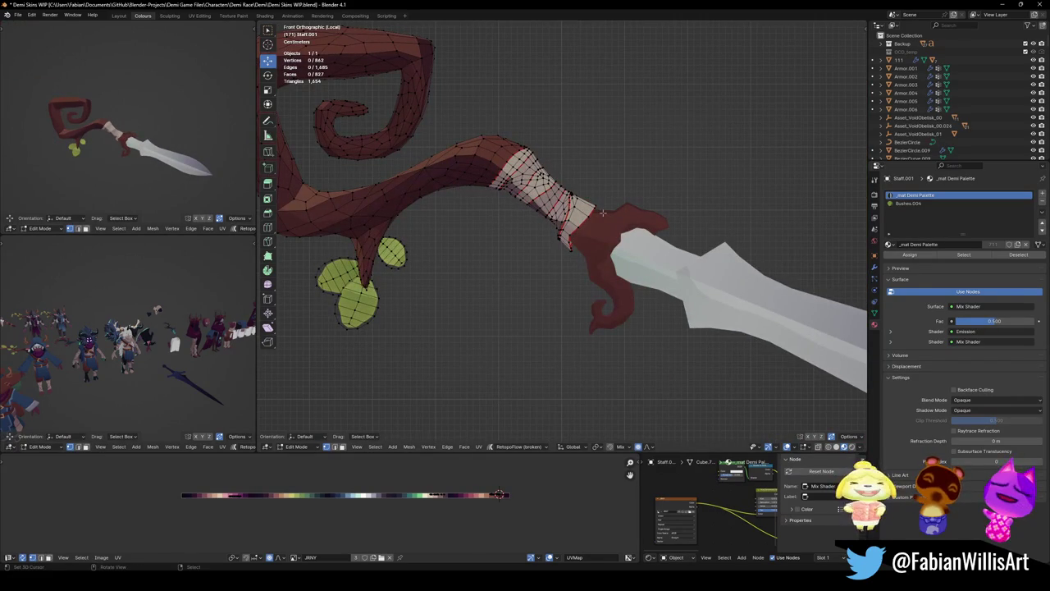
scroll(593, 205, "down", 3)
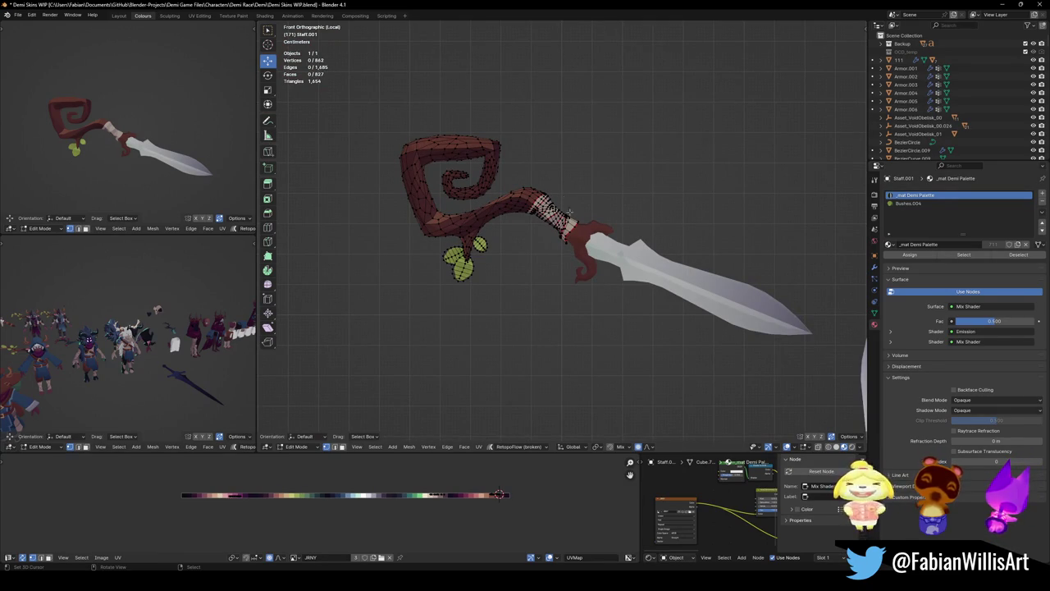
- Leave the staff's Edit Mode and start editing the sword's hand guard mesh
key("Tab")
scroll(558, 212, "up", 3)
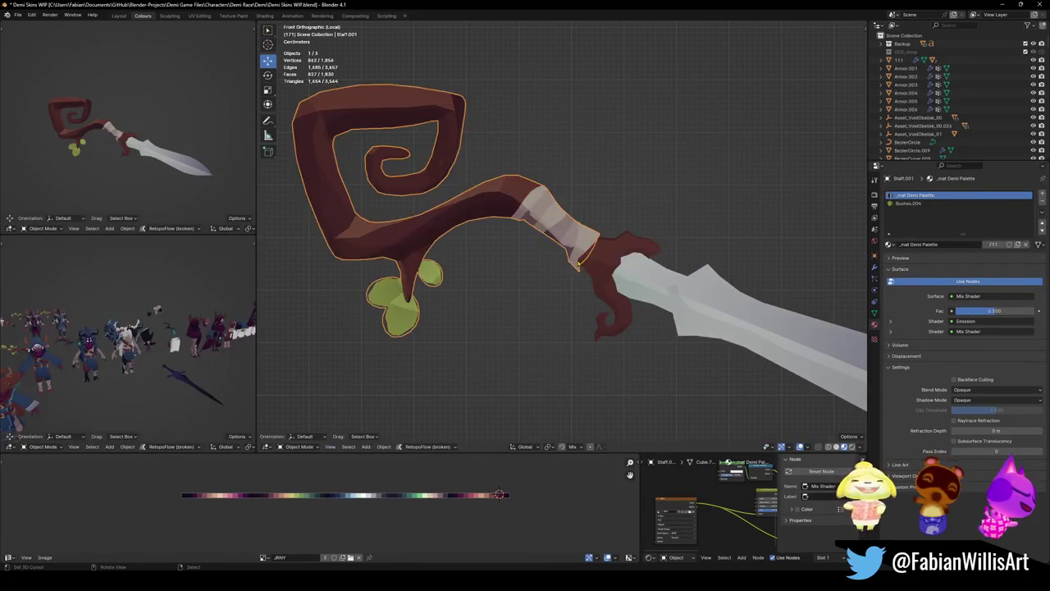
scroll(579, 230, "down", 5)
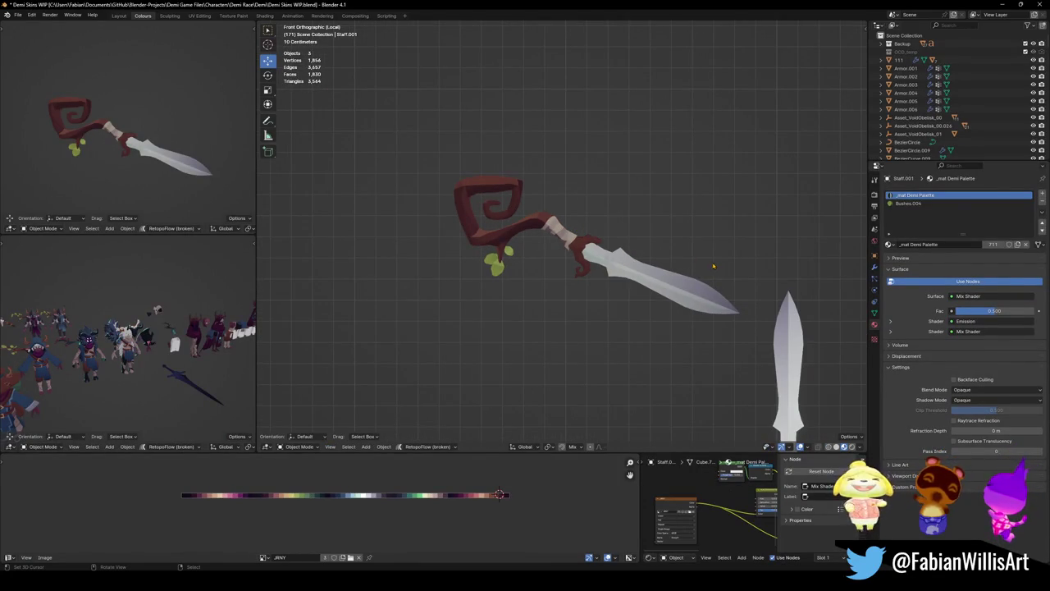
mouse_move(688, 269)
middle_mouse_down()
mouse_move(522, 266)
mouse_move(607, 288)
mouse_move(614, 277)
mouse_move(555, 263)
middle_mouse_up()
left_click(614, 276)
key("Tab")
- Add a centred loop cut to the red guard and shrink it inward 0.00793 m
scroll(555, 244, "up", 3)
key("alt+a")
key("ctrl+r")
left_click(587, 251)
right_click(587, 251)
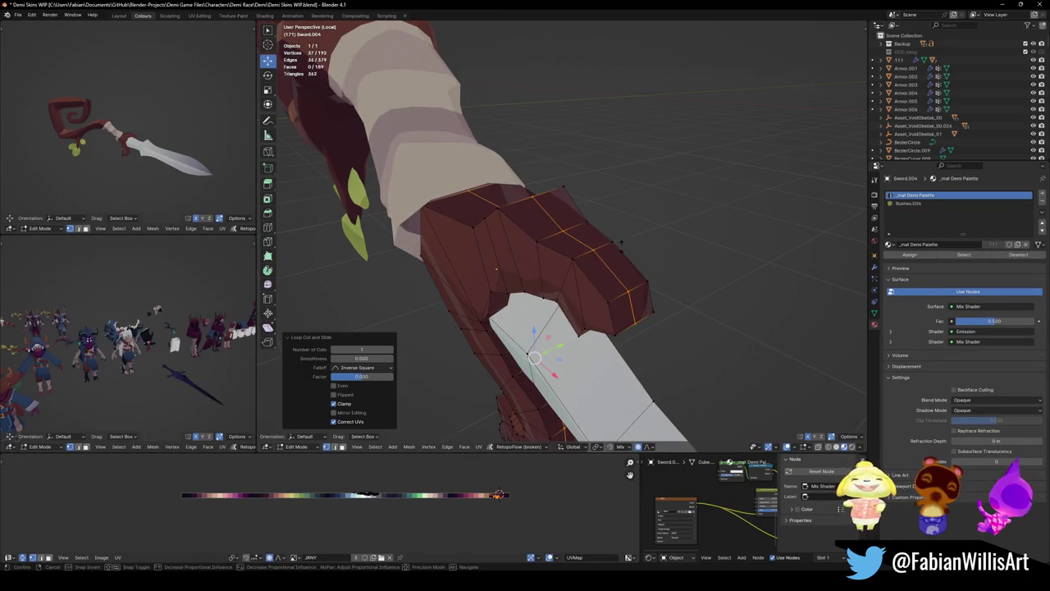
key("alt+s")
key("Return")
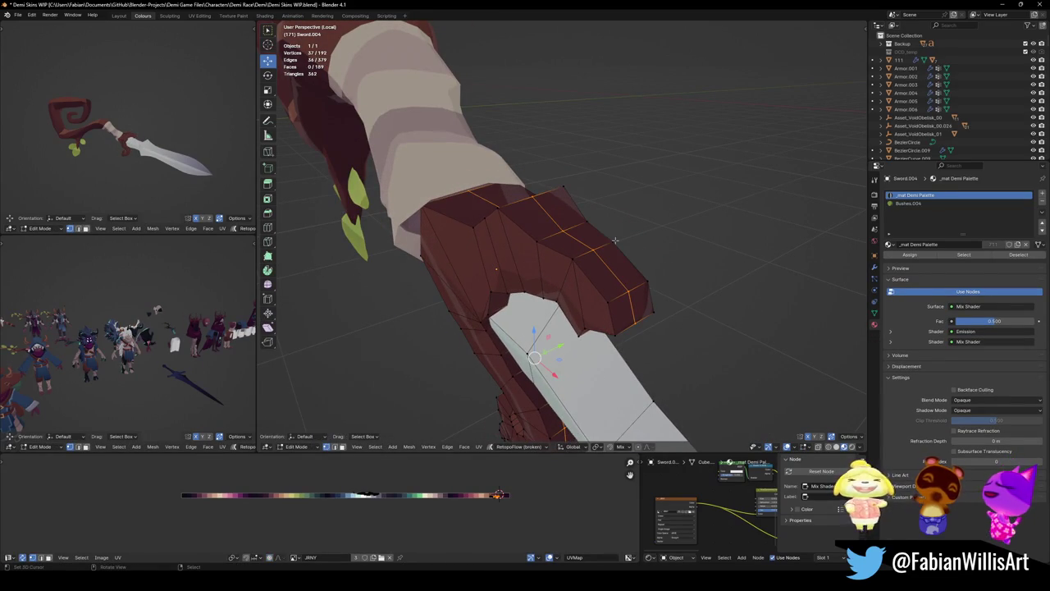
left_click(615, 236)
middle_click_drag(615, 236, 583, 270)
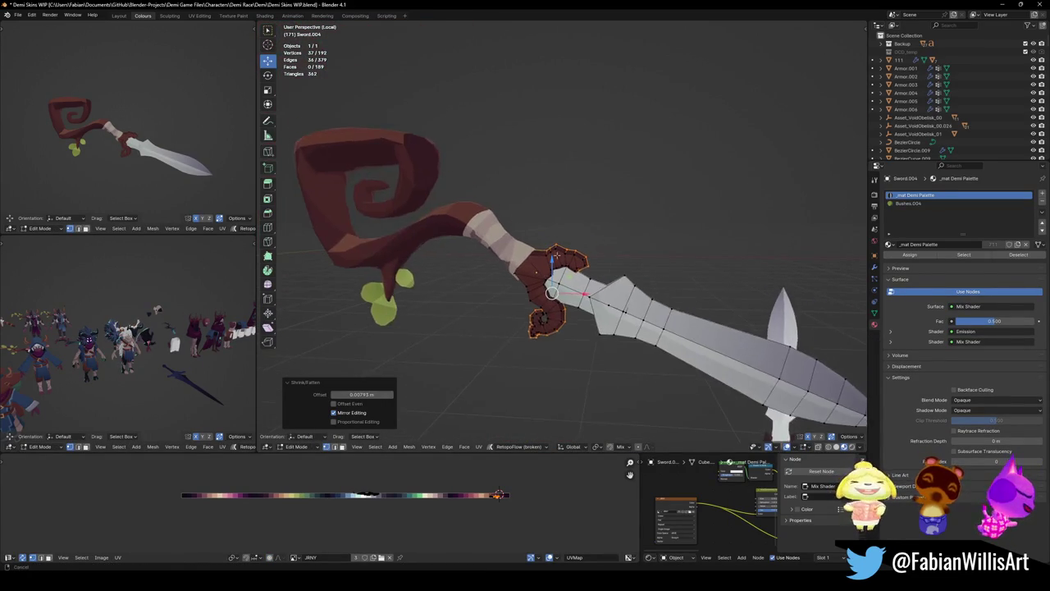
key("Tab")
scroll(634, 278, "up", 4)
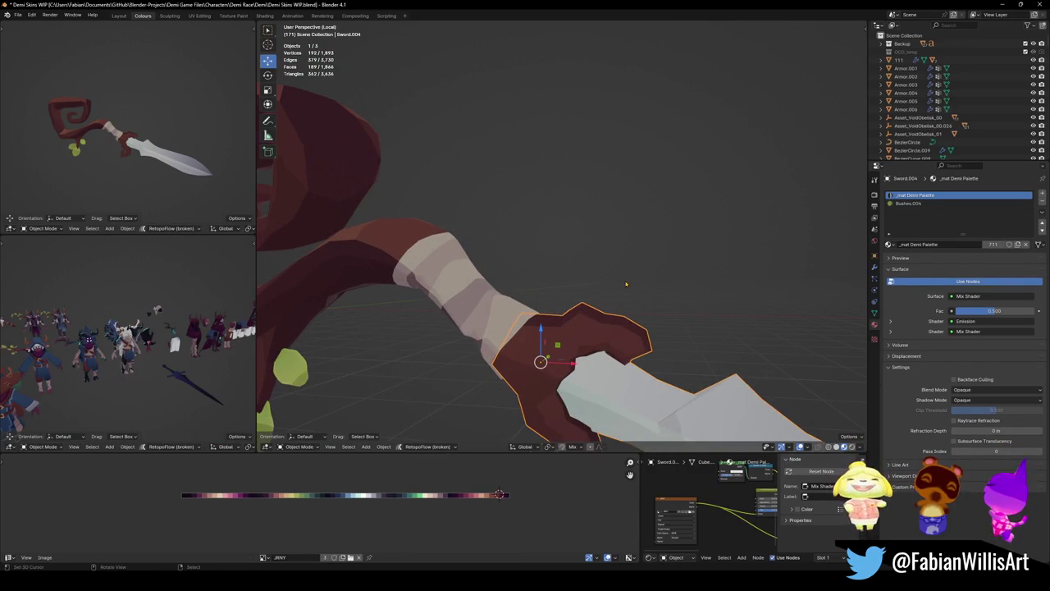
- Deselect everything and leave local view to look over the character crowd
scroll(616, 284, "down", 4)
left_click(608, 264)
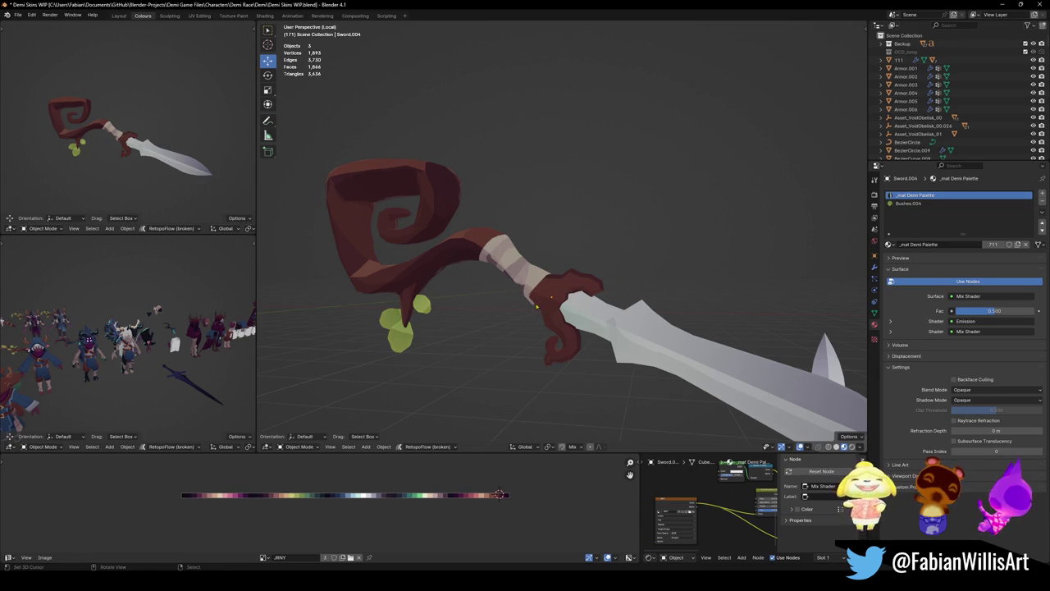
key("KP_Divide")
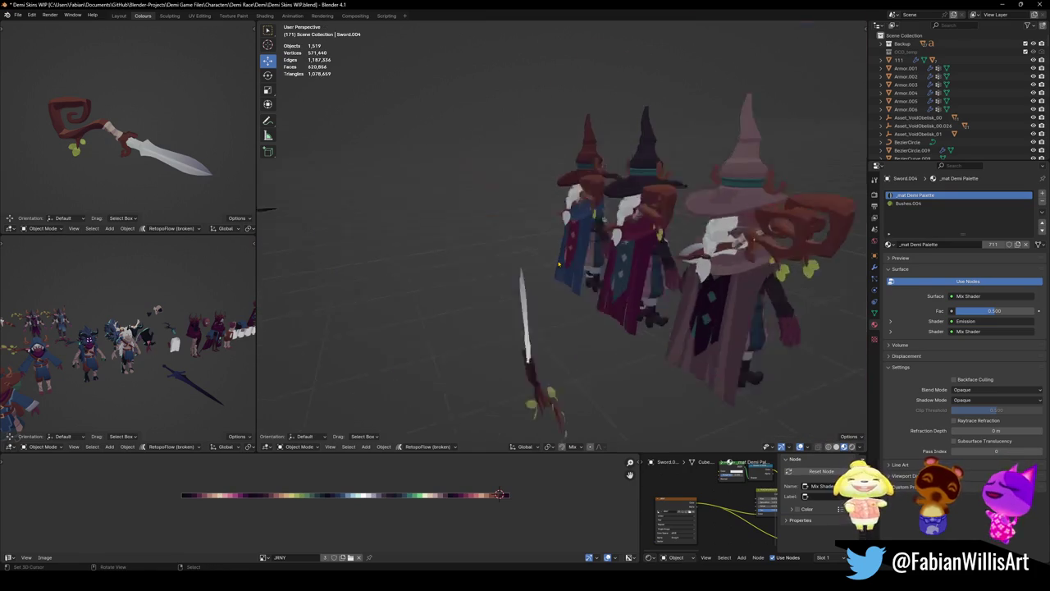
middle_click_drag(565, 246, 574, 264)
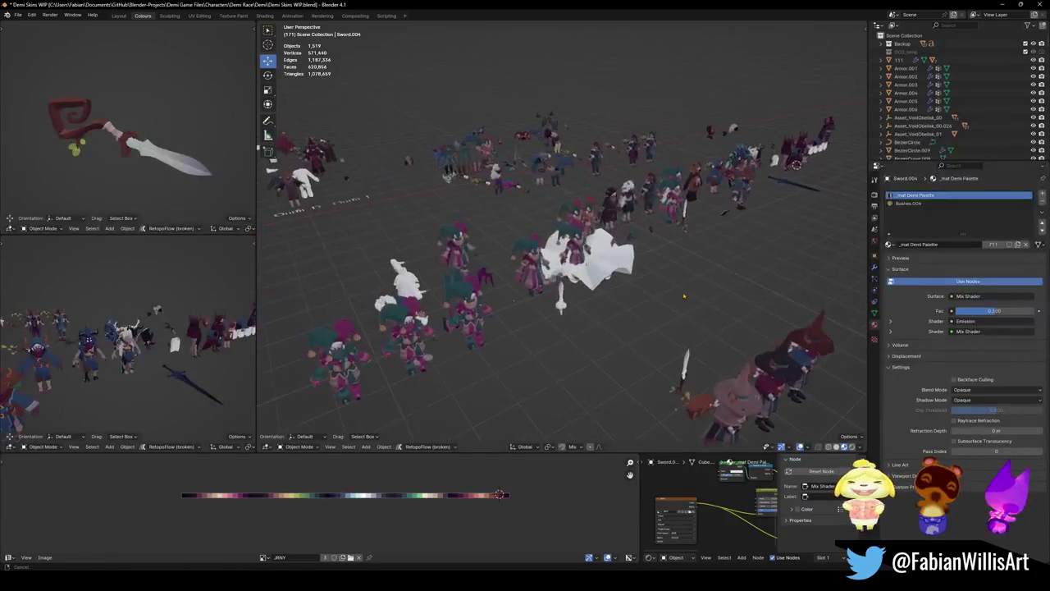
mouse_move(645, 244)
middle_mouse_down()
mouse_move(548, 265)
mouse_move(520, 287)
mouse_move(566, 250)
mouse_move(691, 284)
mouse_move(572, 279)
mouse_move(616, 305)
mouse_move(571, 268)
middle_mouse_up()
- Restore the multi-panel workspace layout and select the right witch's staff
key("ctrl+alt+space")
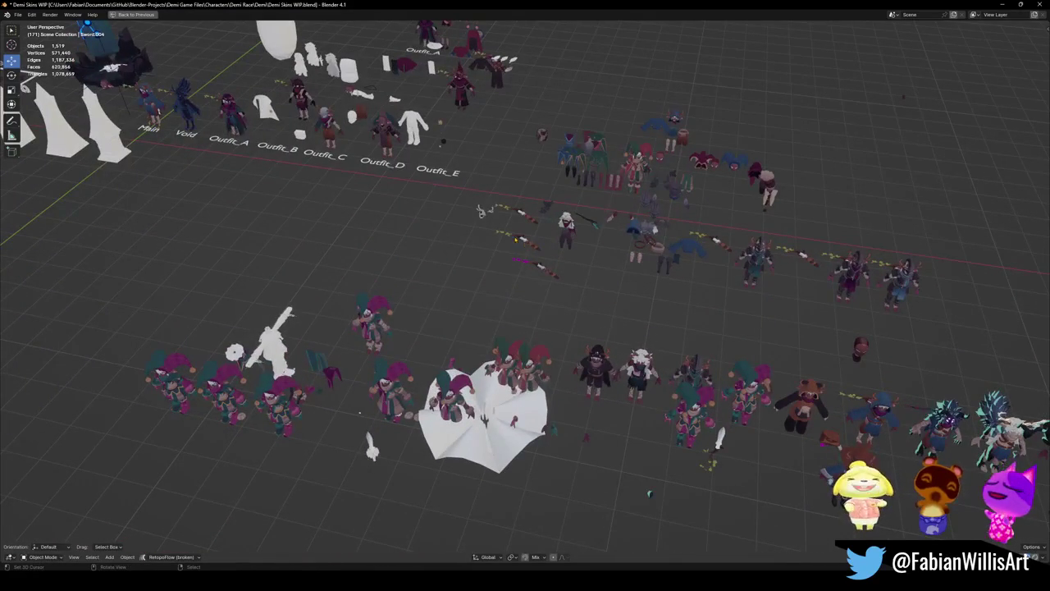
mouse_move(481, 319)
middle_mouse_down()
mouse_move(611, 337)
mouse_move(577, 354)
mouse_move(552, 310)
middle_mouse_up()
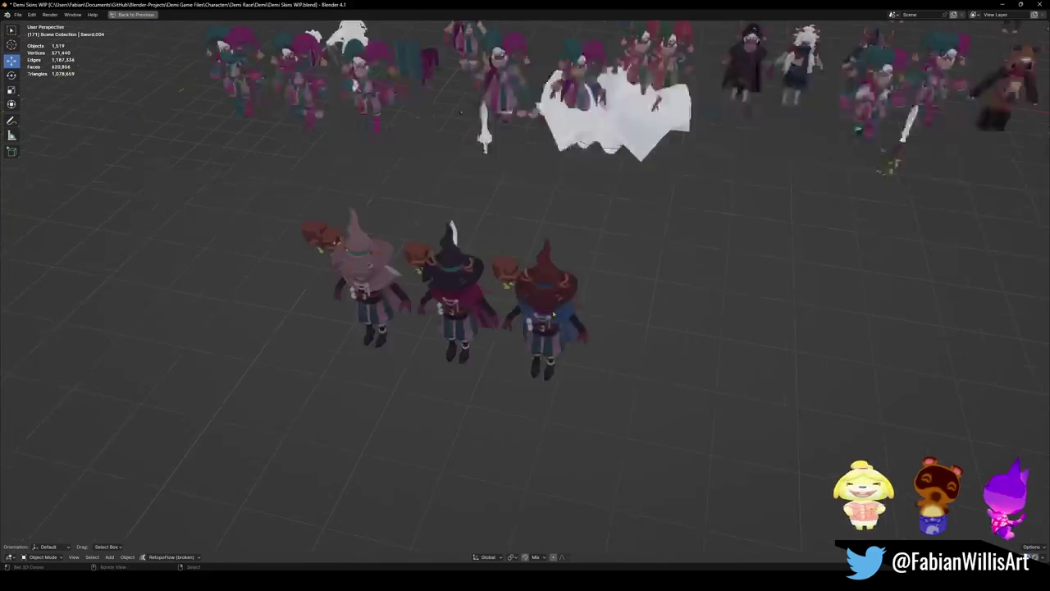
key("ctrl+space")
left_click(538, 215)
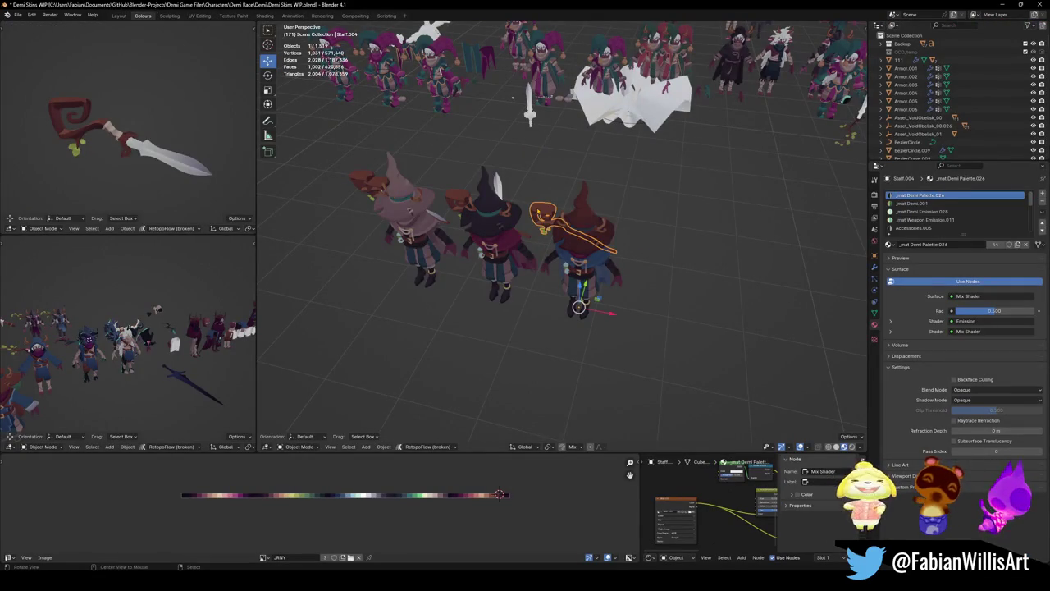
- Toggle the staff's Subdivision modifier off and back on to inspect its base mesh
scroll(558, 246, "up", 8)
key("Tab")
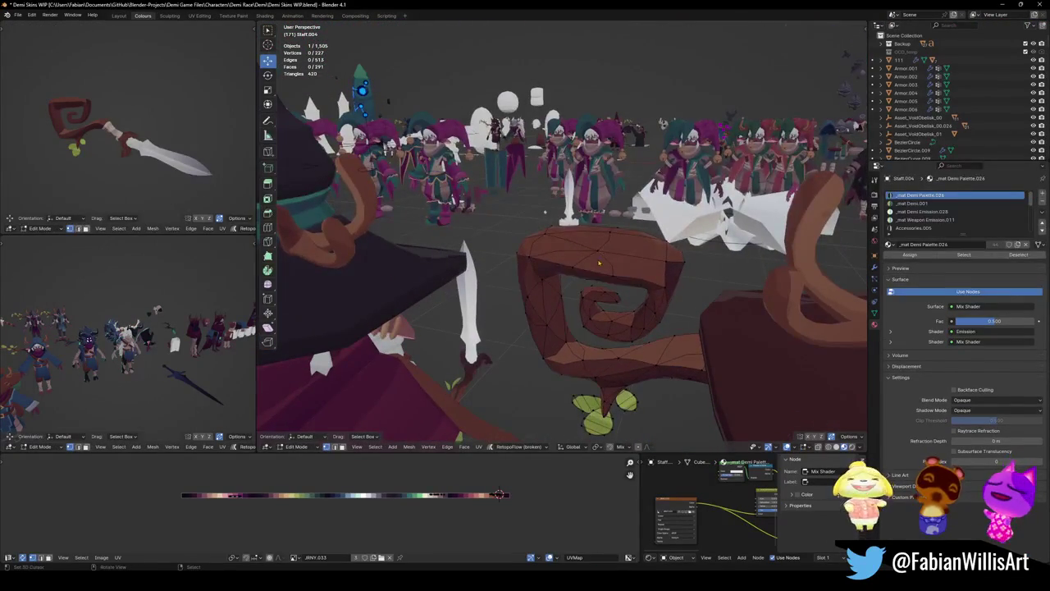
key("Tab")
key("ctrl+1")
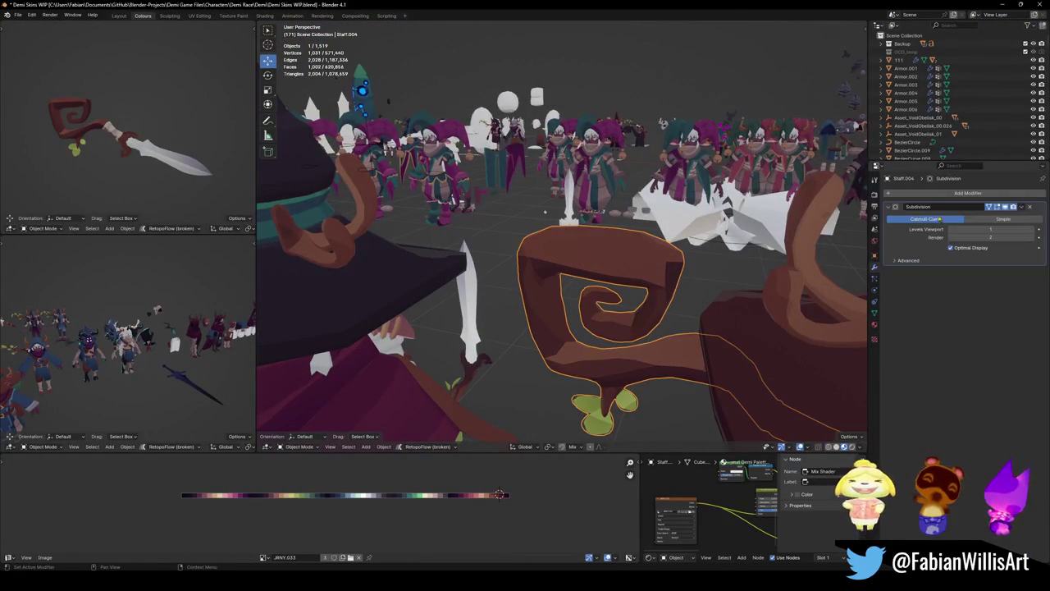
left_click(1005, 207)
mouse_move(574, 246)
middle_mouse_down()
mouse_move(603, 280)
mouse_move(574, 270)
mouse_move(643, 298)
middle_mouse_up()
key("Tab")
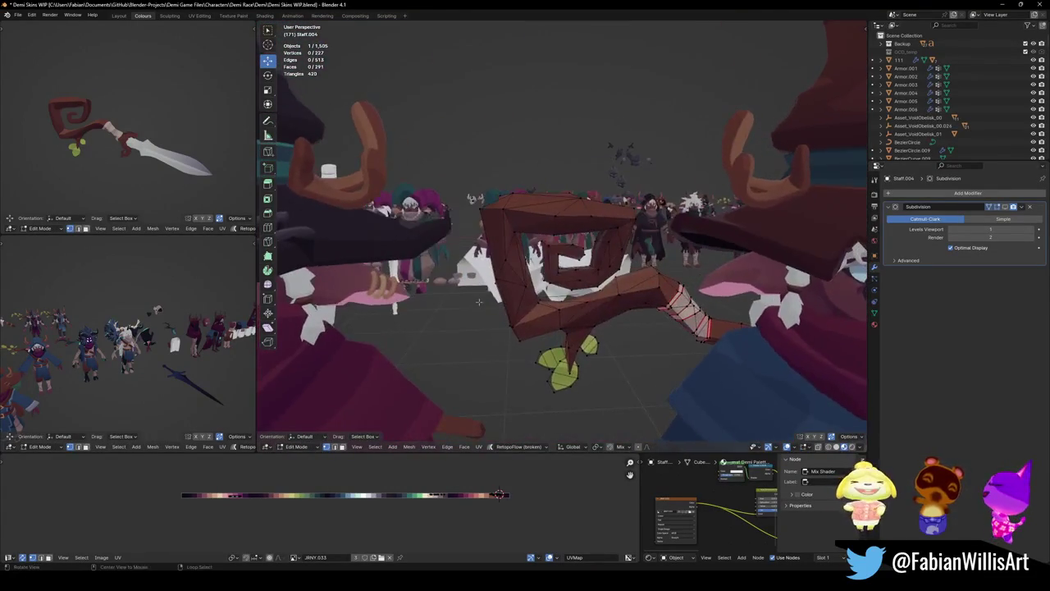
middle_click_drag(643, 298, 817, 232)
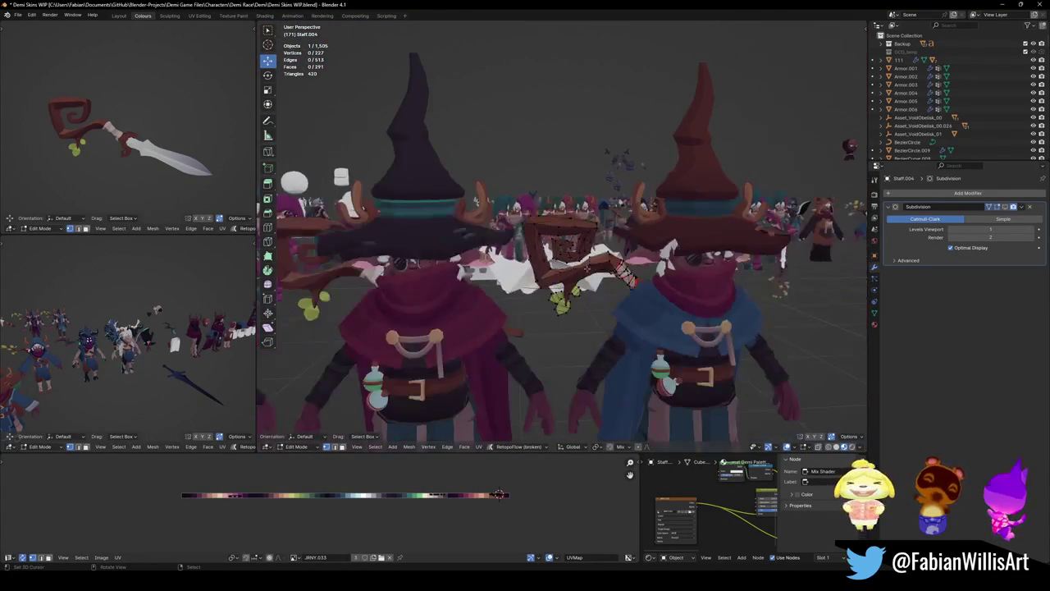
left_click(1005, 207)
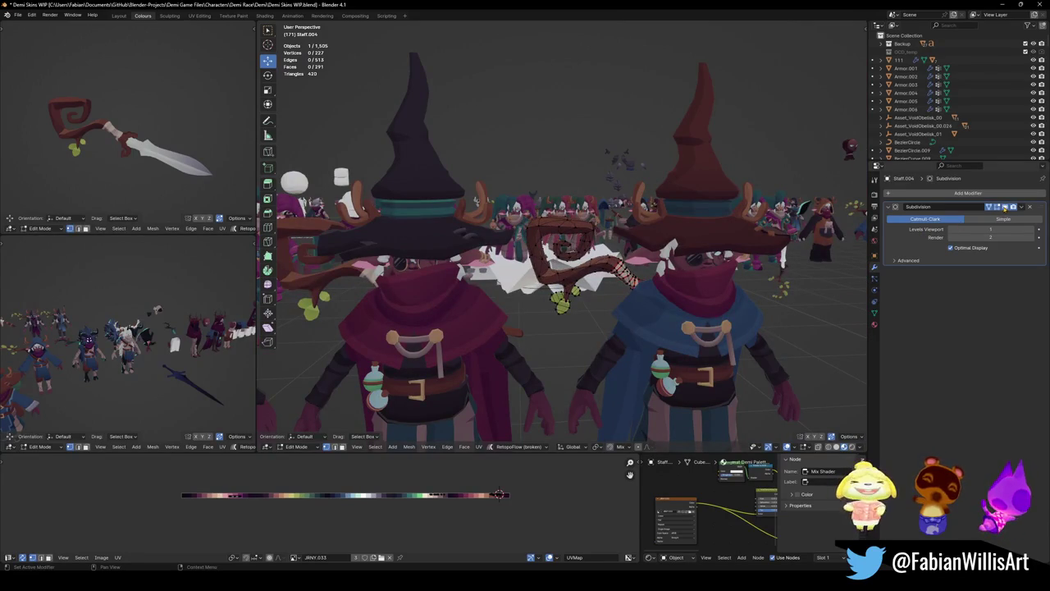
key("Tab")
middle_click_drag(683, 245, 575, 270)
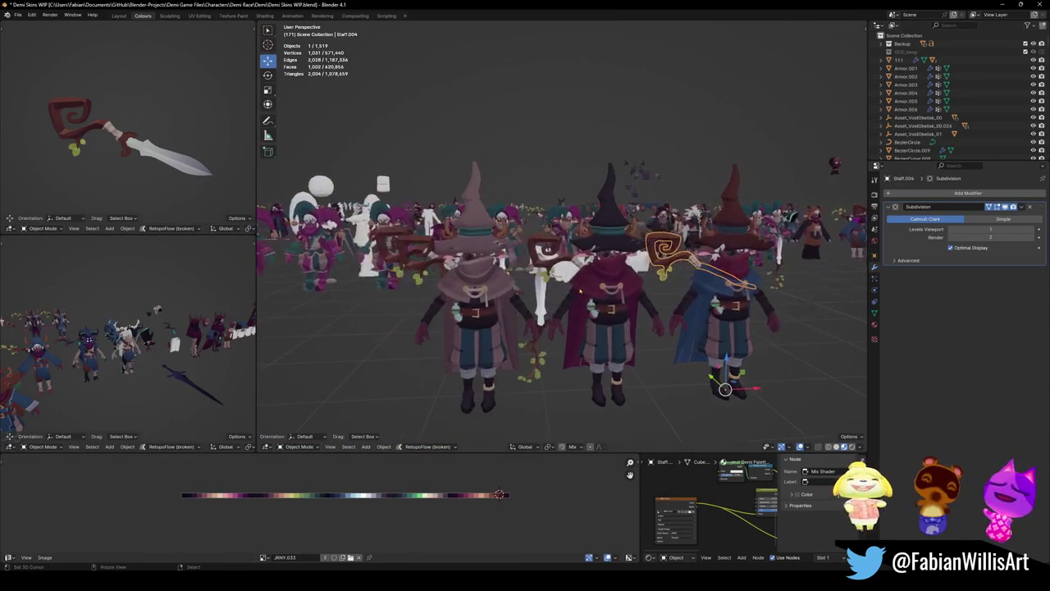
- Select Sword.004 and Staff.001 and try isolating them in local view
scroll(508, 297, "up", 3)
left_click(106, 131)
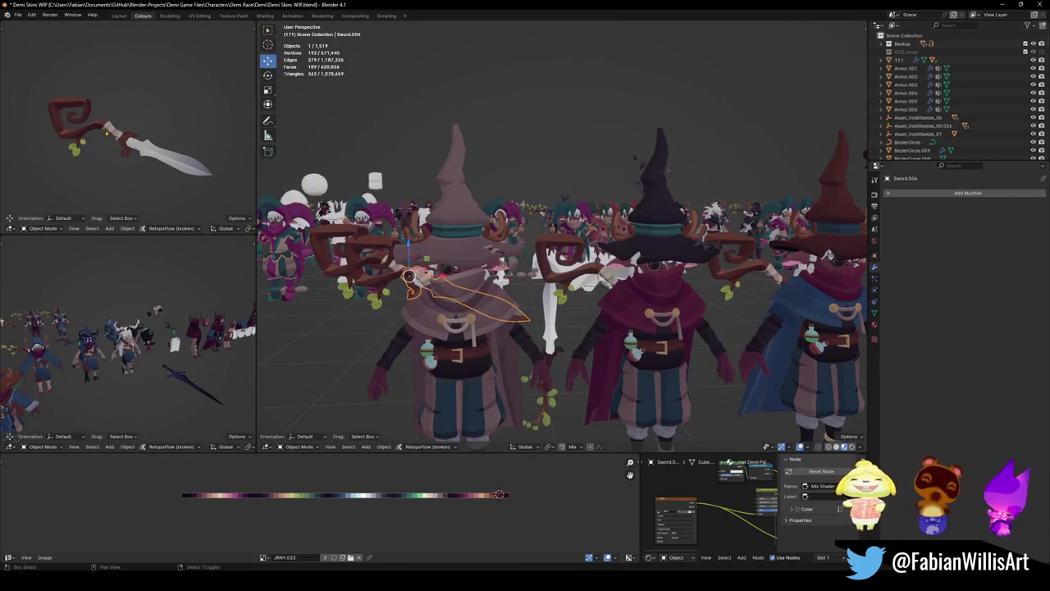
left_click(107, 131, "shift")
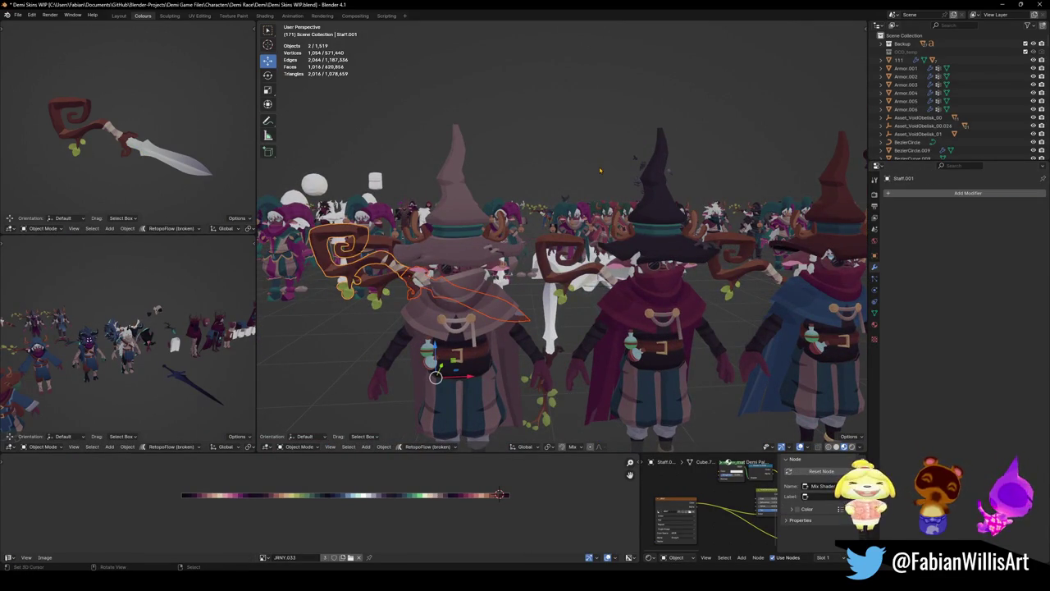
key("KP_Divide")
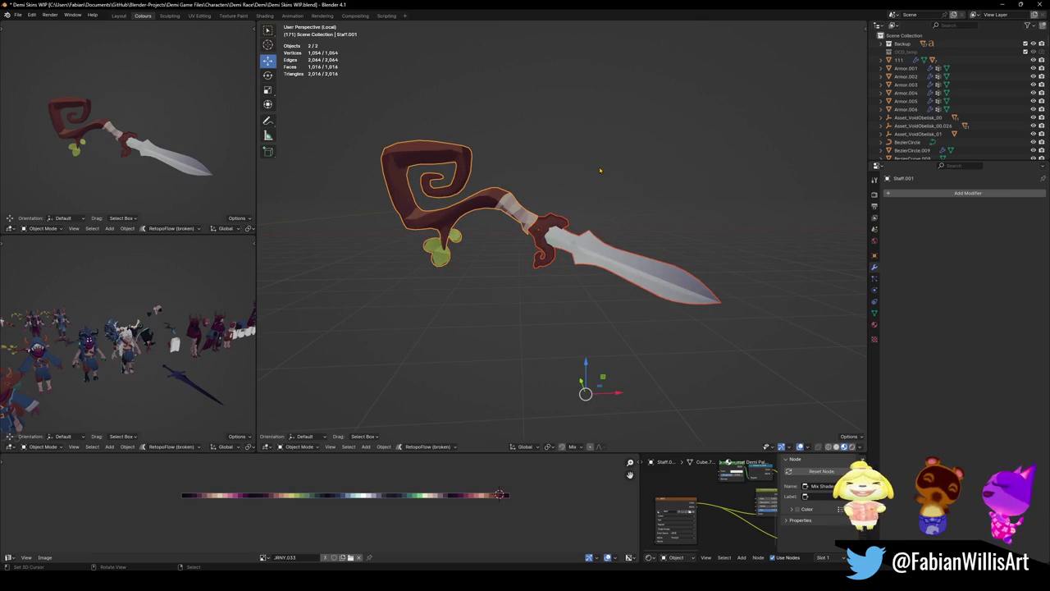
key("KP_Divide")
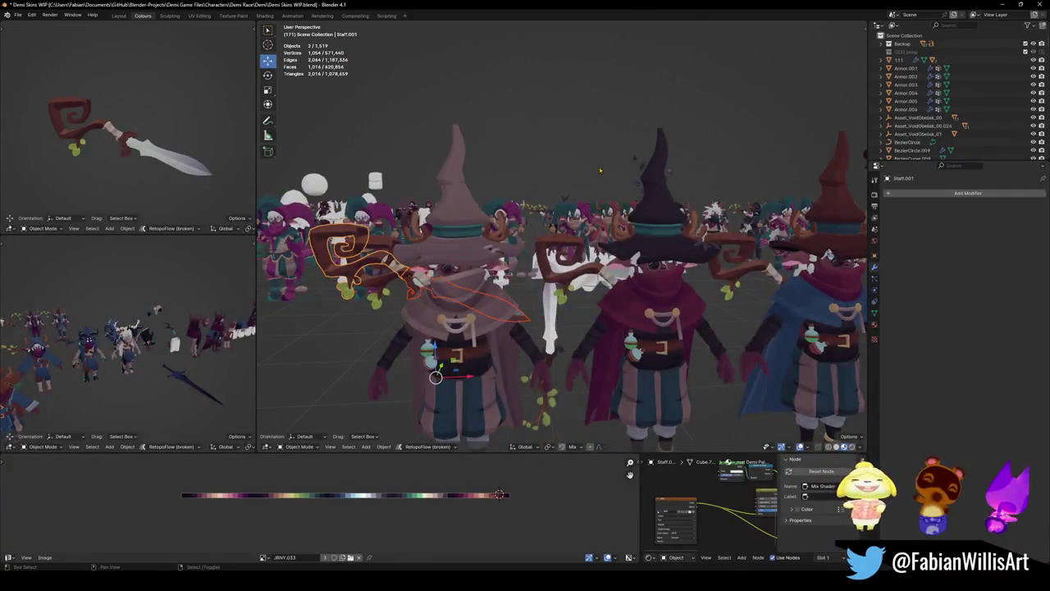
middle_click_drag(599, 170, 565, 172)
- Isolate them with Staff.004 in local view, then frame Staff.004 alone
left_click(687, 271, "shift")
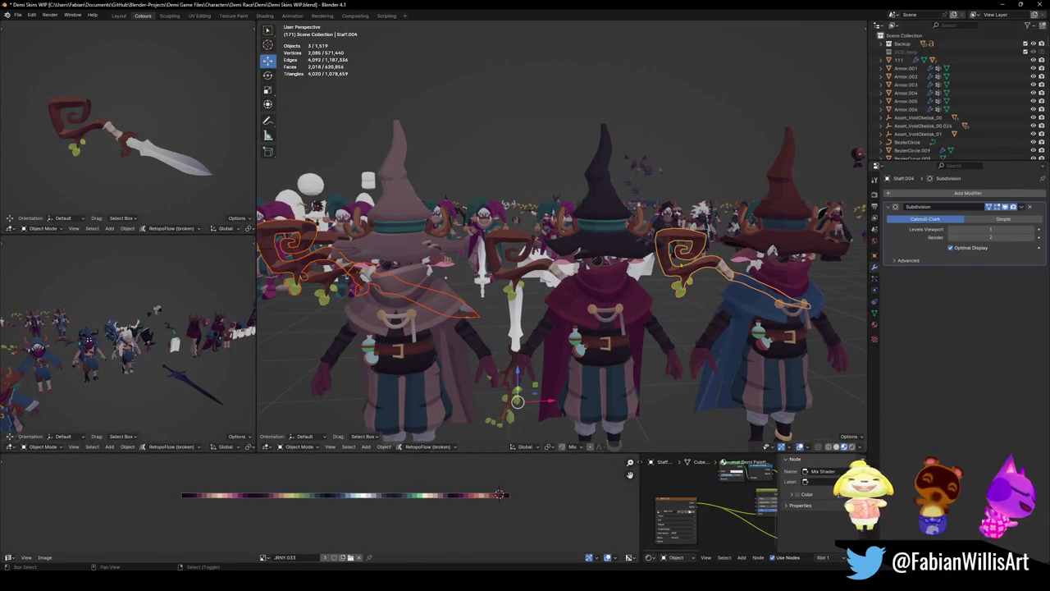
key("KP_Divide")
left_click(681, 265)
left_click(668, 245)
key("KP_Decimal")
scroll(586, 260, "up", 3)
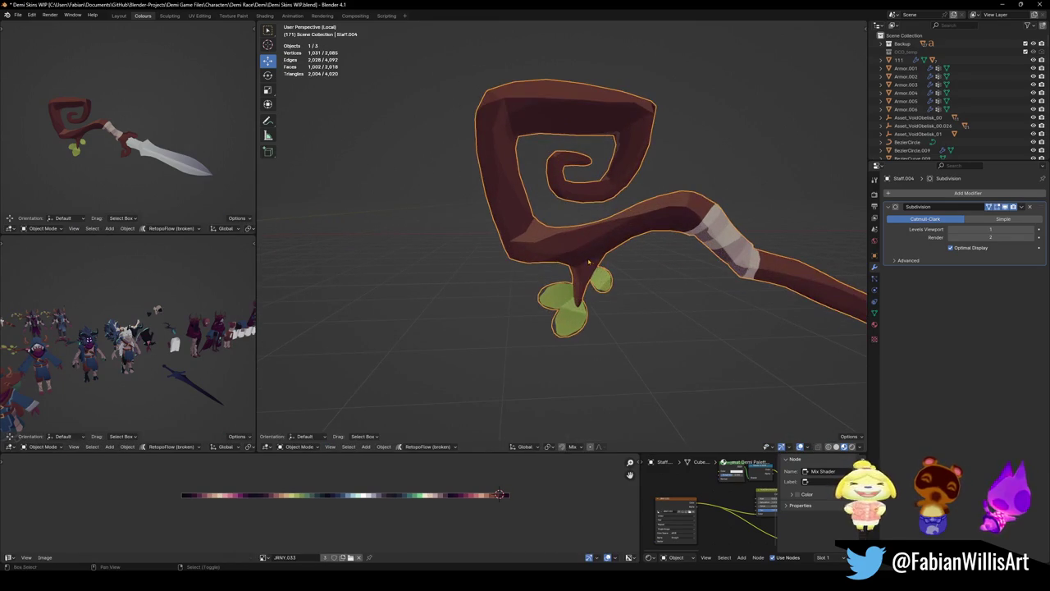
- Select all linked geometry of the spare curled staff Staff.004
key("Tab")
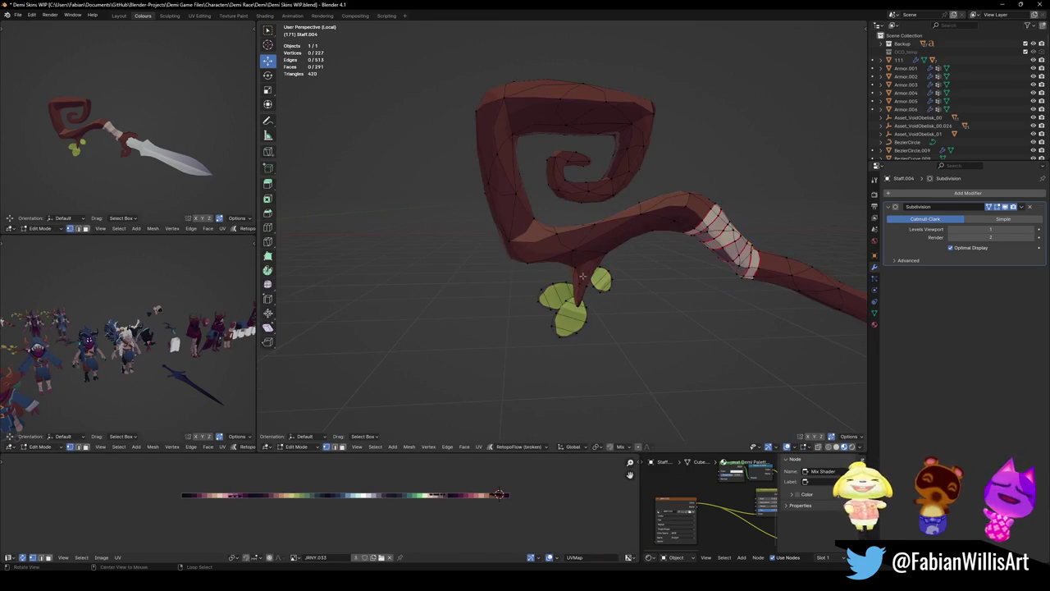
scroll(547, 248, "up", 4)
scroll(545, 245, "up", 3)
middle_click_drag(545, 244, 529, 216)
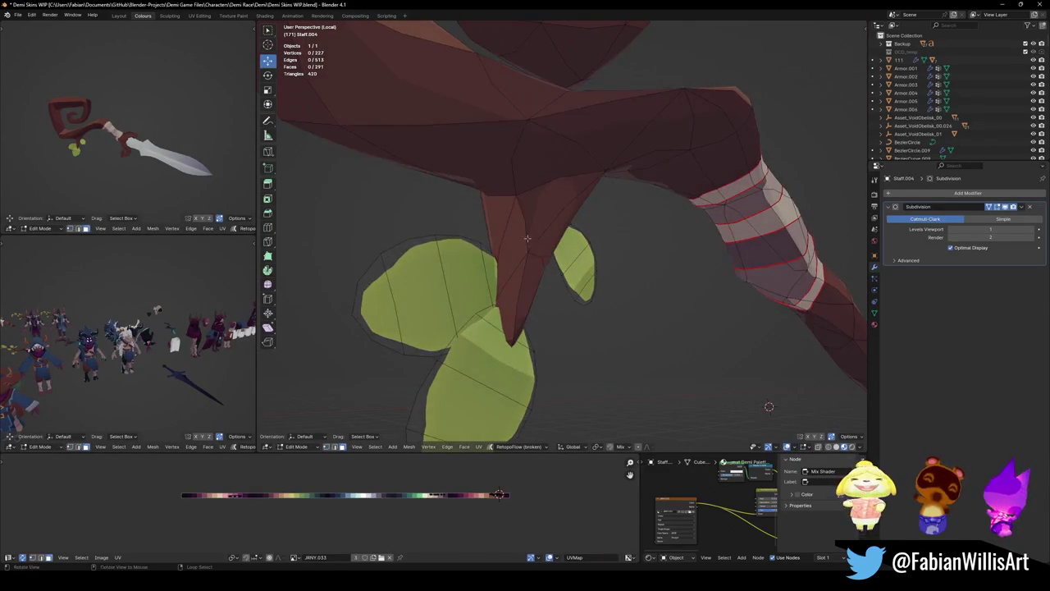
key("l")
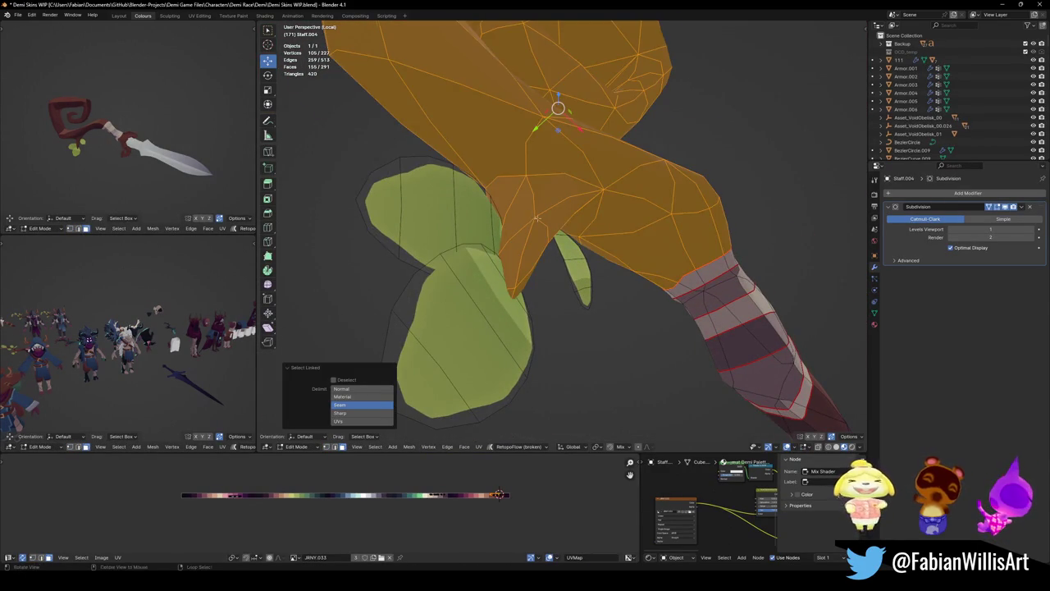
scroll(536, 217, "down", 2)
scroll(524, 225, "down", 2)
scroll(513, 233, "down", 2)
scroll(498, 243, "down", 1)
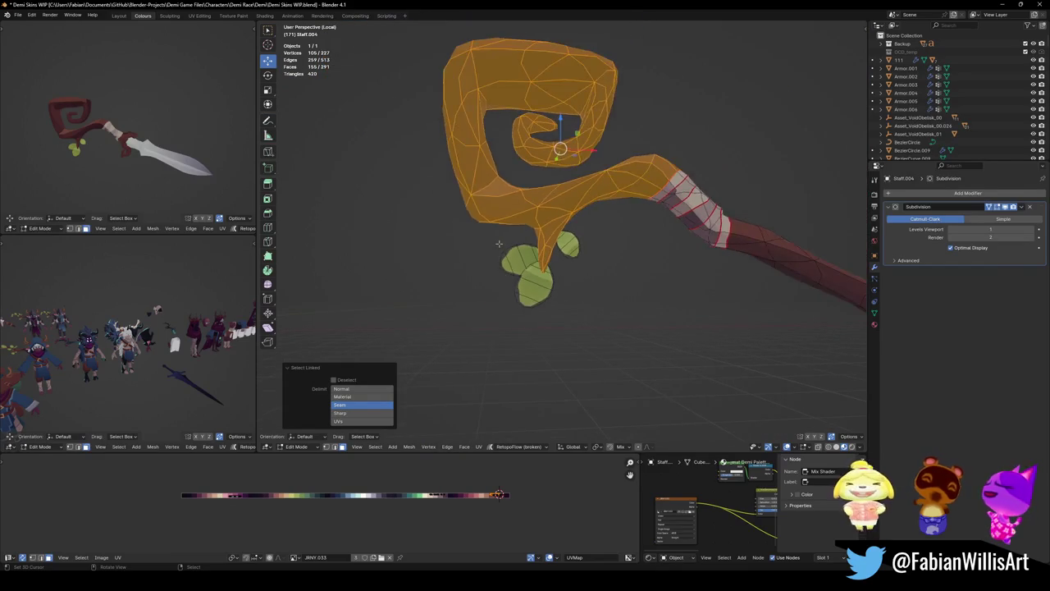
scroll(497, 243, "down", 3)
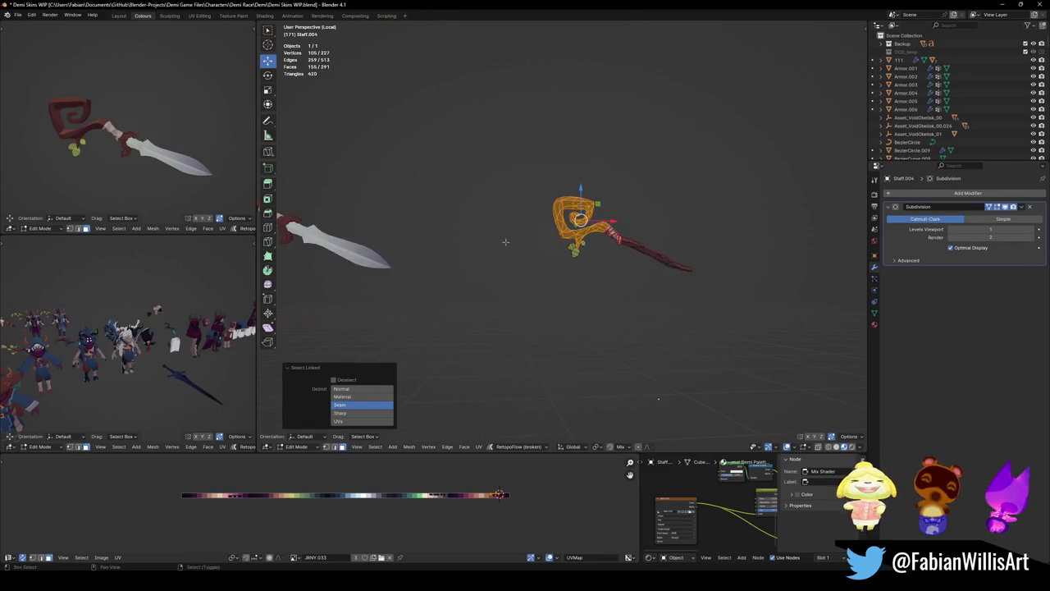
middle_click_drag(493, 267, 613, 270, "shift")
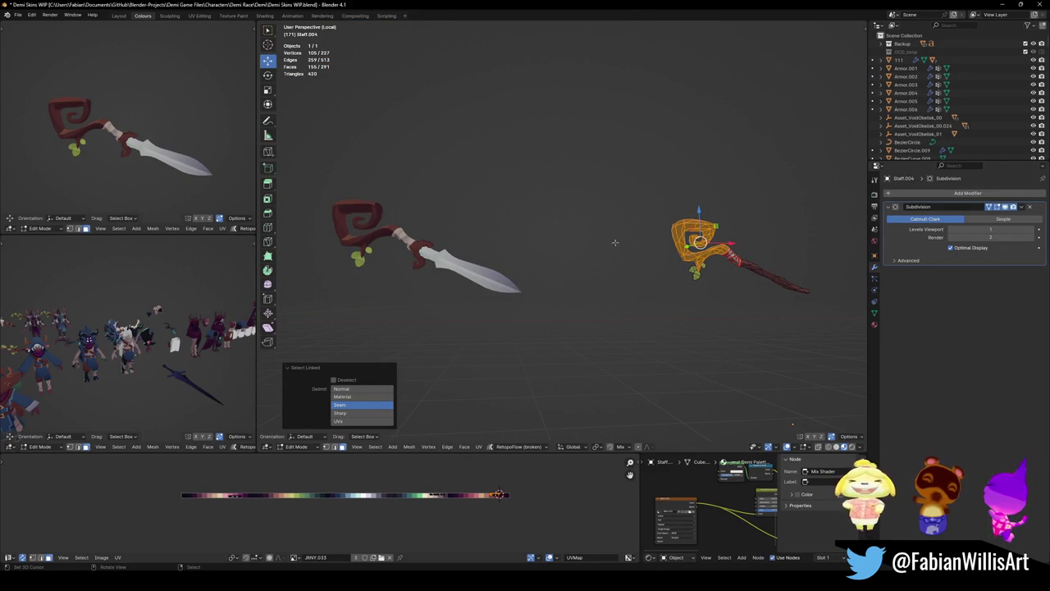
- Delete Staff.004 and switch to front orthographic view of the remaining weapon
key("Tab")
middle_click_drag(461, 233, 538, 225, "shift")
key("Delete")
scroll(538, 225, "up", 4)
key("KP_1")
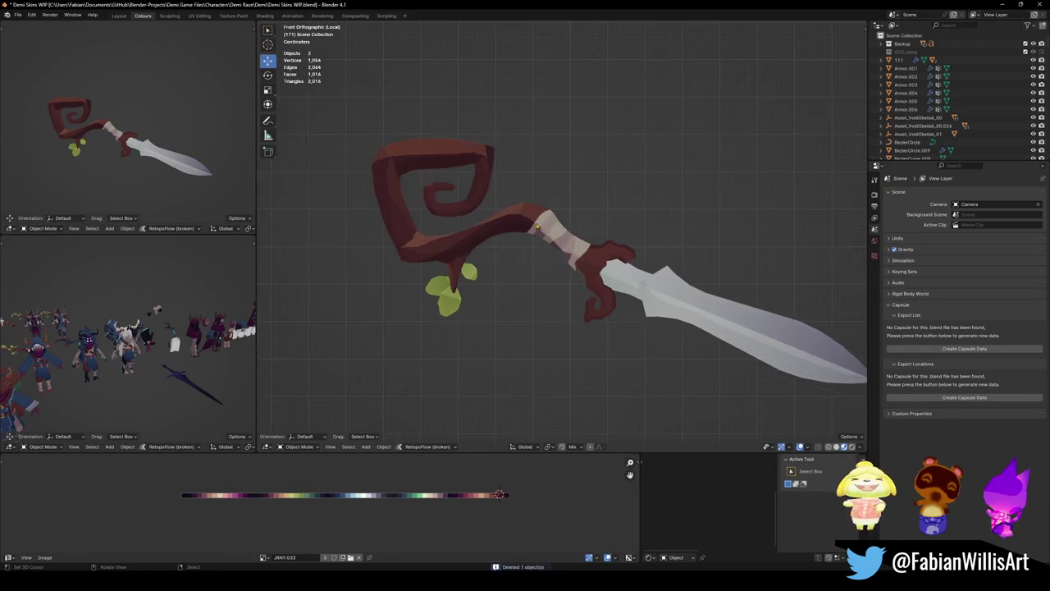
- Save Demi Skins WIP.blend, then add a cube at the guard merged into one vertex
key("ctrl+s")
scroll(593, 242, "up", 2)
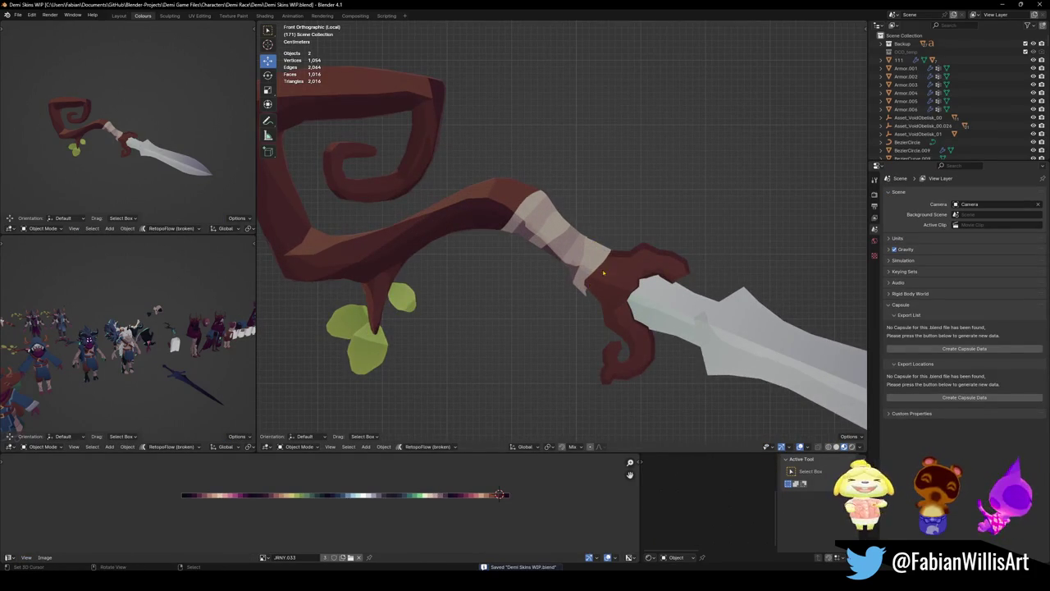
left_click(601, 274)
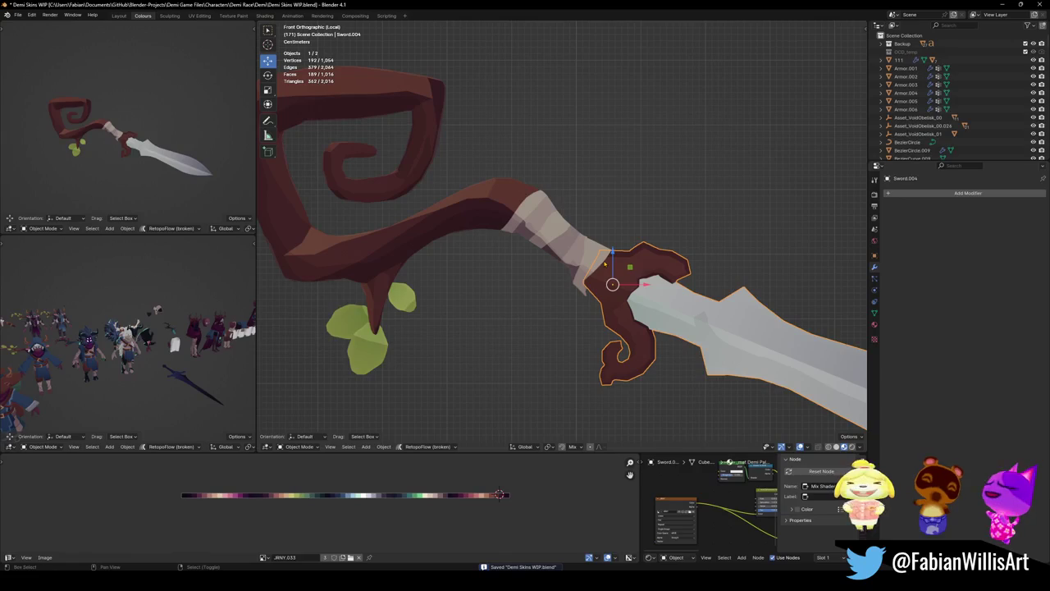
key("shift+a")
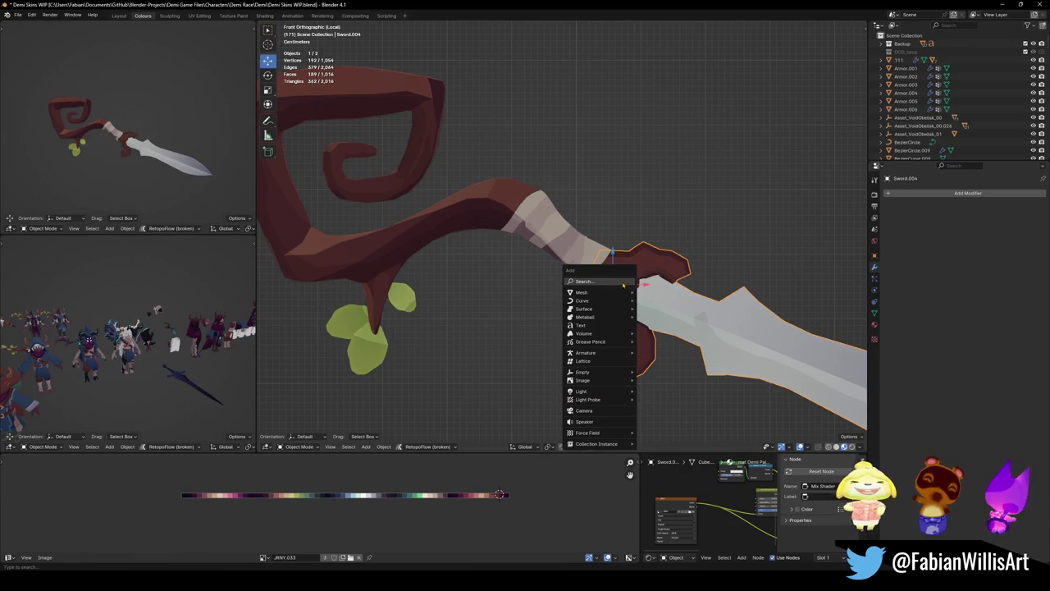
mouse_move(582, 292)
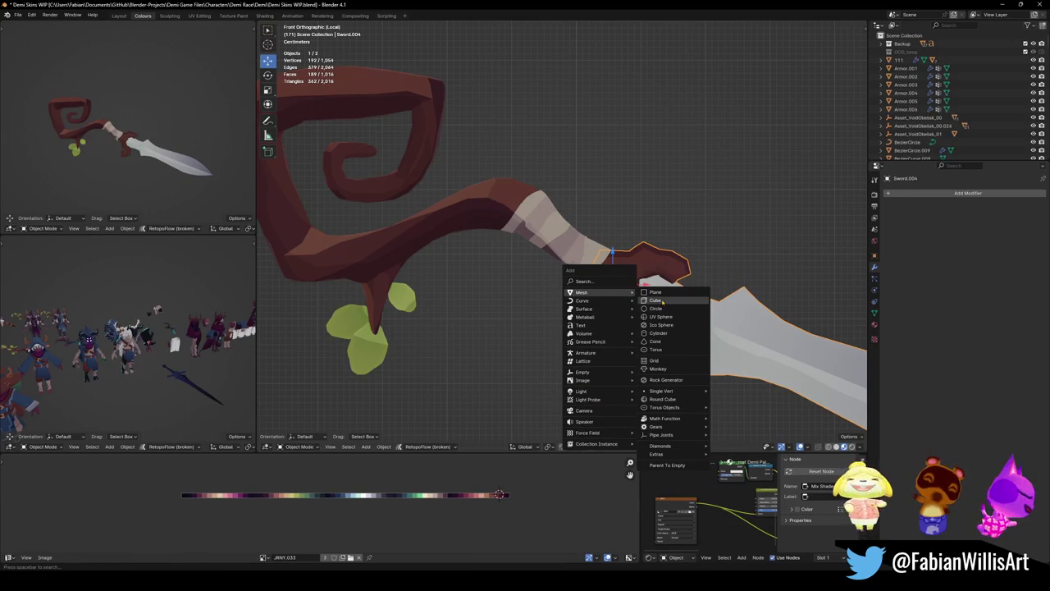
left_click(657, 301)
key("Tab")
key("q")
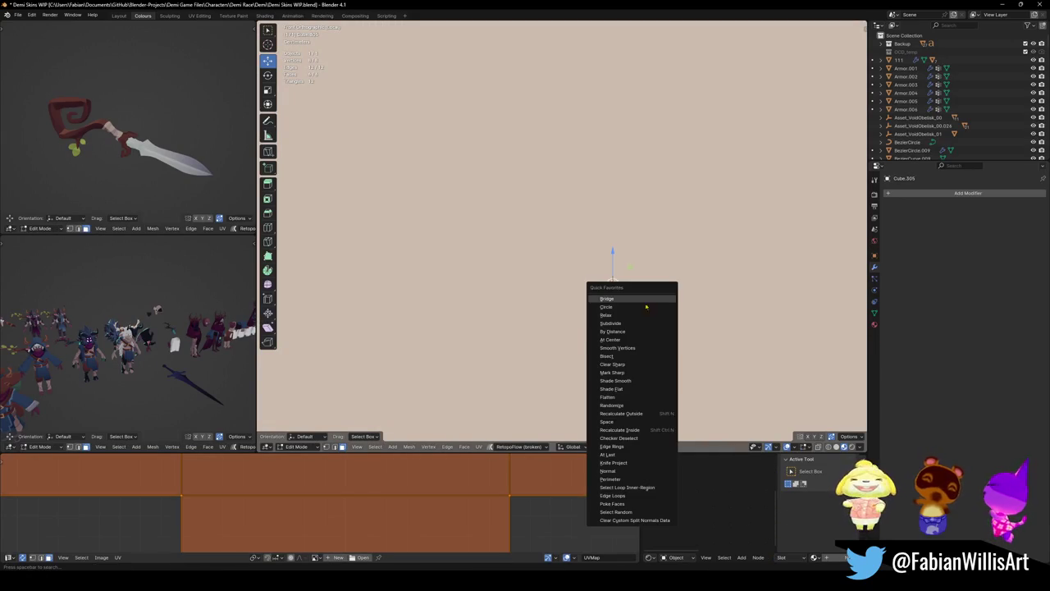
left_click(611, 340)
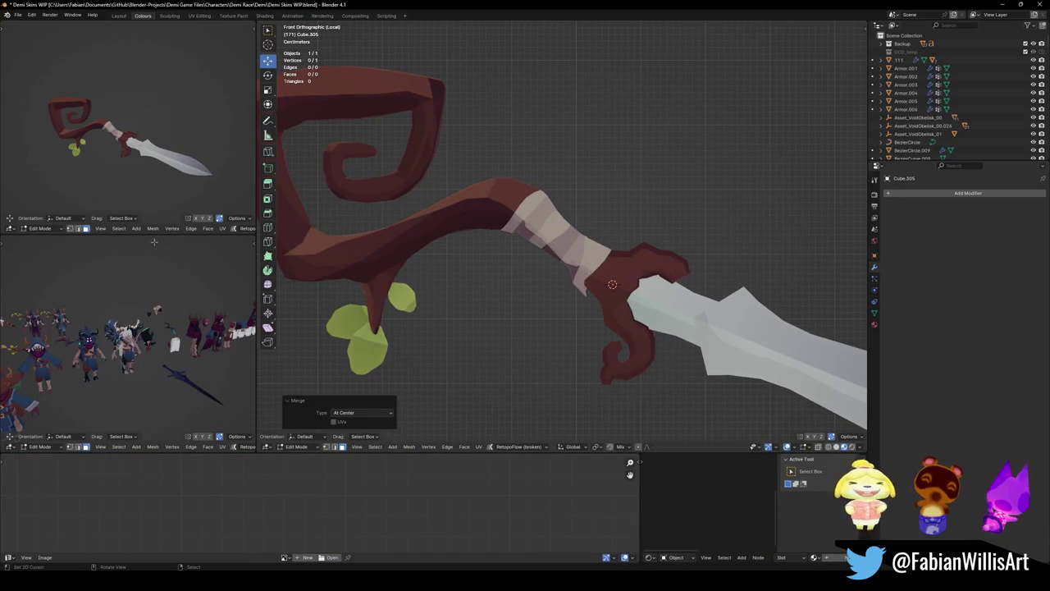
- Enlarge the top-left viewport and set it to Solid shading
left_click_drag(156, 232, 155, 399)
key("z")
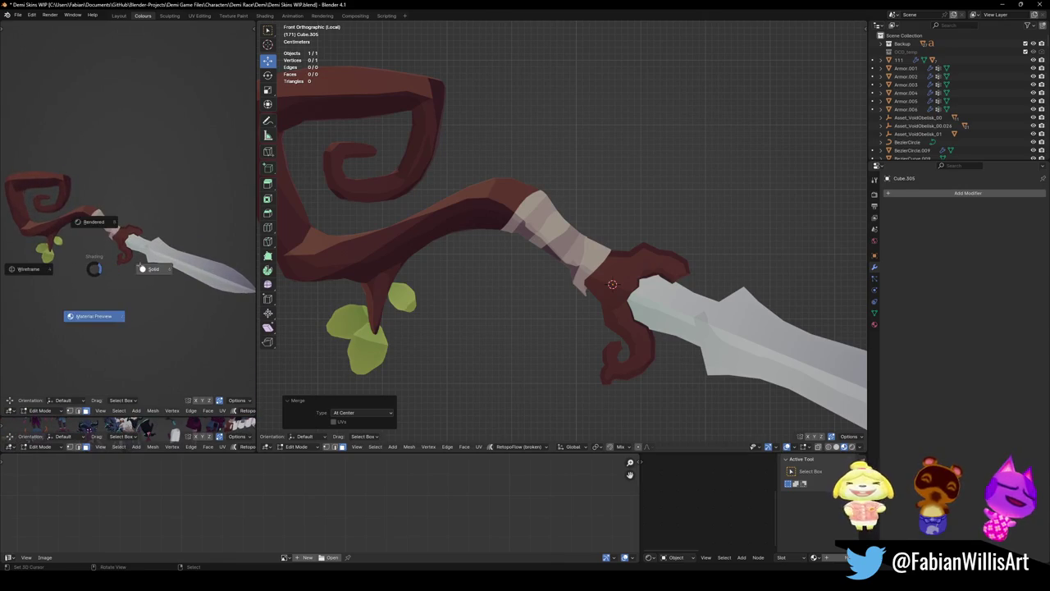
left_click(139, 265)
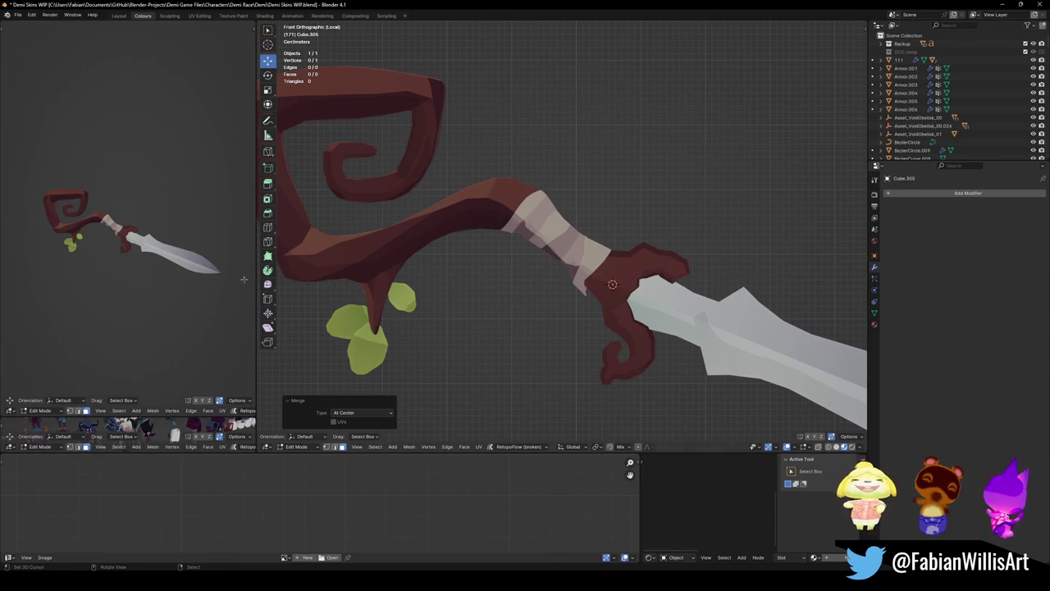
scroll(544, 312, "down", 2)
scroll(558, 282, "down", 4)
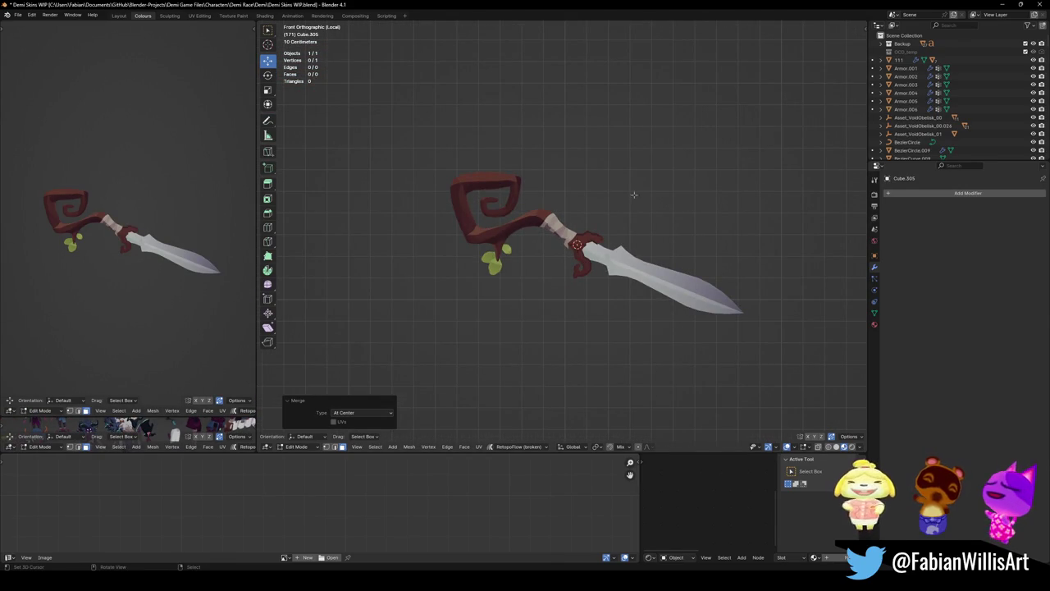
scroll(633, 199, "up", 2)
scroll(609, 206, "up", 2)
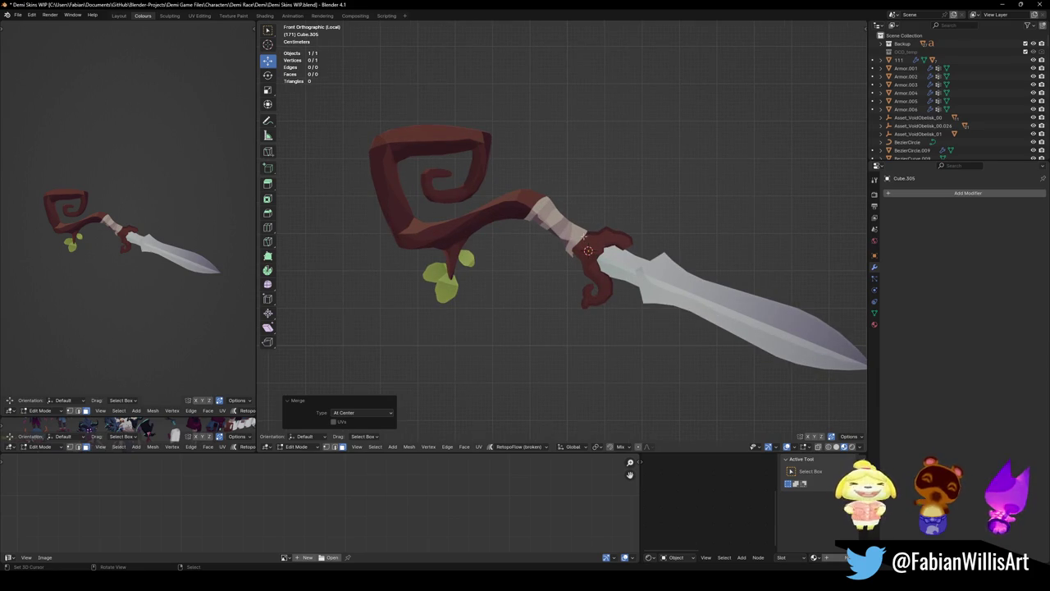
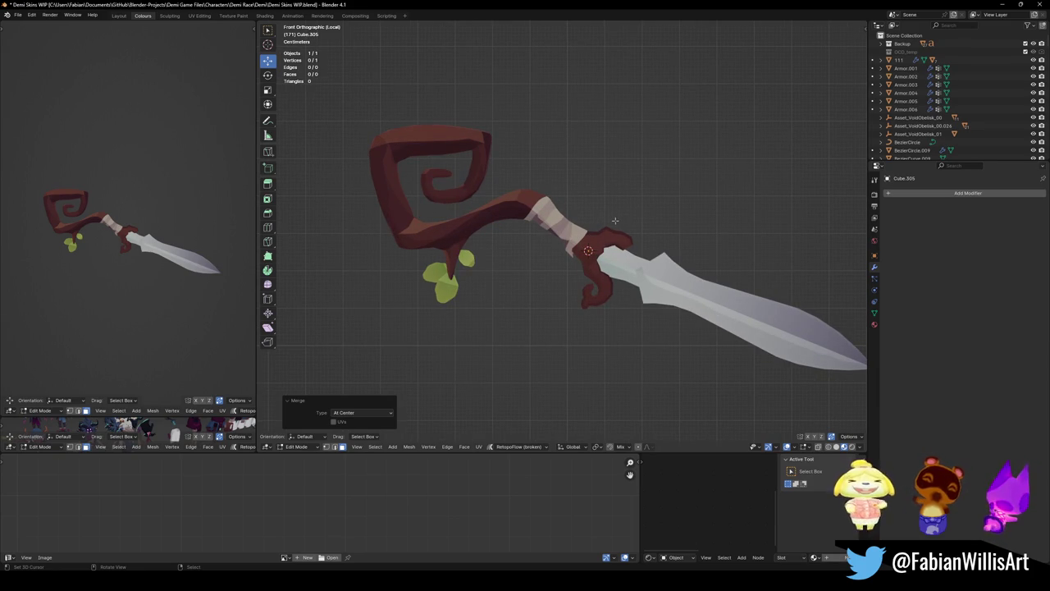
- Reposition the lone guard vertex and extrude a new vertex straight up along Z
left_click(611, 232)
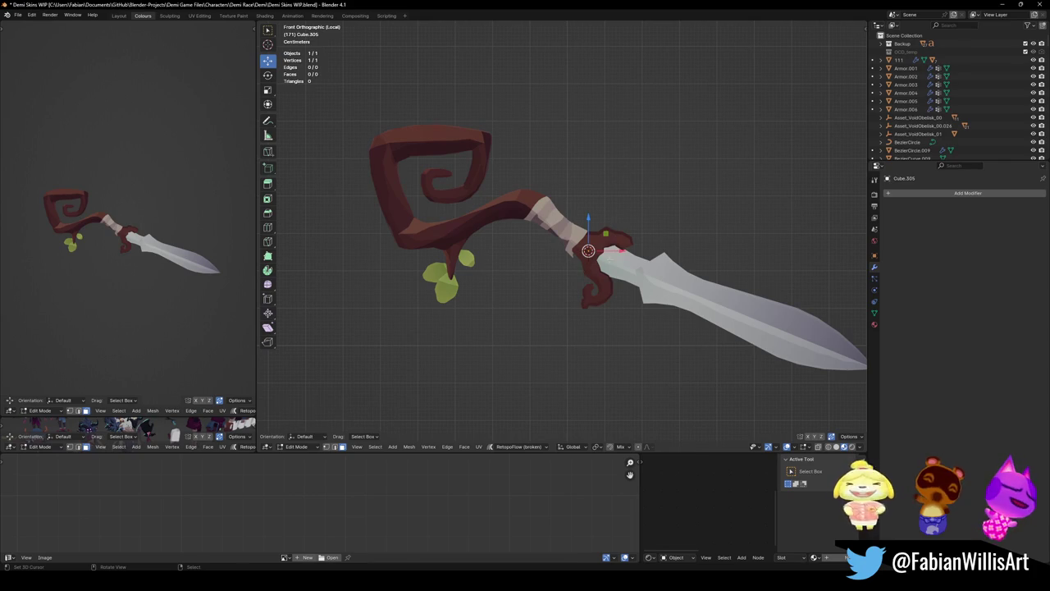
key("g")
left_click(603, 174)
key("1")
key("e")
key("z")
left_click(588, 162)
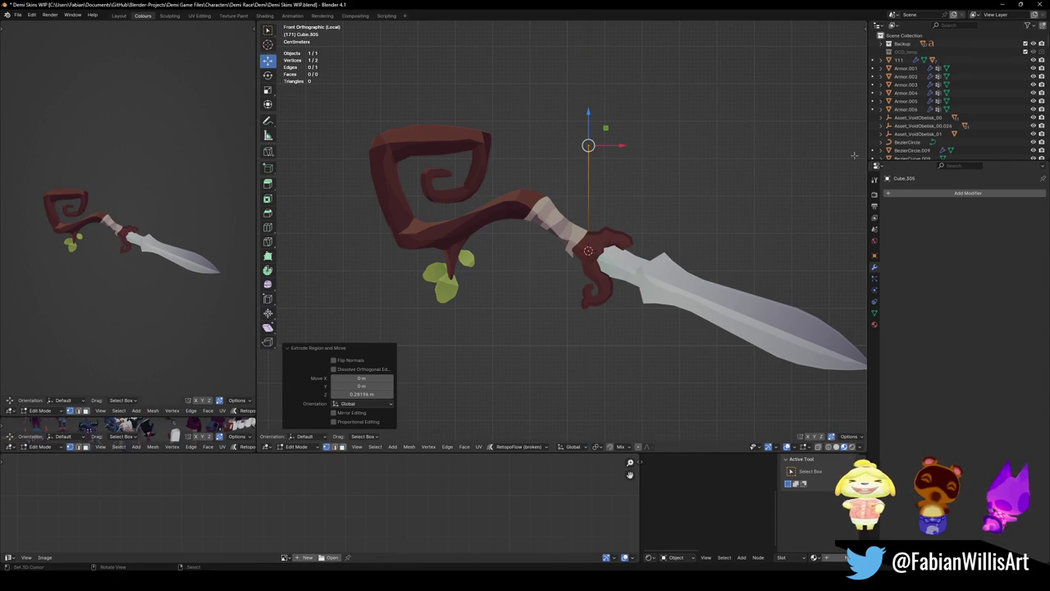
- Add a Skin modifier to the vertex pair and scale the skin thin
left_click(902, 193)
type("sk")
key("Return")
key("ctrl+a")
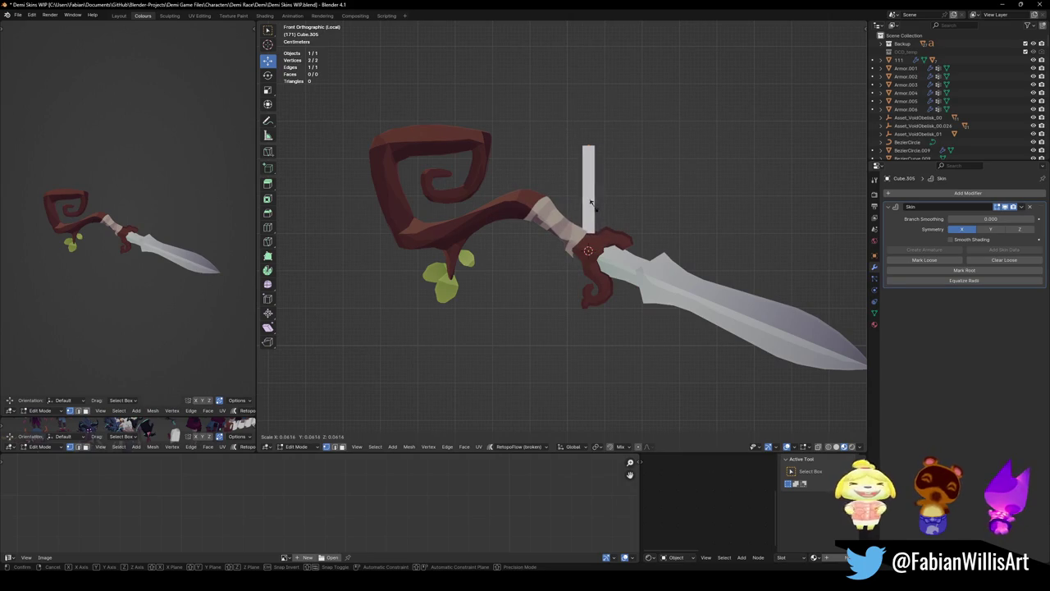
left_click(596, 195)
key("Tab")
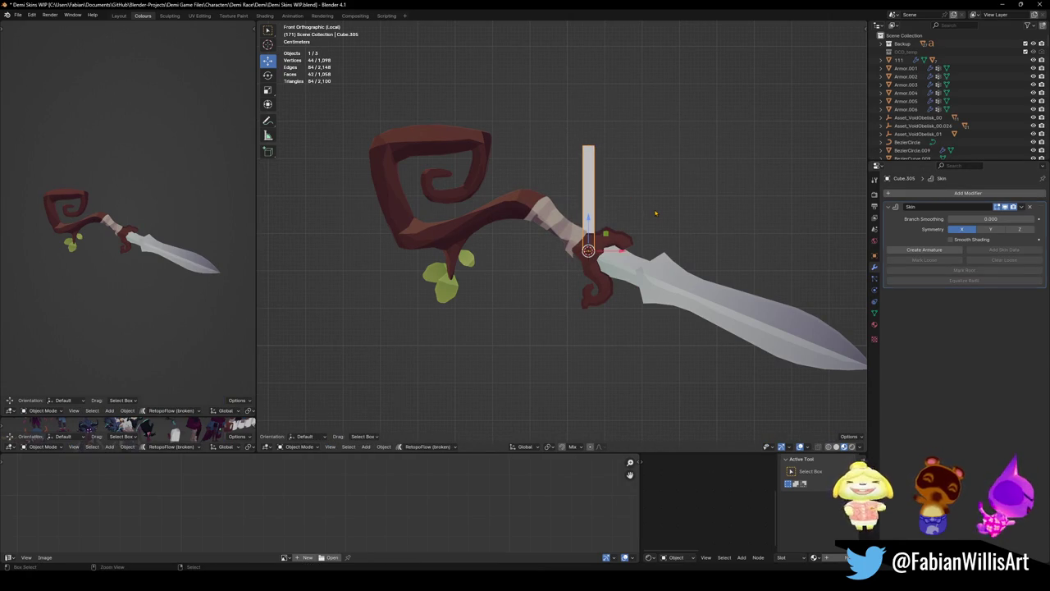
- Add a level 1 Subdivision, duplicate it to the top of the stack, and save
key("ctrl+1")
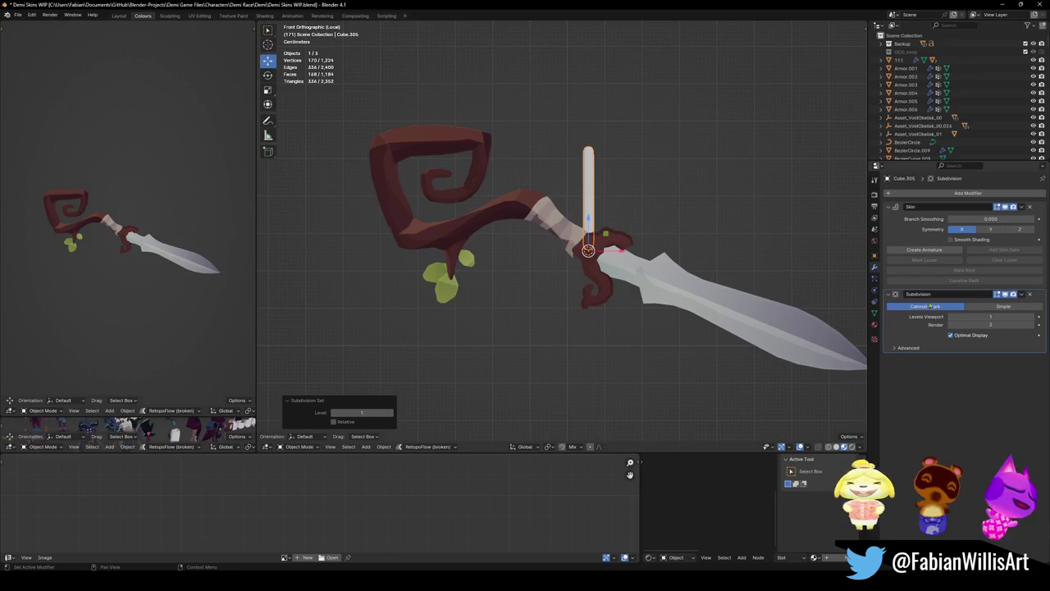
key("shift+d")
left_click_drag(1040, 359, 1040, 207)
key("ctrl+s")
key("Tab")
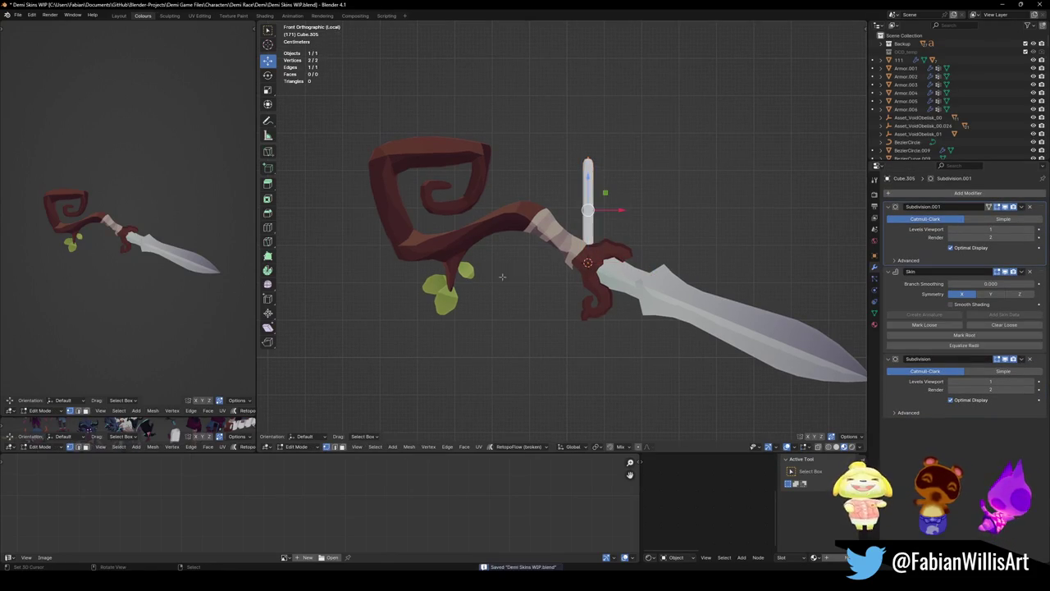
- Separate the maroon curly guard from the sword, move it to the upper right, and save
key("Tab")
left_click(609, 253)
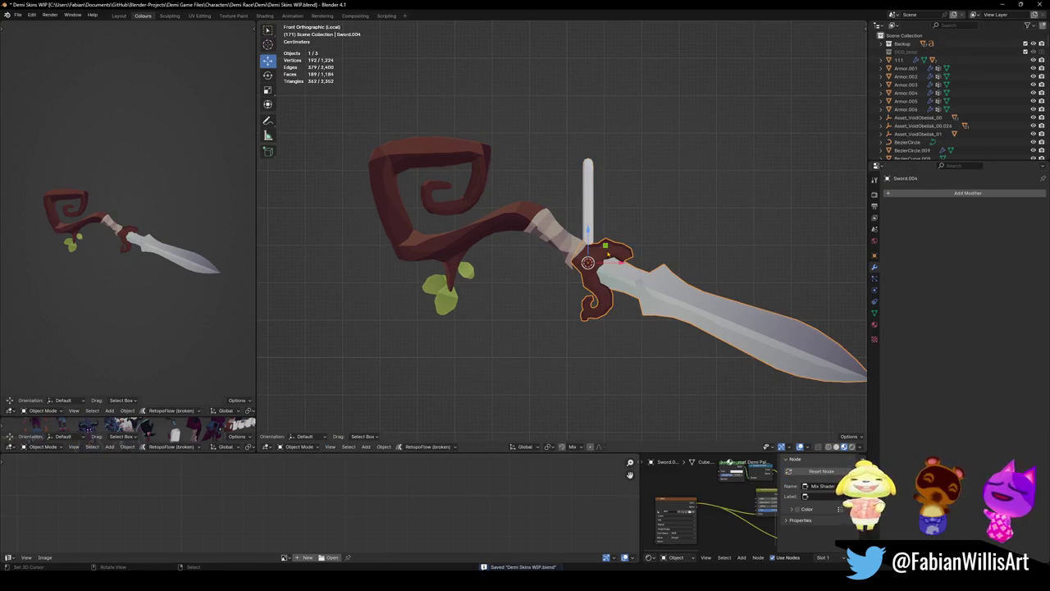
key("Tab")
key("l")
key("p")
left_click(611, 246)
key("Tab")
left_click(611, 259)
left_click_drag(611, 259, 719, 92)
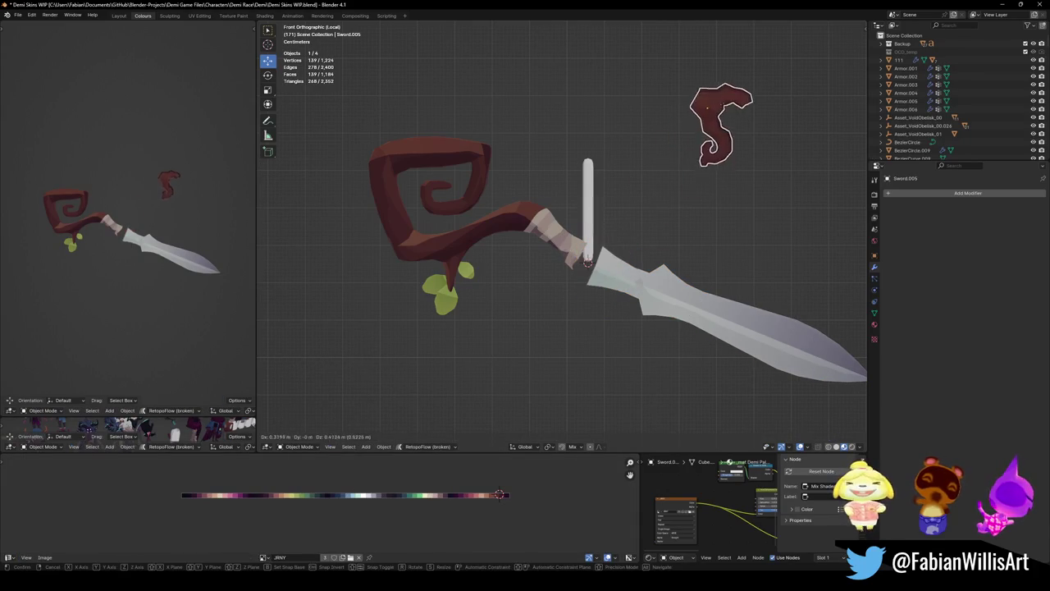
key("ctrl+s")
- Move the stick's end vertices near the handle and extrude two segments into a curl
left_click(588, 222)
key("Tab")
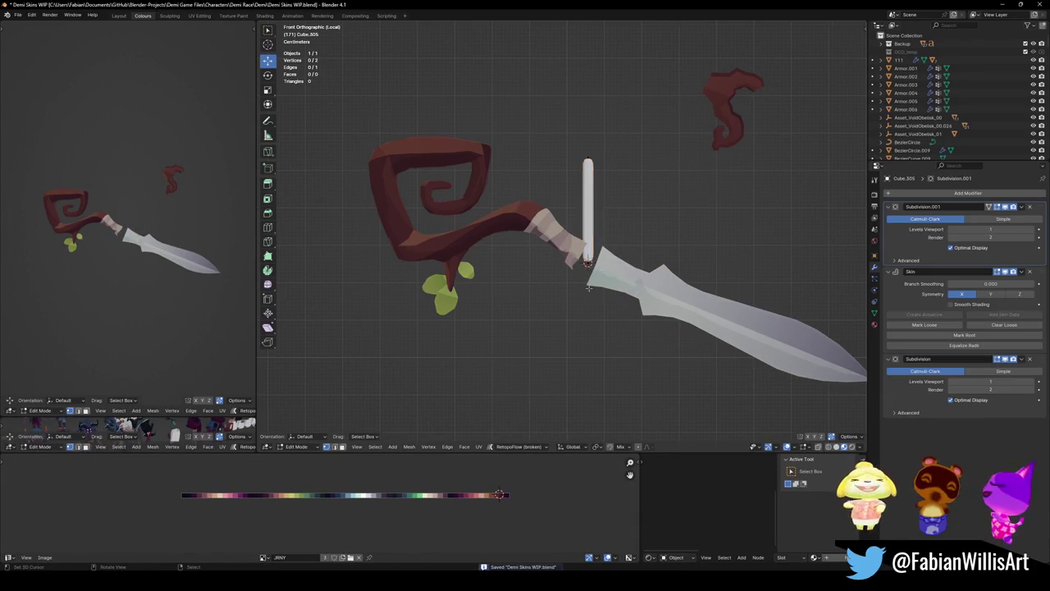
key("g")
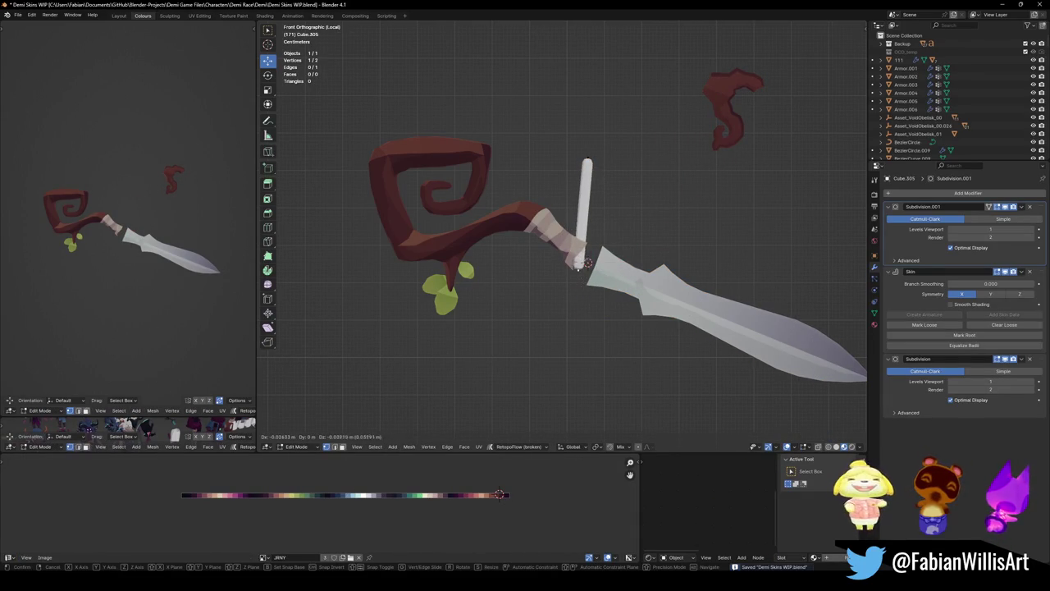
left_click(580, 251)
left_click(587, 157)
key("g")
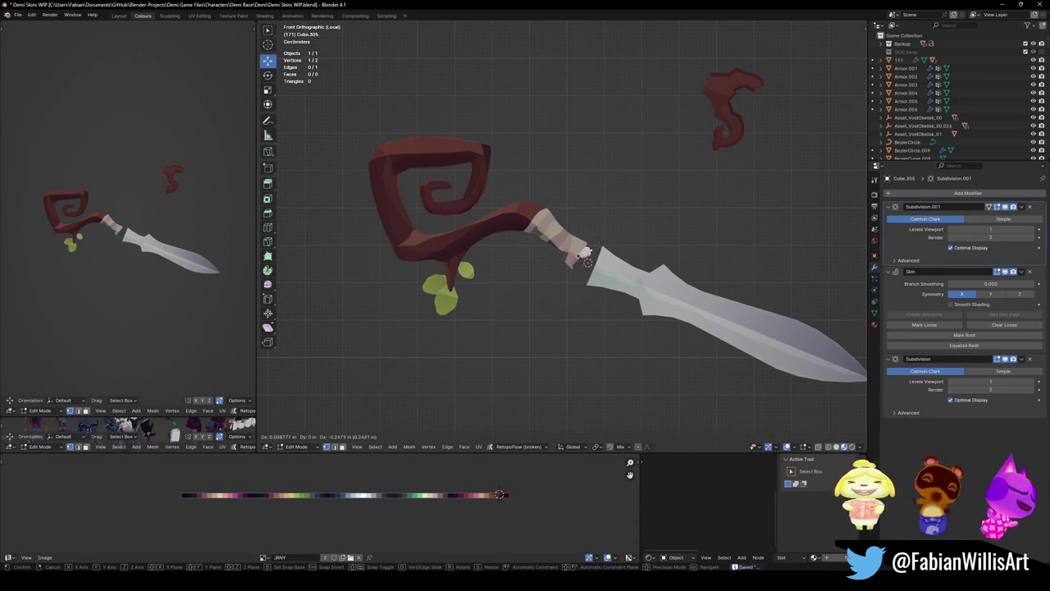
left_click(607, 238)
key("e")
left_click(630, 251)
key("e")
left_click(642, 246)
key("e")
key("Escape")
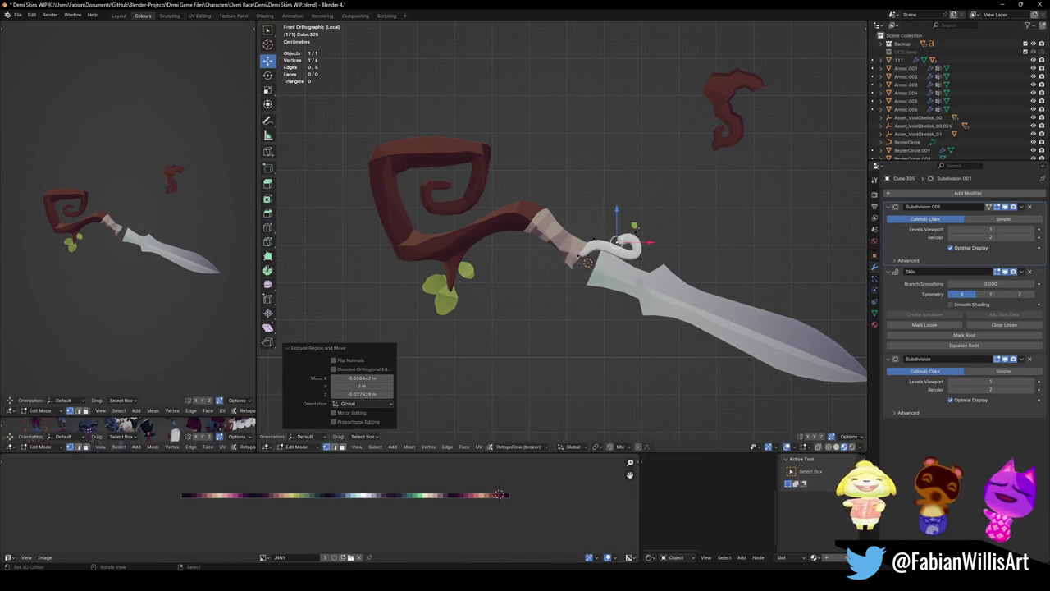
- Thin the skin at the curl tip and thicken the whole curl
key("ctrl+a")
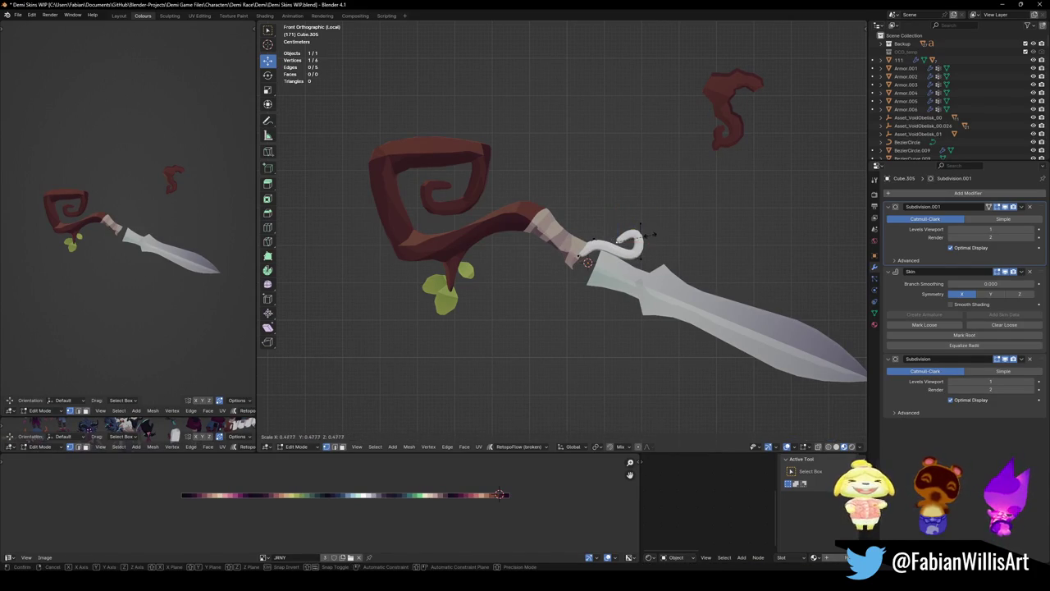
left_click(636, 230)
key("a")
key("ctrl+a")
left_click(681, 260)
key("alt+a")
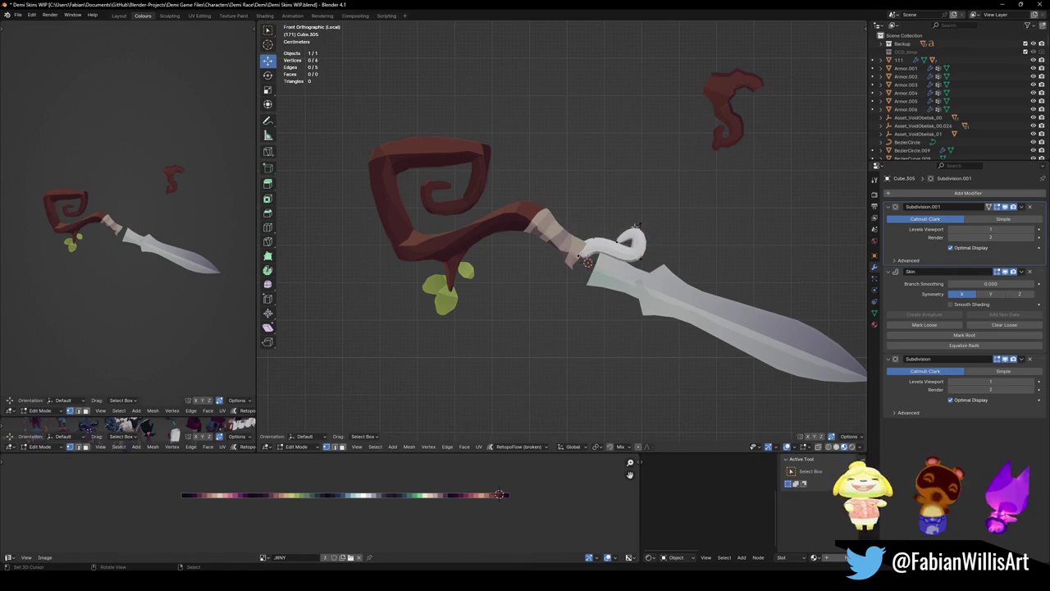
key("z")
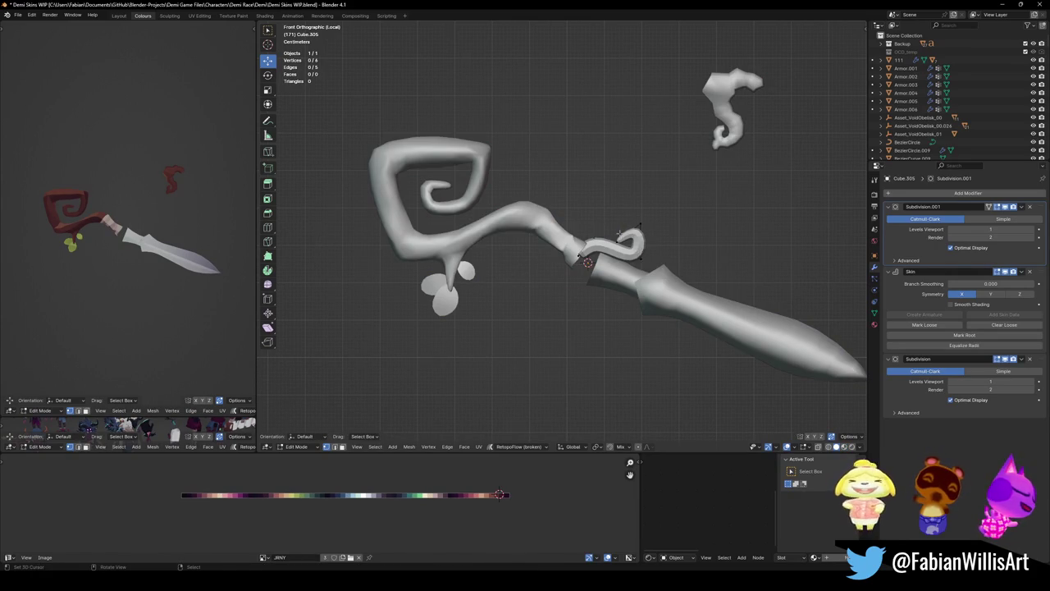
key("z")
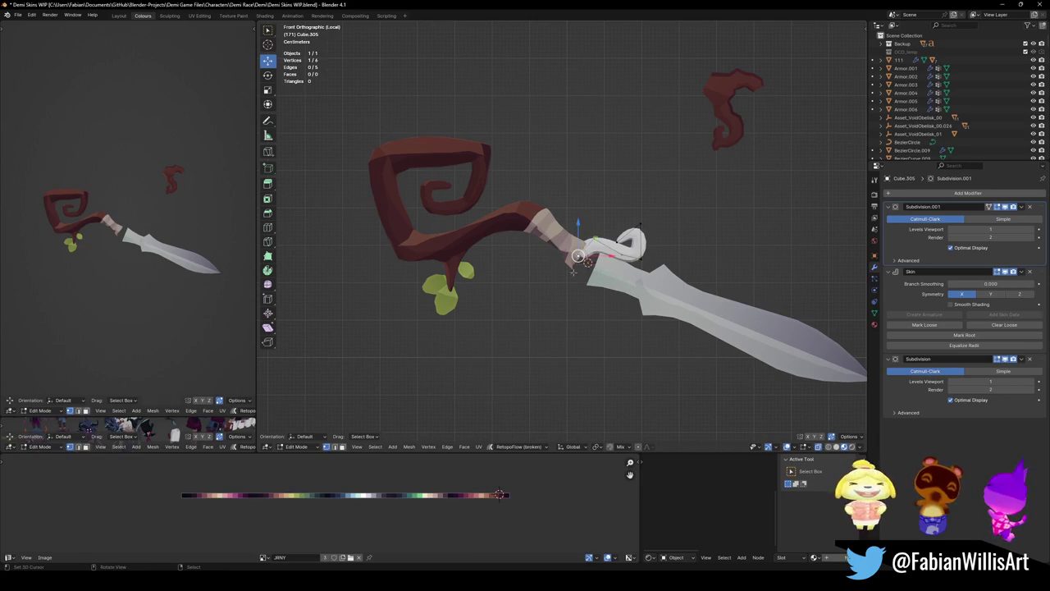
- Extrude one more vertex from the curl and position it lower right
key("e")
left_click(575, 248)
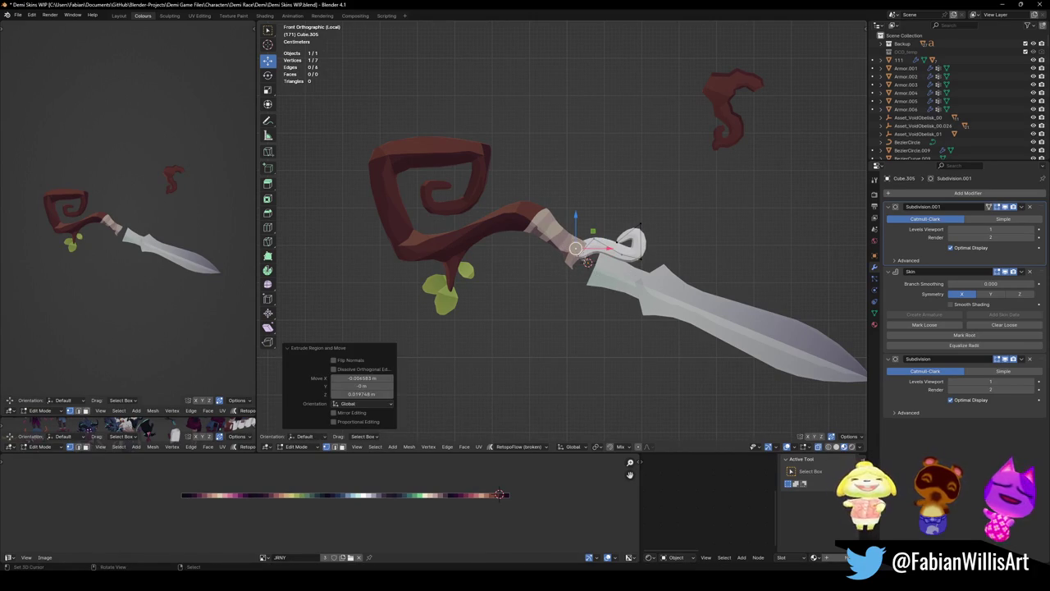
key("g")
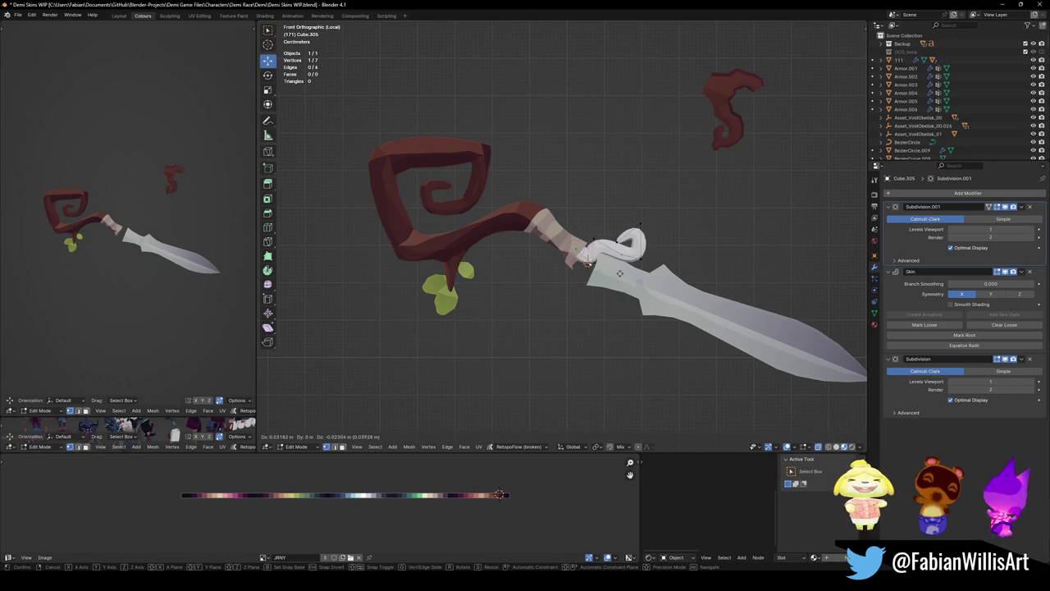
left_click(623, 273)
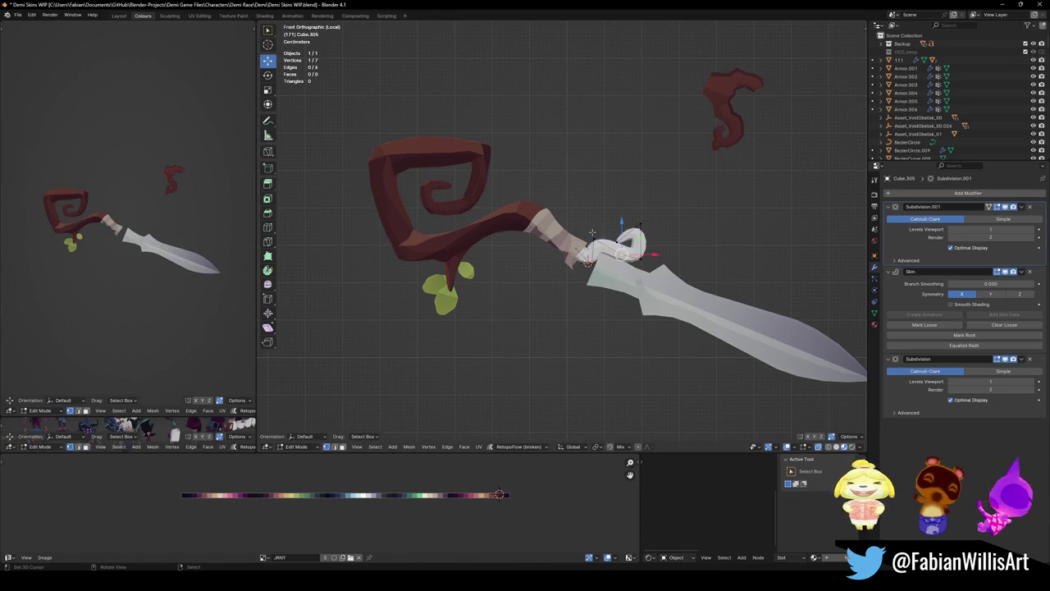
left_click(604, 271)
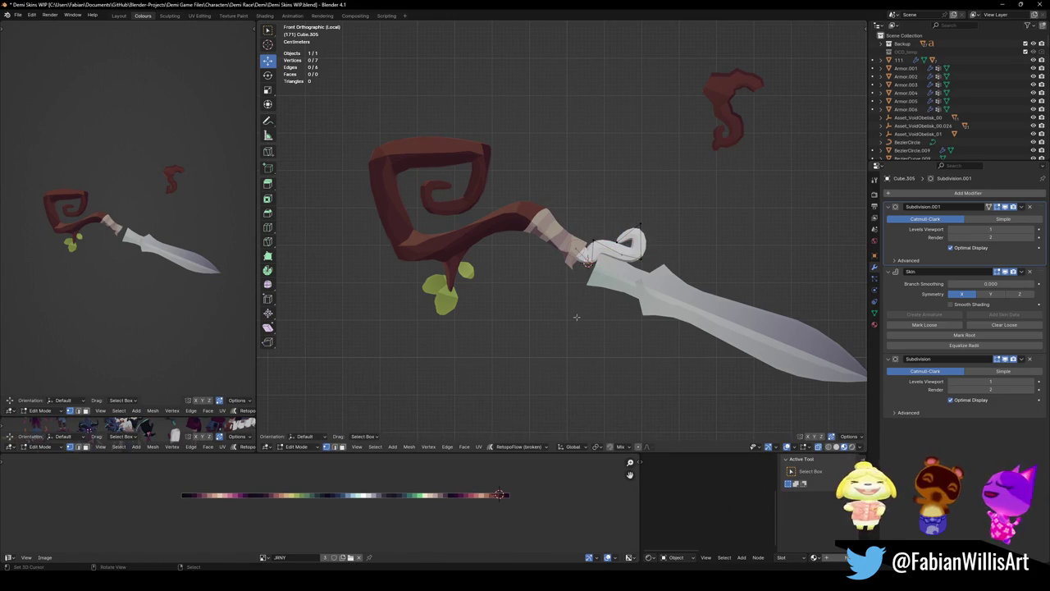
- Duplicate the whole curl and mirror the copy across Z
key("a")
key("shift+d")
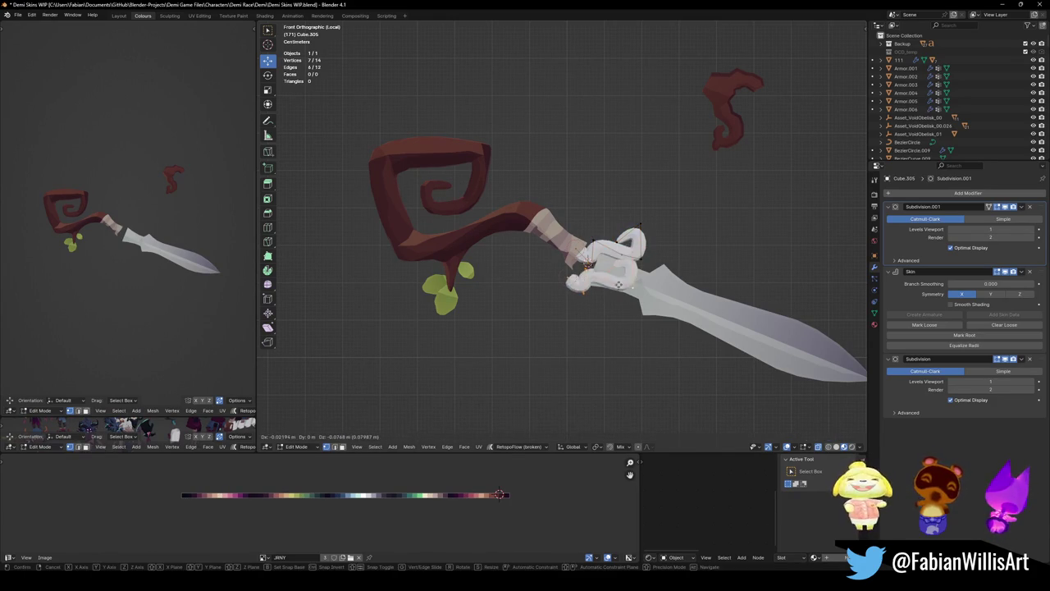
left_click(584, 280)
key("ctrl+m")
key("z")
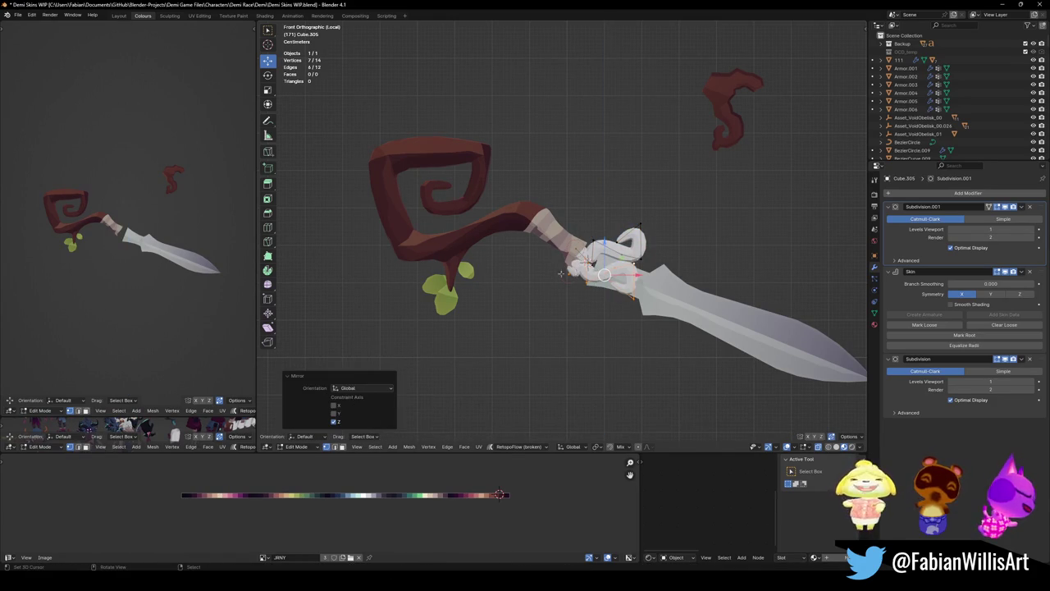
- Rotate and move the mirrored curl into place below the blade
key("r")
left_click(648, 299)
key("g")
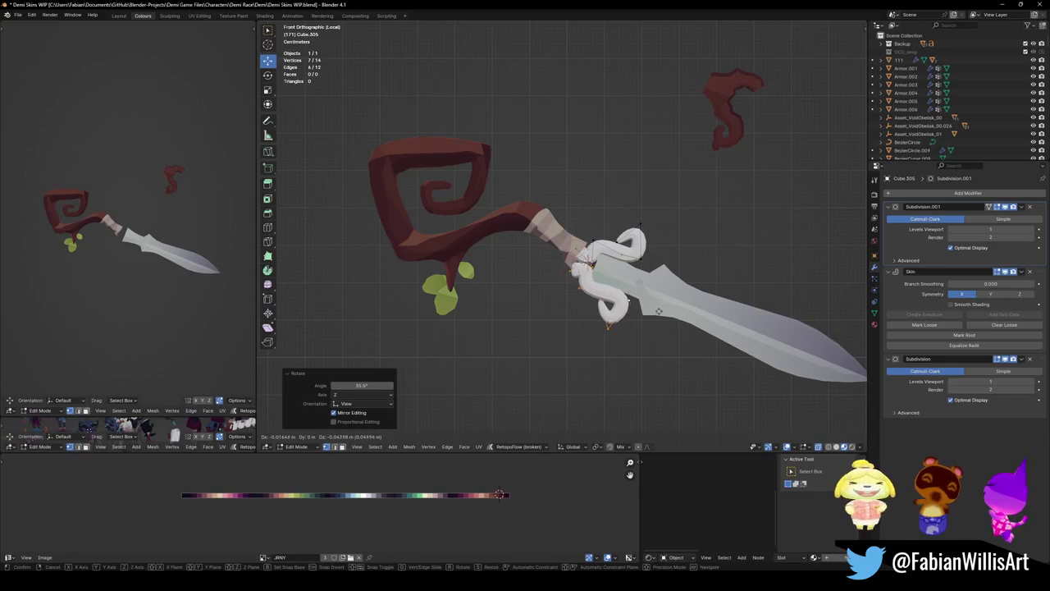
left_click(657, 313)
key("r")
left_click(653, 318)
key("g")
left_click(600, 323)
left_click(599, 323)
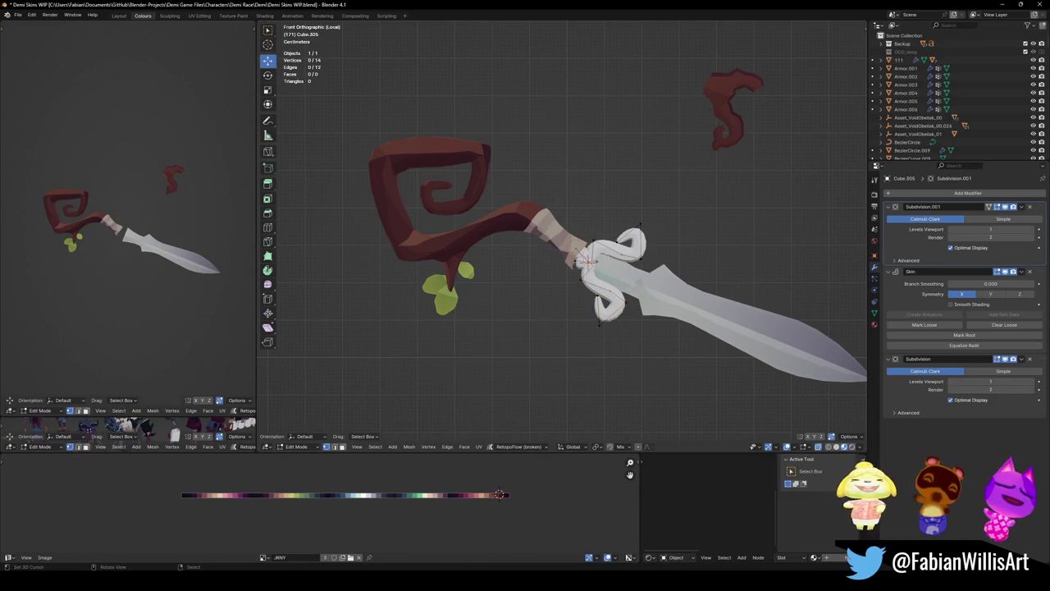
- Thicken both curls' skin, then return to front view and Object Mode
key("a")
middle_click_drag(588, 261, 621, 270)
key("s")
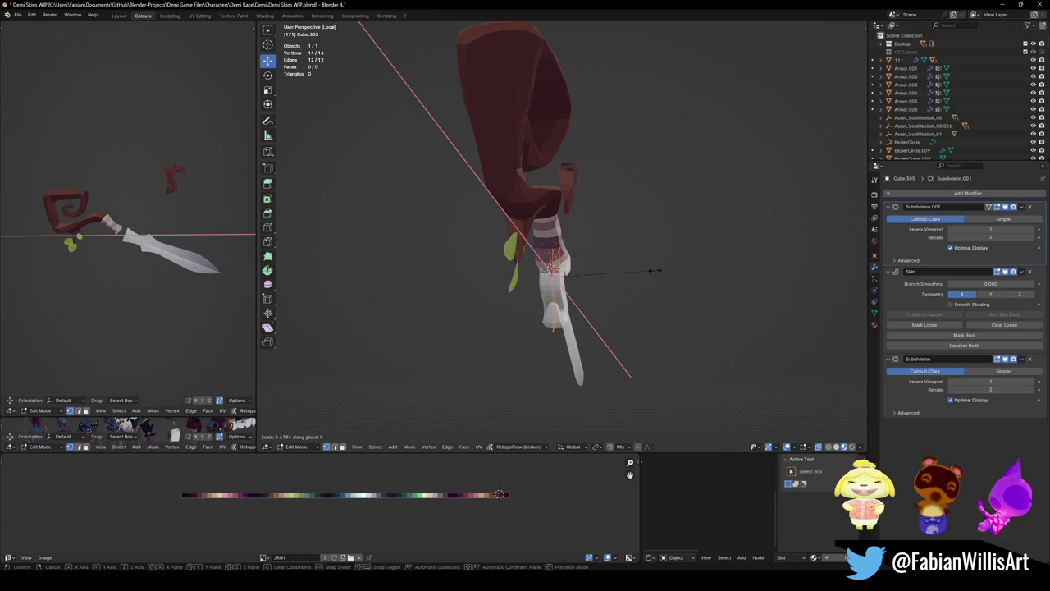
left_click(648, 271)
mouse_move(648, 270)
middle_mouse_down()
mouse_move(559, 295)
mouse_move(572, 280)
middle_mouse_up()
key("KP_1")
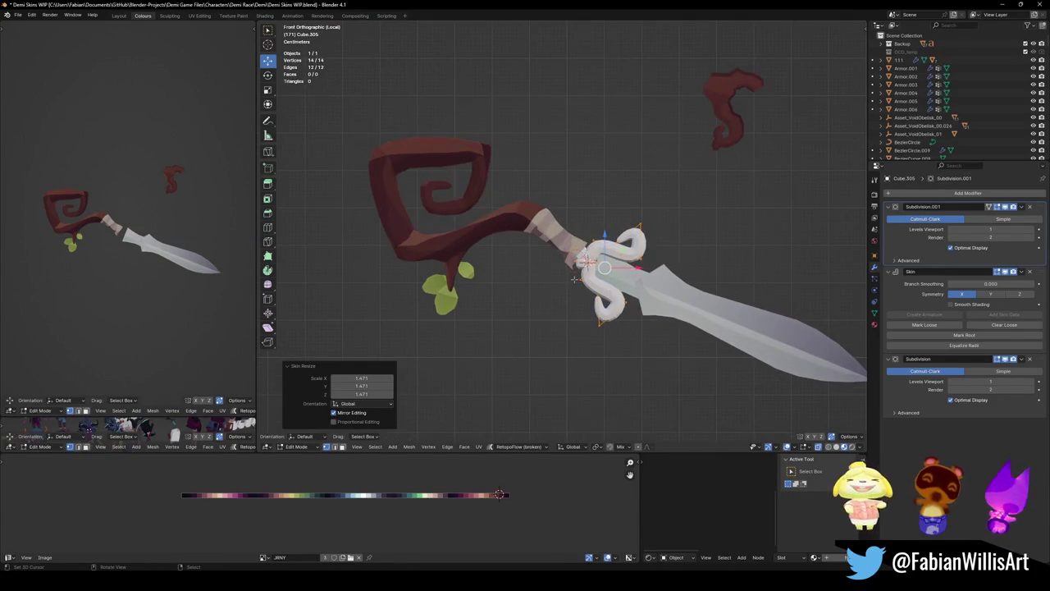
left_click(571, 310)
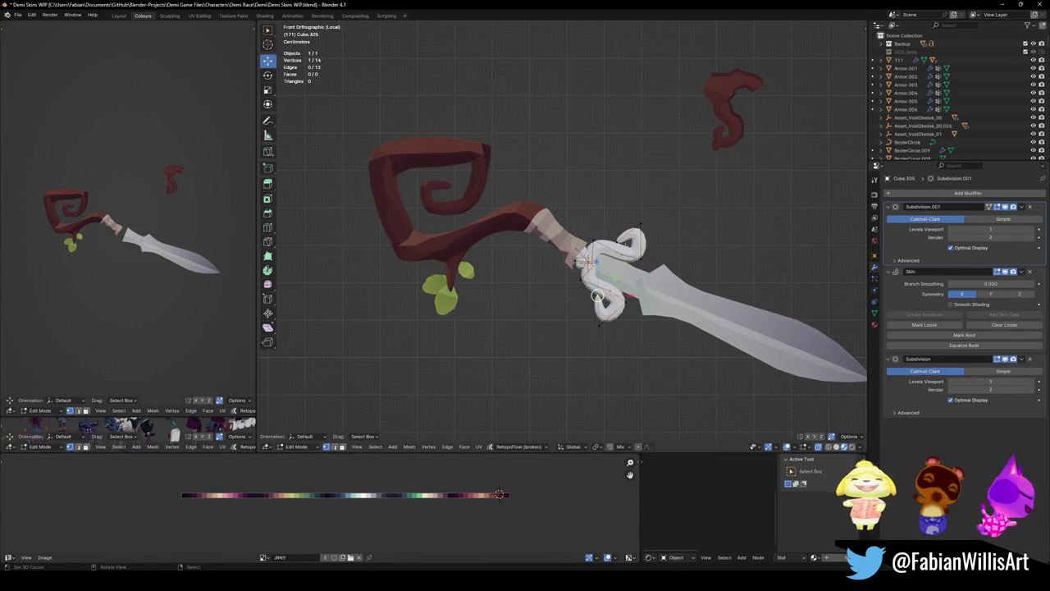
key("Tab")
key("a")
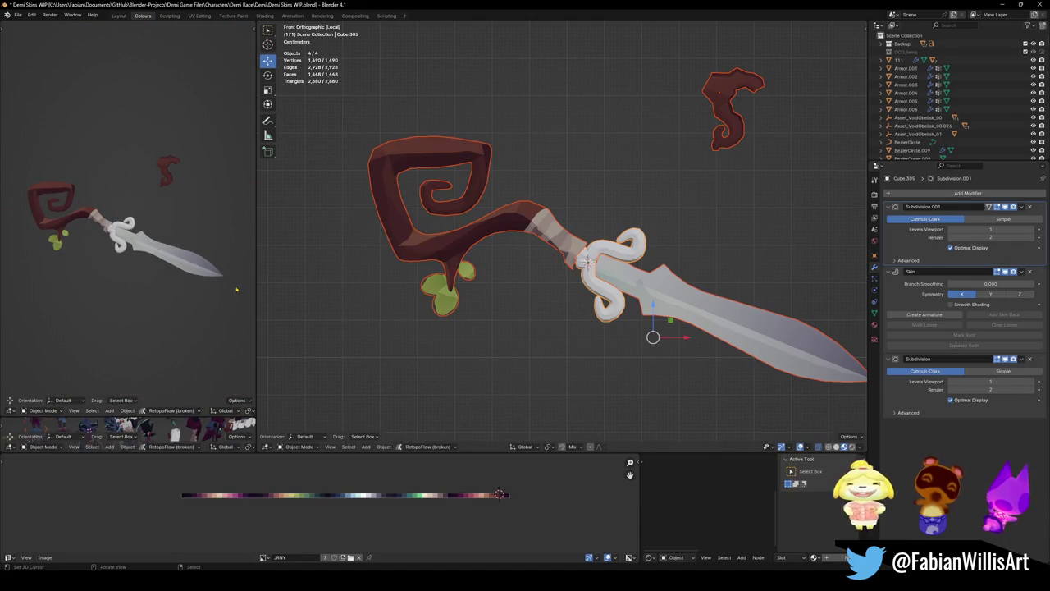
left_click(617, 273)
- Move a crossguard vertex lower right and enlarge the skin radius around it
key("Tab")
scroll(599, 271, "up", 4)
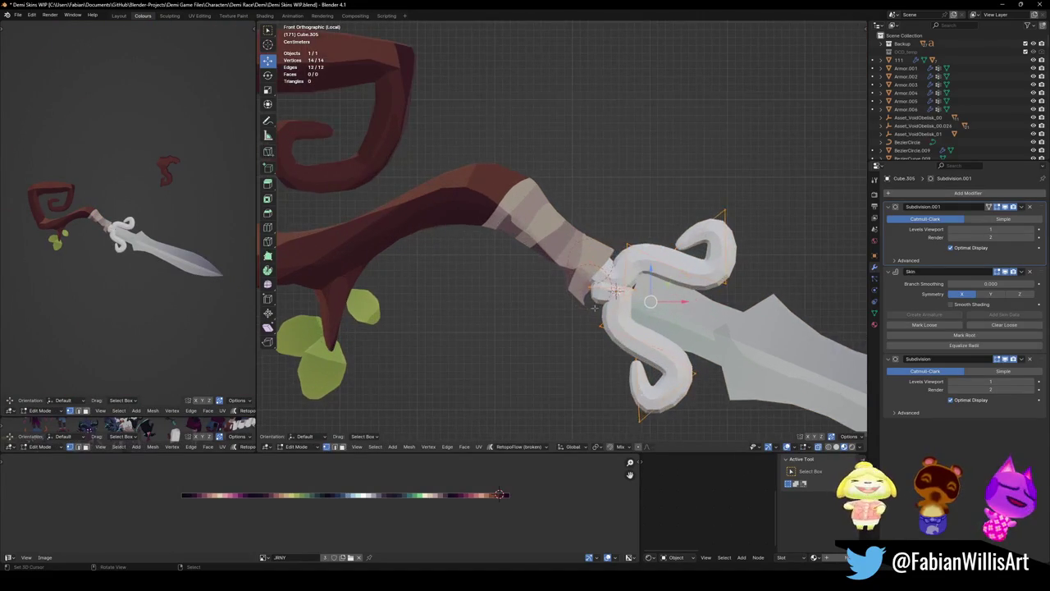
left_click(588, 289)
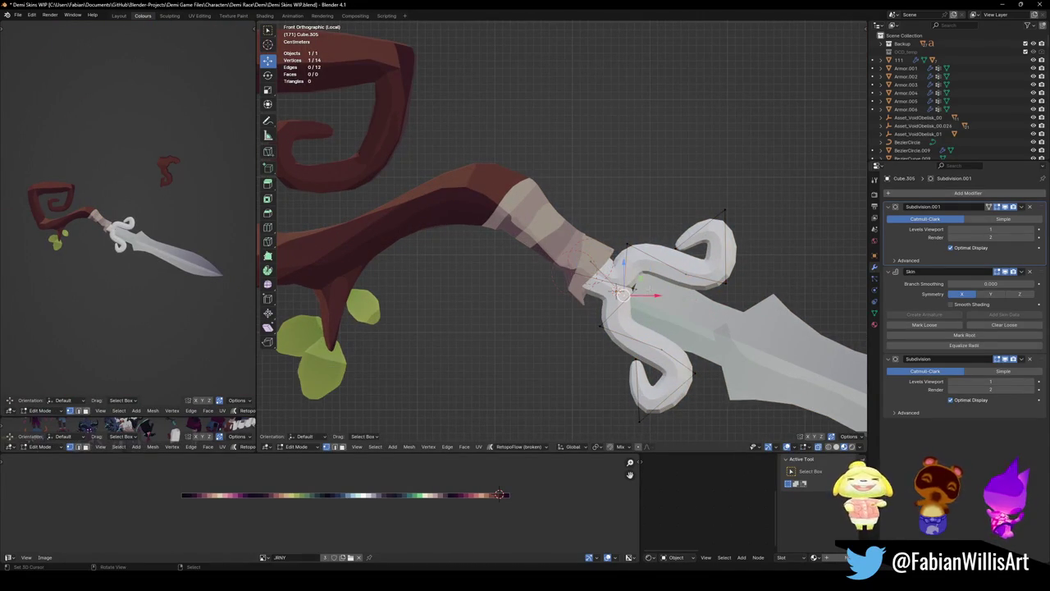
key("g")
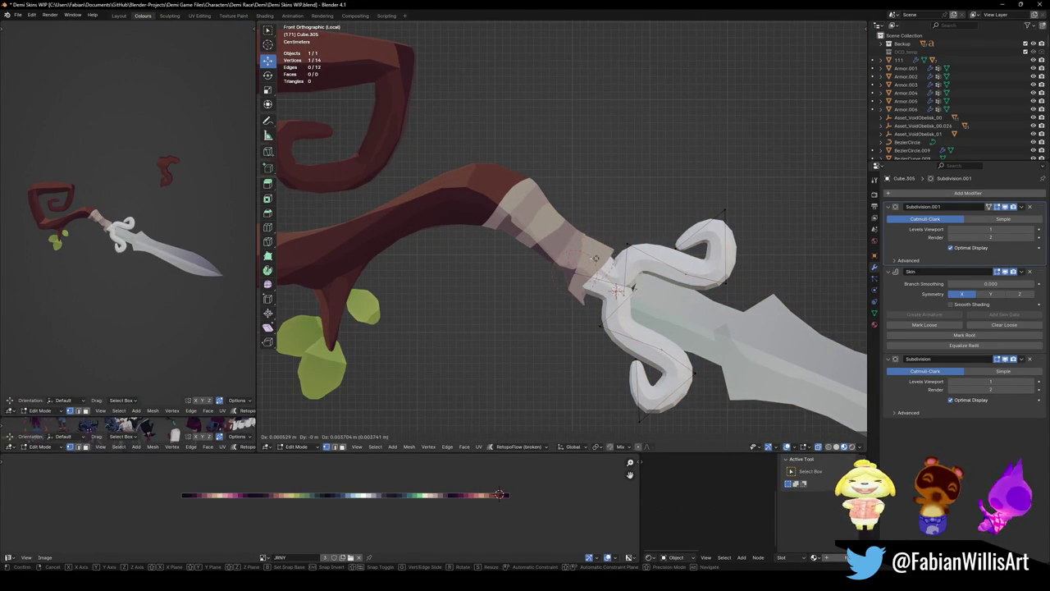
left_click(612, 274)
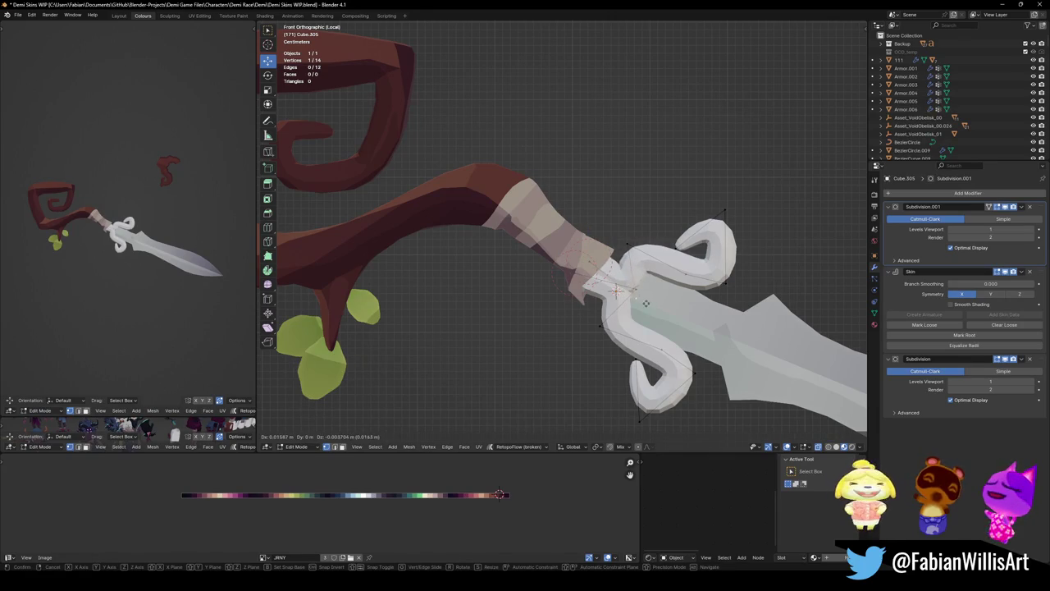
key("ctrl+a")
left_click(660, 306)
key("alt+a")
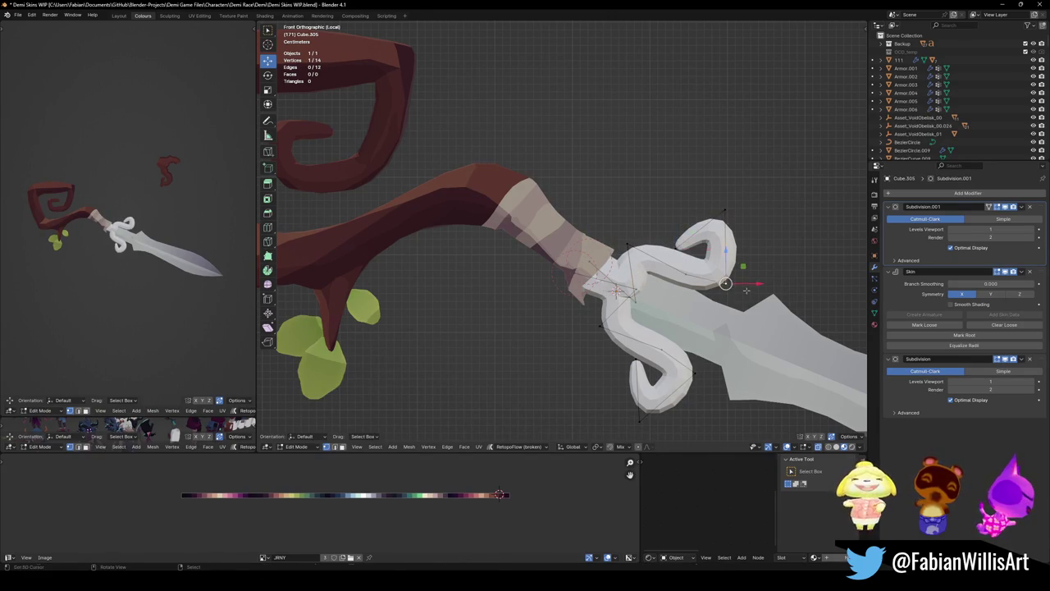
- Merge and dissolve a curl vertex, then pull the horn tip down and left
key("g")
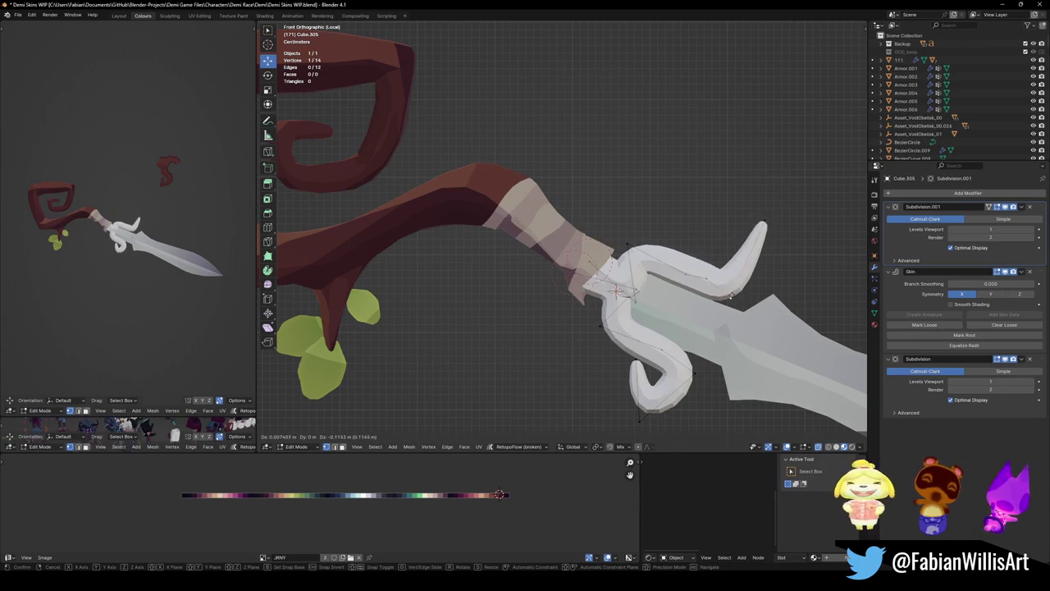
left_click(685, 273)
key("ctrl+x")
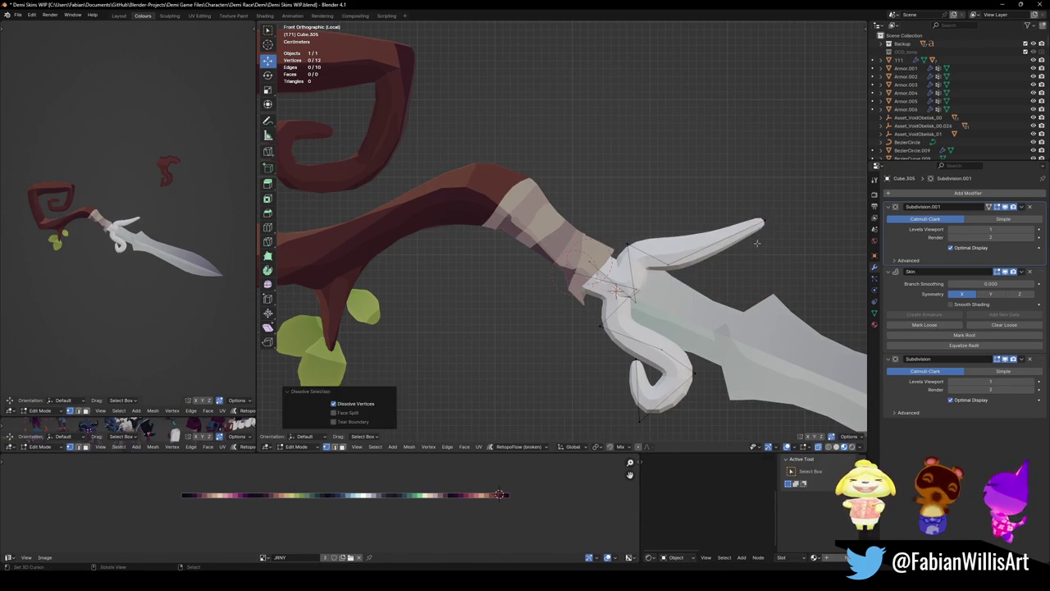
left_click(756, 243)
key("g")
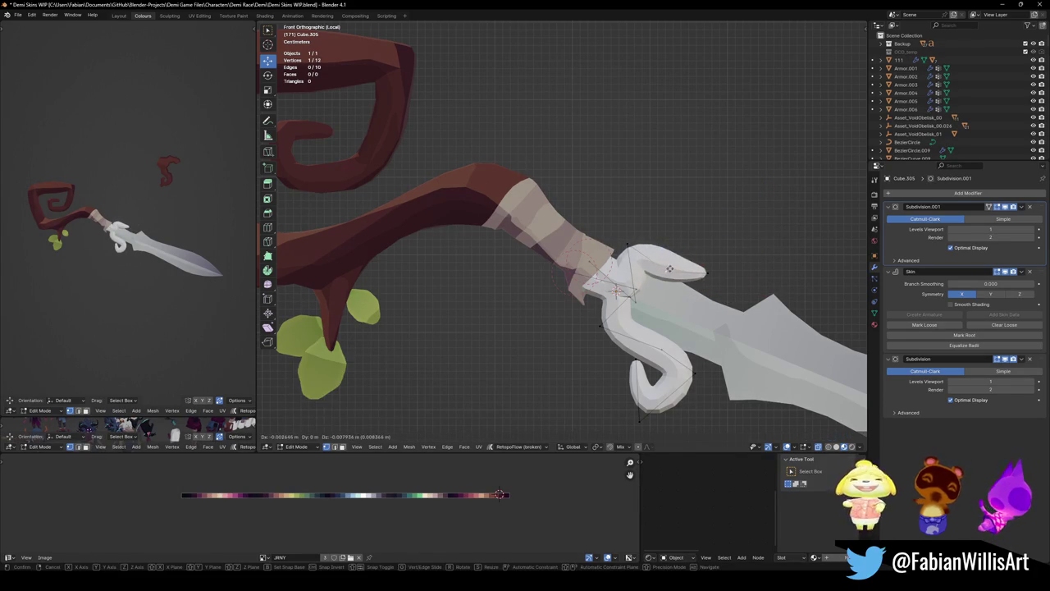
left_click(674, 273)
scroll(563, 238, "down", 1)
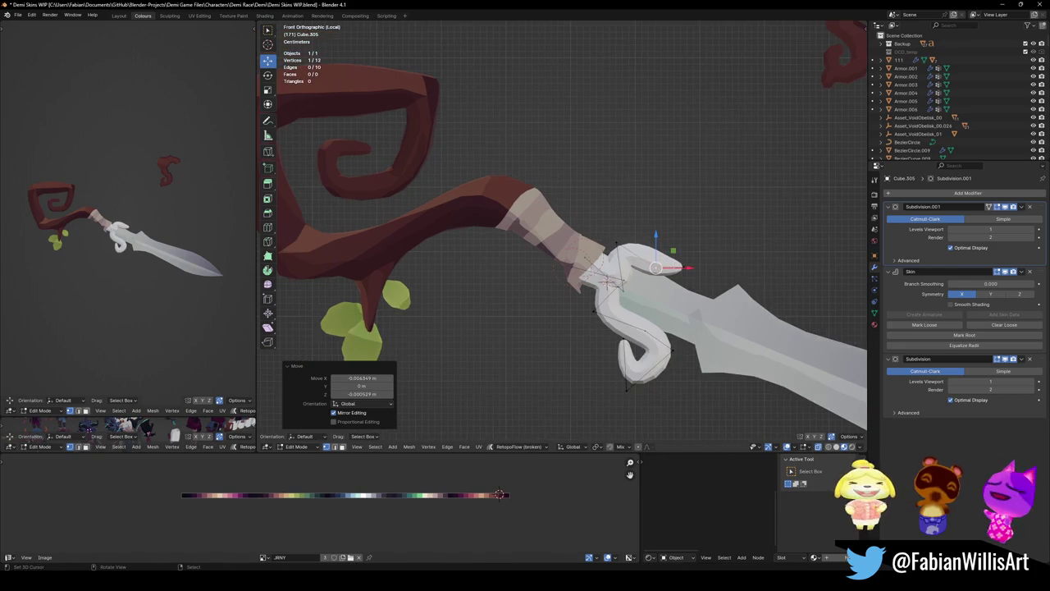
- Add a new vertex to the lower curl and refine its position
key("g")
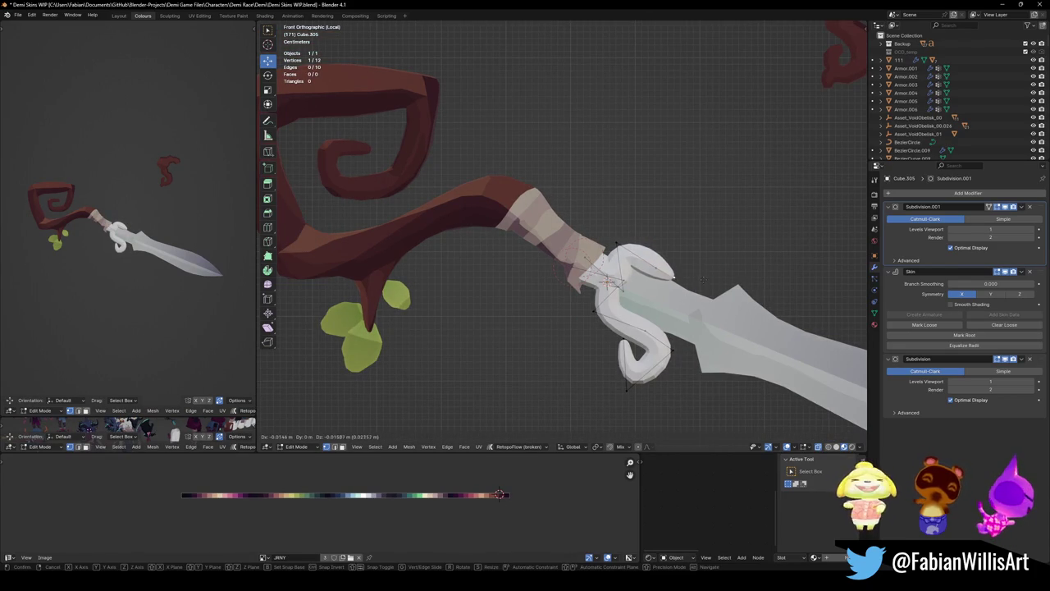
left_click(703, 279)
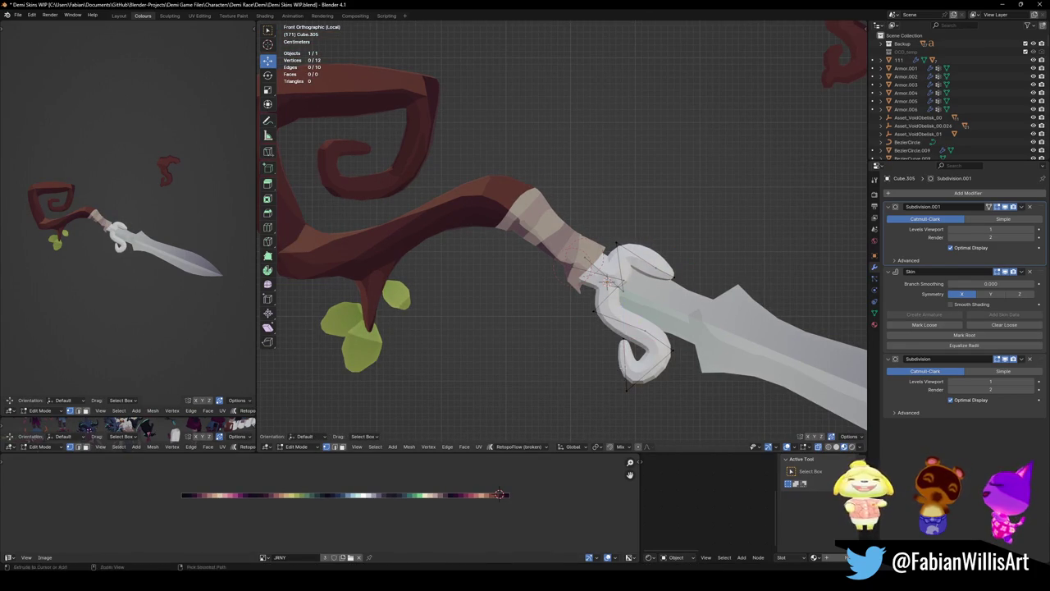
right_click(625, 362, "ctrl")
left_click_drag(625, 363, 604, 359)
key("g")
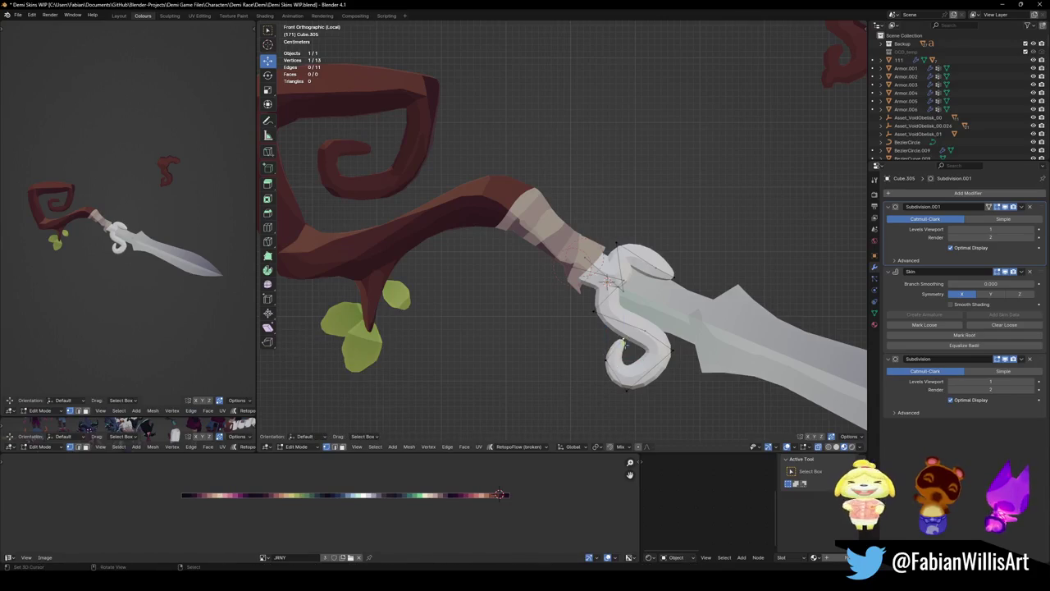
left_click(643, 340)
key("g")
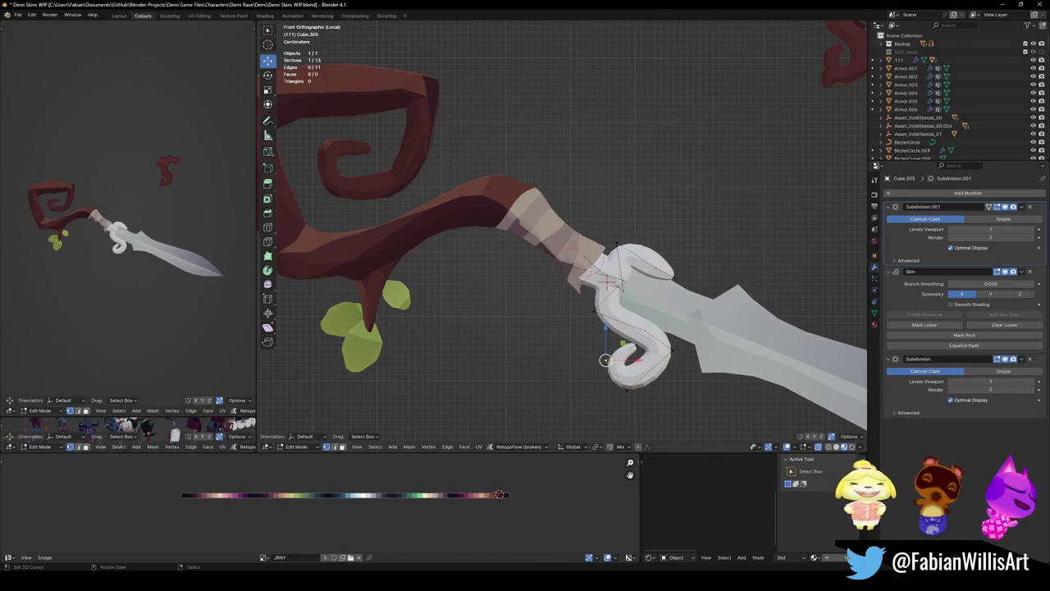
left_click(636, 332)
key("g")
left_click(648, 338)
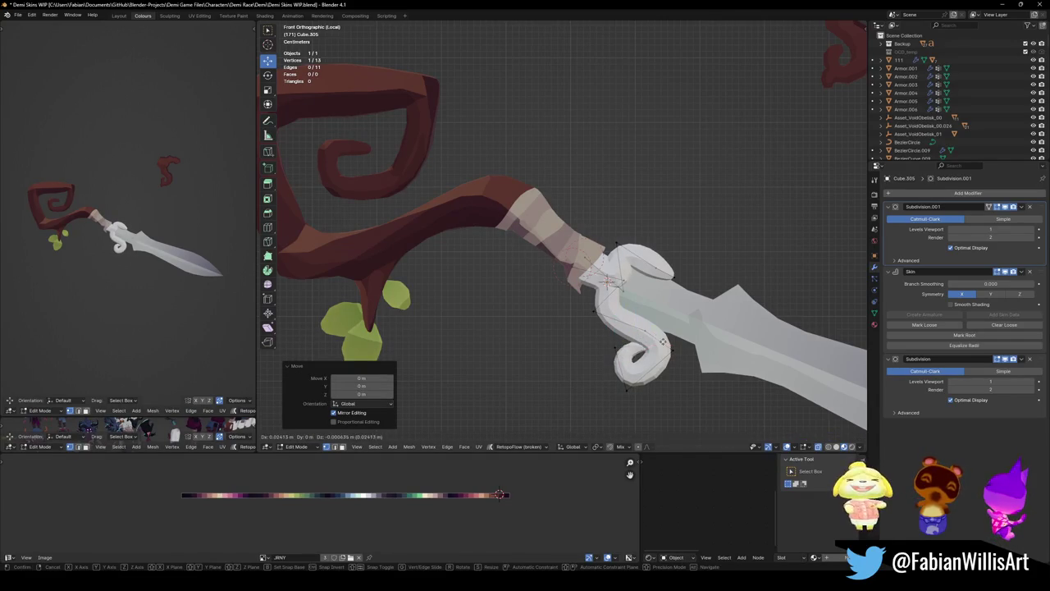
key("g")
left_click(636, 353)
key("g")
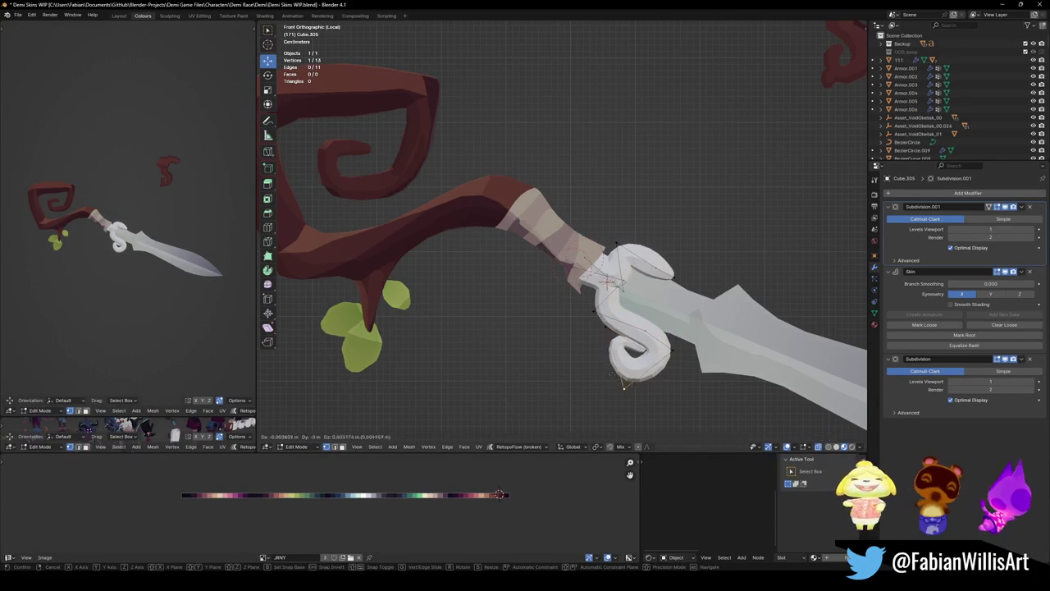
left_click(622, 378)
key("g")
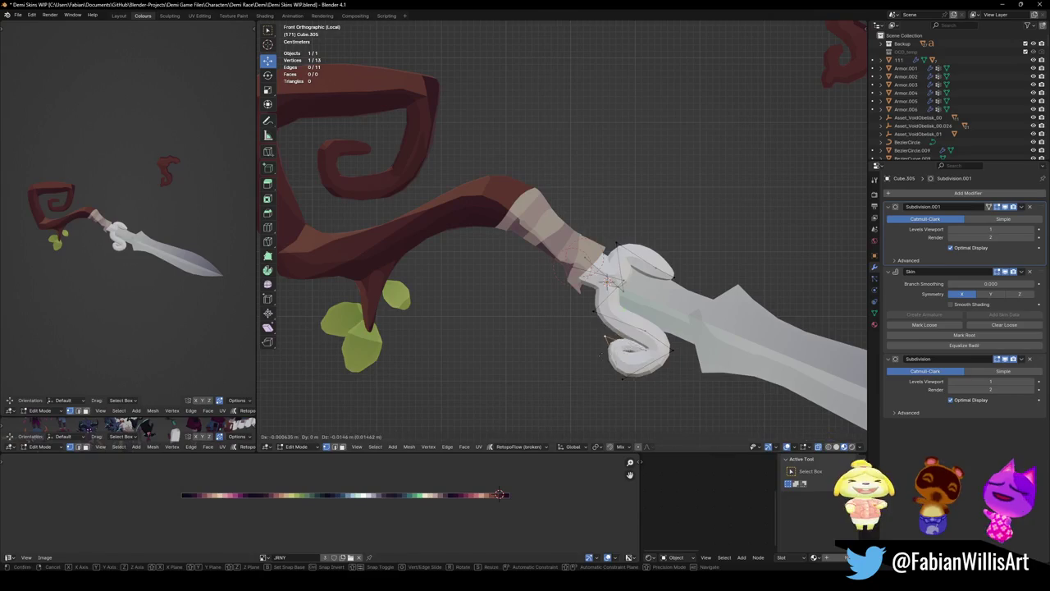
left_click(611, 337)
key("g")
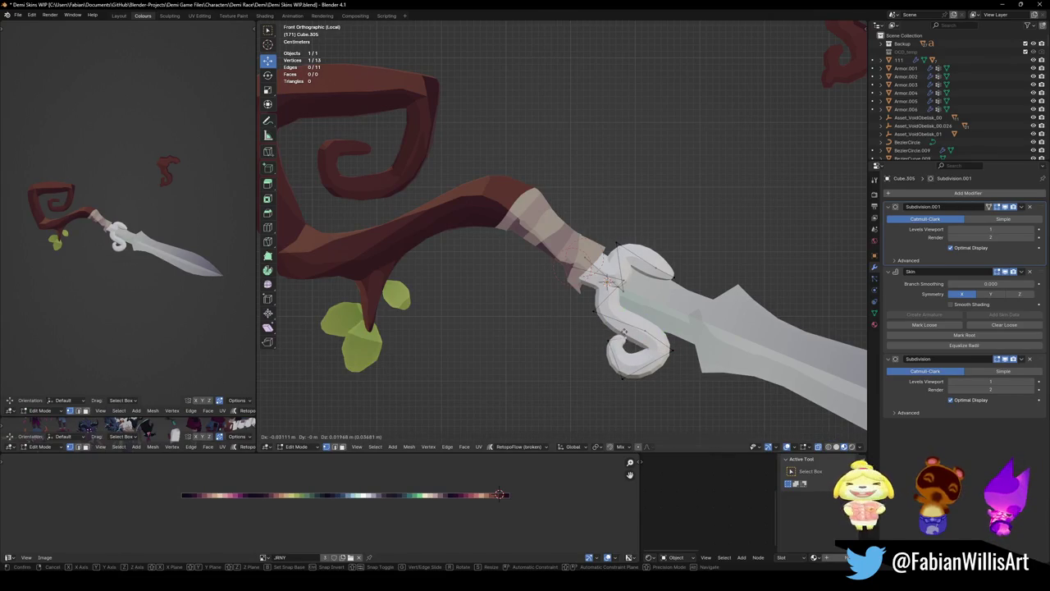
left_click(624, 332)
- Extrude another curl vertex and resize the skin at the curl's end
key("ctrl+e")
key("Escape")
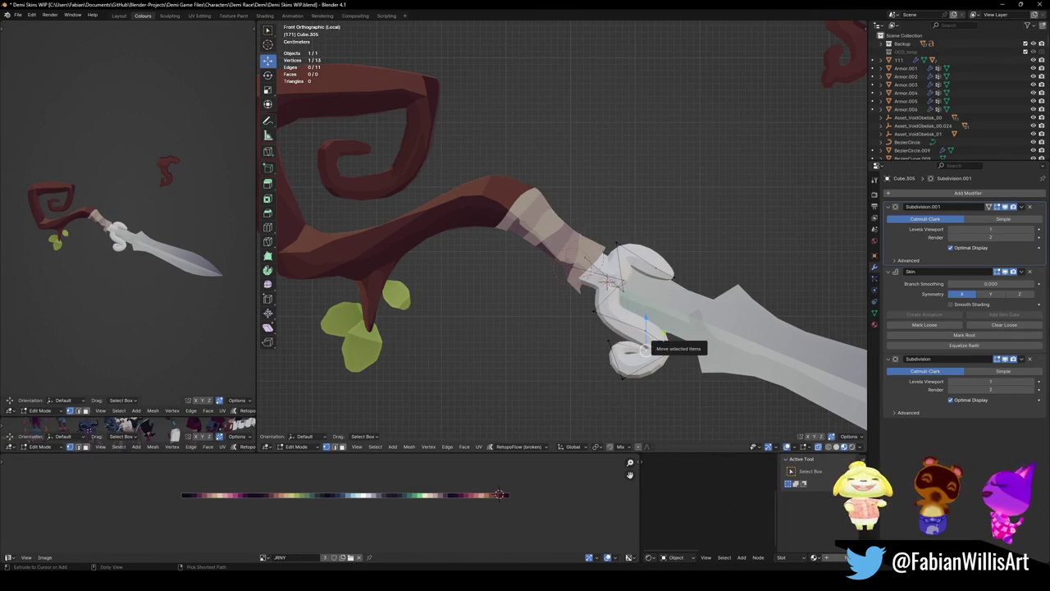
key("e")
left_click(650, 340)
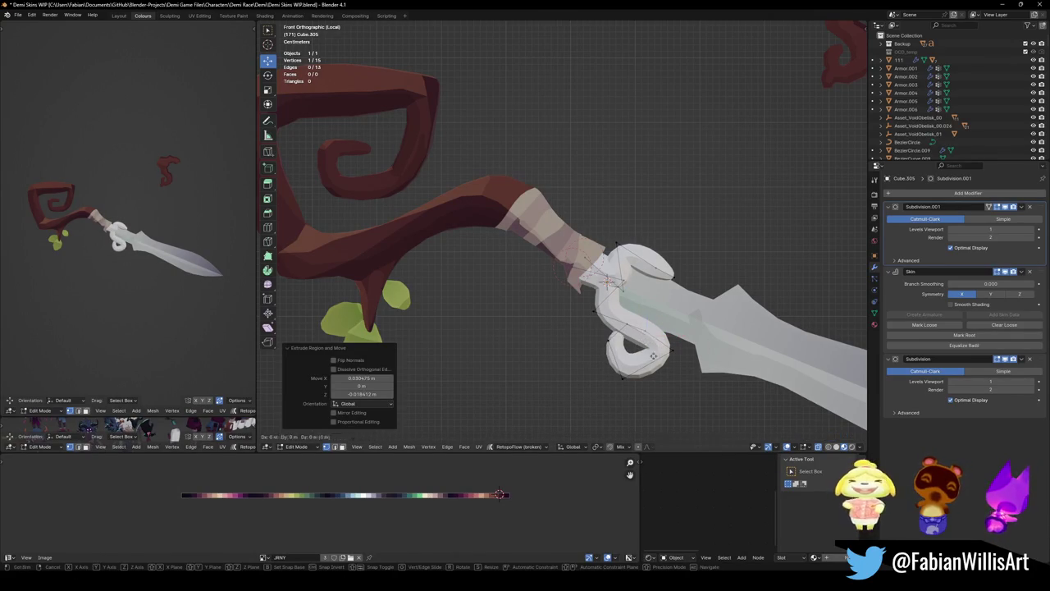
left_click(644, 343)
left_click(626, 322)
key("ctrl+a")
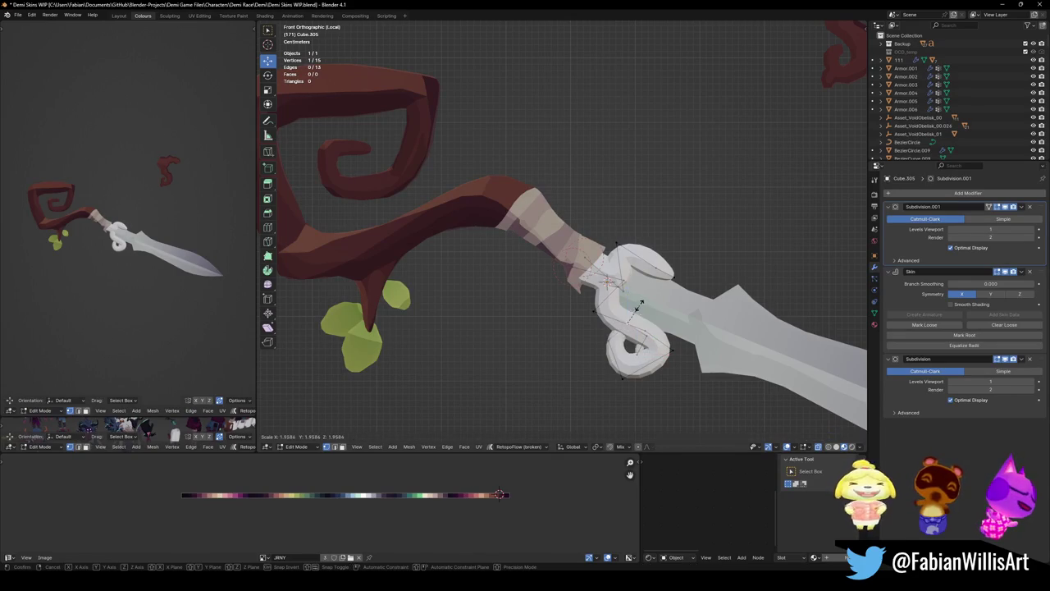
left_click(643, 300)
key("g")
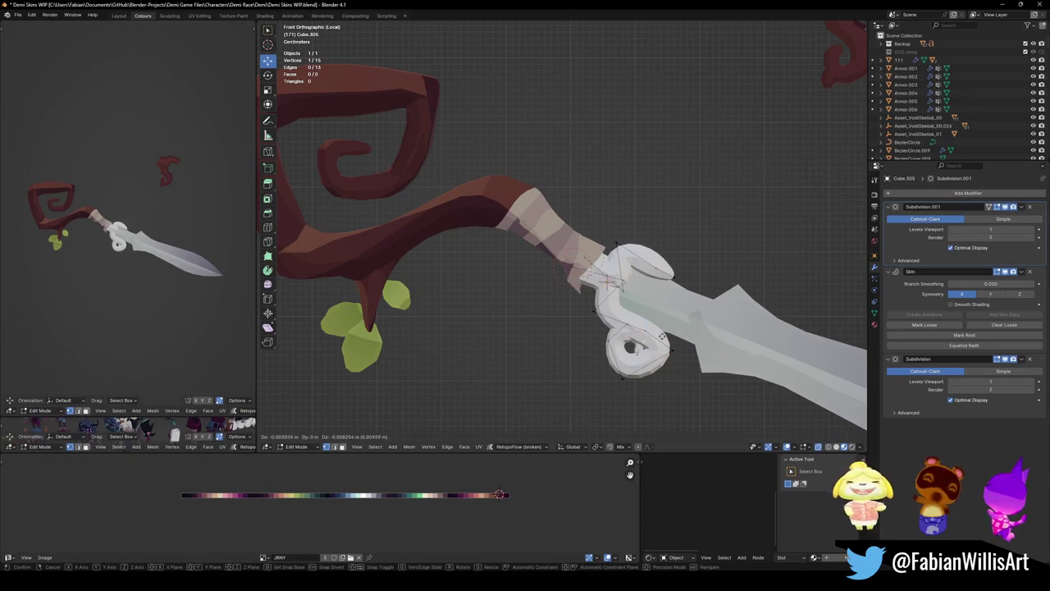
left_click(662, 337)
key("ctrl+a")
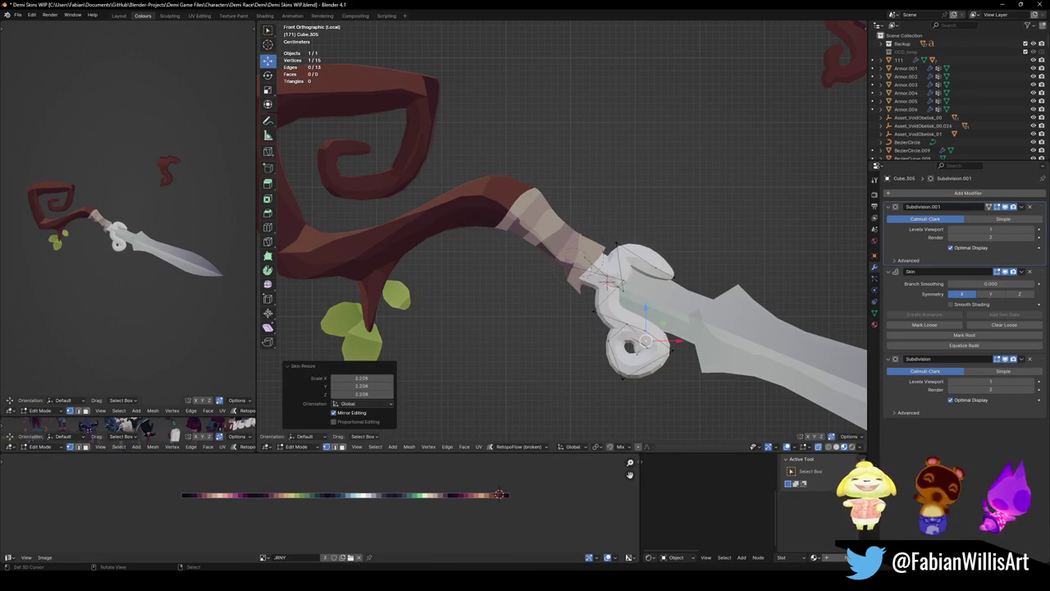
key("Escape")
- Extrude a vertex inside the curl to tighten the spiral and resize its skin
left_click_drag(642, 351, 644, 354)
key("e")
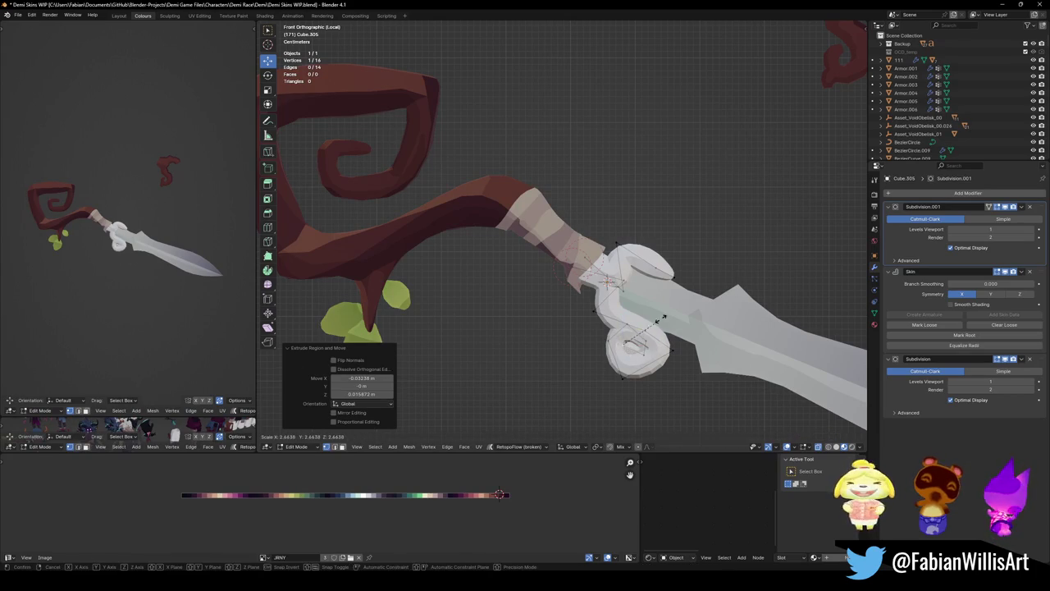
left_click(656, 356)
key("g")
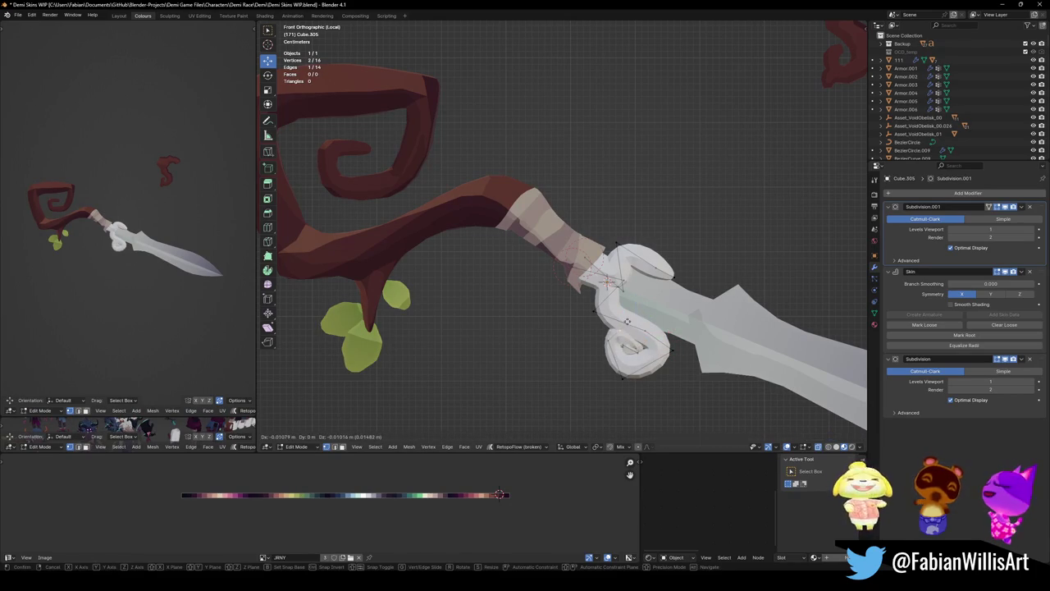
left_click(608, 336)
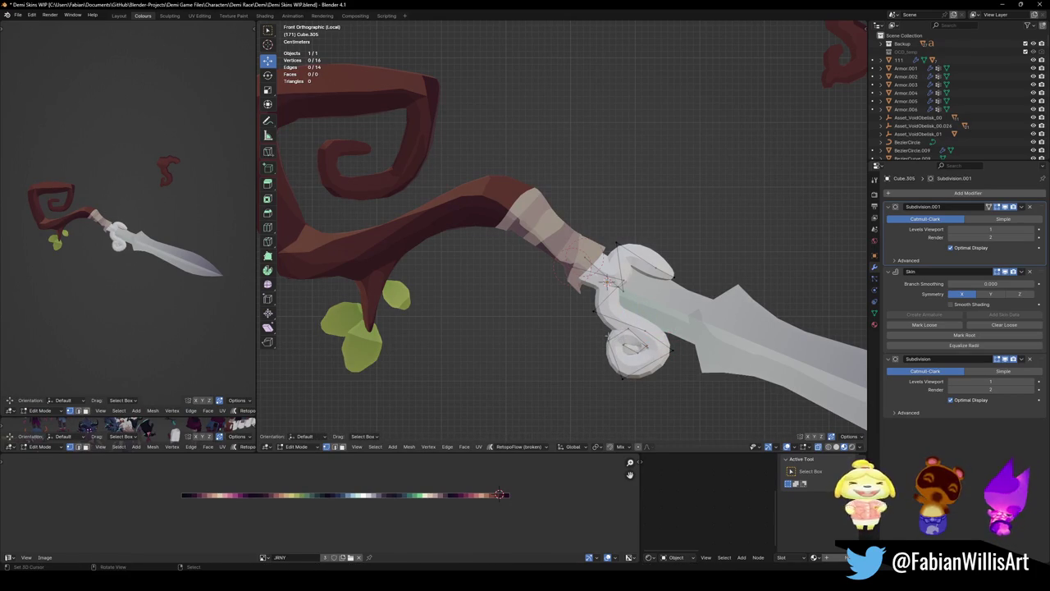
key("g")
left_click(611, 350)
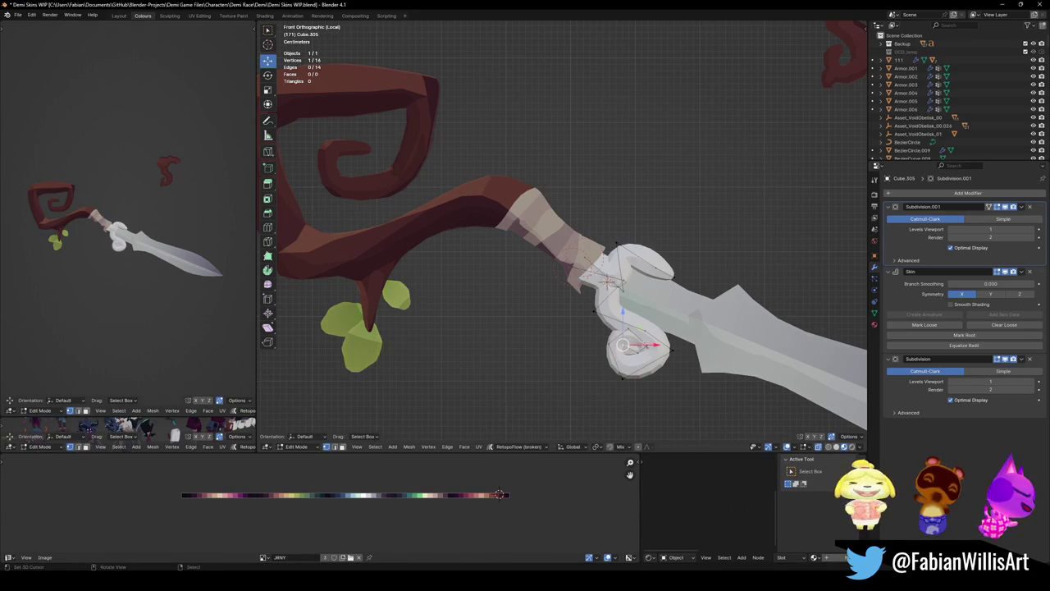
key("s")
left_click(647, 338)
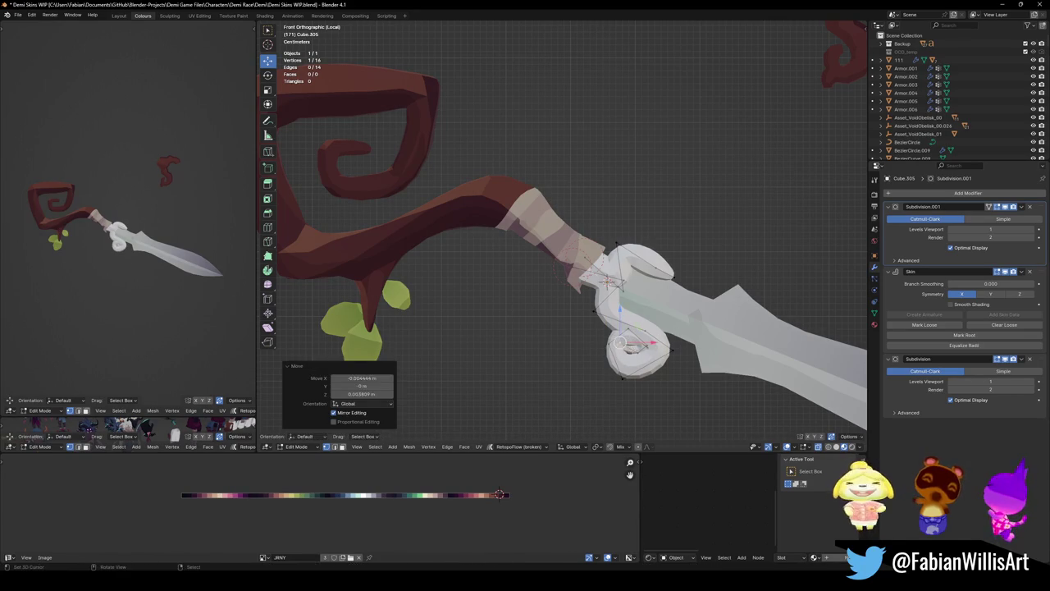
- Fine-tune the spiral vertex positions and preview the smoothed guard in Object Mode
key("g")
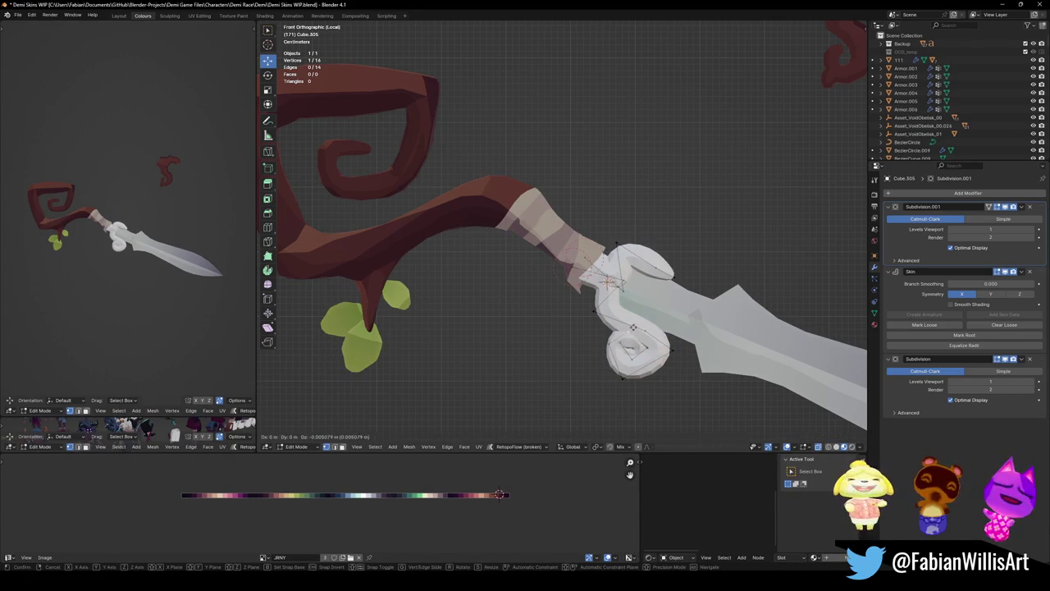
left_click(633, 326)
key("g")
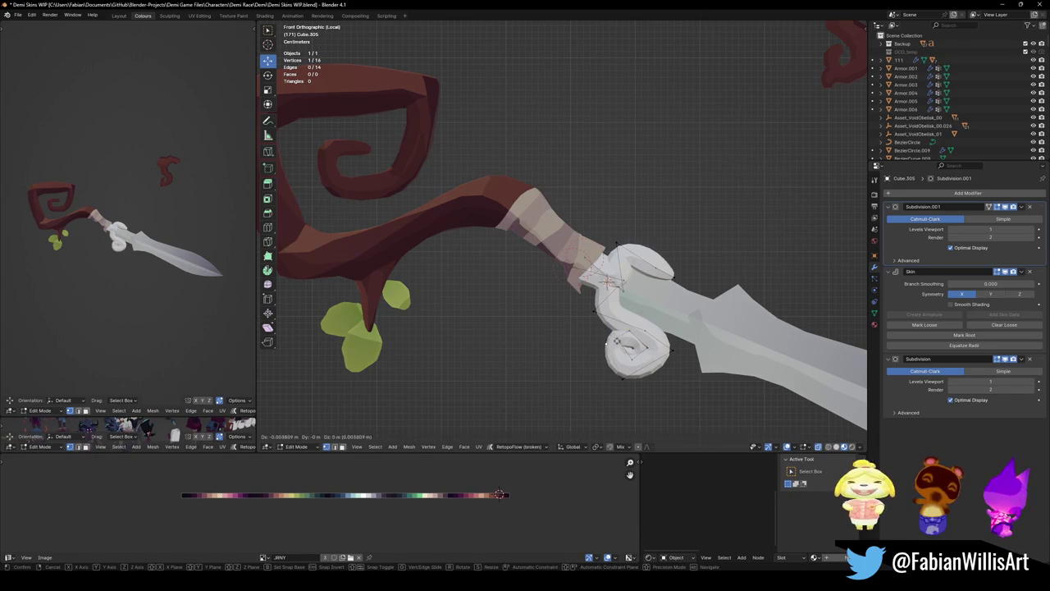
left_click(607, 345)
key("g")
left_click(607, 281)
key("Tab")
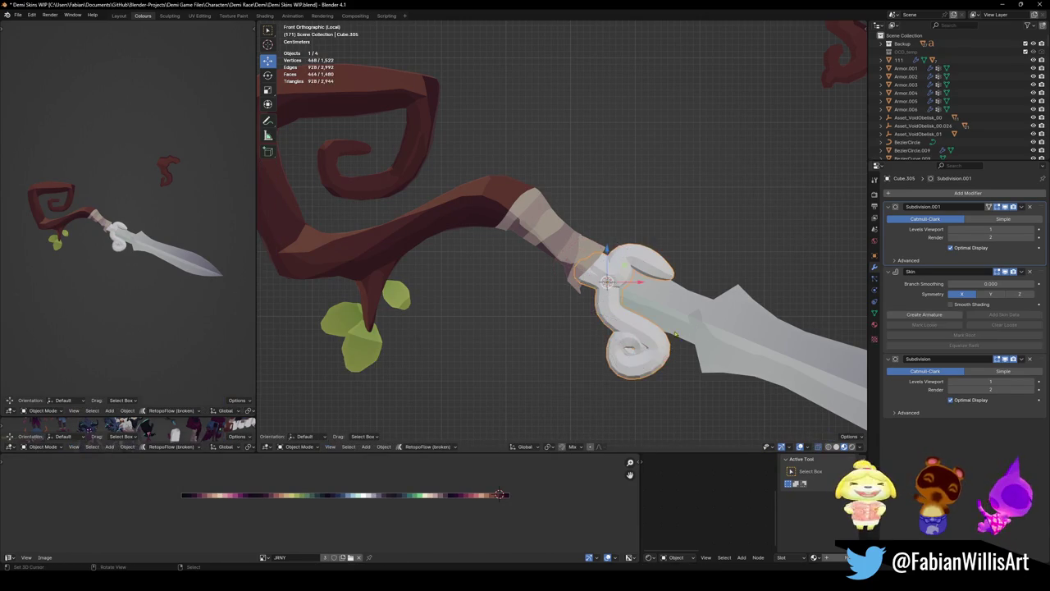
- In Edit Mode, move the selected guard vertices to reshape the curl
scroll(607, 320, "down", 3)
scroll(608, 320, "up", 4)
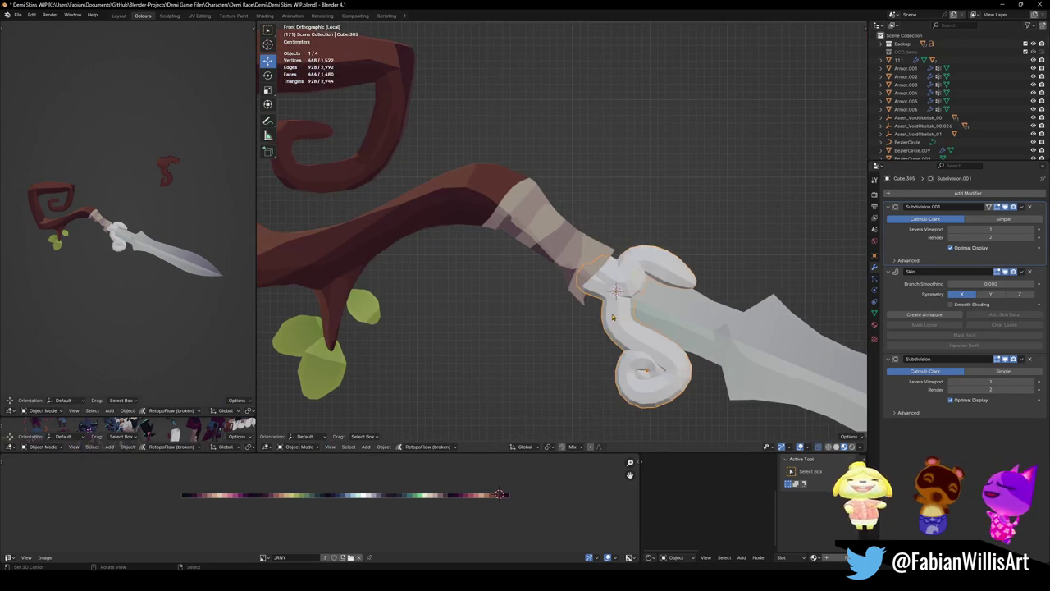
key("Tab")
key("g")
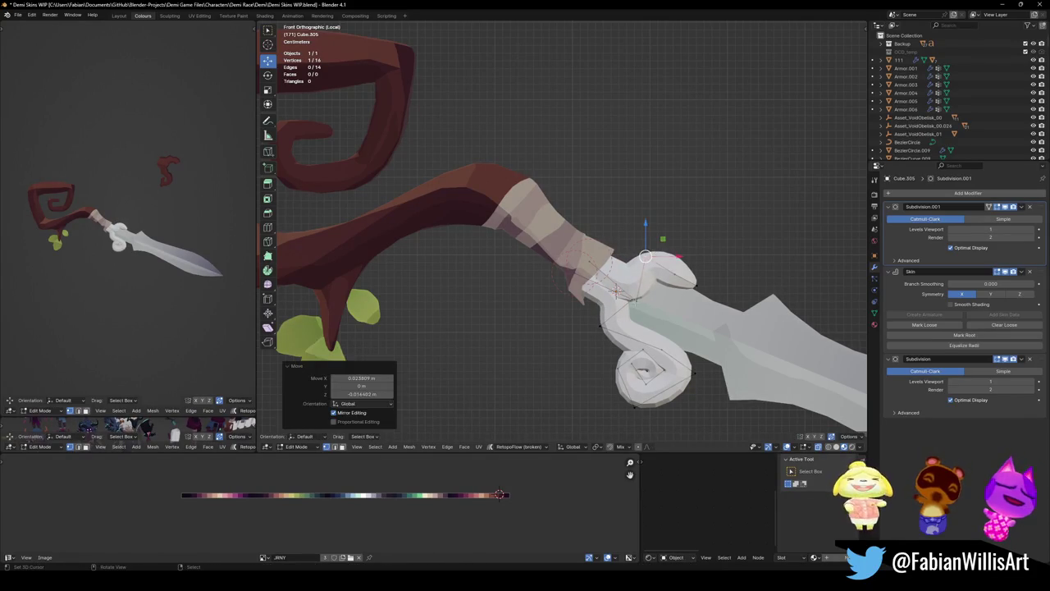
left_click(630, 283)
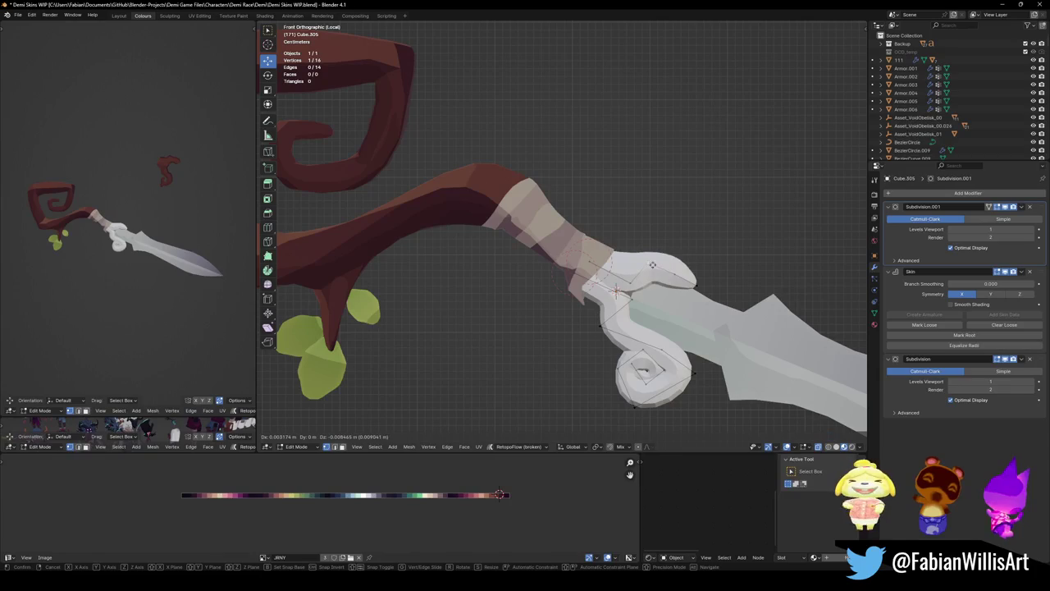
scroll(639, 301, "down", 5)
scroll(645, 310, "up", 2)
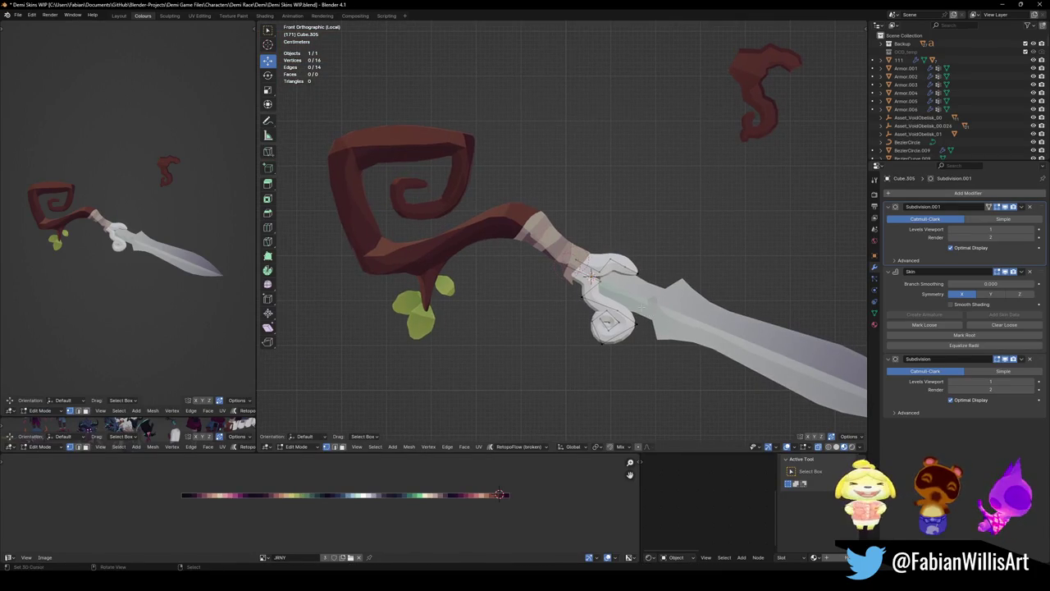
key("g")
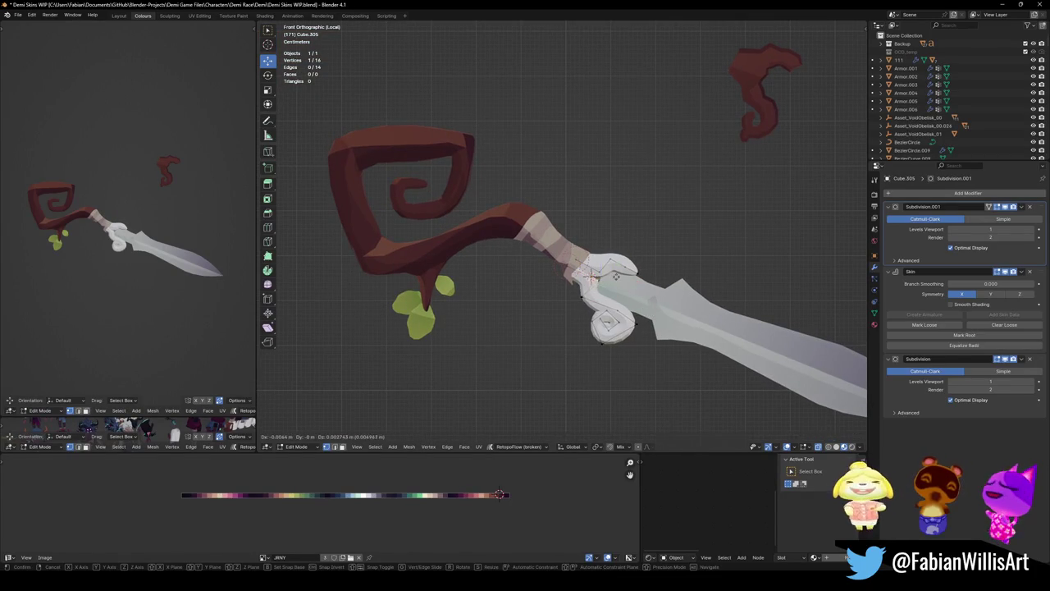
left_click(602, 277)
- Loop-cut the curl to add one vertex, bringing the skin mesh to 17 vertices
key("ctrl+r")
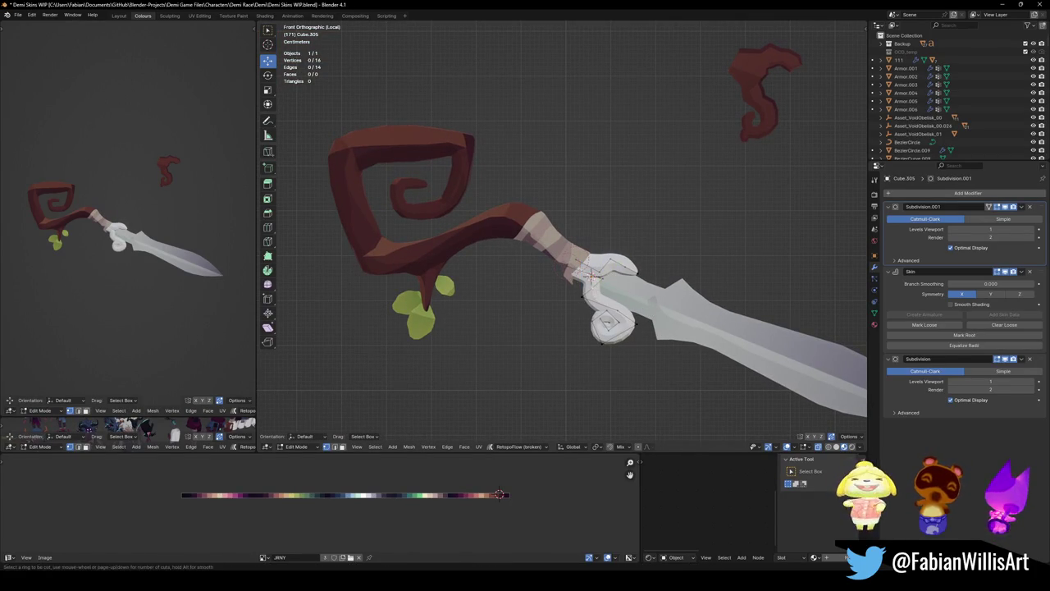
left_click(592, 287)
scroll(592, 287, "up", 4)
scroll(638, 363, "down", 4)
scroll(637, 363, "up", 2)
key("alt+a")
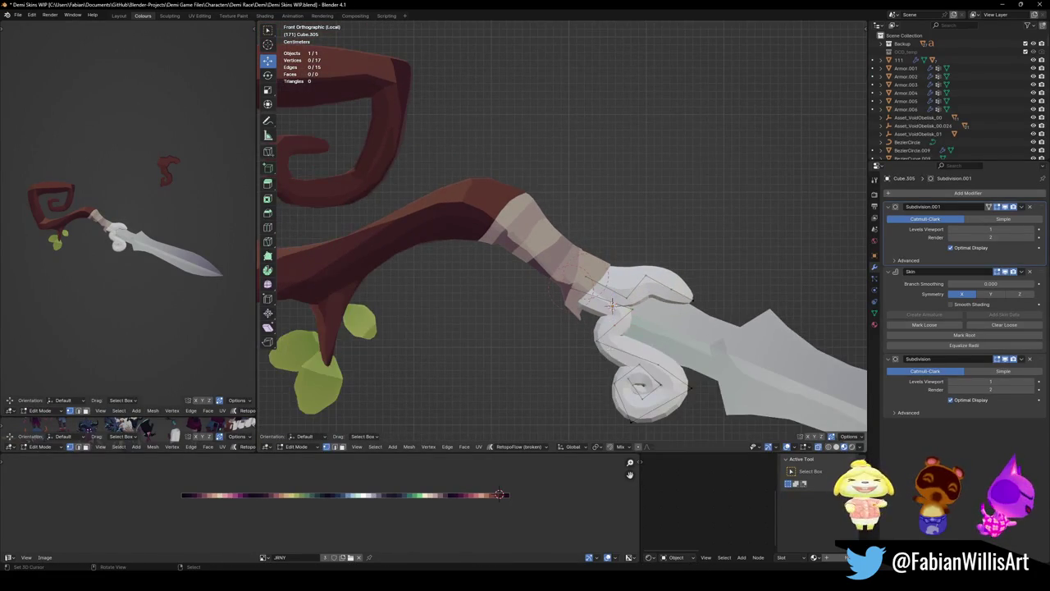
scroll(562, 238, "down", 4)
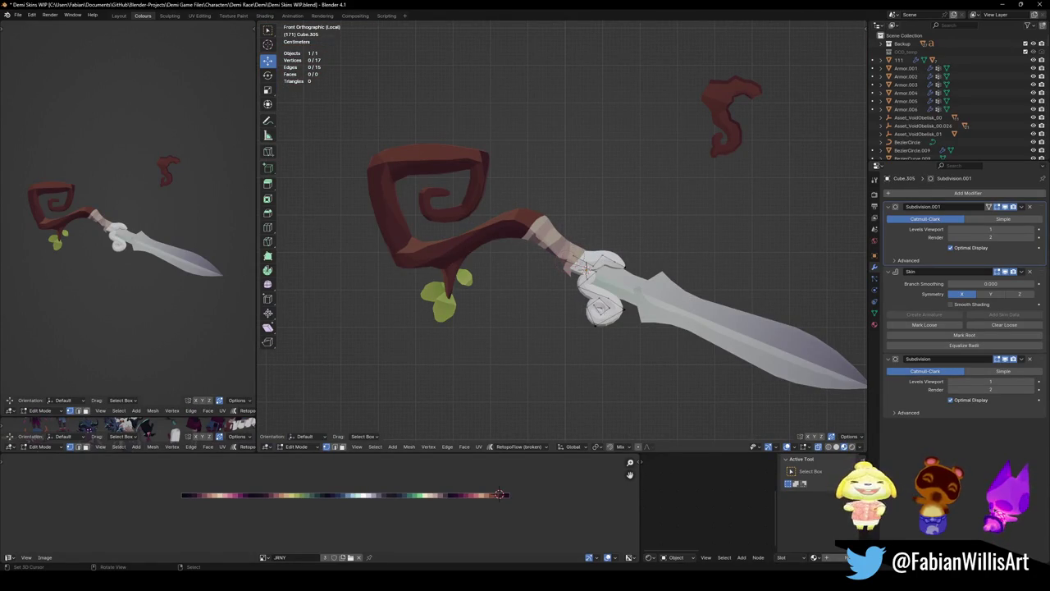
scroll(609, 329, "up", 3)
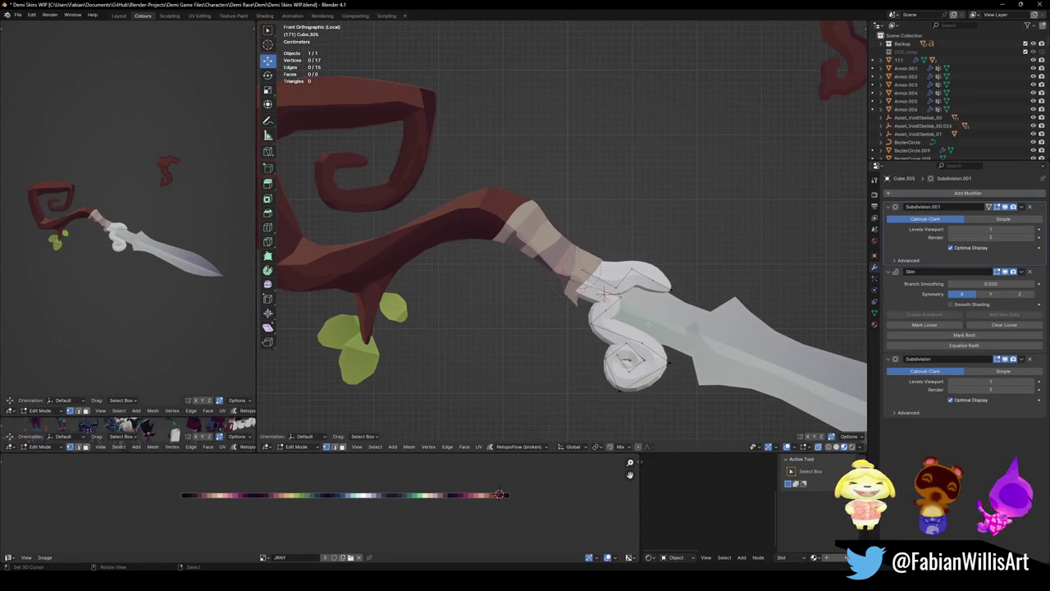
- Rotate and delete the lower hook vertices, then thin the remaining hook tip
left_click(644, 358, "shift")
right_click(633, 311)
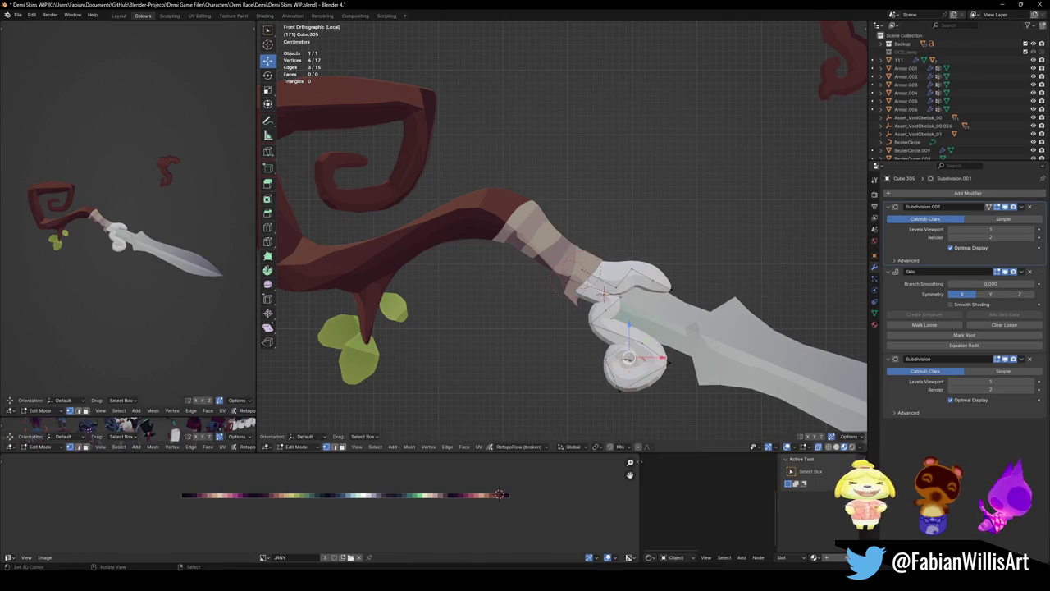
key("r")
key("Return")
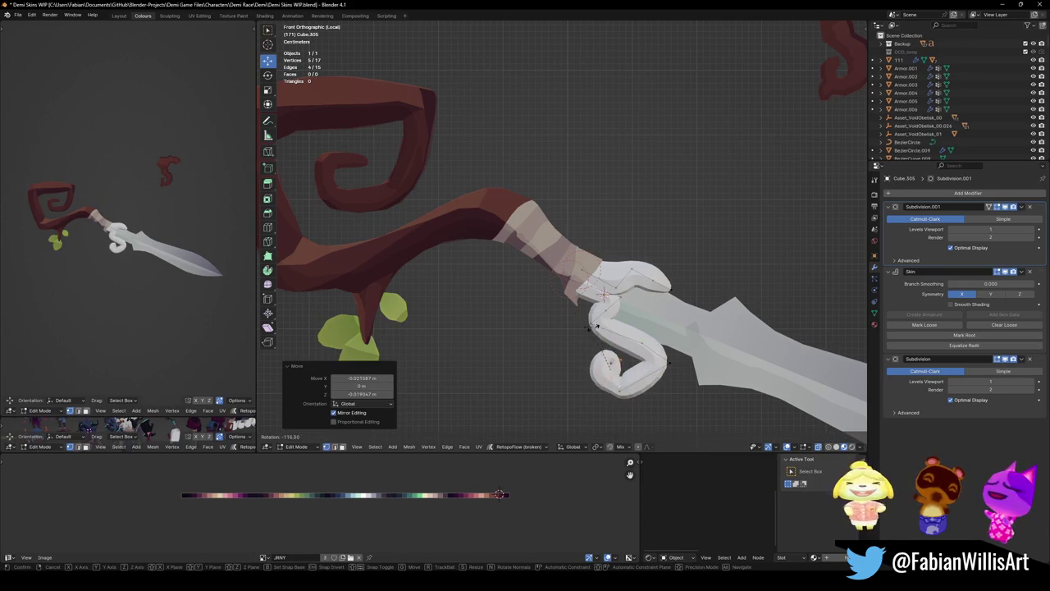
key("x")
left_click(621, 389)
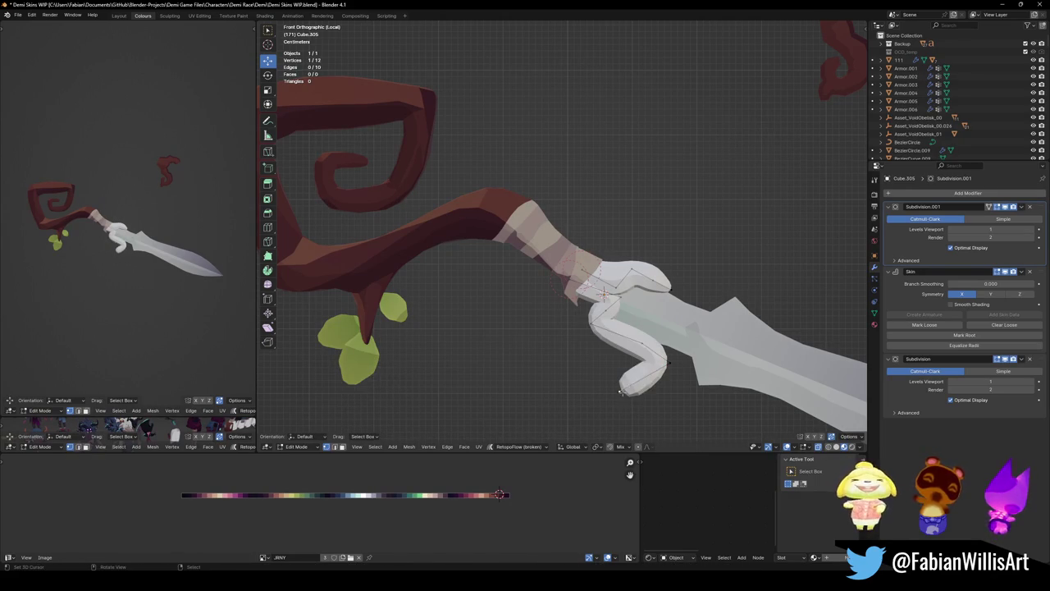
key("s")
left_click(647, 395)
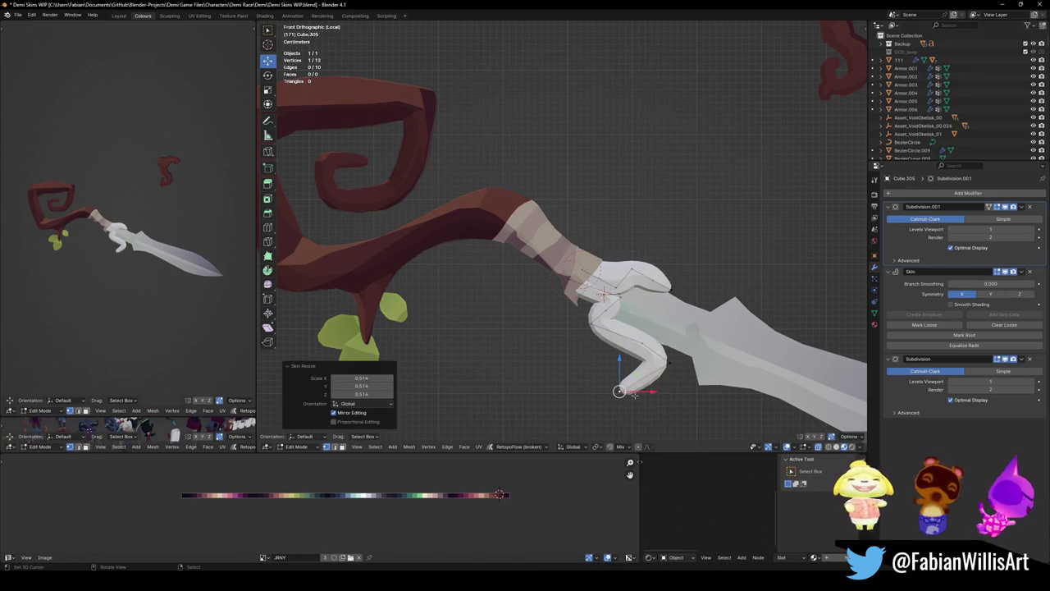
- Reposition the hook end and extrude three new vertices curling back toward the blade
key("g")
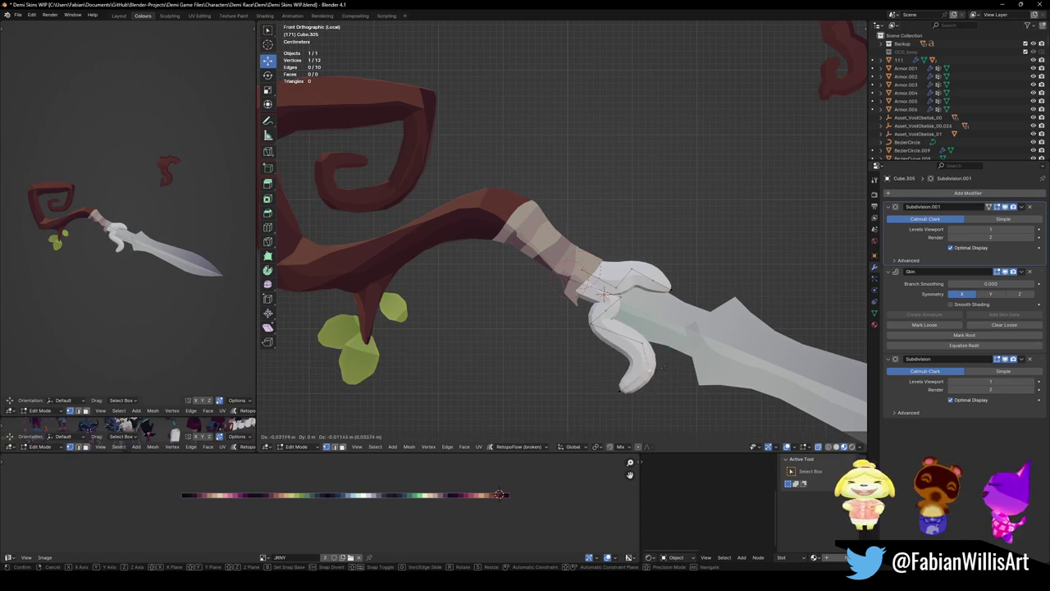
left_click(663, 366)
key("e")
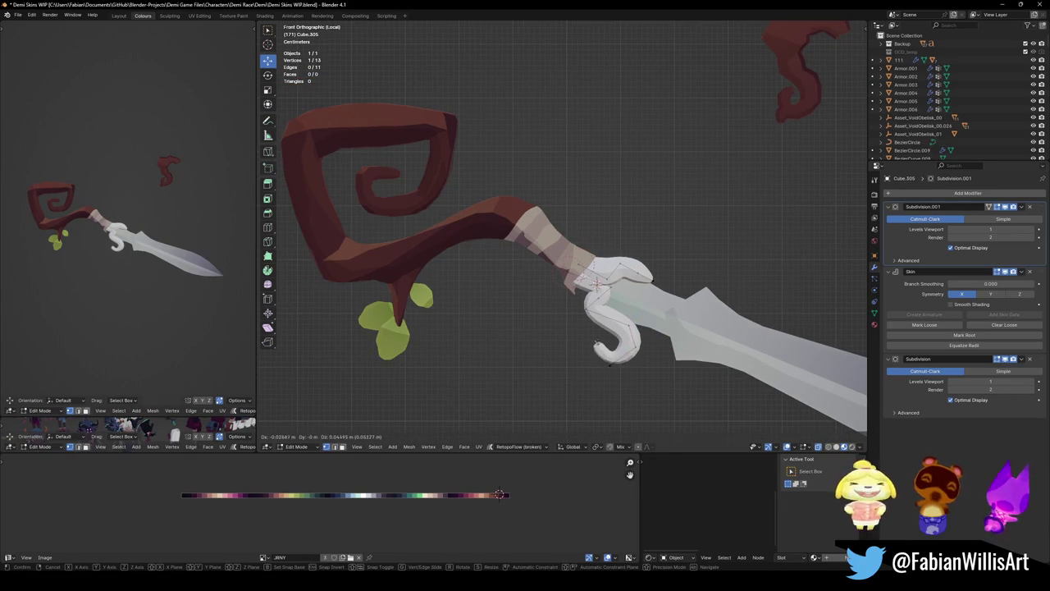
left_click(596, 344)
key("e")
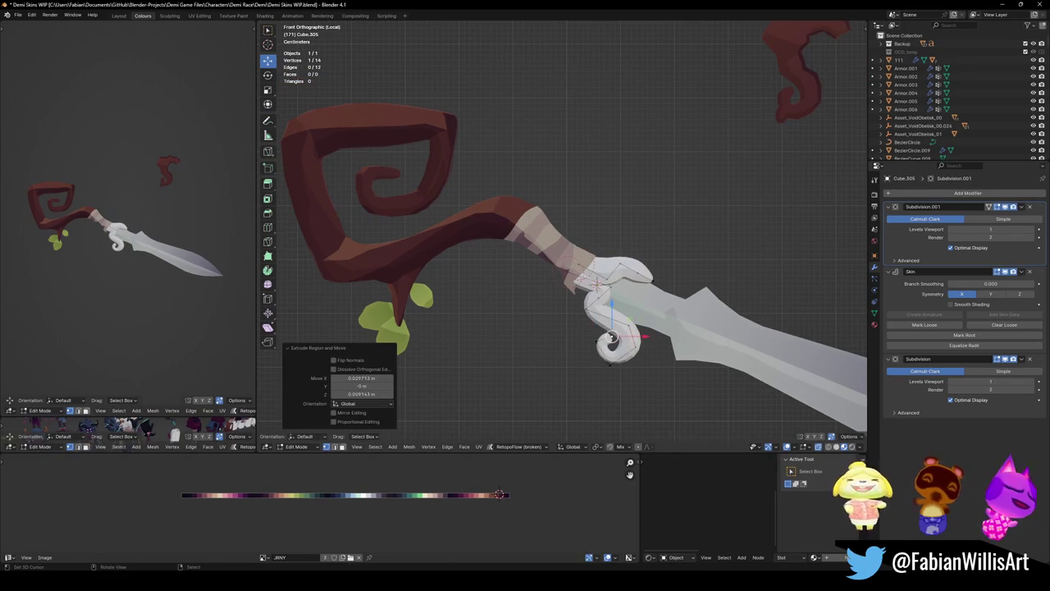
left_click(610, 358)
key("e")
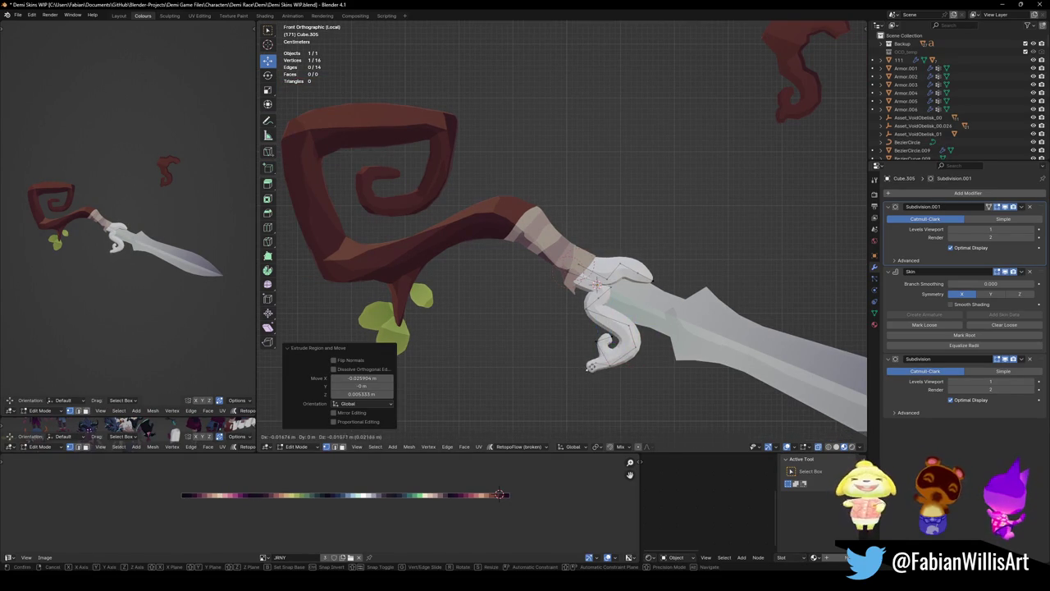
left_click(591, 369)
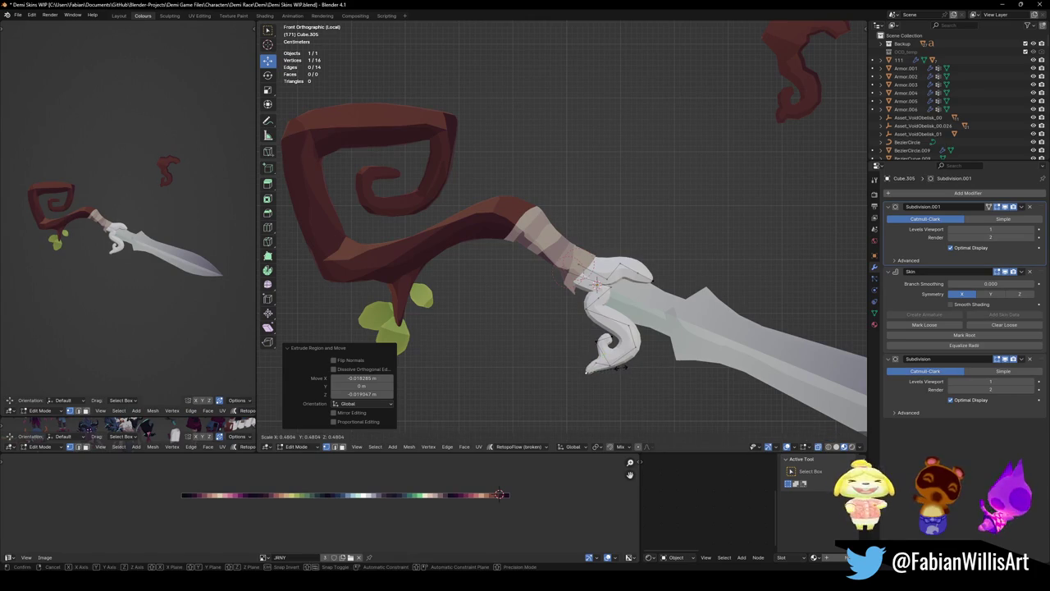
- Shrink the skin radius of the curl-end vertices and draw them closer together
left_click(590, 366, "shift")
key("ctrl+a")
left_click(594, 364)
key("ctrl+a")
left_click(603, 362)
key("g")
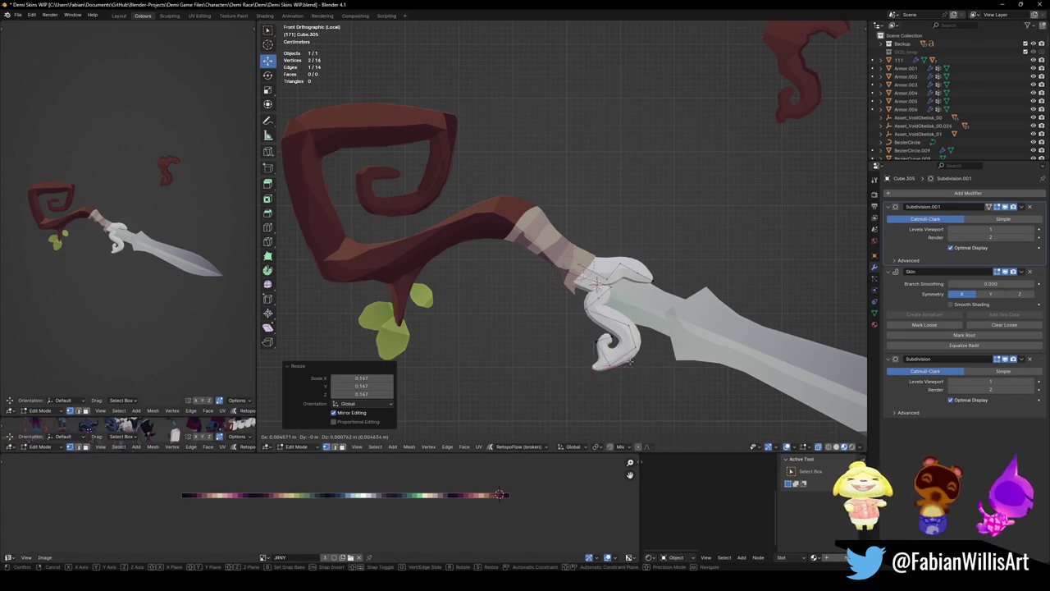
left_click(597, 343)
key("alt+a")
- Shrink and nudge the curl tip into a tapered point
key("s")
key("g")
left_click(615, 335)
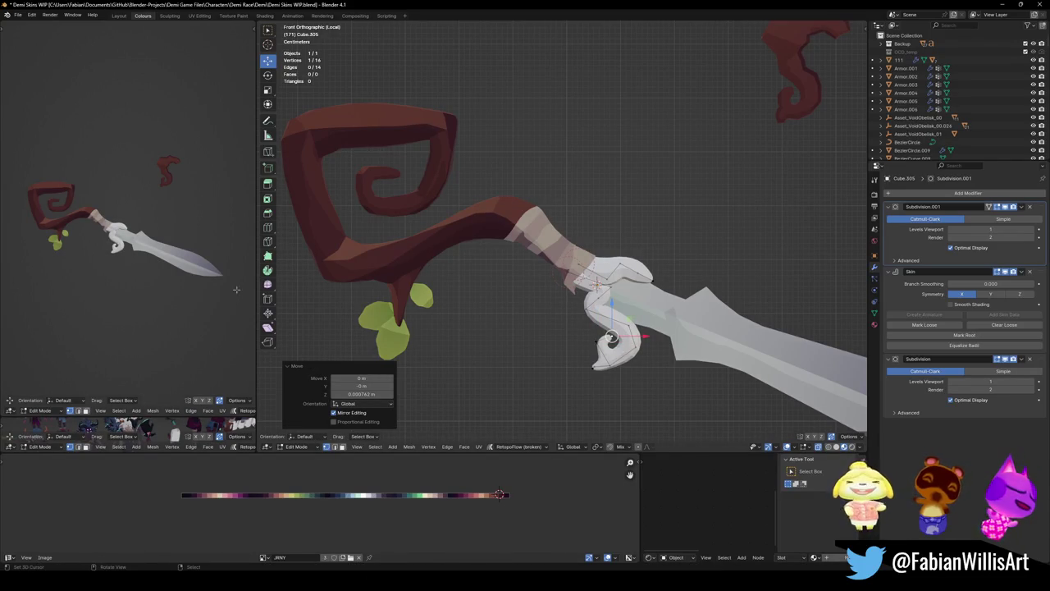
scroll(508, 176, "up", 2)
left_click(571, 298)
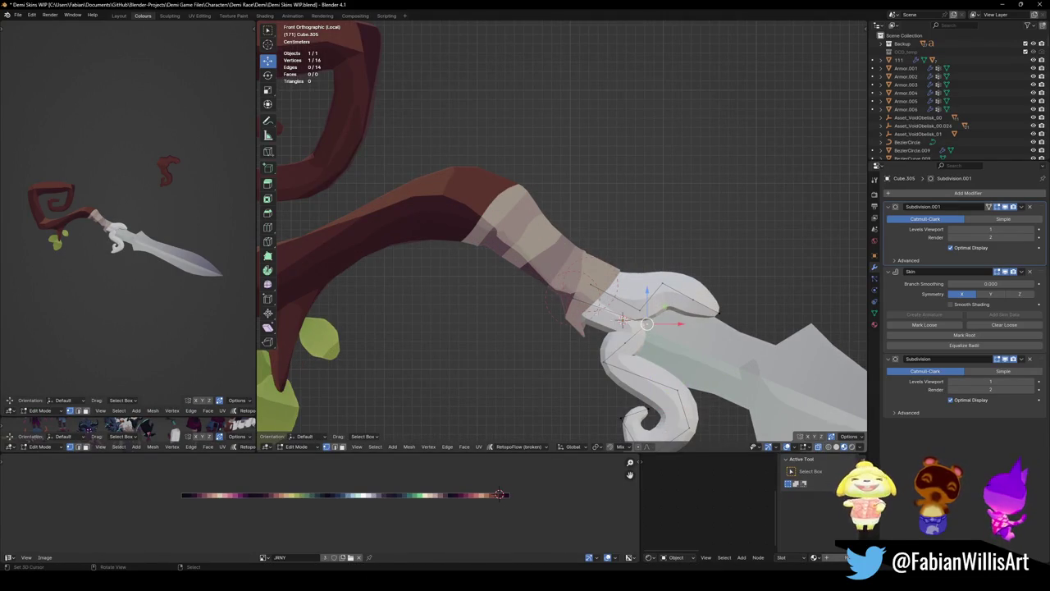
- Scale the whole guard along the X axis
mouse_move(7, 246)
middle_mouse_down()
mouse_move(164, 221)
mouse_move(205, 246)
mouse_move(223, 238)
mouse_move(197, 255)
middle_mouse_up()
scroll(82, 238, "up", 4)
scroll(213, 242, "down", 5)
middle_click_drag(623, 324, 639, 314)
key("a")
key("s")
key("x")
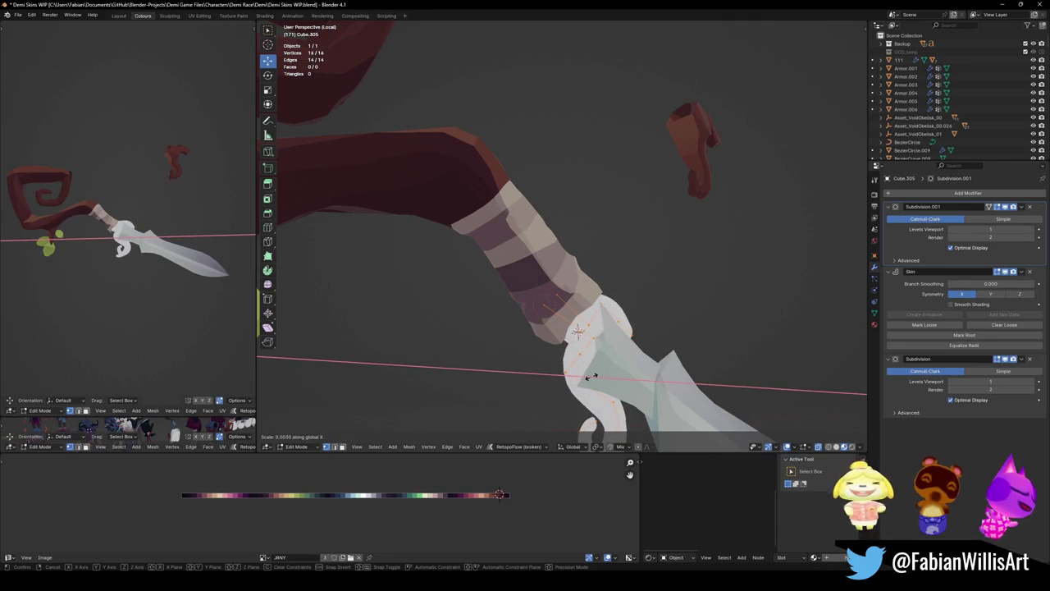
left_click(663, 313)
- Increase the skin thickness of the whole guard
middle_click_drag(663, 313, 633, 309)
key("ctrl+a")
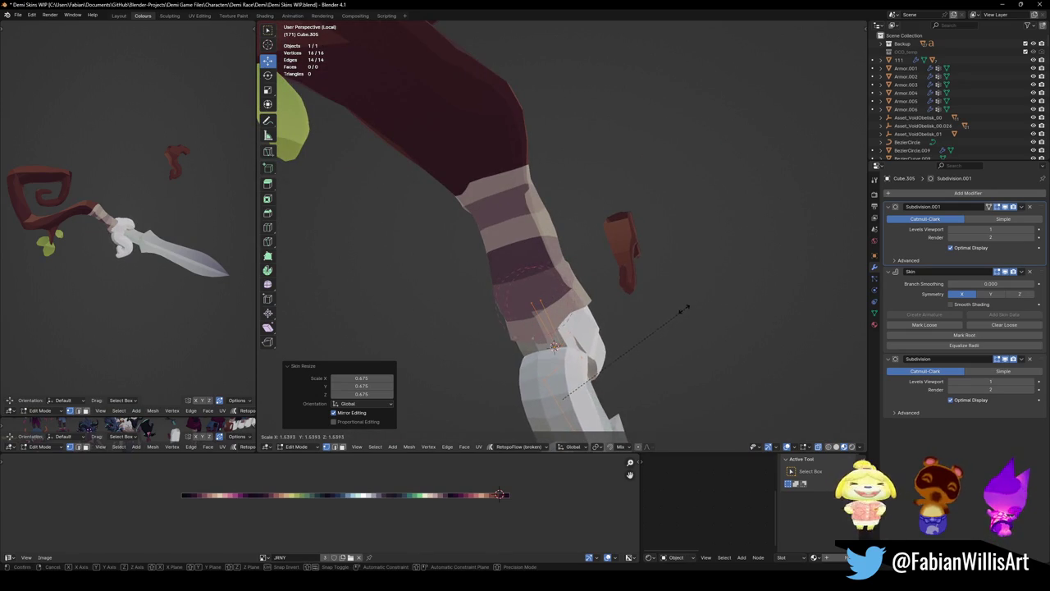
left_click(686, 310)
mouse_move(686, 310)
middle_mouse_down()
mouse_move(548, 402)
mouse_move(586, 347)
middle_mouse_up()
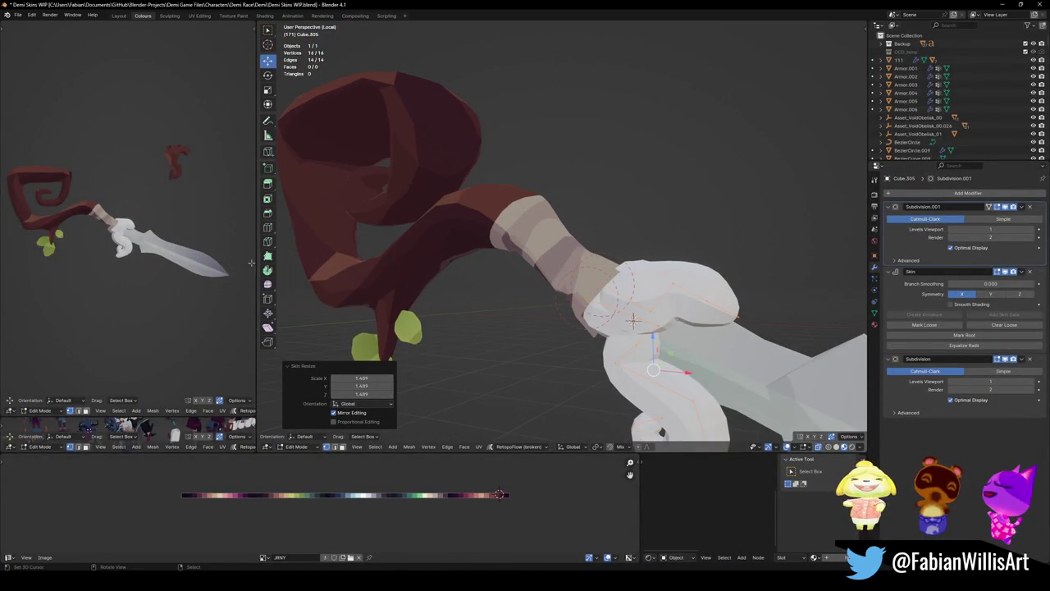
- In front view, resize the skin at one guard vertex and scale the upper tip with soft falloff
key("KP_1")
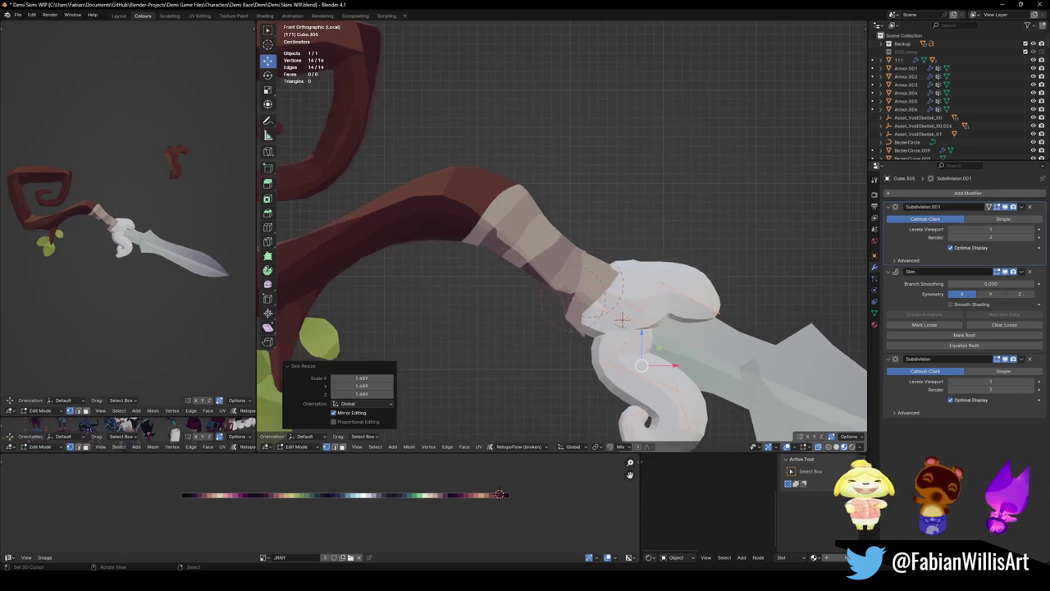
left_click(719, 312)
middle_click_drag(722, 310, 678, 295, "shift")
key("ctrl+a")
left_click(681, 281)
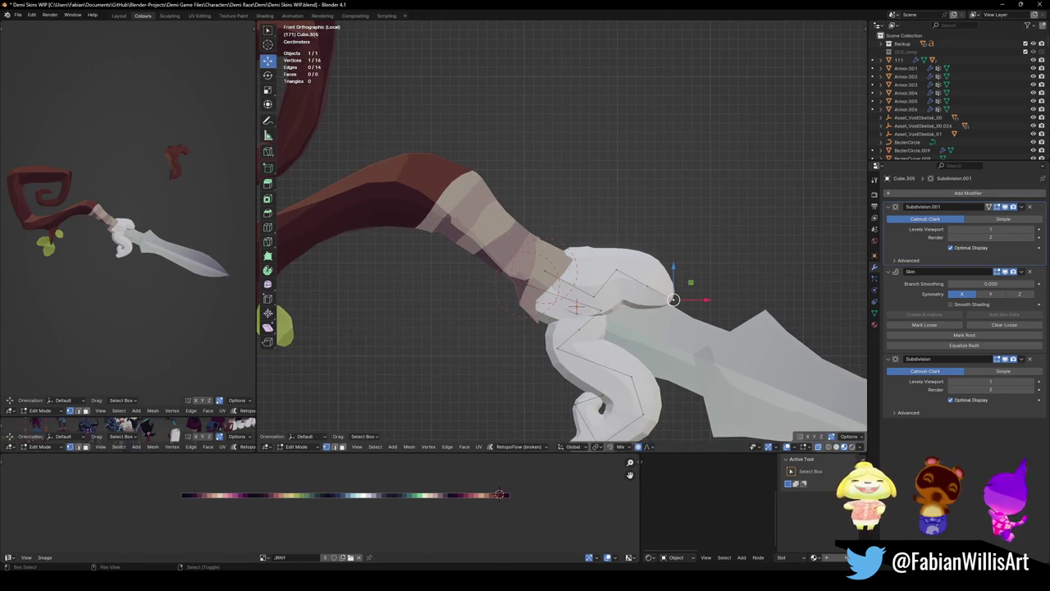
key("s")
left_click(742, 267)
- Thin the upper guard tip by scaling along Z with proportional falloff
key("s")
scroll(692, 250, "down", 5)
scroll(693, 257, "down", 3)
scroll(693, 255, "down", 2)
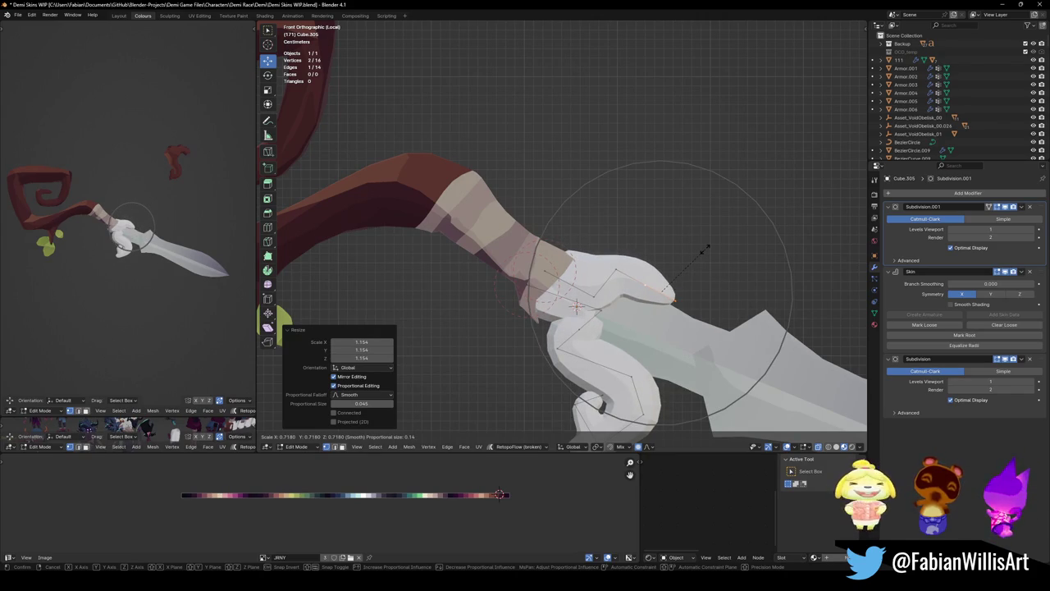
key("z")
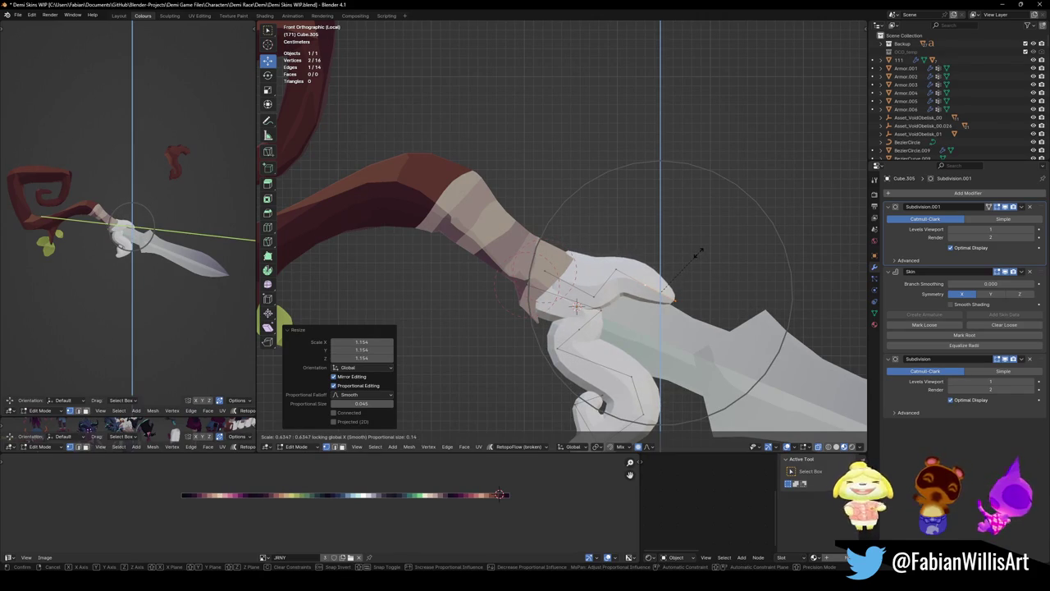
left_click(694, 251)
- Slim the guard curl by shrinking the thickness of a run of its vertices
mouse_move(694, 251)
middle_mouse_down()
mouse_move(715, 239)
mouse_move(672, 270)
middle_mouse_up()
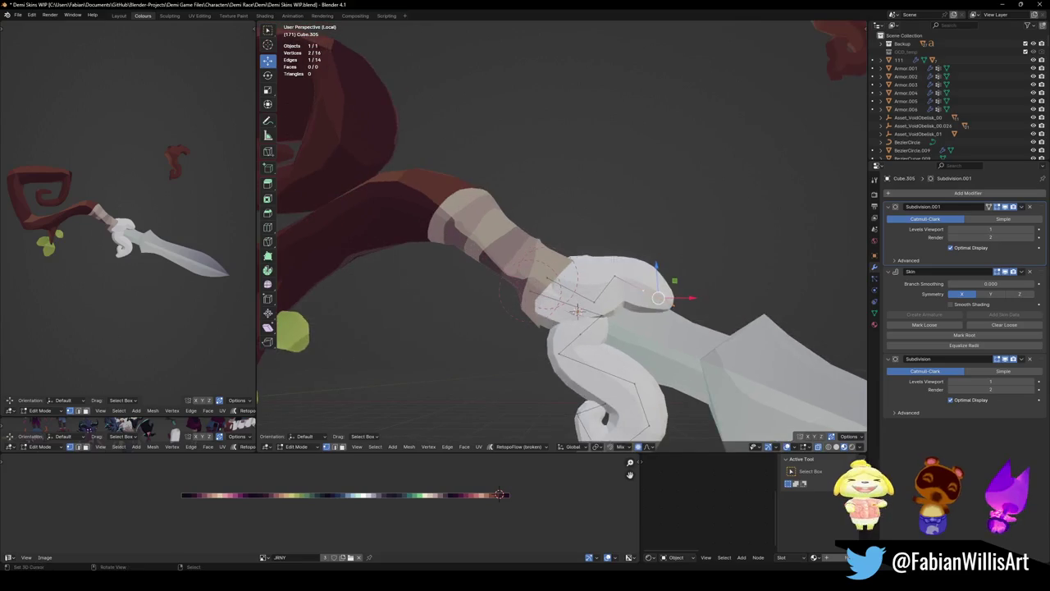
left_click(578, 340, "ctrl")
key("s")
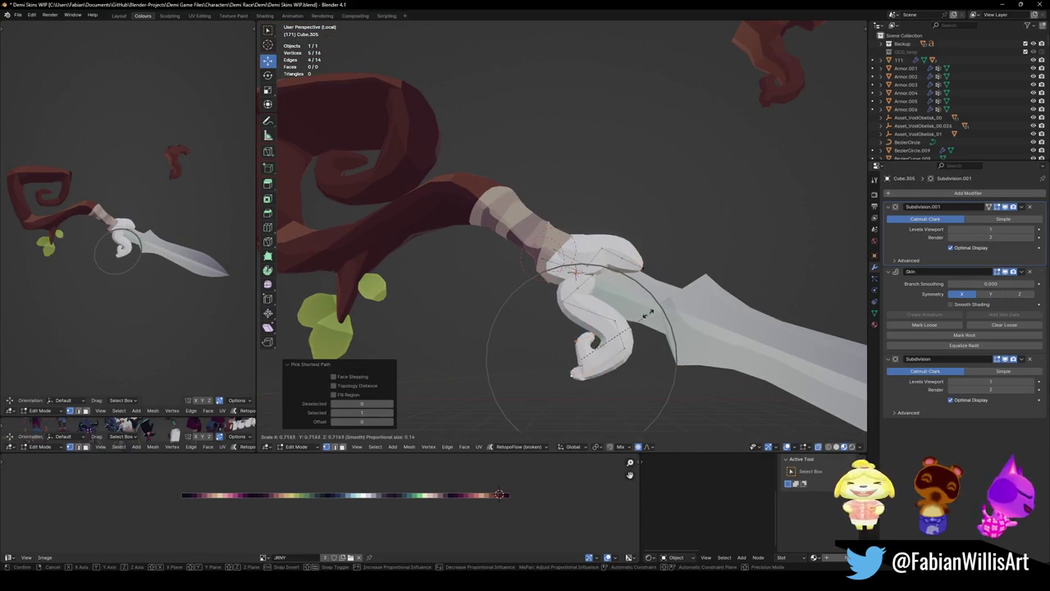
scroll(639, 315, "up", 1)
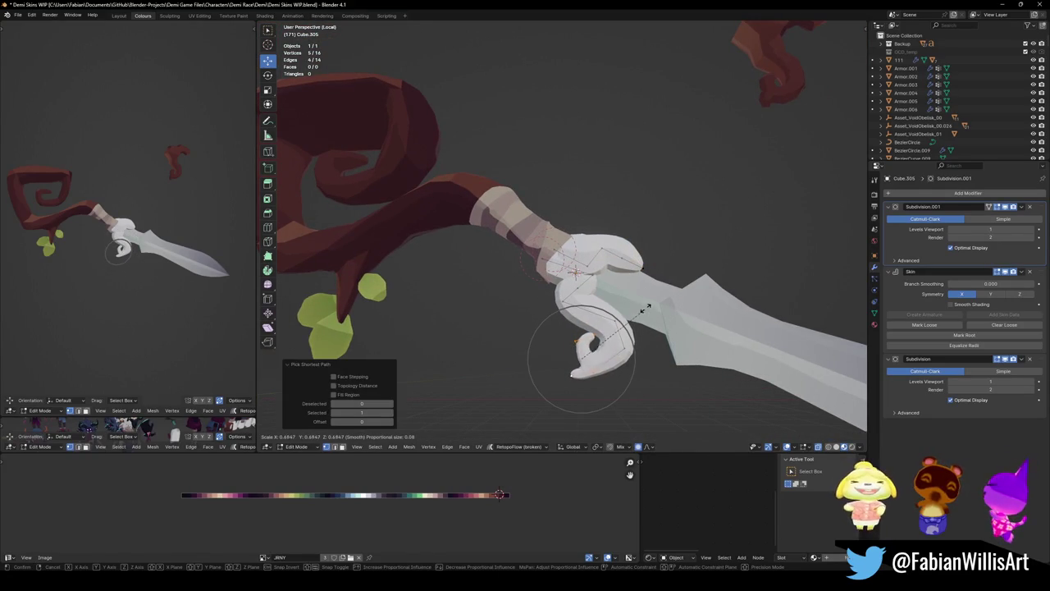
left_click(650, 303)
left_click(629, 308)
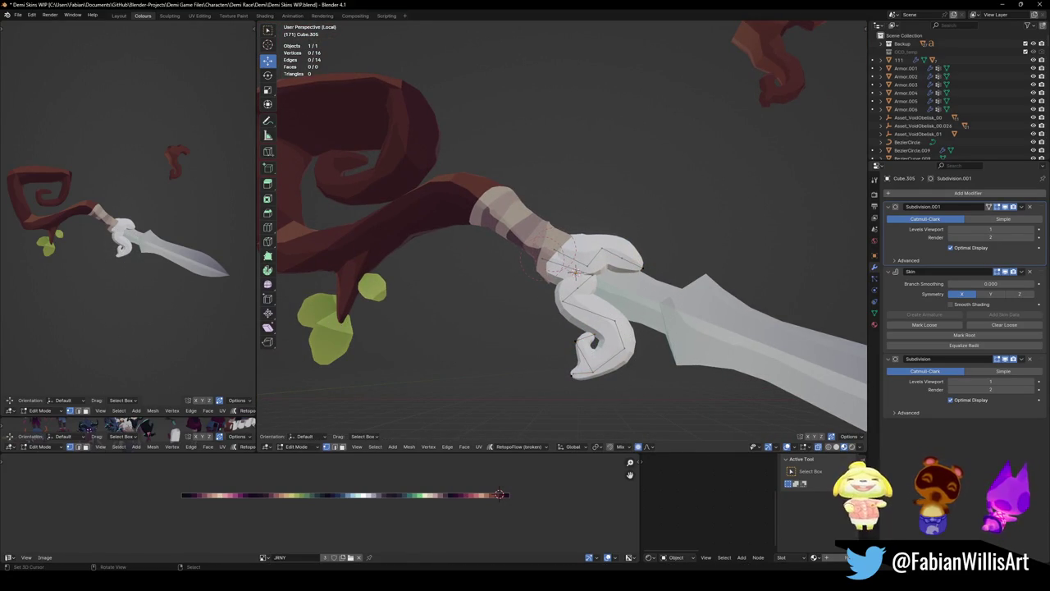
- In front view, move a guard vertex up and to the right to raise the upper tip
middle_click_drag(136, 210, 160, 222)
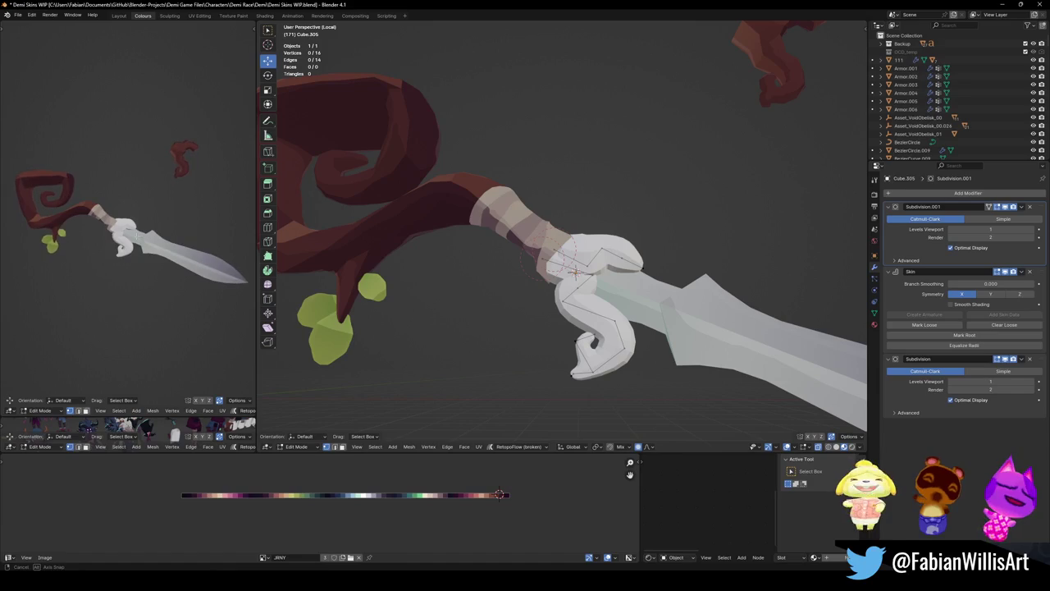
scroll(181, 227, "up", 1)
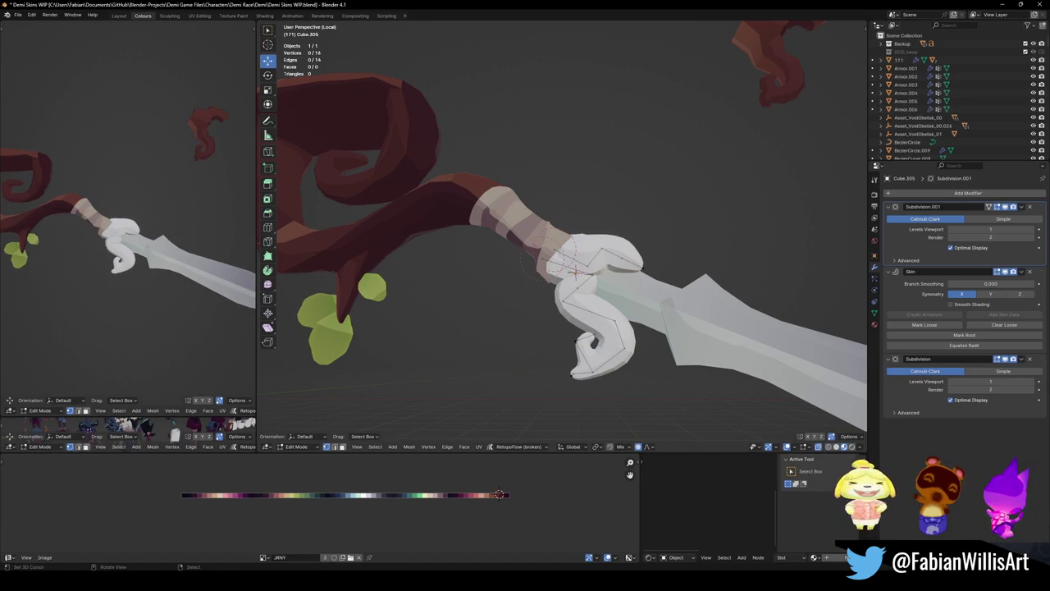
key("KP_1")
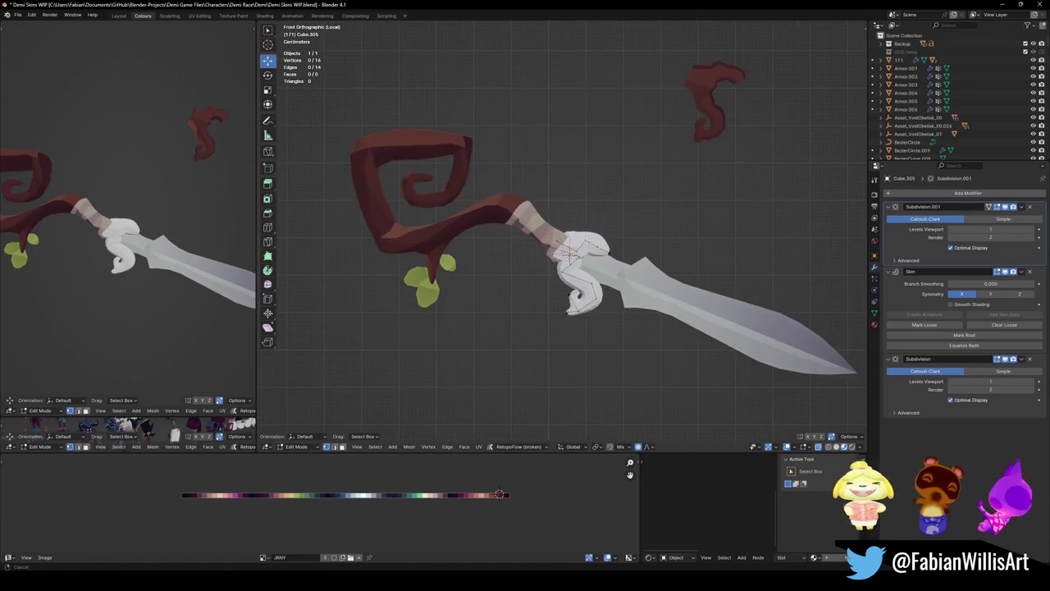
scroll(574, 287, "up", 2)
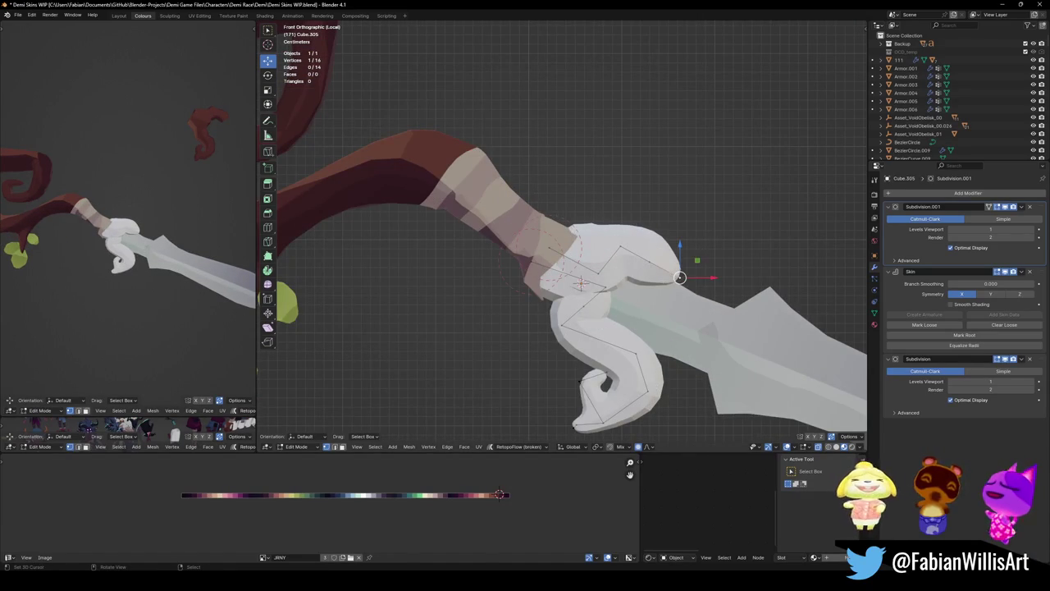
left_click_drag(679, 277, 685, 265)
key("g")
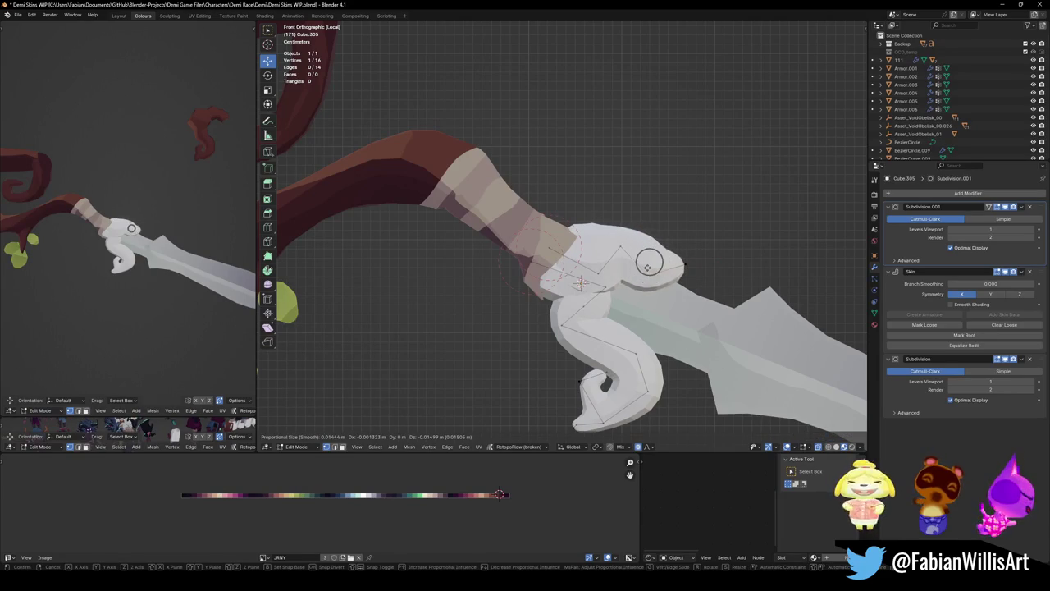
key("Return")
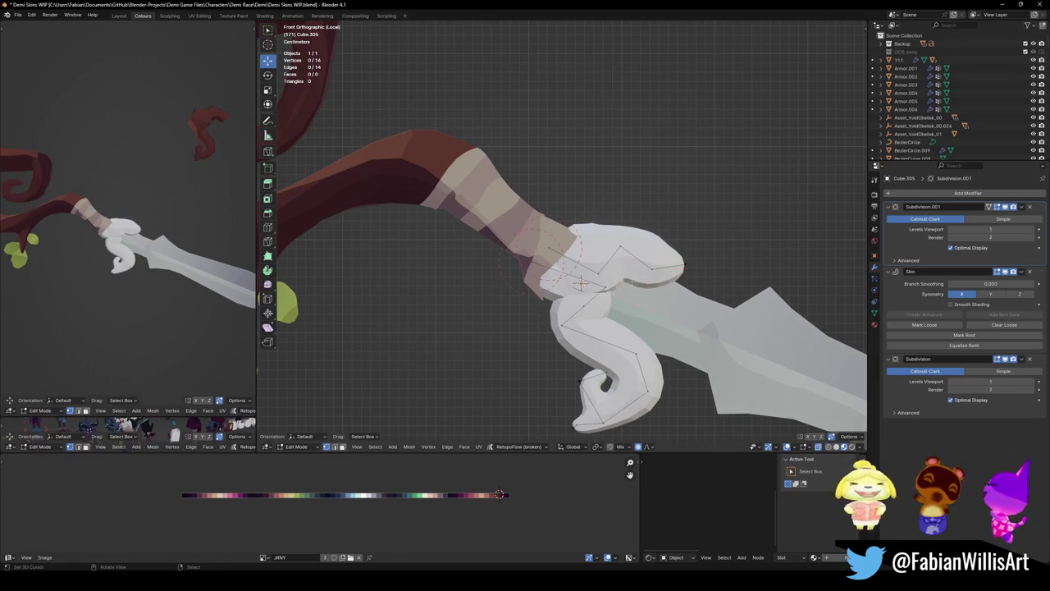
- Resize the skin thickness of the guard's upper edge and lower curl vertices to 0.989
left_click(668, 265, "alt")
key("s")
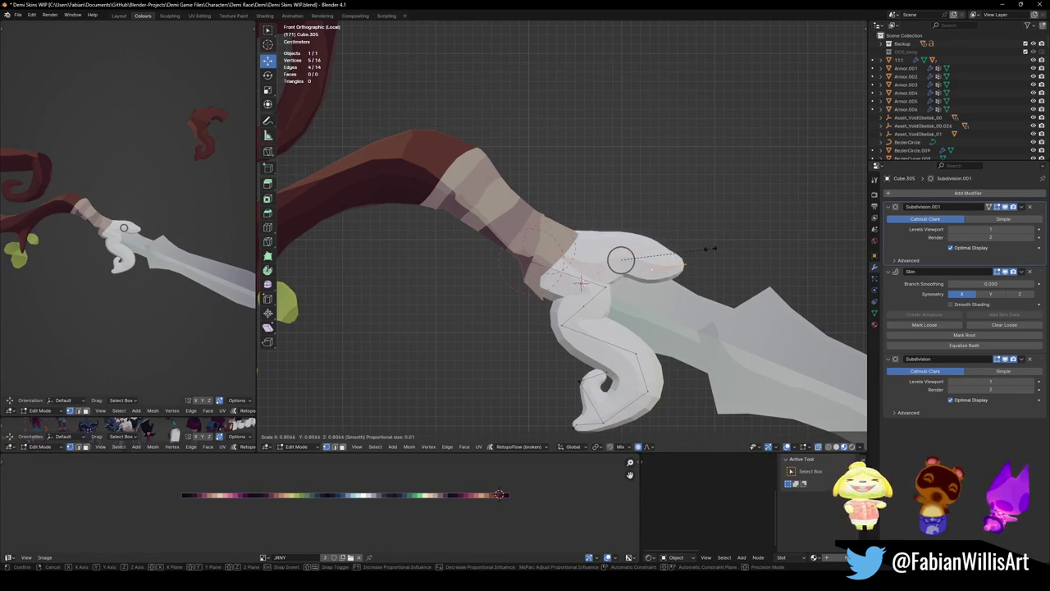
key("Return")
left_click(607, 361, "alt+shift")
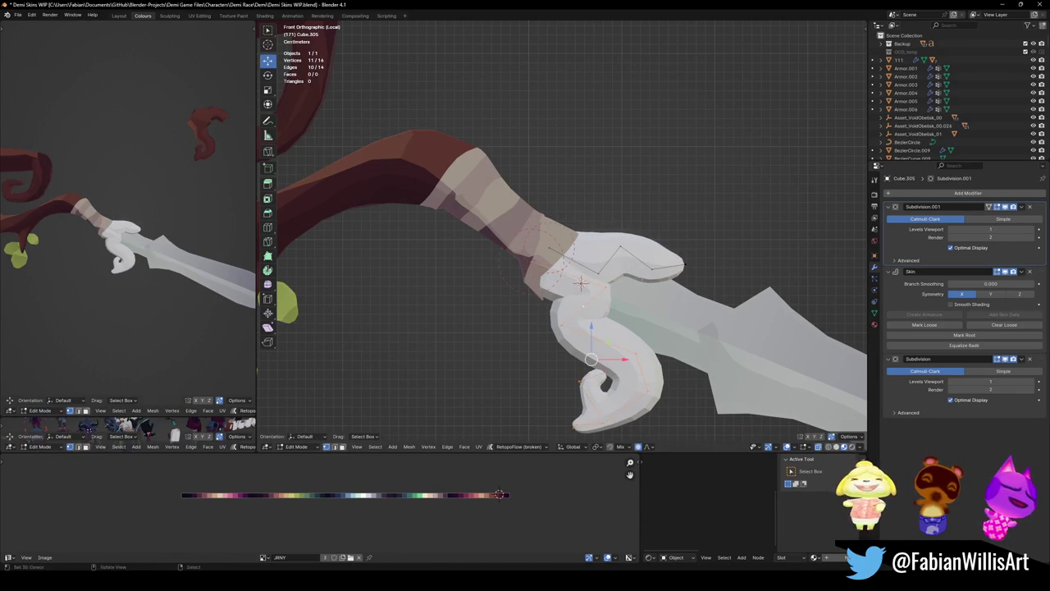
key("s")
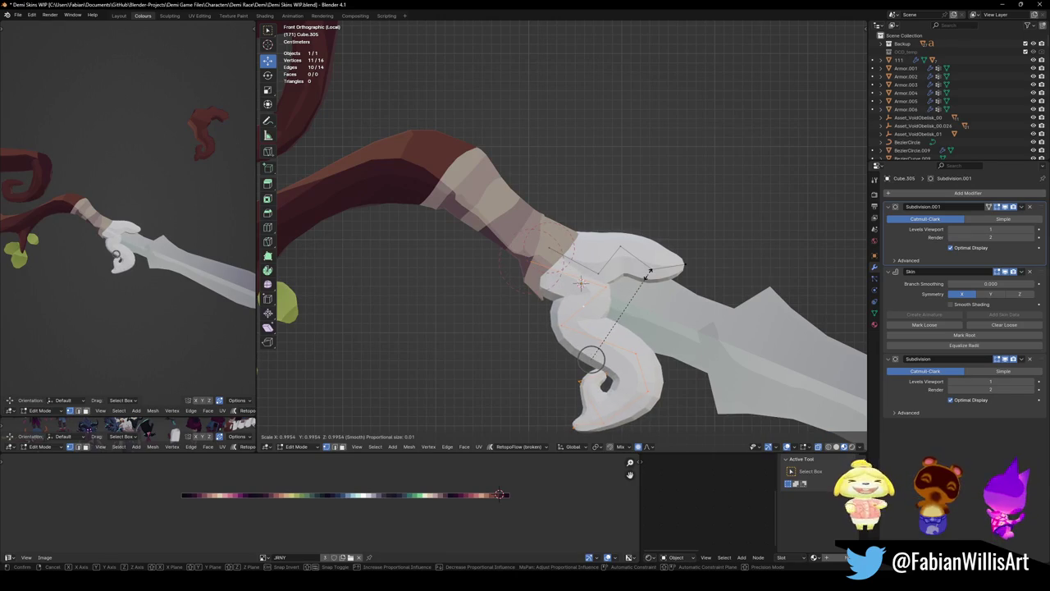
key("Return")
- Save the file and return to Object Mode
middle_click_drag(580, 283, 650, 276)
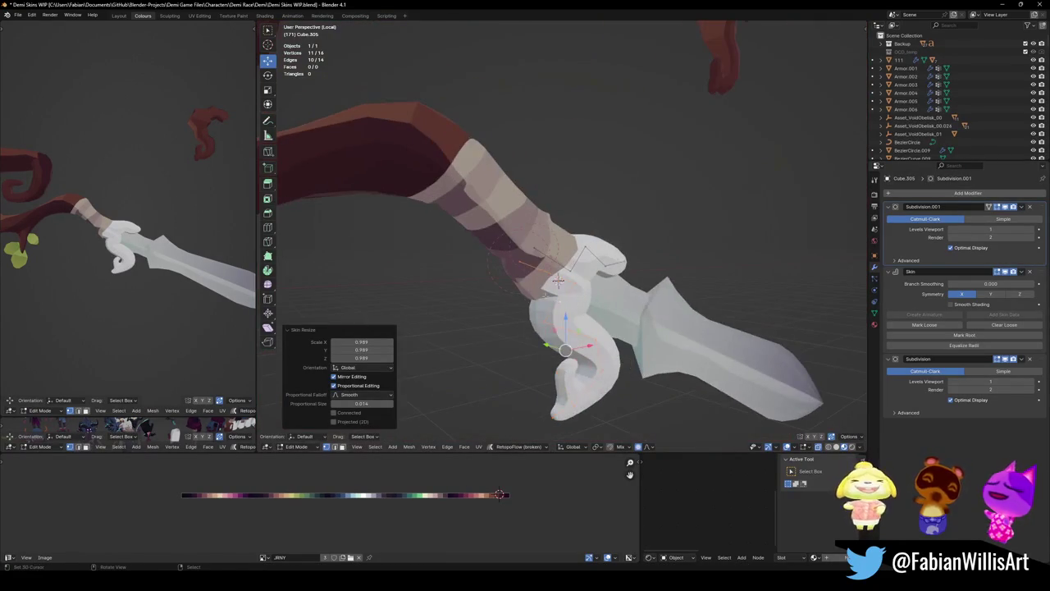
middle_click_drag(650, 276, 544, 296)
scroll(123, 246, "down", 4)
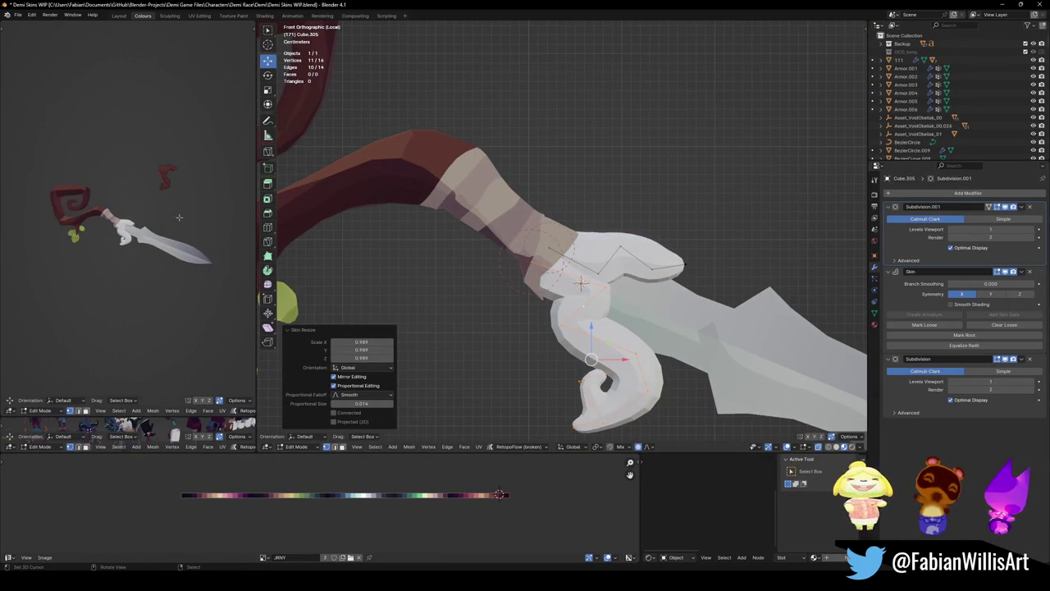
key("ctrl+s")
scroll(656, 307, "down", 2)
key("Tab")
scroll(623, 322, "down", 2)
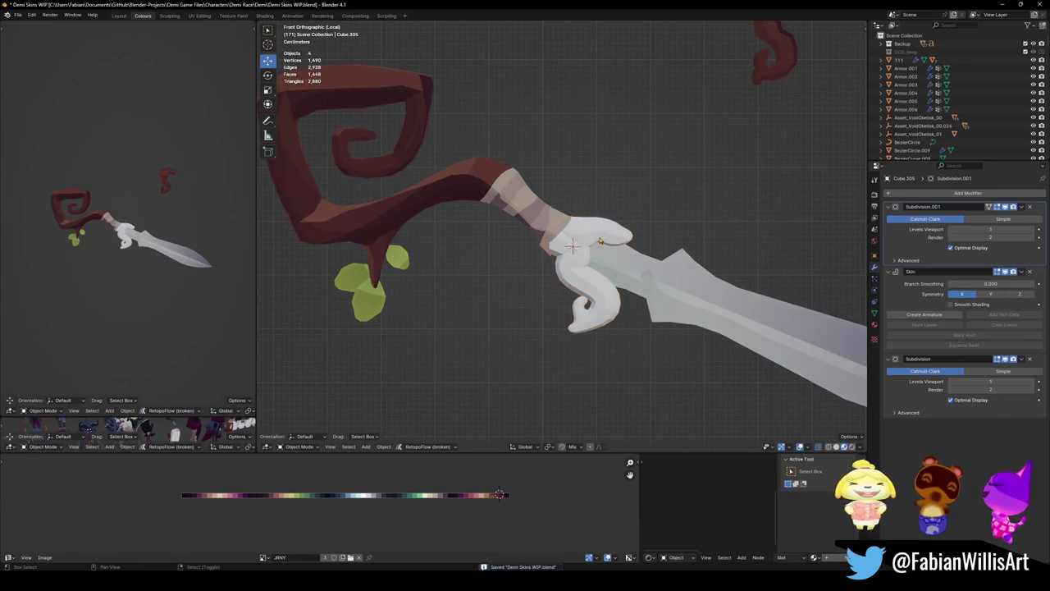
- Duplicate the white guard as a backup copy above the scene and save the file
left_click(593, 240)
scroll(589, 246, "down", 2)
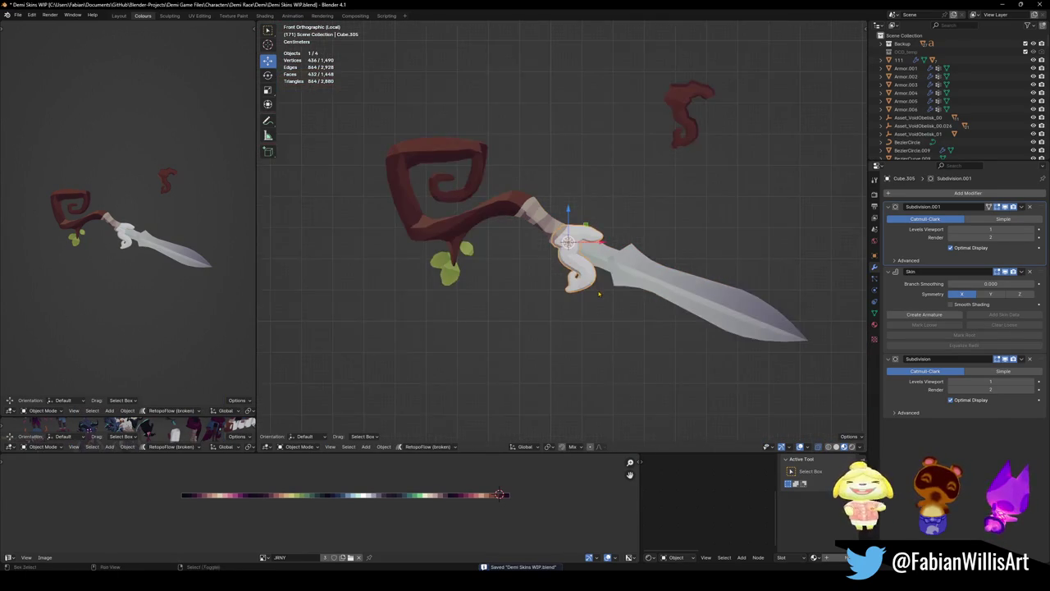
key("shift+d")
left_click(730, 90)
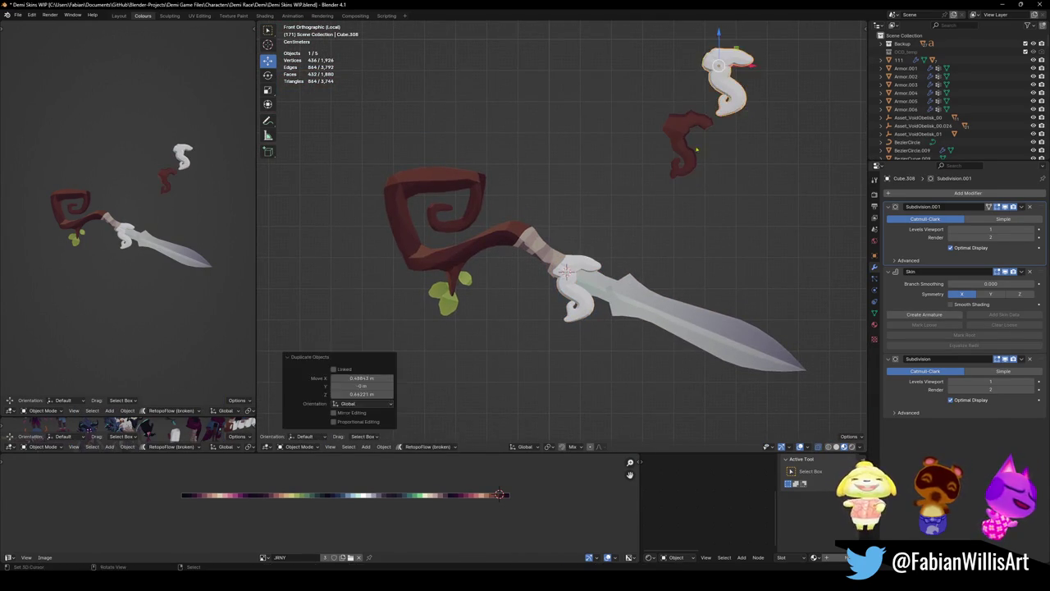
left_click(580, 284)
scroll(581, 284, "up", 3)
key("ctrl+s")
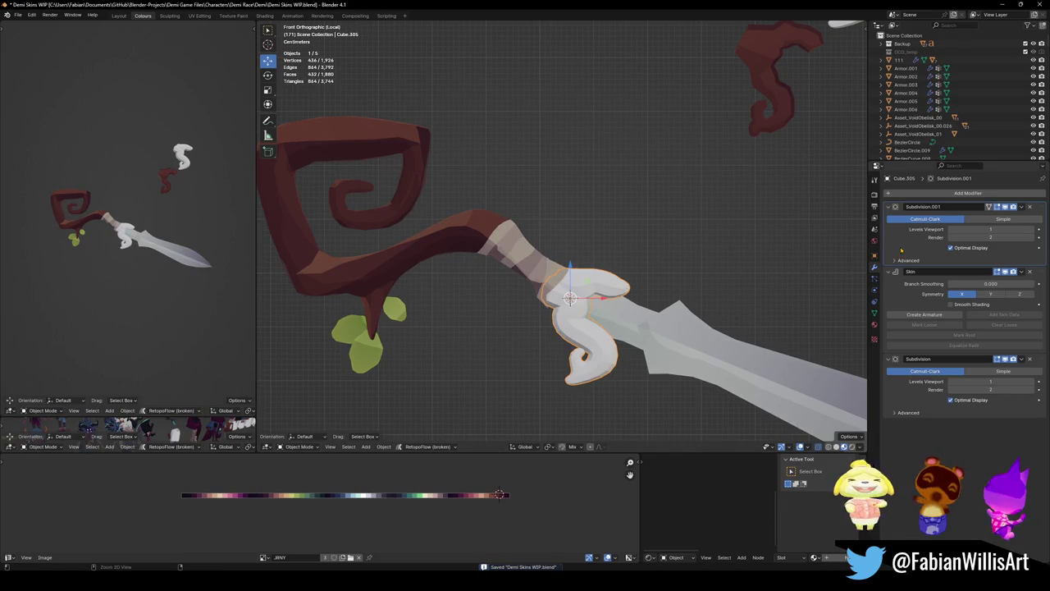
- Apply the guard's Skin modifier and add a Decimate modifier below Subdivision
key("ctrl+a")
key("ctrl+a")
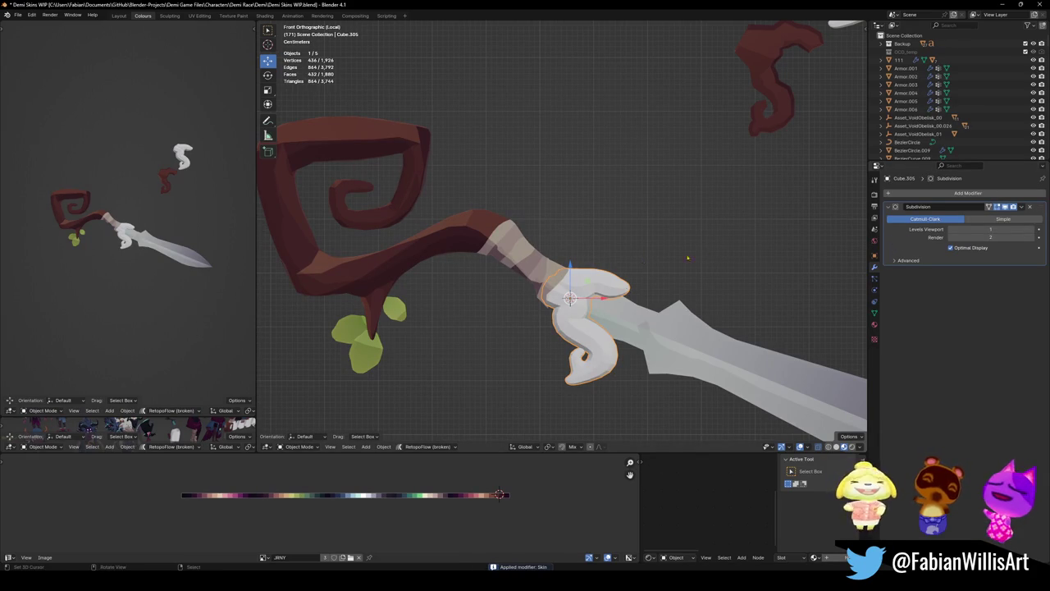
left_click(919, 195)
type("dec")
key("Return")
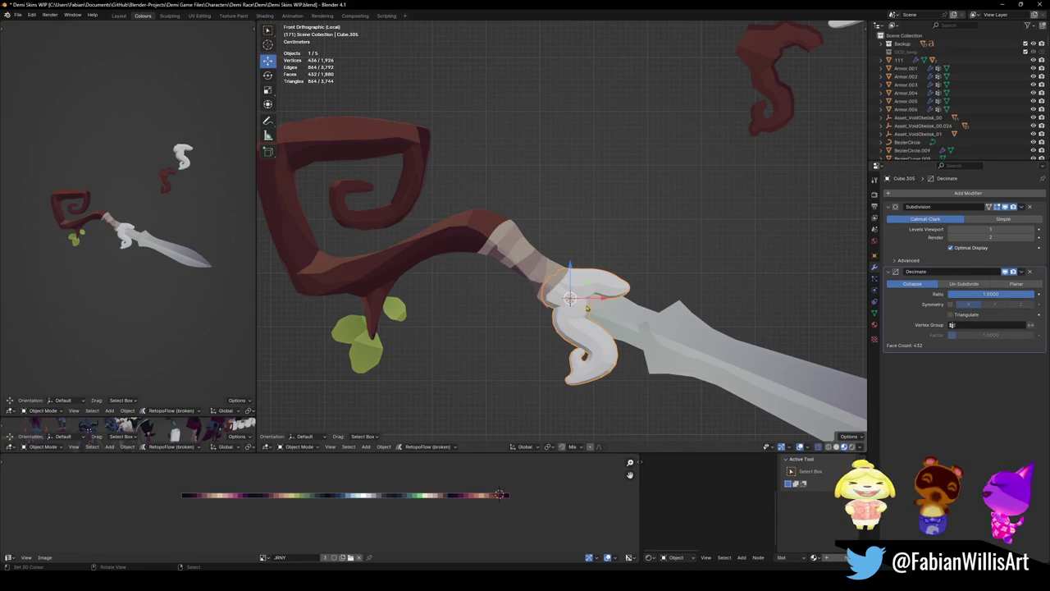
scroll(574, 277, "up", 1)
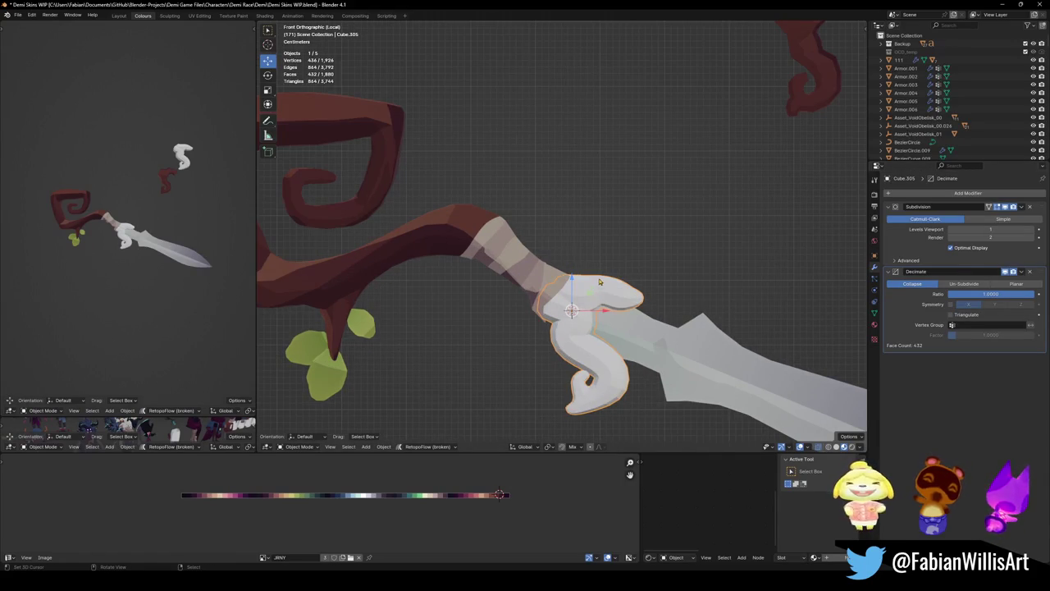
key("Tab")
middle_click_drag(588, 402, 592, 383, "shift")
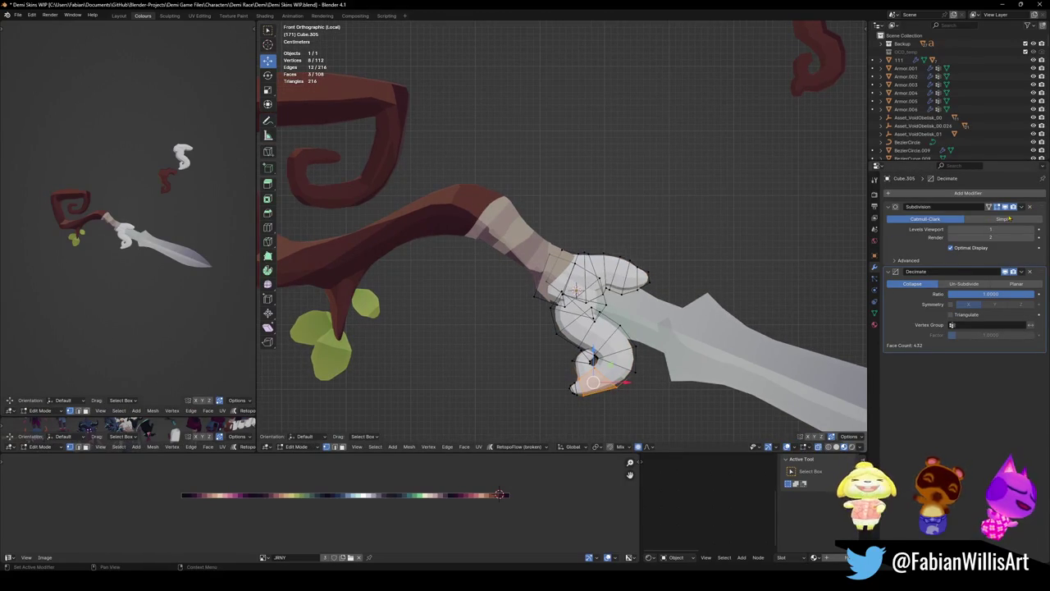
- Turn off Subdivision's viewport display so the guard shows flat low-poly facets
left_click(1003, 207)
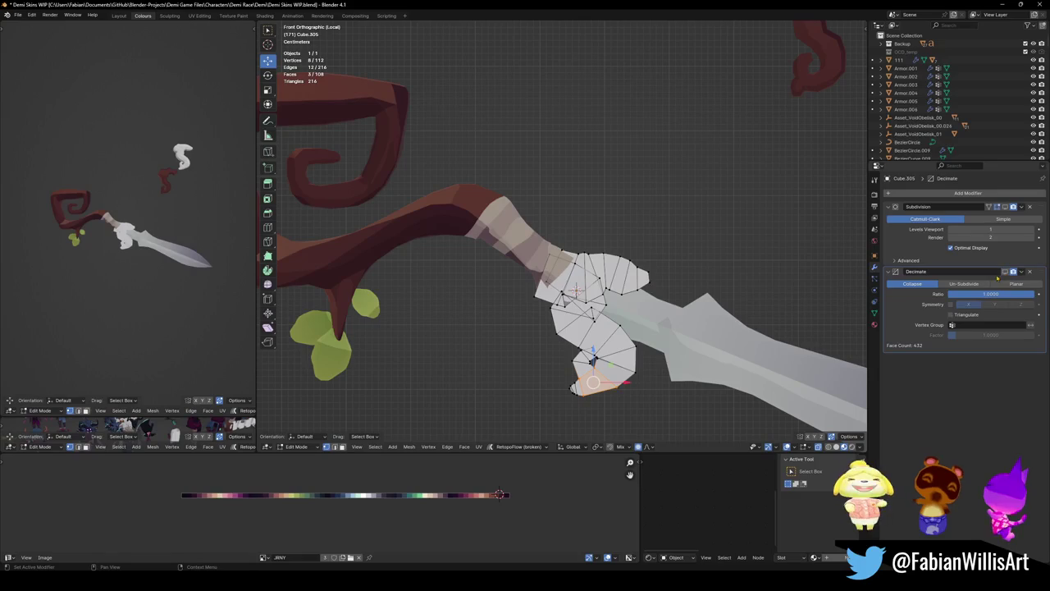
scroll(592, 383, "up", 5)
mouse_move(592, 383)
middle_mouse_down()
mouse_move(513, 365)
mouse_move(596, 377)
mouse_move(621, 354)
middle_mouse_up()
middle_click_drag(606, 292, 616, 201)
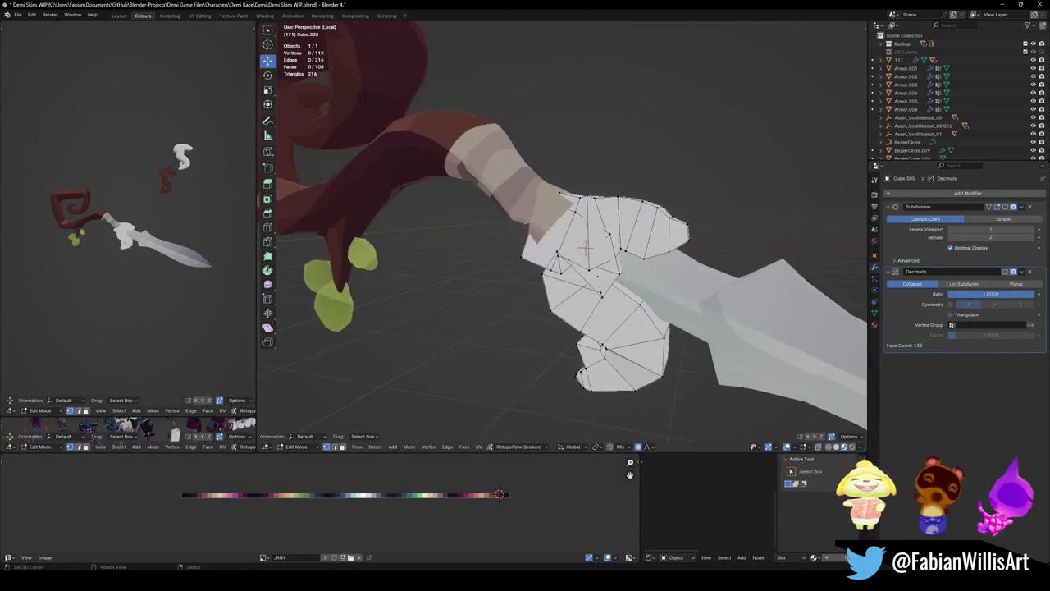
left_click(617, 201)
- Link the staff's dark material to the guard
key("Tab")
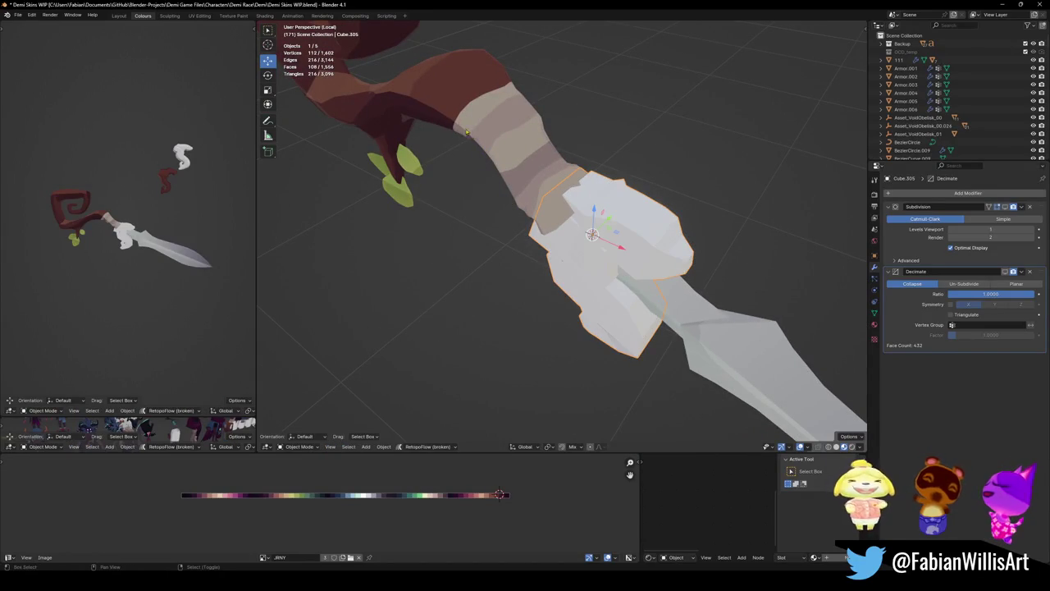
left_click(426, 94, "shift")
key("q")
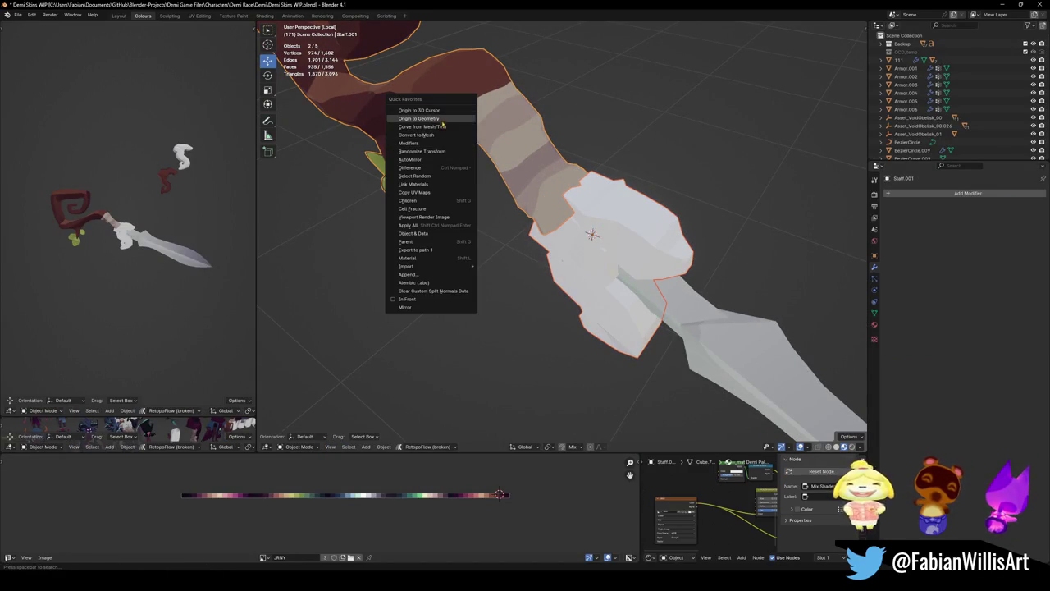
left_click(414, 184)
- Select all of the guard's faces in front view and bring up the UV mapping options
left_click(648, 208)
key("Tab")
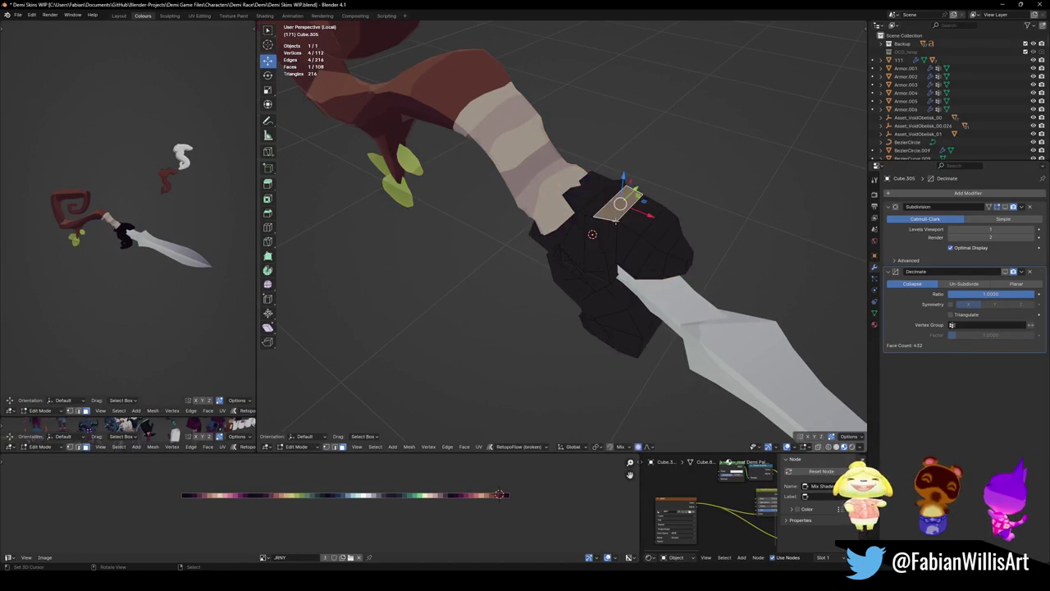
key("KP_1")
key("a")
key("u")
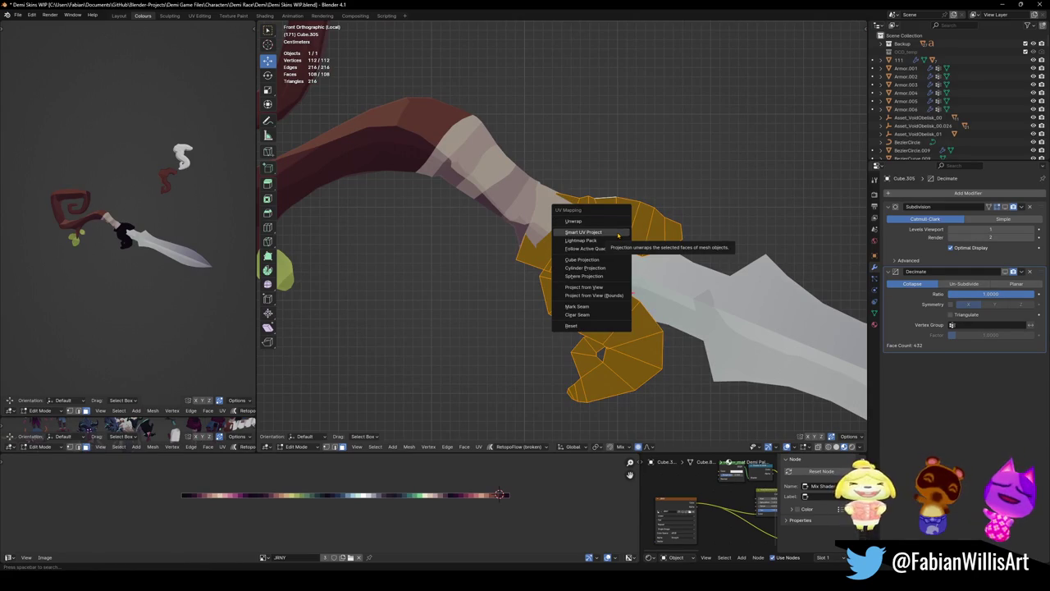
- Project the crossguard's UVs from view, shrink them and slide them onto the maroon swatch
left_click(572, 220)
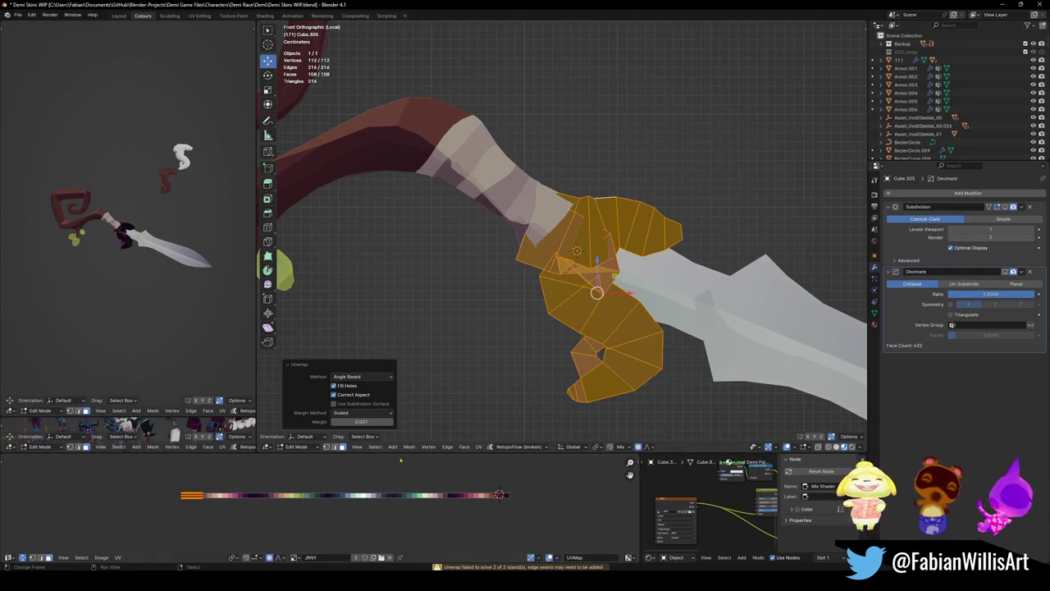
key("u")
left_click(623, 320)
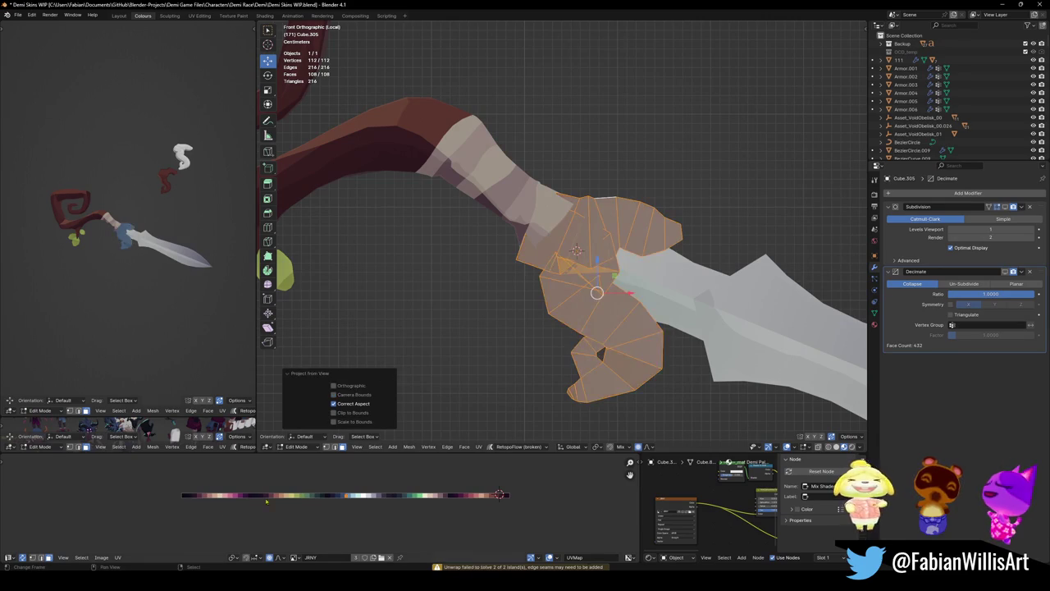
key("s")
left_click(502, 506)
key("g")
key("x")
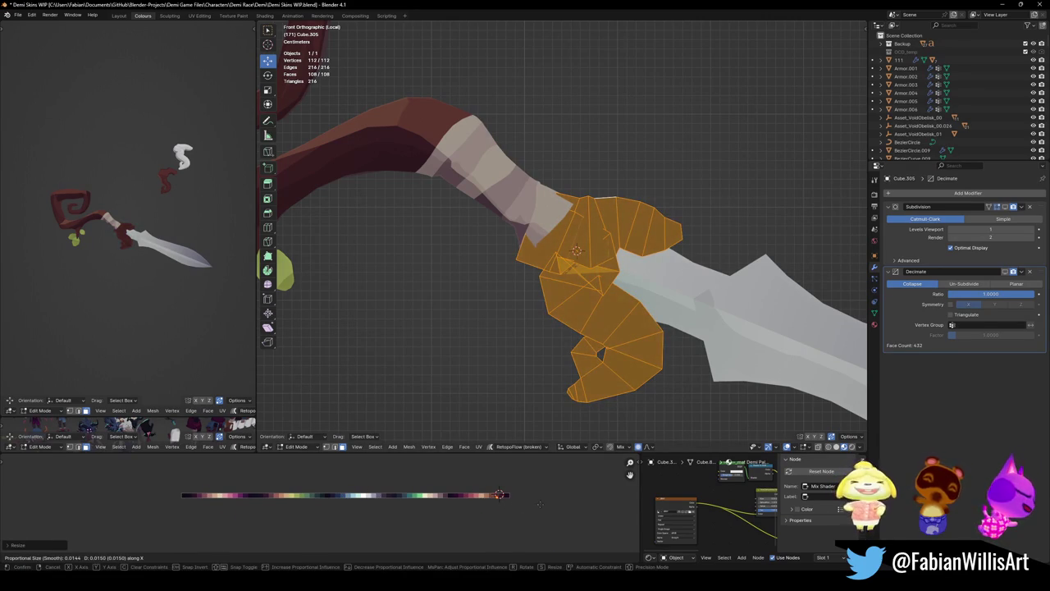
left_click(499, 493)
- Switch the lower side view to plain grey solid shading and enlarge it
scroll(123, 229, "up", 2)
key("z")
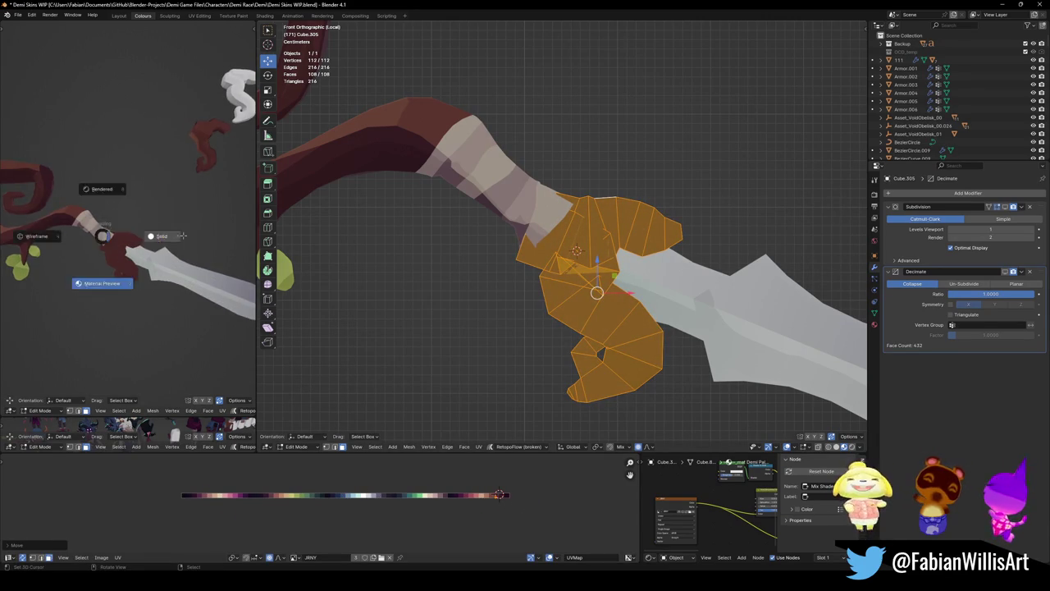
left_click(166, 231)
scroll(166, 232, "down", 1)
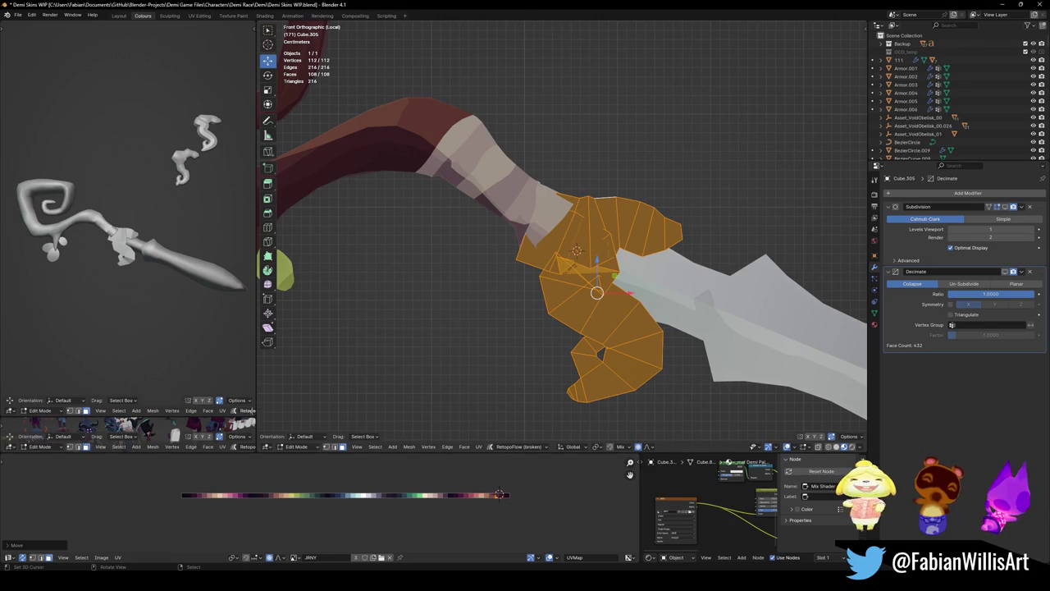
left_click_drag(233, 414, 231, 232)
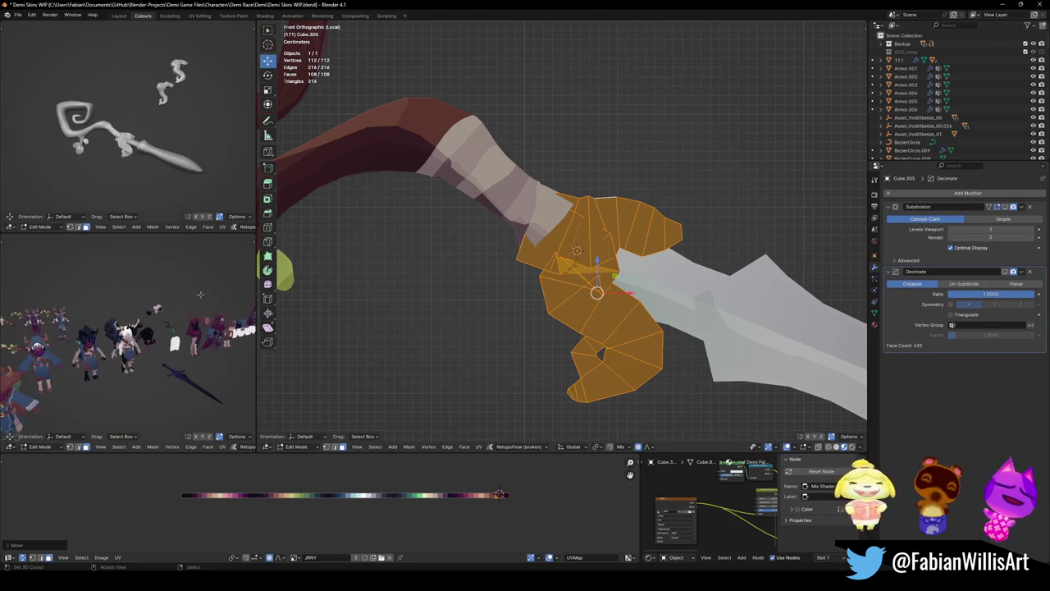
middle_click_drag(105, 294, 145, 171)
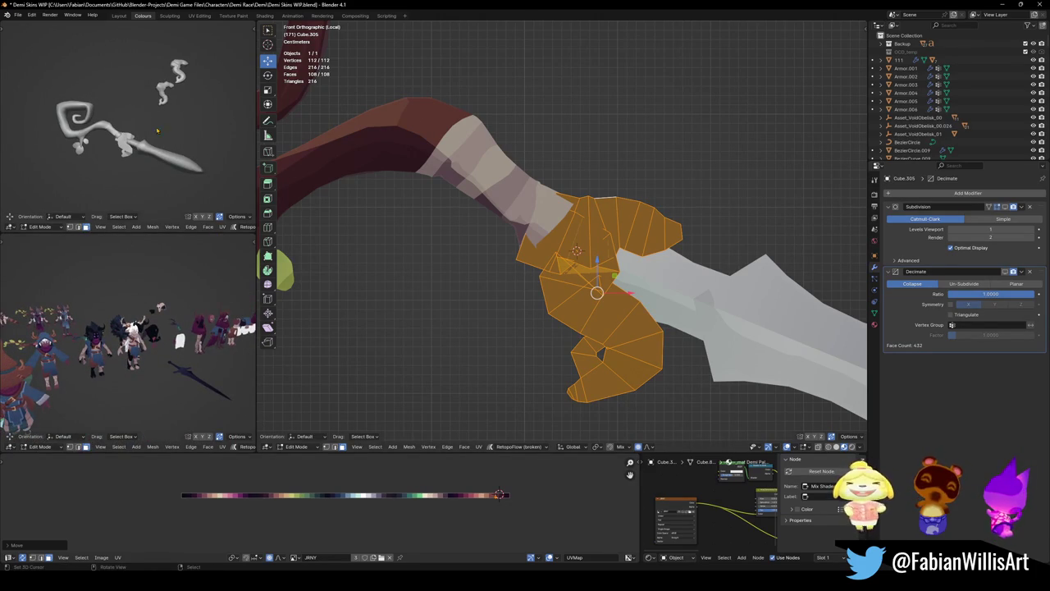
- Return to Object Mode and frame the staff and sword in the enlarged lower view
key("Tab")
key("a")
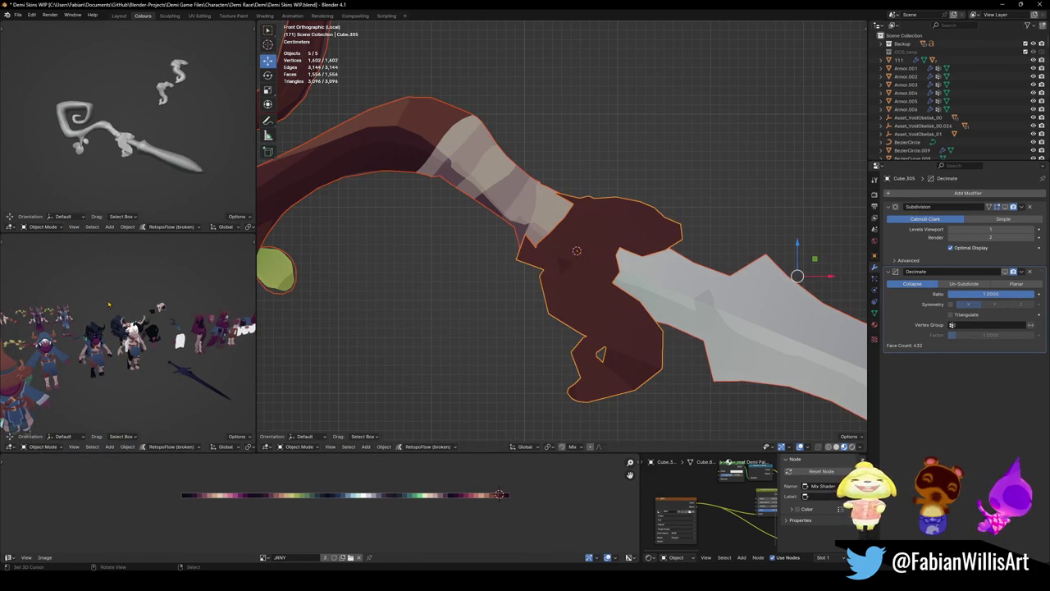
key("slash")
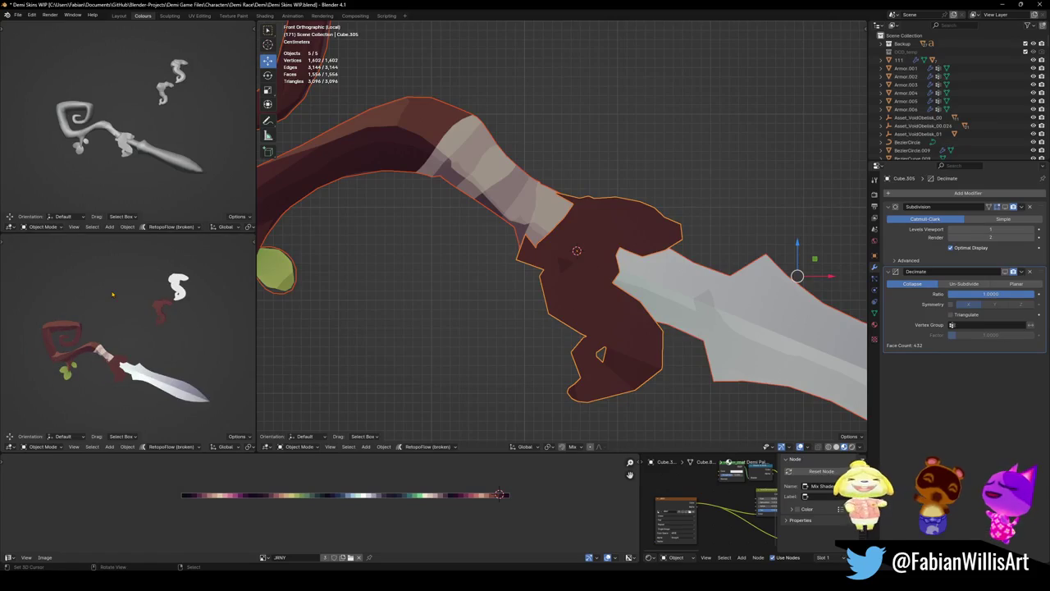
left_click_drag(167, 233, 173, 114)
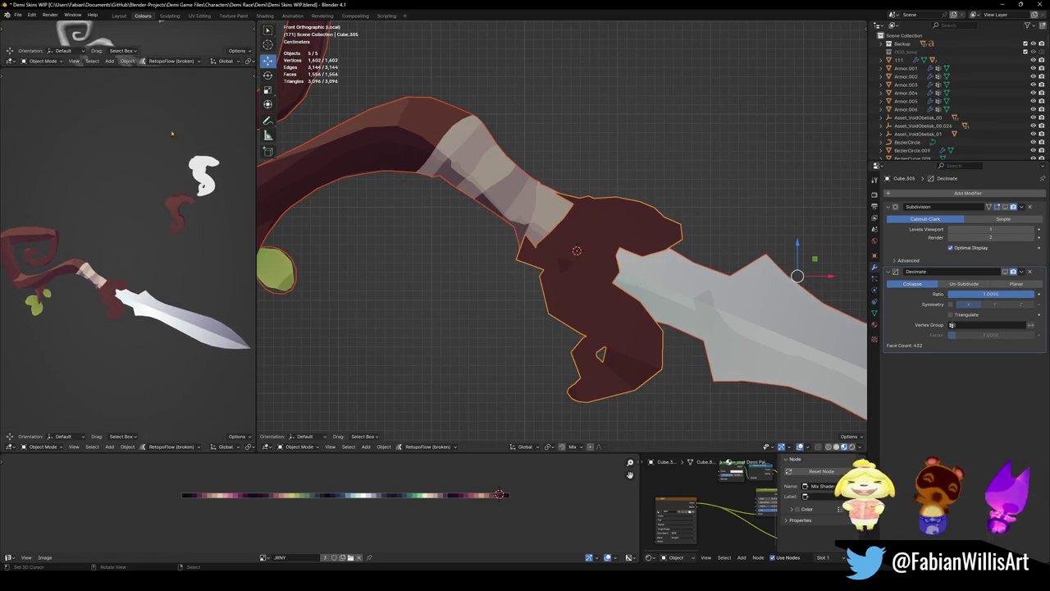
left_click(590, 214)
mouse_move(617, 189)
middle_mouse_down()
mouse_move(590, 213)
mouse_move(595, 202)
middle_mouse_up()
- Select the crossguard's top faces by similar normal, raising the similarity threshold
left_click(574, 230)
key("Tab")
left_click(608, 191)
key("q")
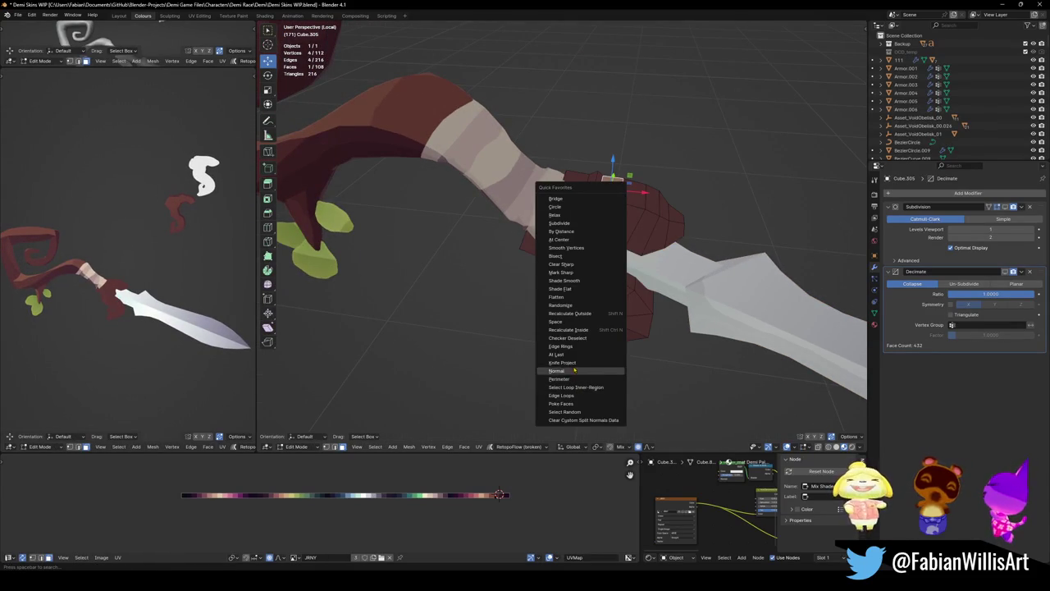
left_click(579, 369)
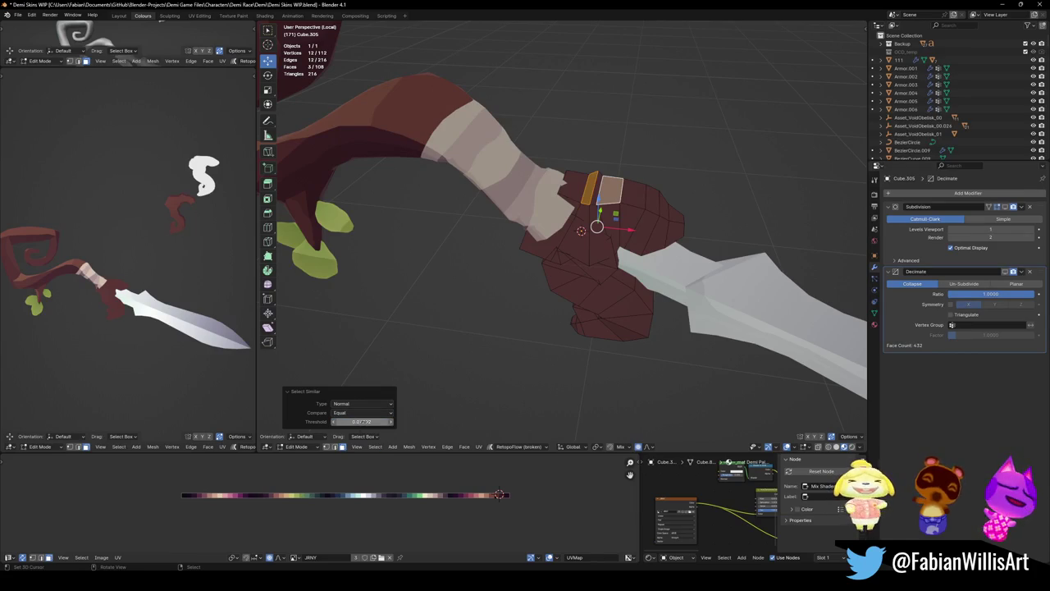
mouse_move(361, 421)
left_mouse_down()
mouse_move(455, 421)
mouse_move(414, 421)
left_mouse_up()
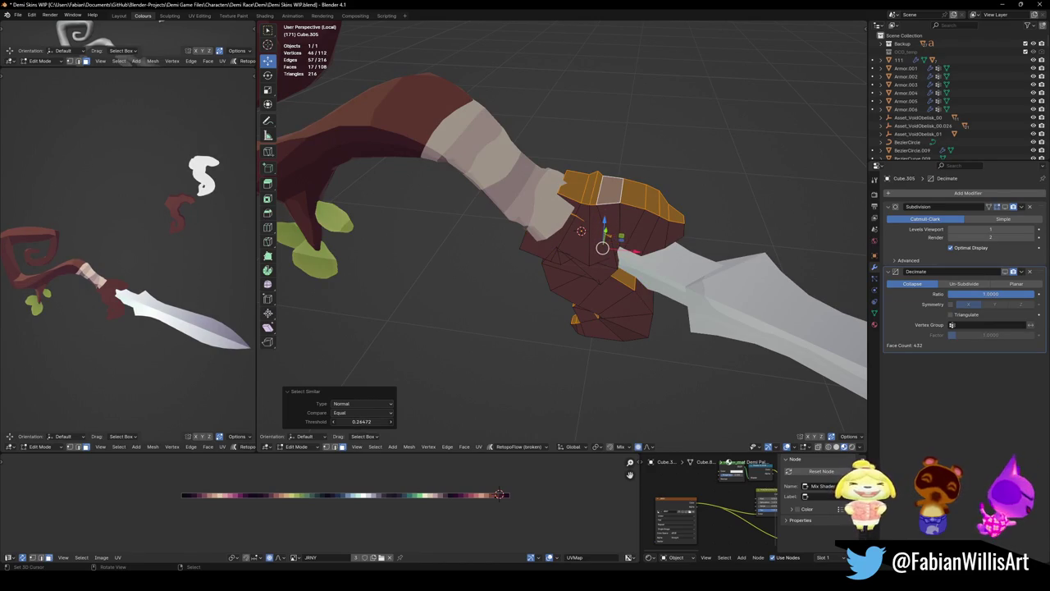
middle_click_drag(316, 502, 326, 499)
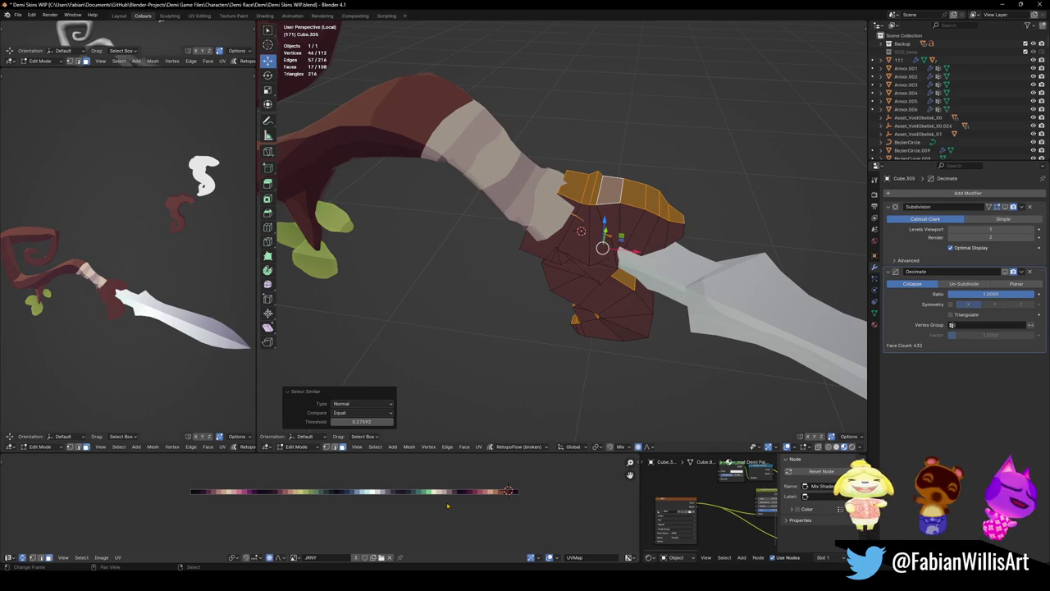
- Slide the top faces' UVs horizontally to give them a lighter palette colour
key("g")
key("x")
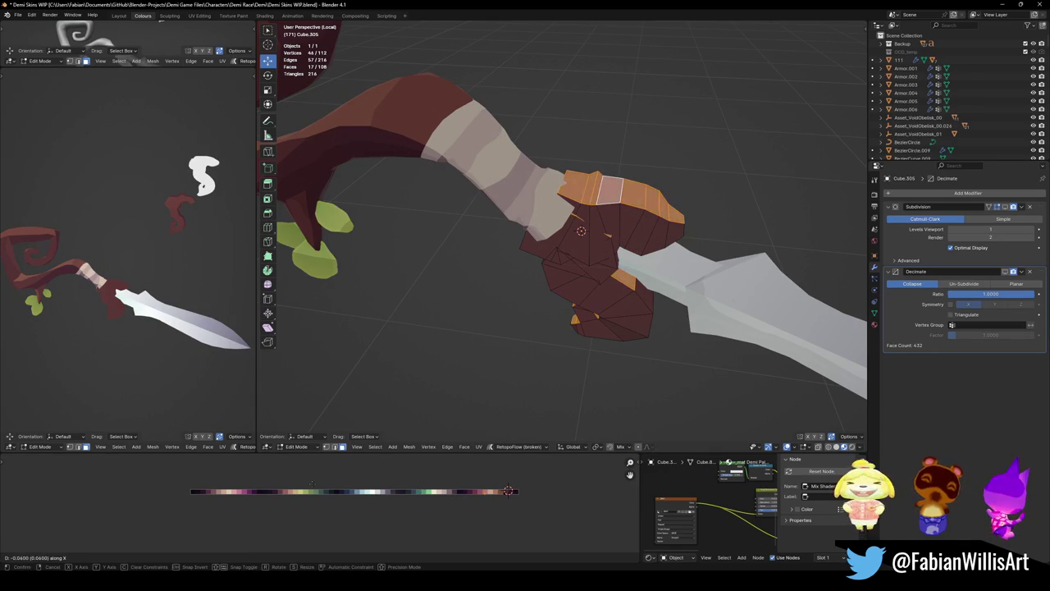
key("Return")
scroll(158, 320, "up", 3)
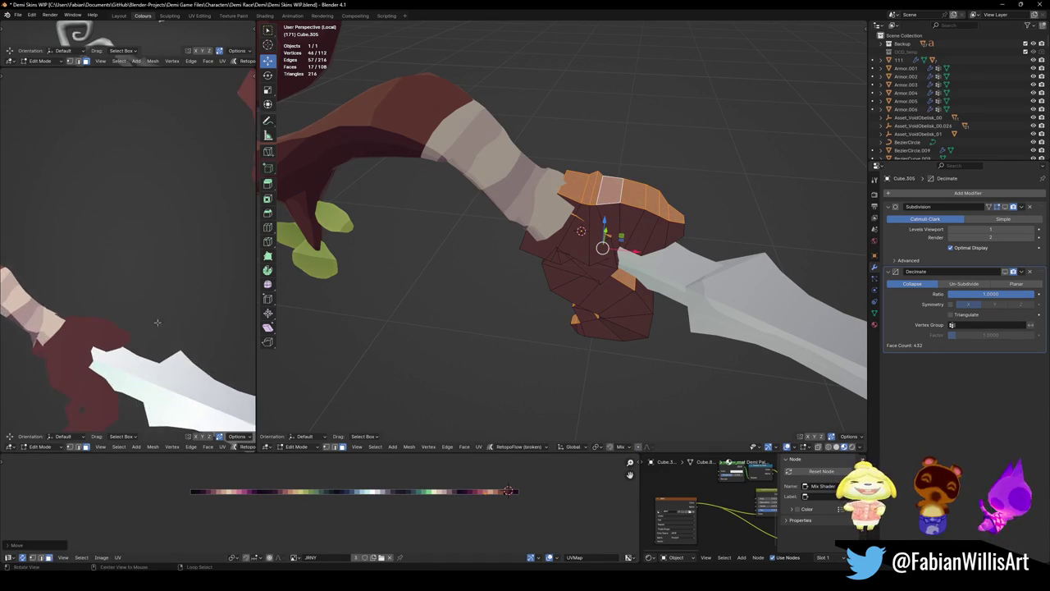
middle_click_drag(157, 320, 161, 310)
key("g")
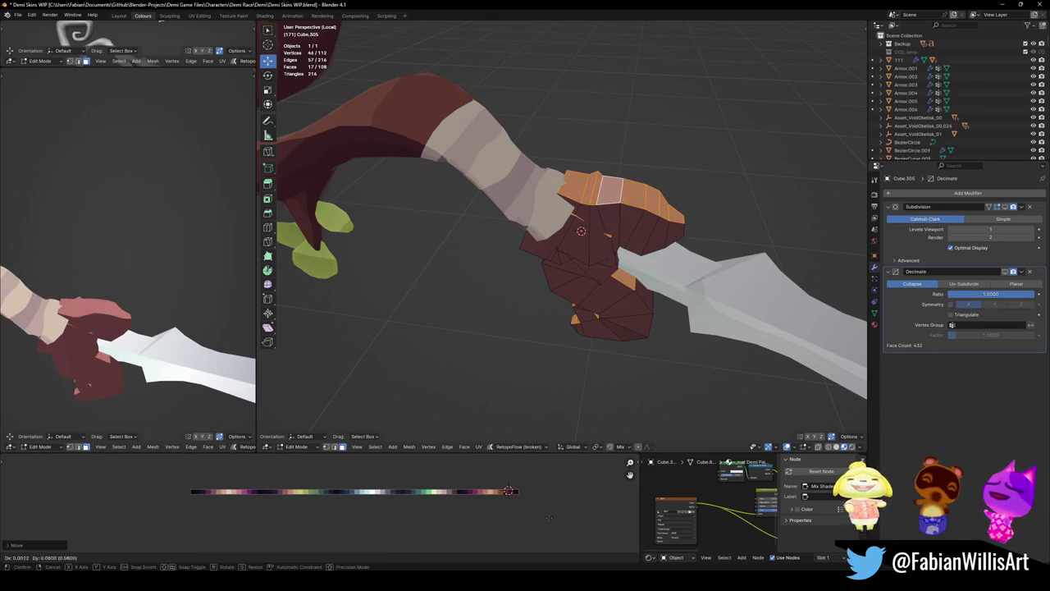
key("x")
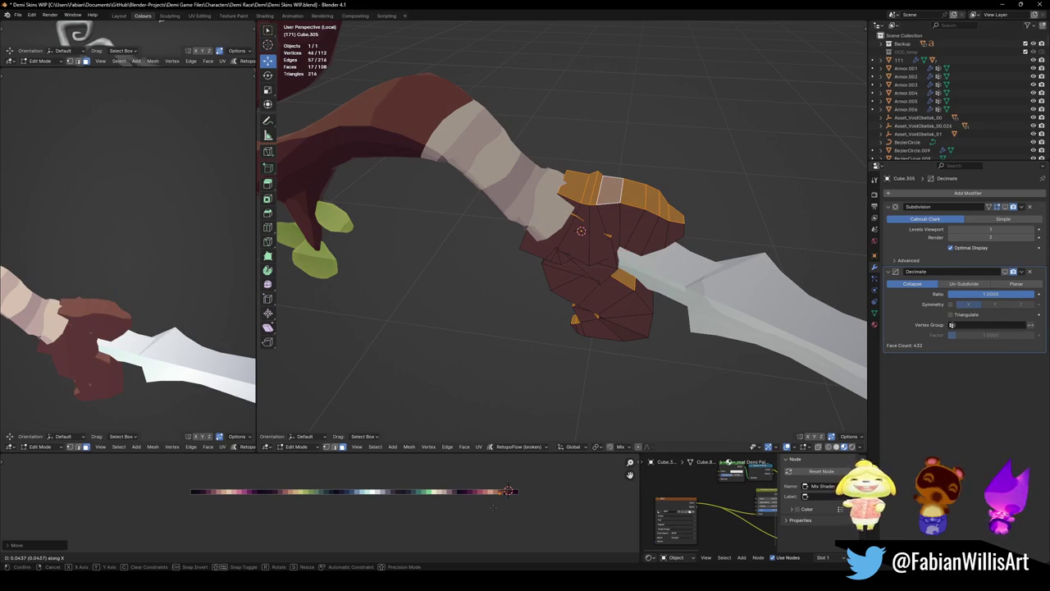
left_click(493, 507)
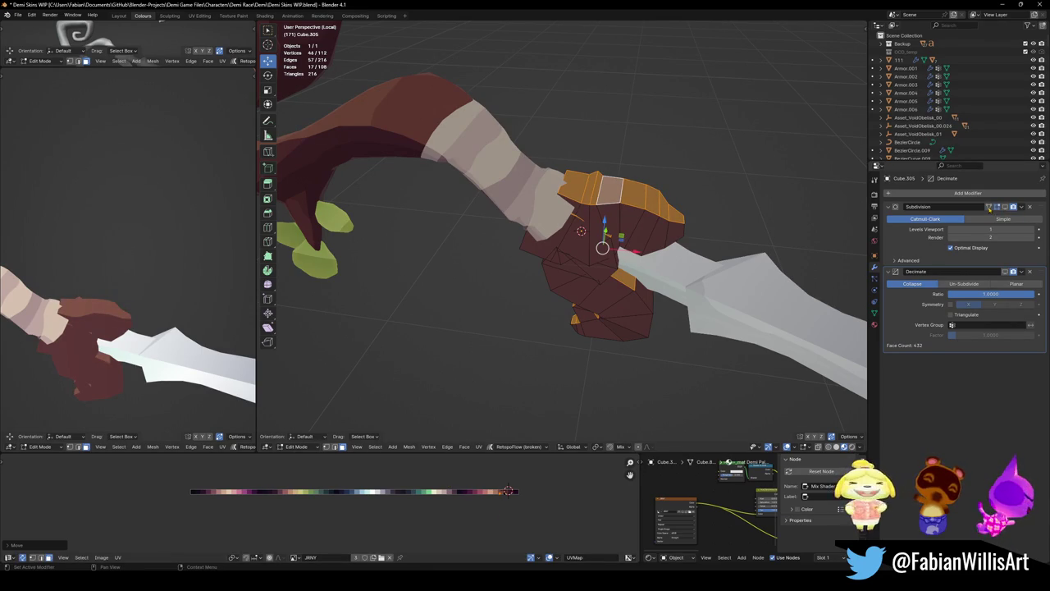
- Show the subdivision surface result in edit mode and on the editing cage
left_click(1006, 207)
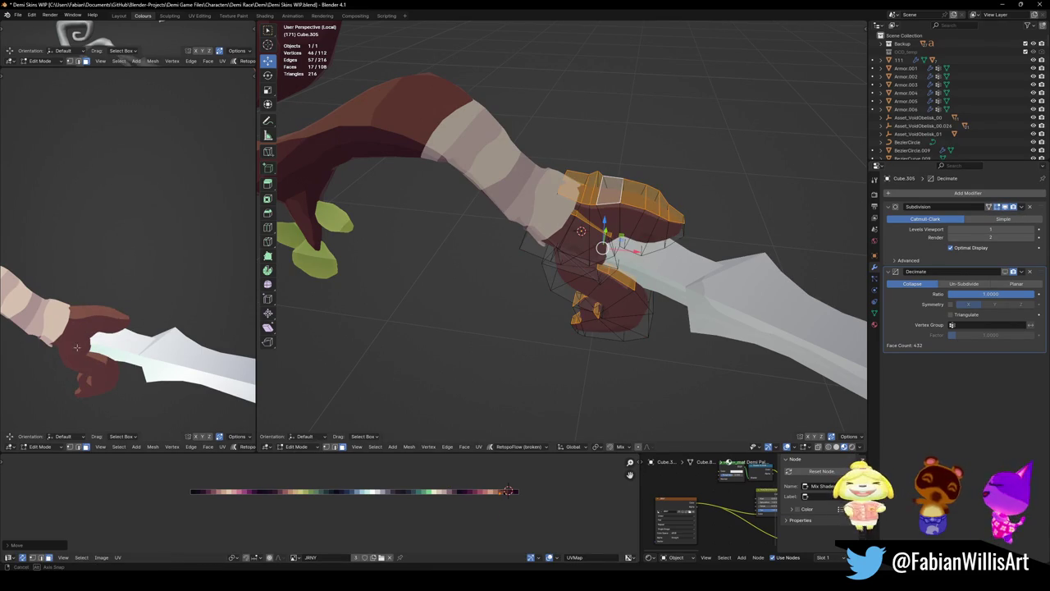
middle_click_drag(76, 348, 115, 305)
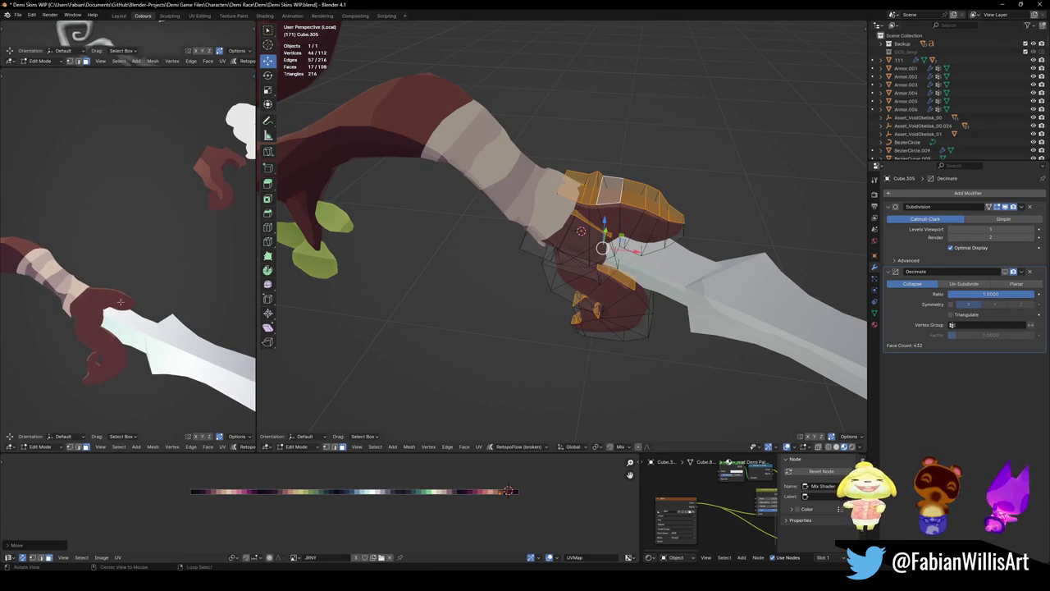
left_click(989, 206)
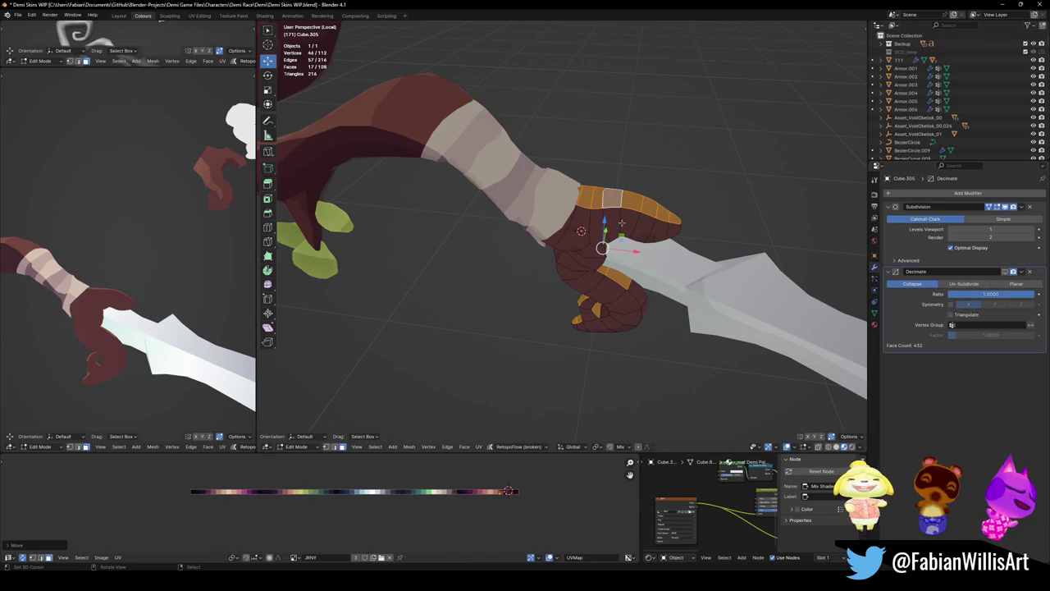
mouse_move(134, 309)
middle_mouse_down()
mouse_move(566, 313)
mouse_move(670, 345)
mouse_move(662, 353)
middle_mouse_up()
- Select a shortest-path strip of curl faces and move their UVs to a new colour
left_click(661, 324)
left_click(663, 353, "ctrl")
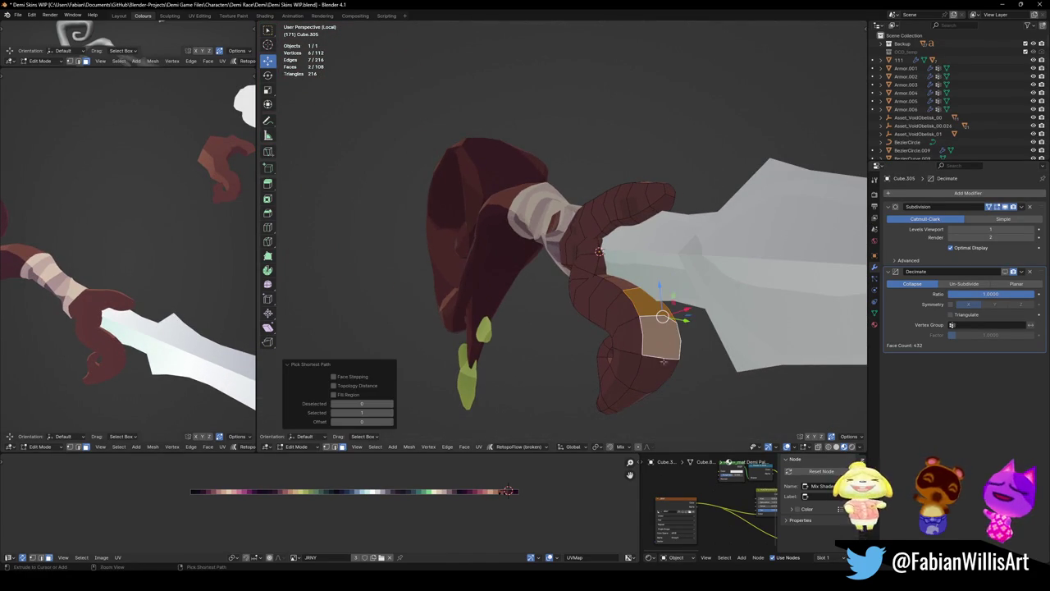
key("g")
left_click(418, 529)
middle_click_drag(123, 328, 156, 319)
middle_click_drag(579, 269, 615, 289)
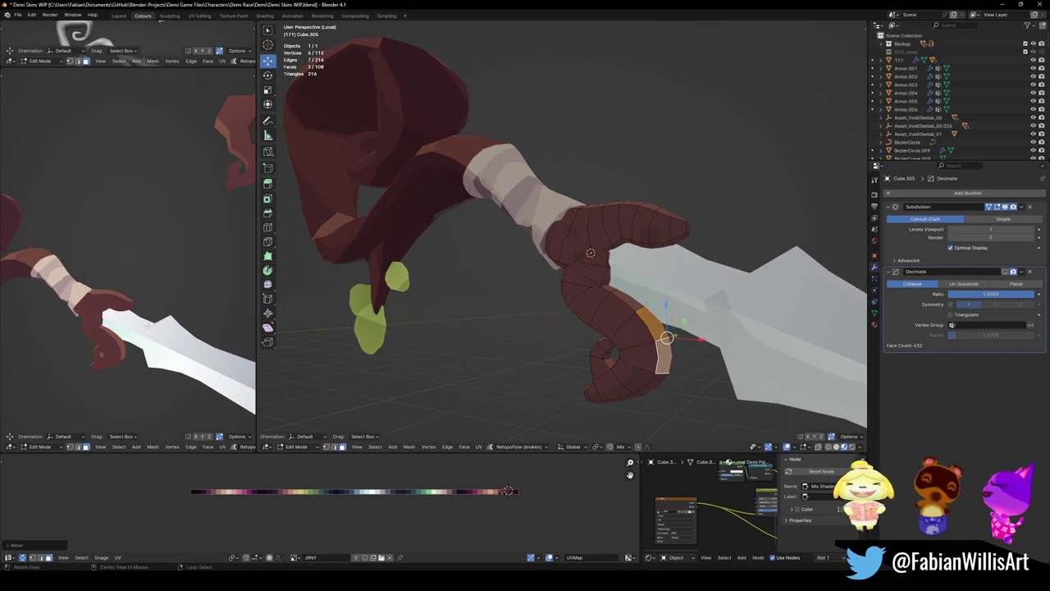
middle_click_drag(164, 320, 174, 322)
scroll(173, 322, "down", 4)
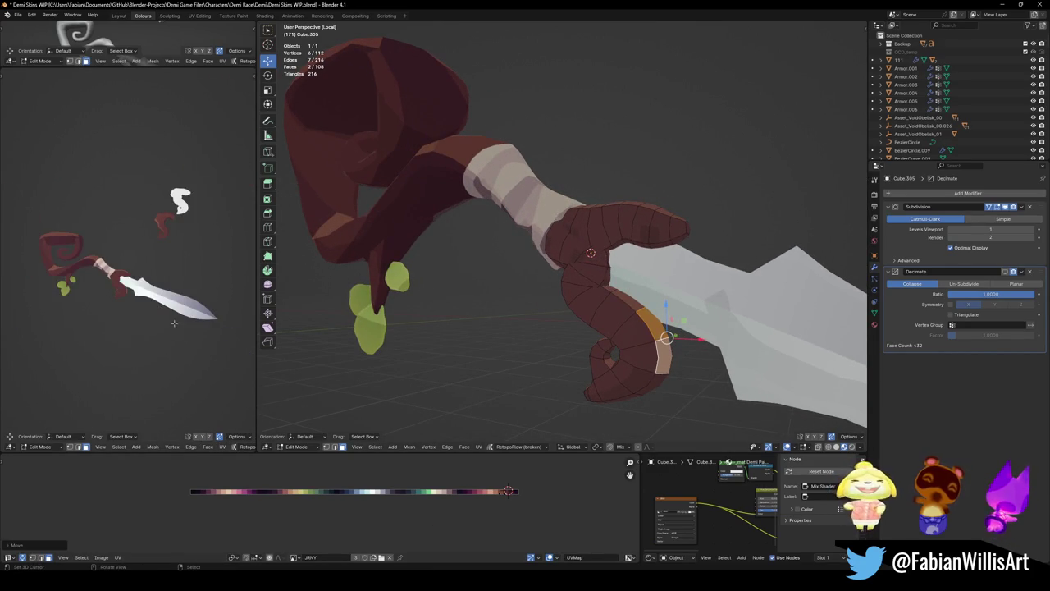
scroll(125, 309, "up", 4)
middle_click_drag(747, 293, 566, 361)
- Select the crossguard's edge faces by similar normal with a higher threshold
left_click(542, 313)
key("q")
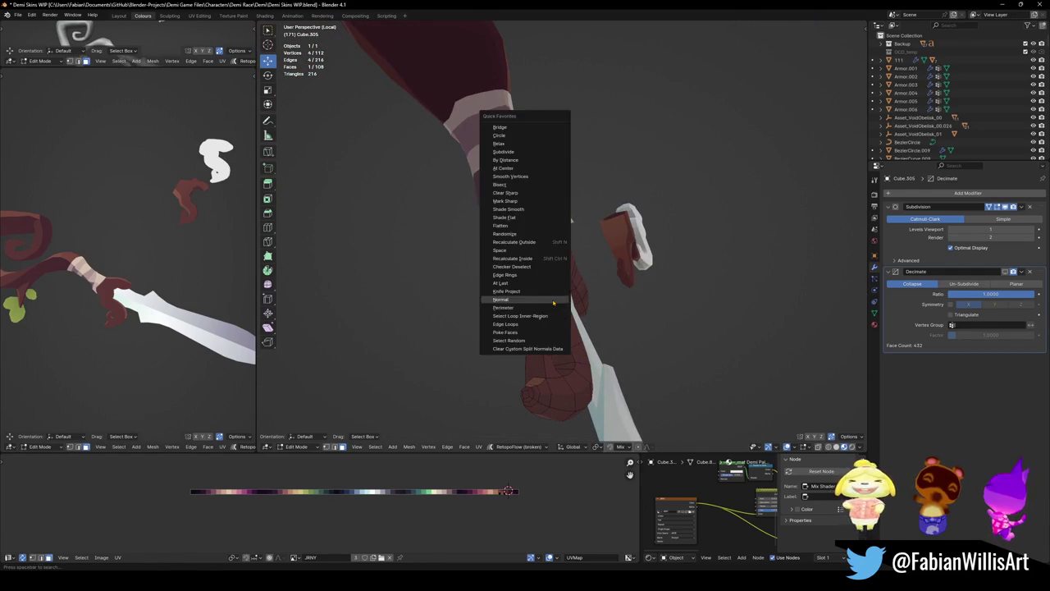
left_click(554, 301)
mouse_move(553, 301)
middle_mouse_down()
mouse_move(527, 360)
mouse_move(574, 318)
middle_mouse_up()
mouse_move(362, 420)
left_mouse_down()
mouse_move(386, 420)
mouse_move(367, 421)
left_mouse_up()
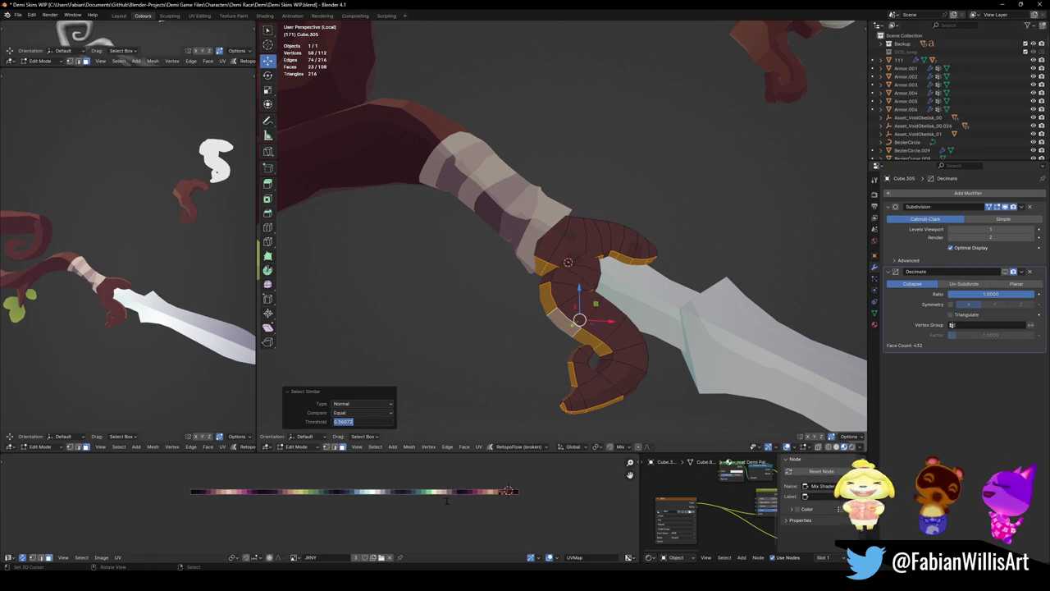
key("Return")
- Shift the edge faces' UVs horizontally to give them a new colour
key("g")
key("x")
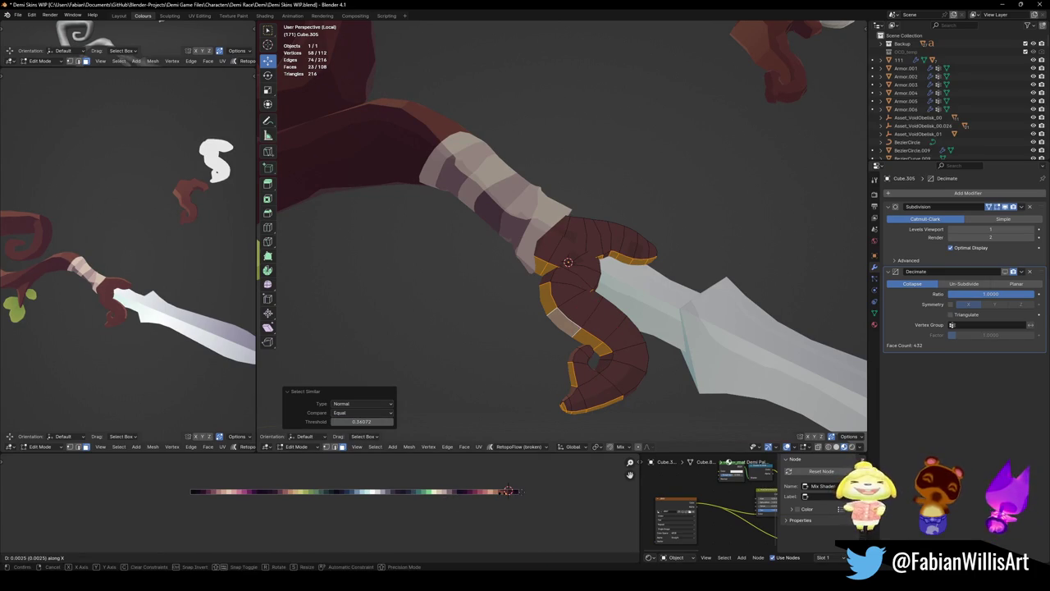
left_click(480, 511)
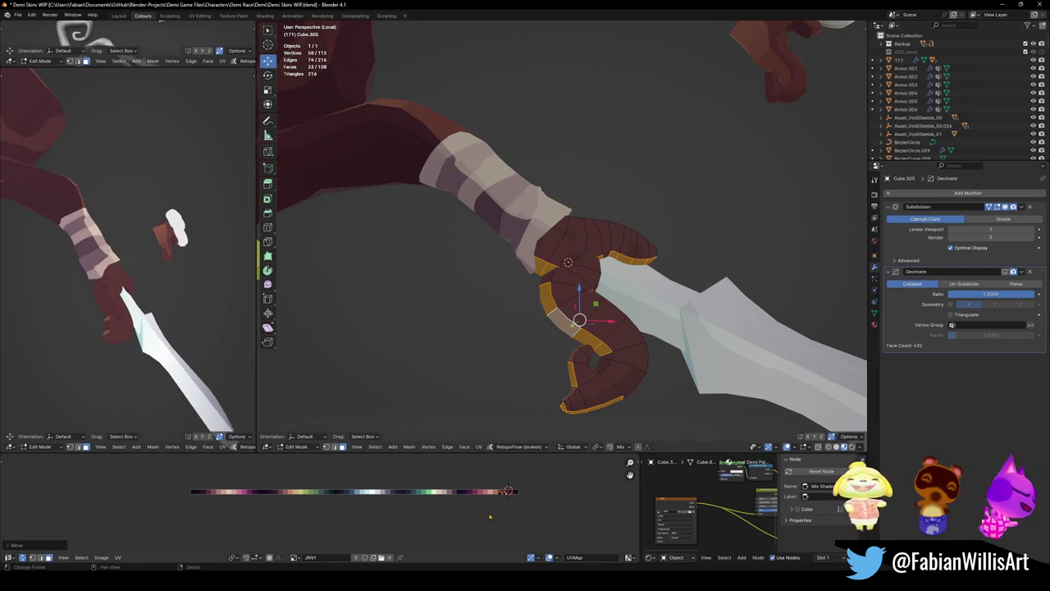
key("g")
key("x")
left_click(498, 510)
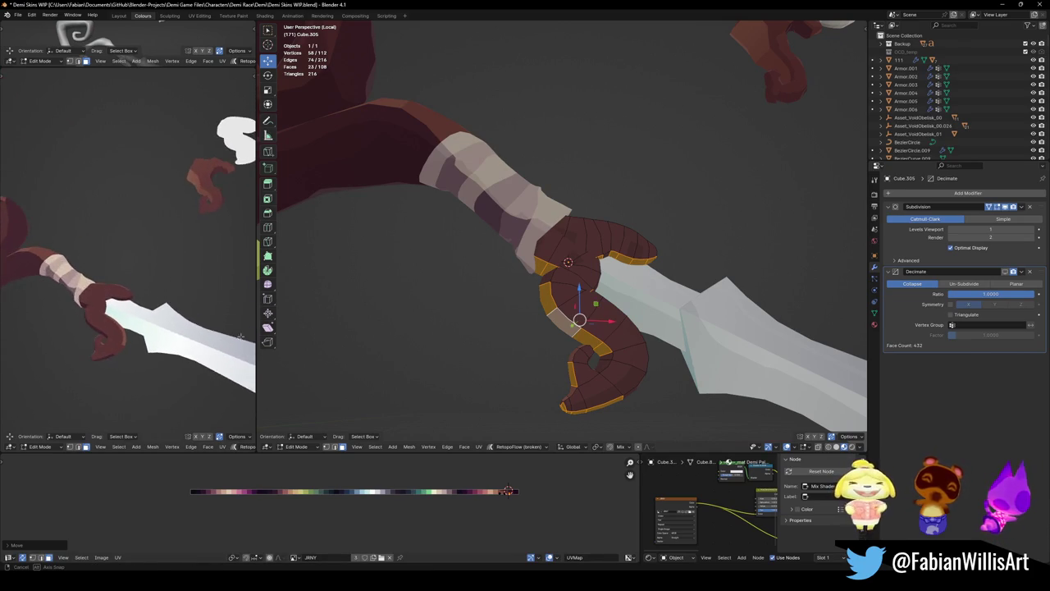
middle_click_drag(525, 369, 540, 356)
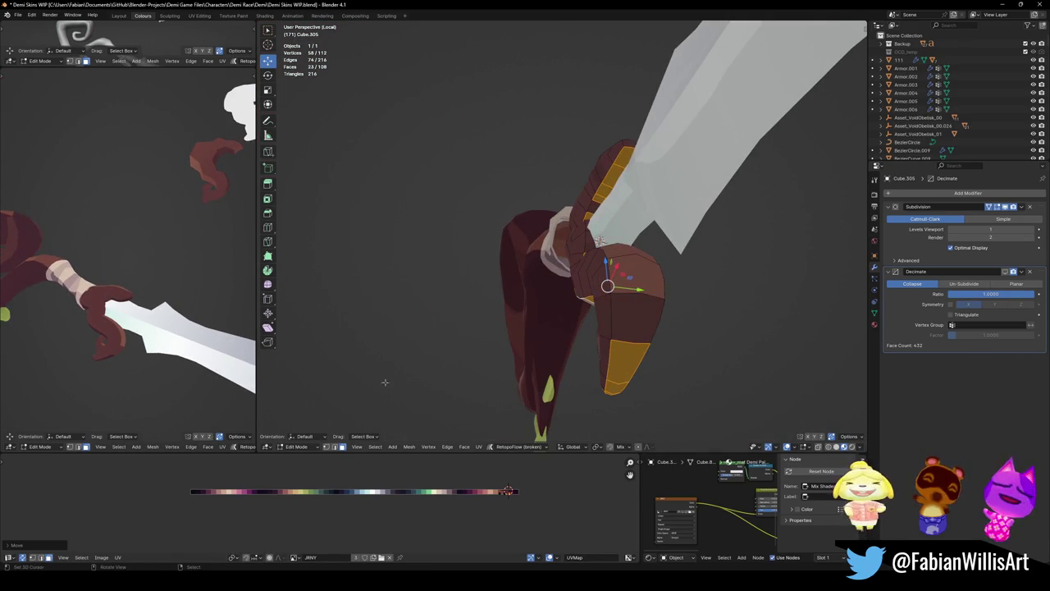
- Nudge the crossguard loop along X and Y, then save the file
key("g")
key("x")
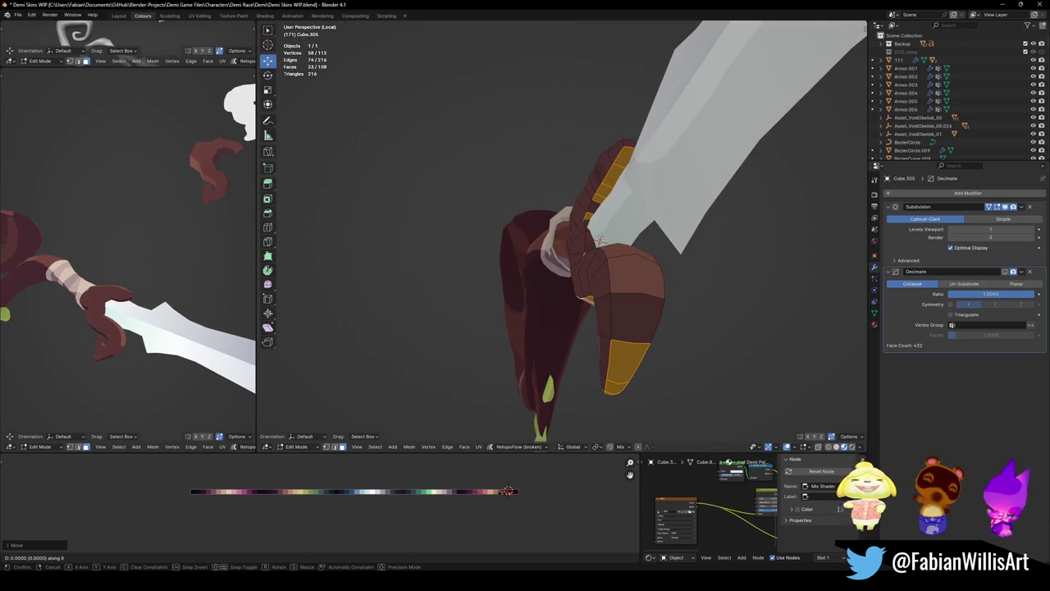
key("Escape")
key("g")
key("y")
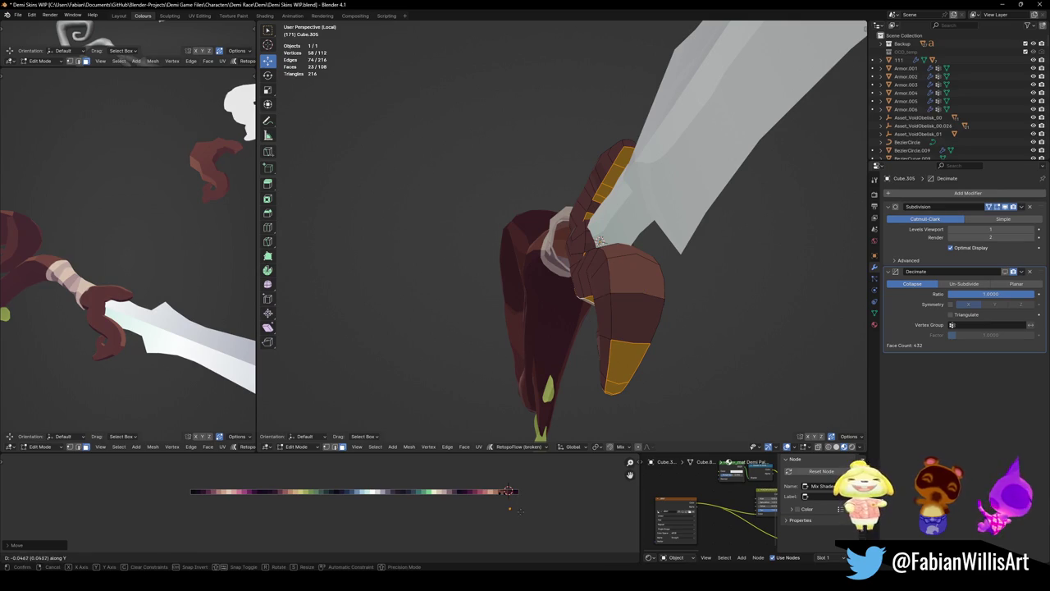
key("Escape")
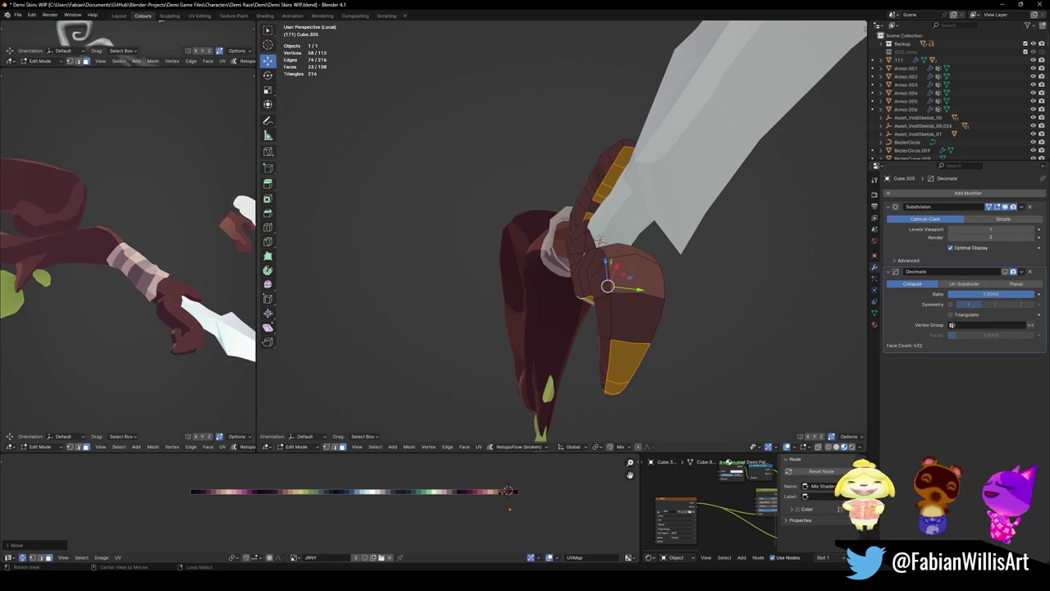
key("g")
key("x")
key("Escape")
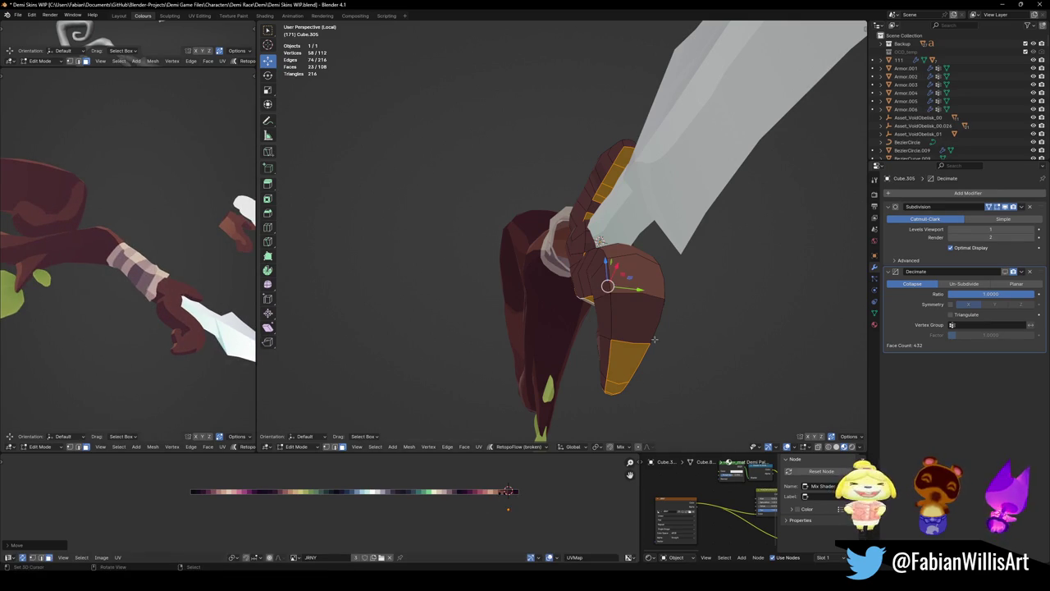
key("ctrl+s")
- Move a single crossguard curl face along X and save again
mouse_move(599, 241)
middle_mouse_down()
mouse_move(673, 308)
mouse_move(648, 376)
middle_mouse_up()
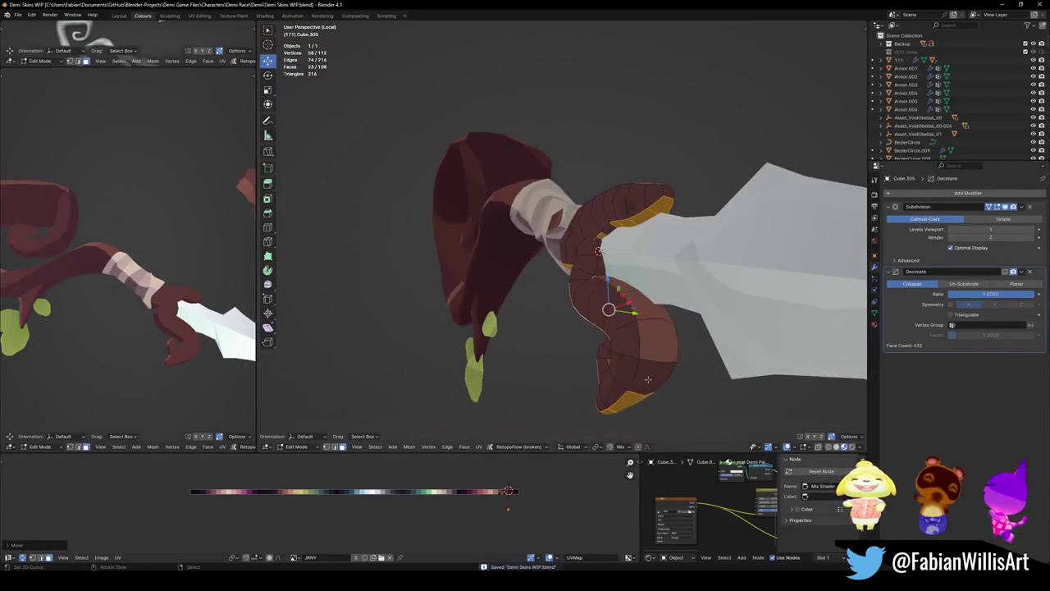
left_click(648, 376)
middle_click_drag(145, 303, 168, 340)
key("g")
key("x")
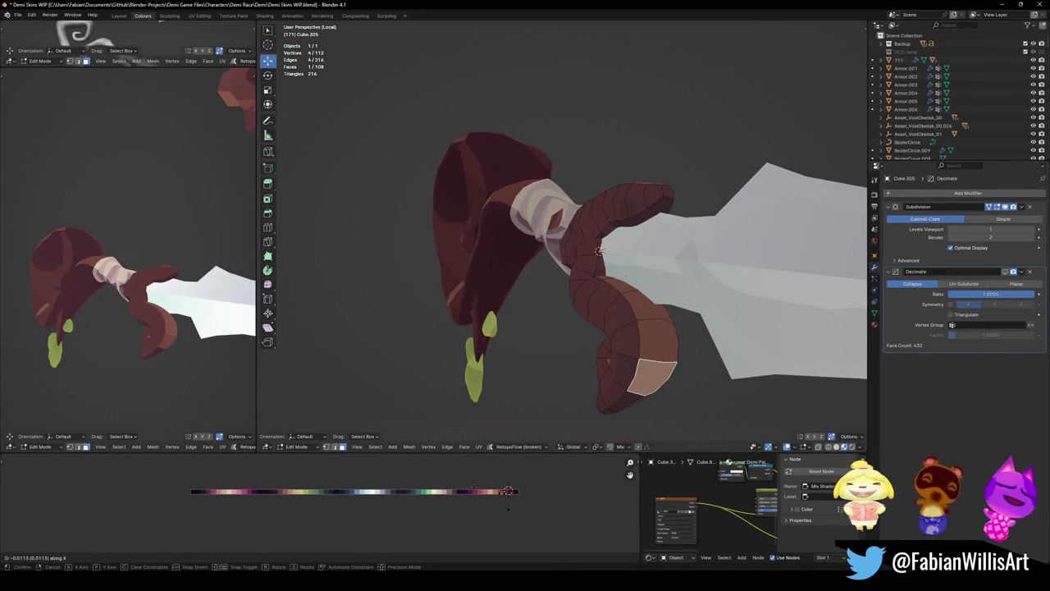
key("Return")
middle_click_drag(147, 360, 162, 394)
mouse_move(153, 316)
middle_mouse_down()
mouse_move(98, 326)
mouse_move(164, 310)
mouse_move(135, 305)
middle_mouse_up()
key("ctrl+s")
- Orbit to show the floor grid and select a face on top of the crossguard
scroll(546, 259, "down", 3)
mouse_move(546, 259)
middle_mouse_down()
mouse_move(604, 284)
mouse_move(669, 270)
middle_mouse_up()
scroll(603, 283, "up", 3)
left_click(652, 263)
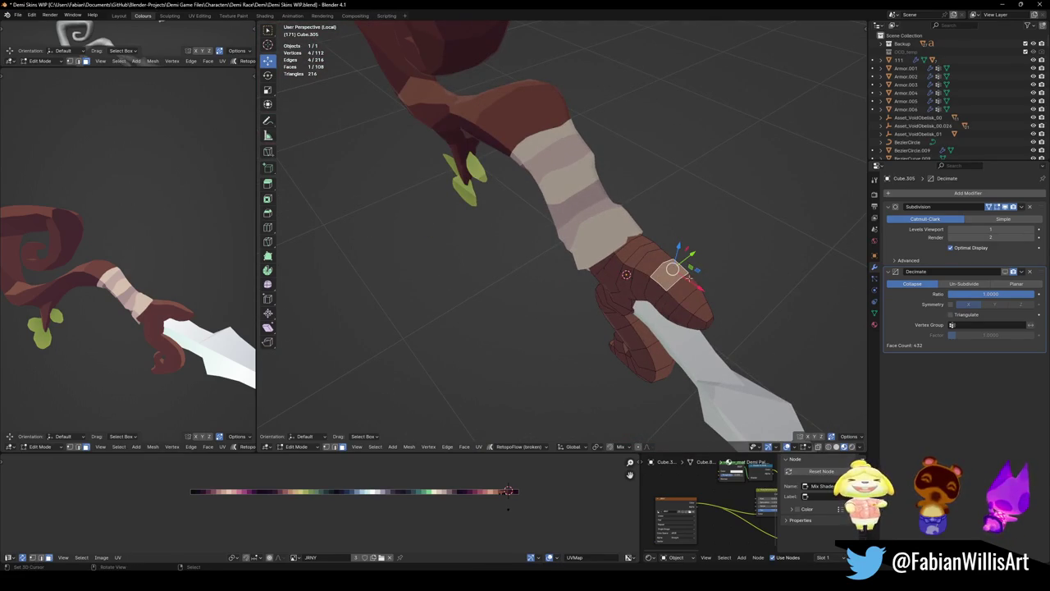
- Inset and shrink the top face, then extrude it upward and scale the extruded top
key("i")
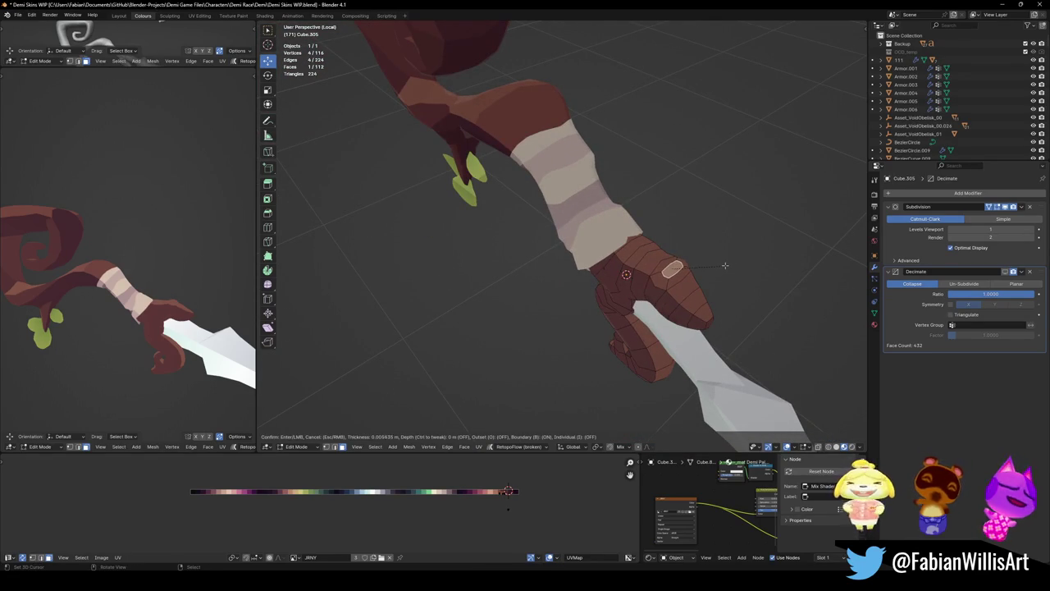
left_click(725, 265)
middle_click_drag(725, 265, 725, 264)
key("s")
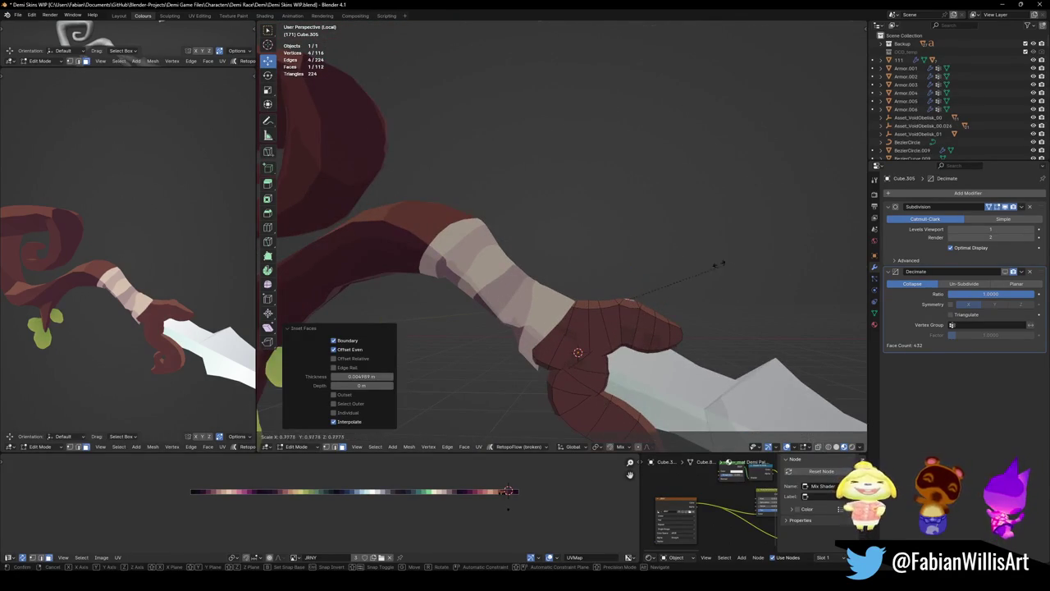
left_click(644, 277)
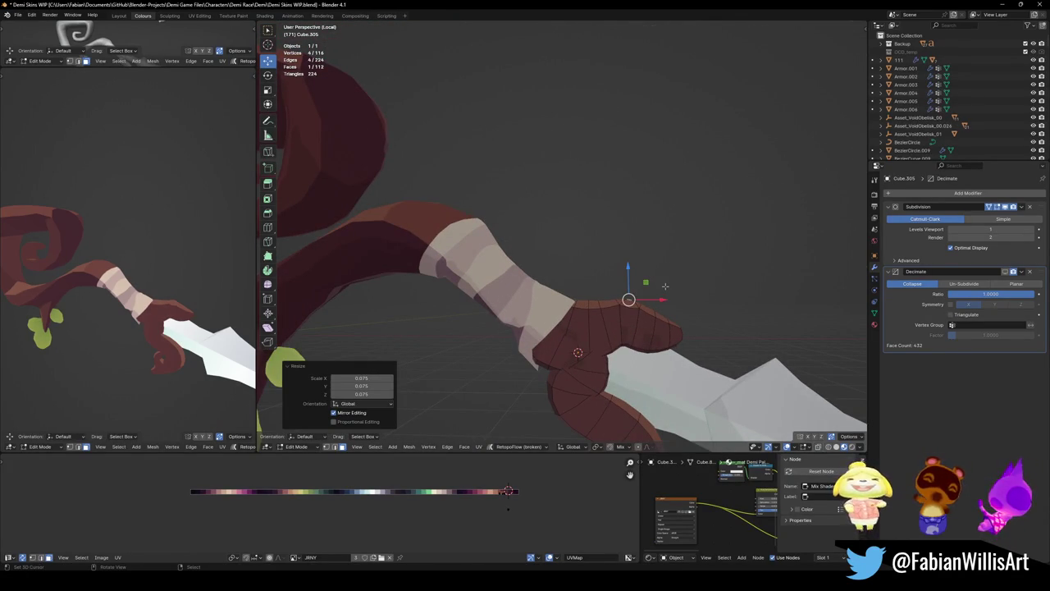
key("KP_1")
key("e")
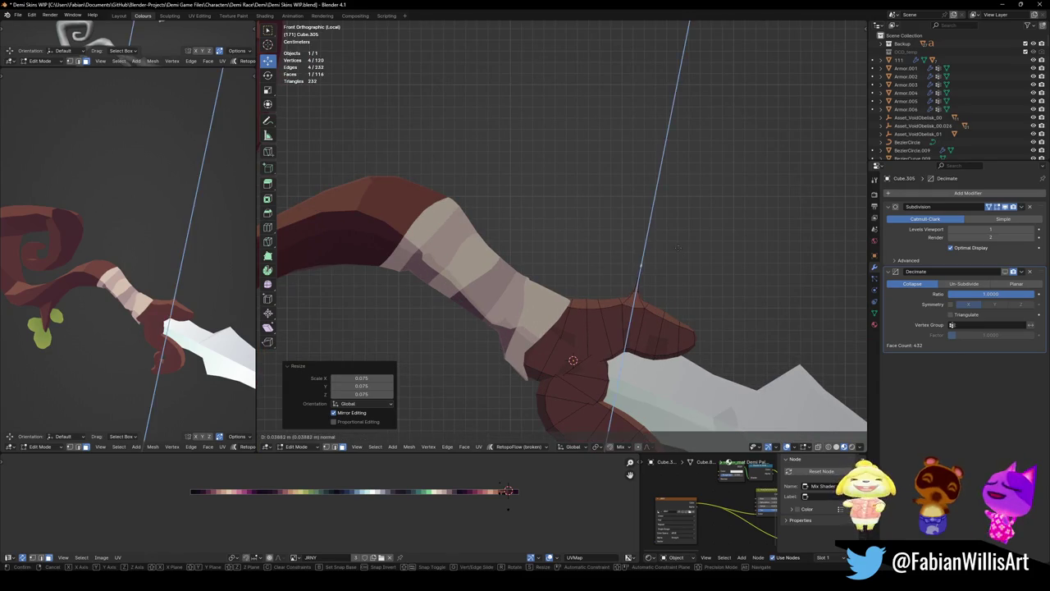
left_click(678, 255)
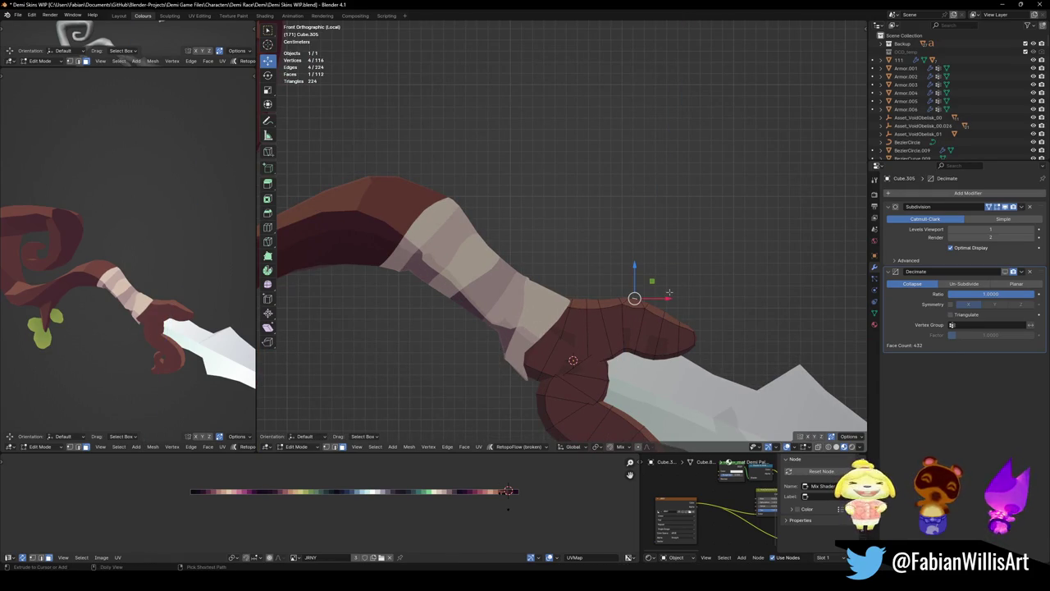
scroll(673, 333, "up", 2)
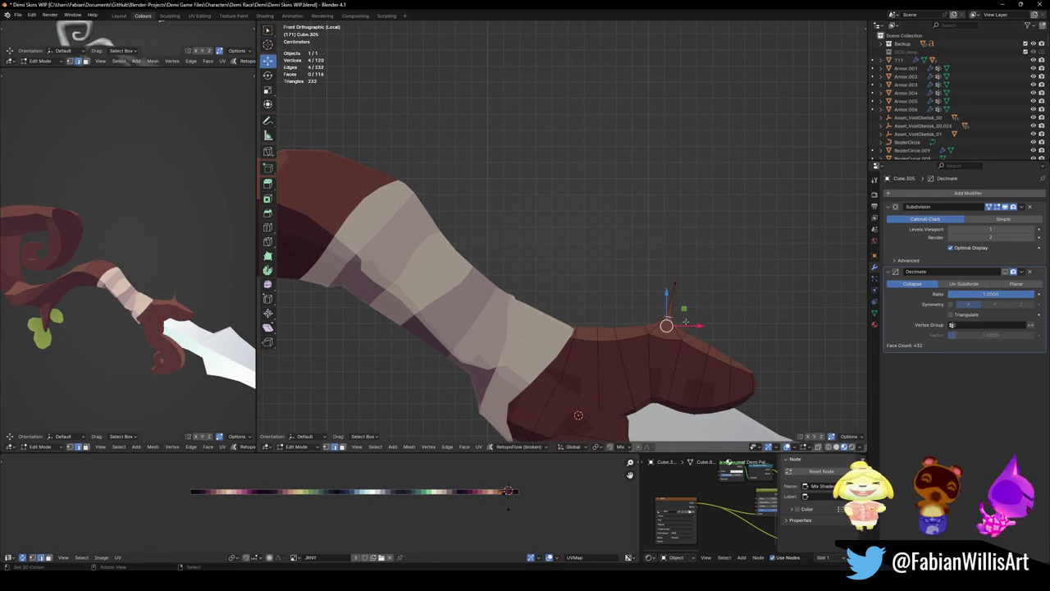
key("s")
left_click(335, 342)
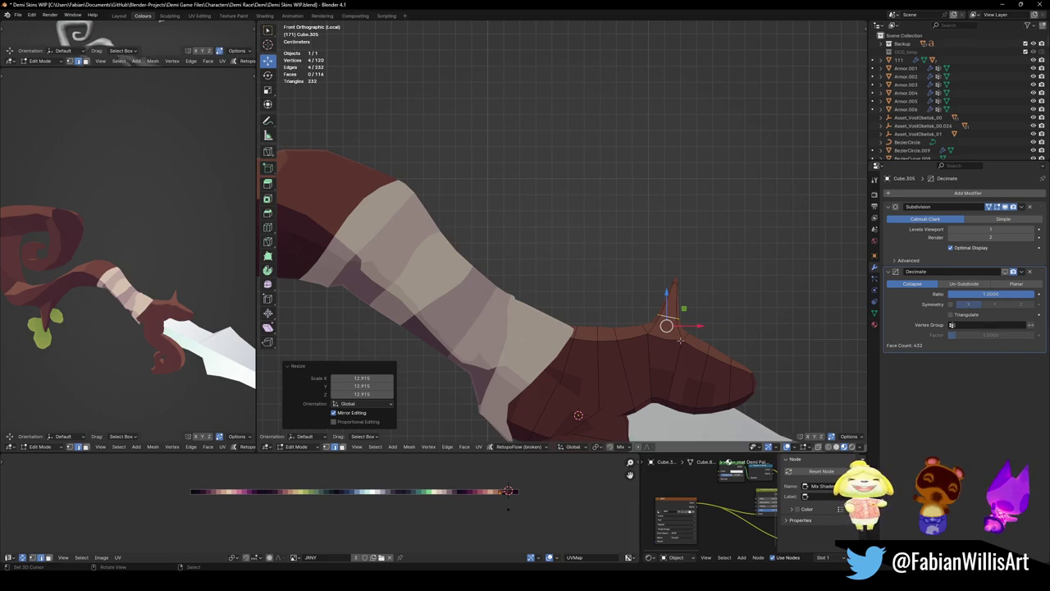
- Narrow the spike tip and move it into its final pointed position
left_click(676, 282)
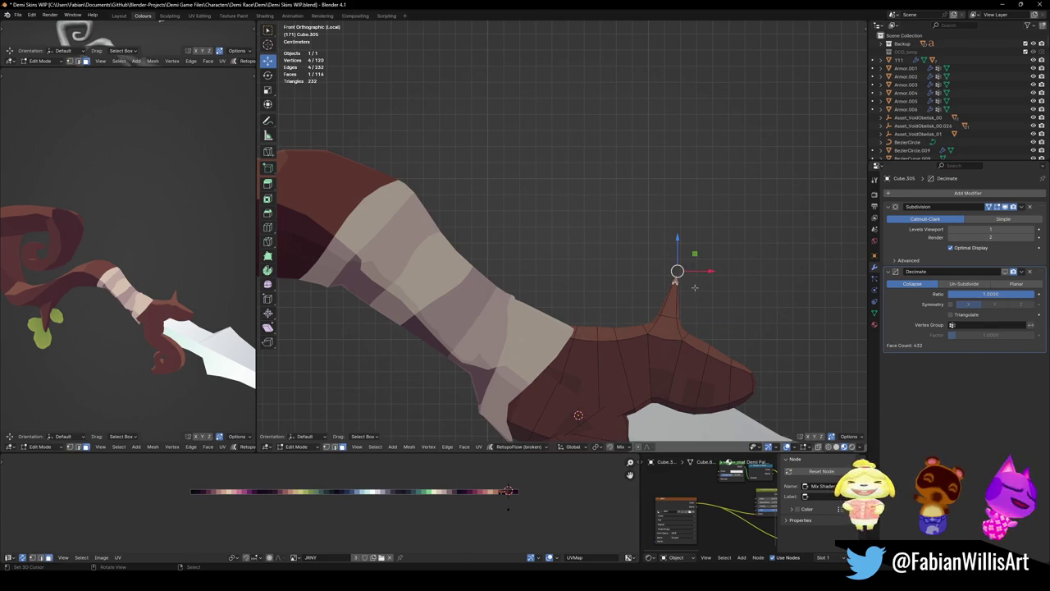
key("s")
left_click(304, 313)
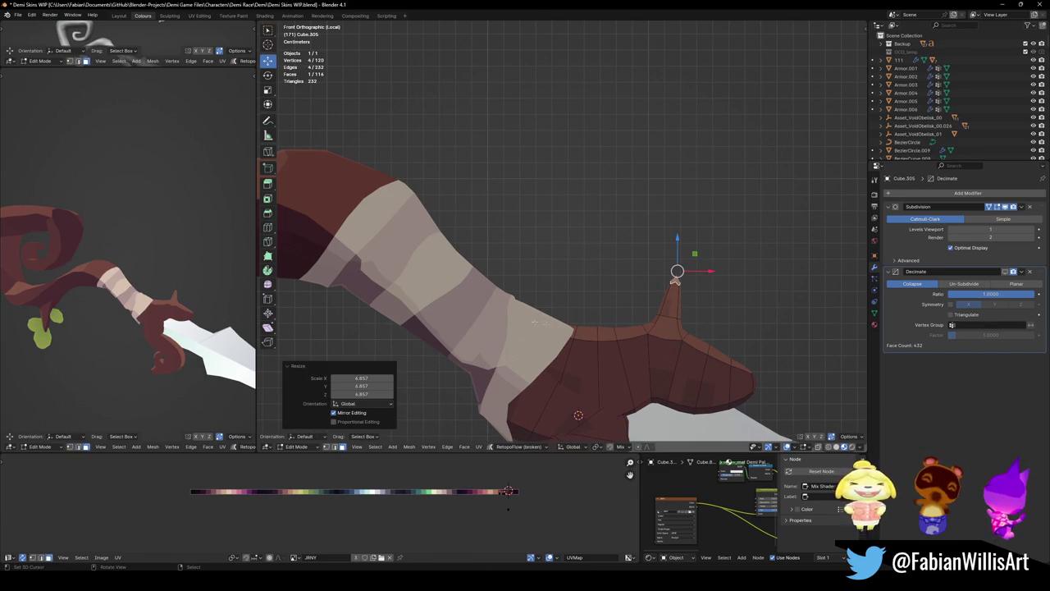
key("g")
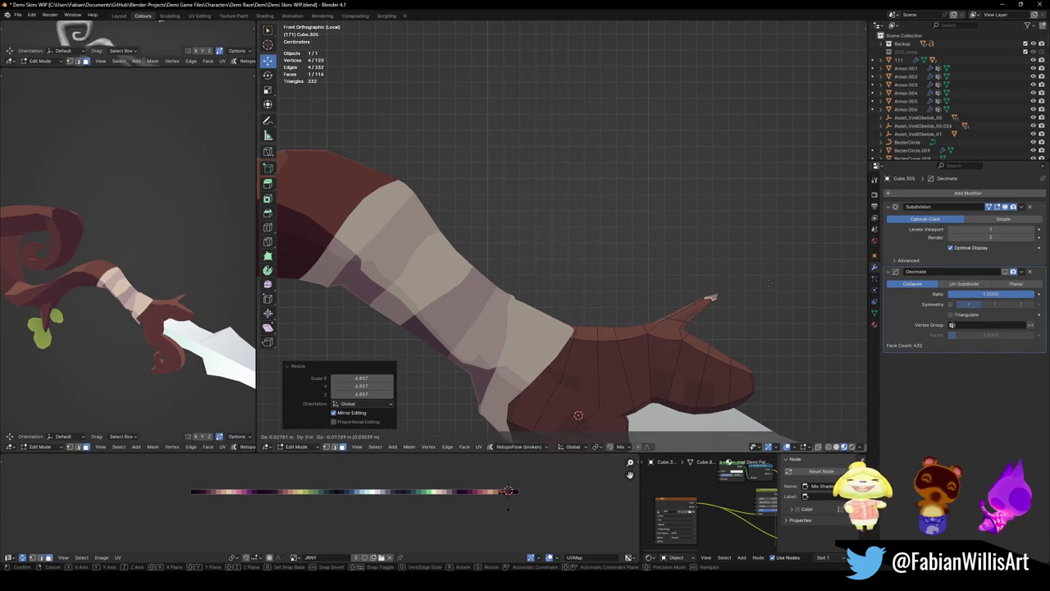
left_click(771, 272)
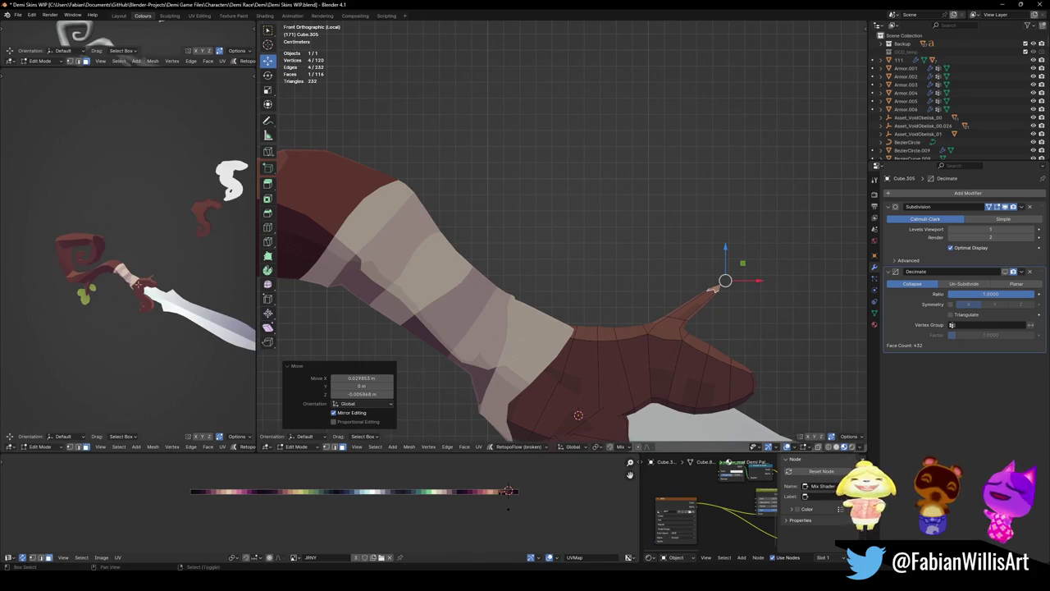
key("g")
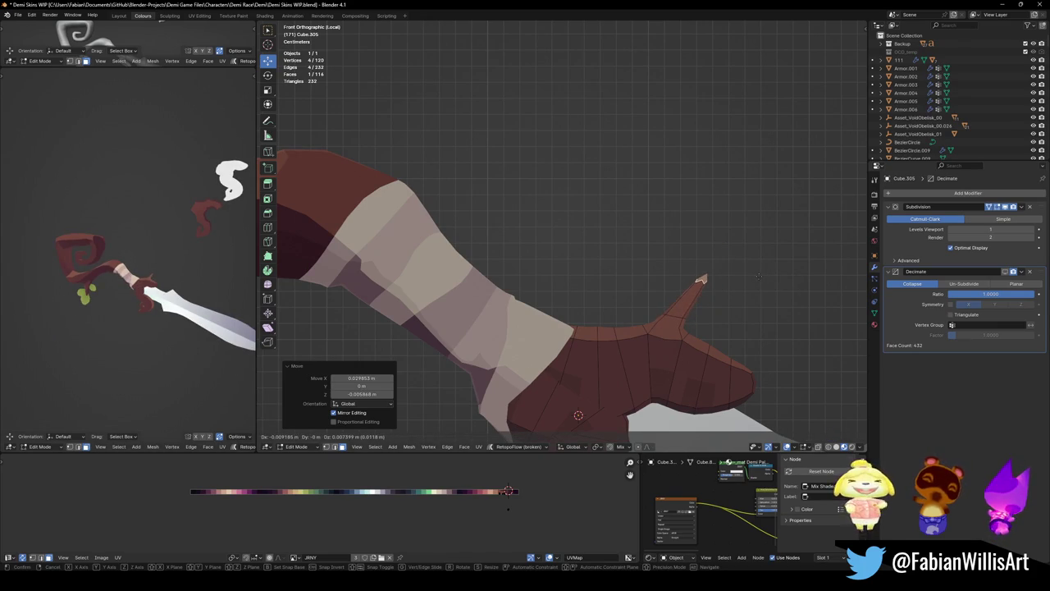
left_click(759, 277)
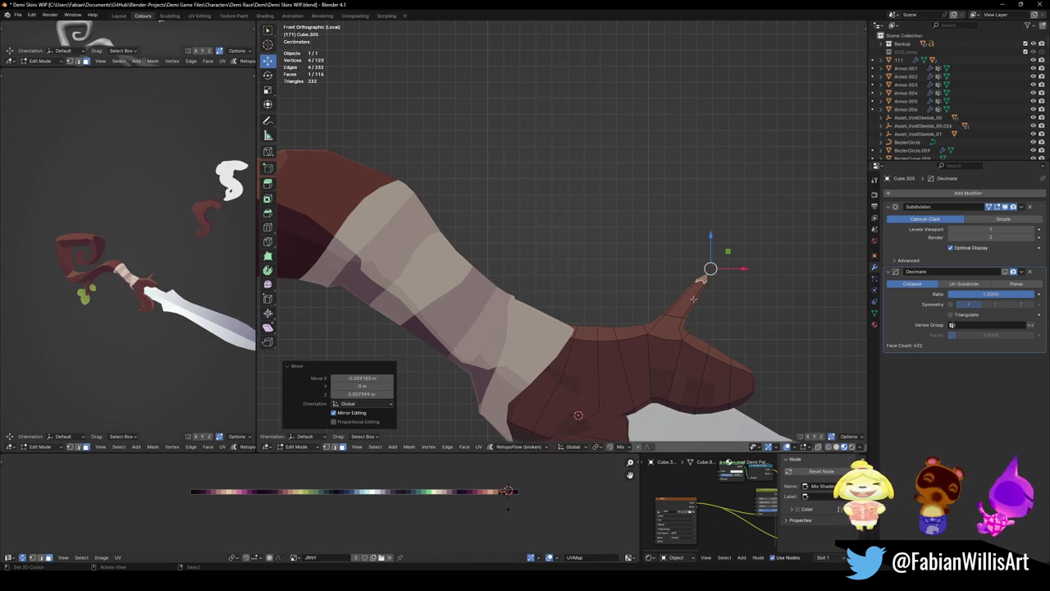
middle_click_drag(686, 300, 593, 293)
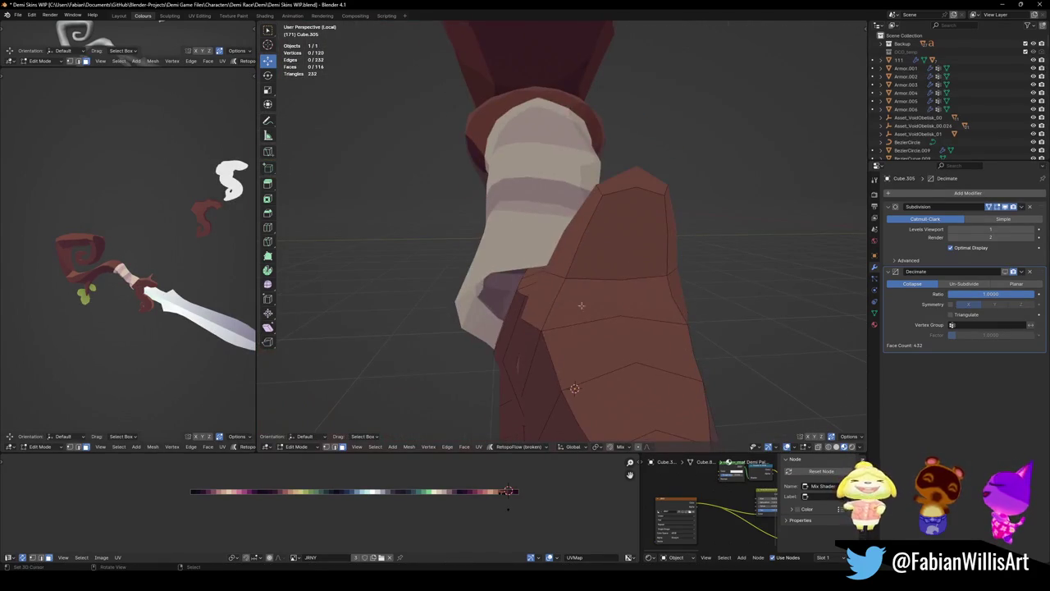
- Narrow an edge loop across the maroon spike to 0.632 along Y
left_click(633, 182)
key("s")
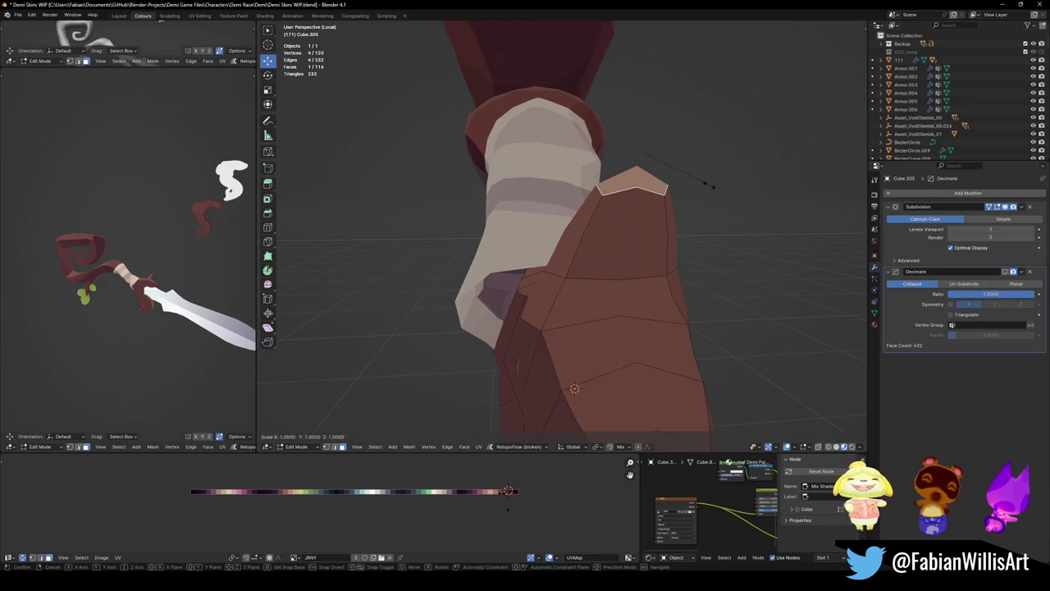
key("y")
key("Escape")
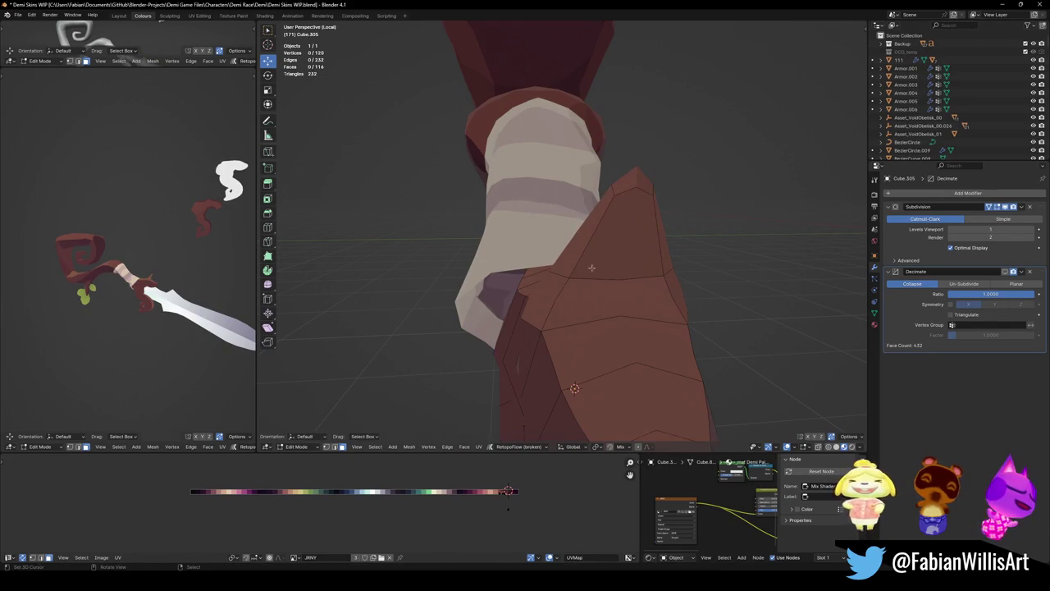
middle_click_drag(140, 279, 193, 266)
middle_click_drag(605, 288, 595, 298)
left_click(594, 295, "alt")
key("s")
key("y")
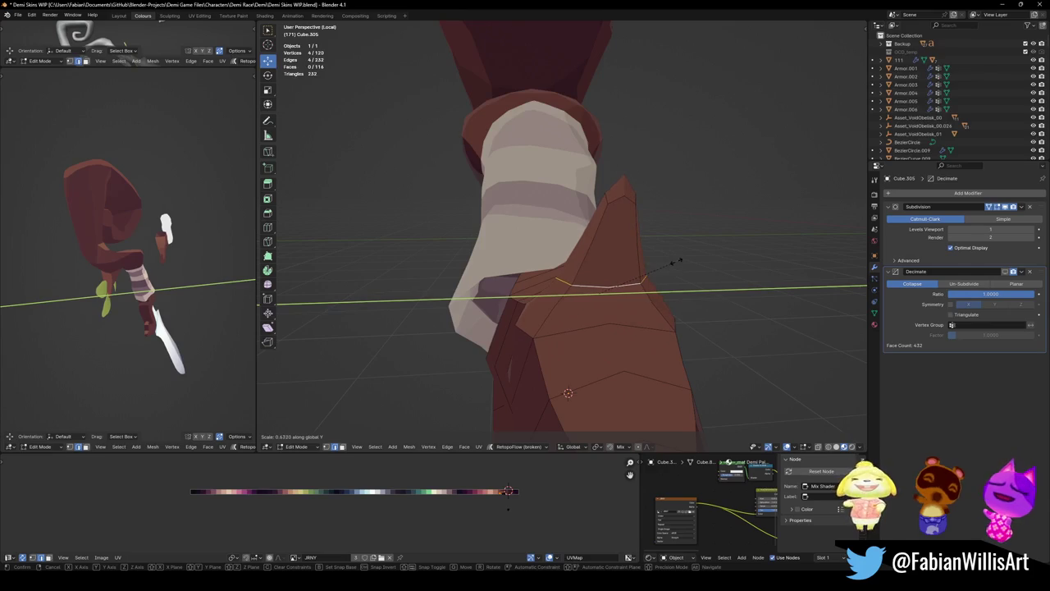
left_click(670, 265)
- Extrude the tip face along its normal and merge its vertices at center
mouse_move(670, 265)
middle_mouse_down()
mouse_move(623, 312)
mouse_move(645, 327)
mouse_move(622, 197)
middle_mouse_up()
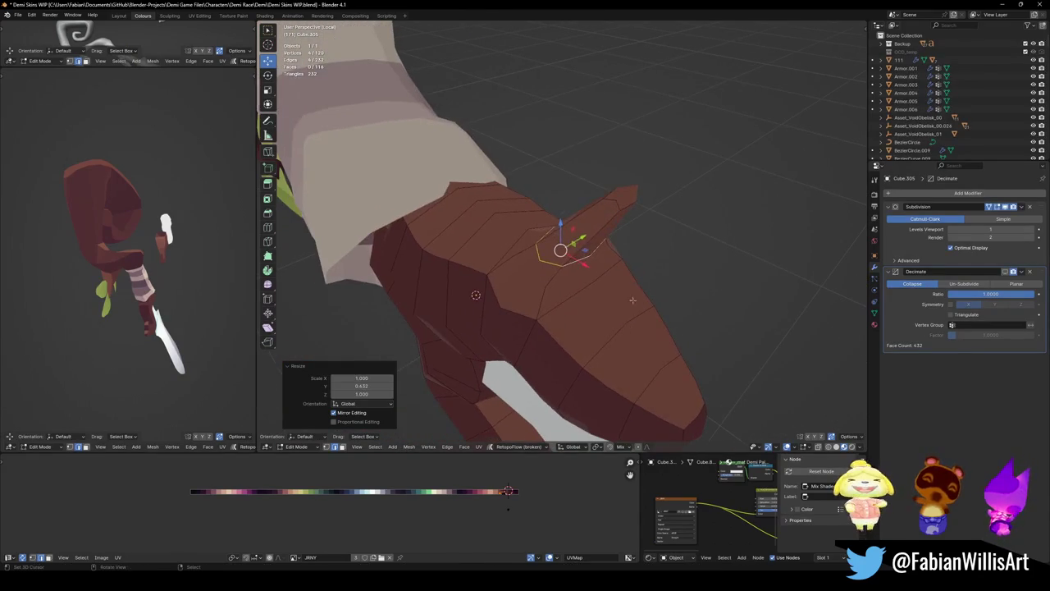
left_click(621, 197)
middle_click_drag(132, 246, 164, 230)
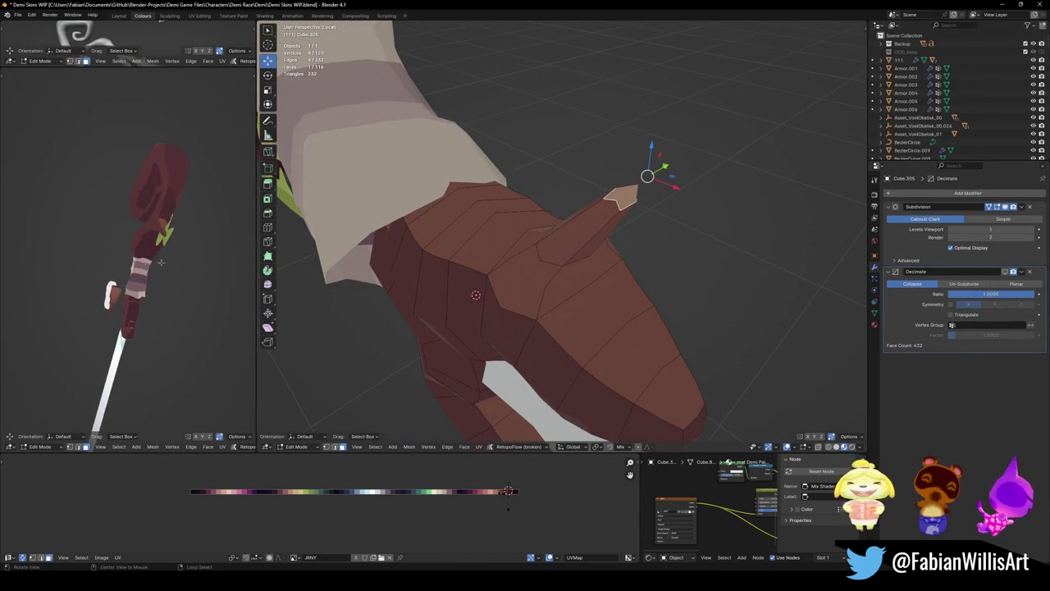
key("q")
left_click(688, 221)
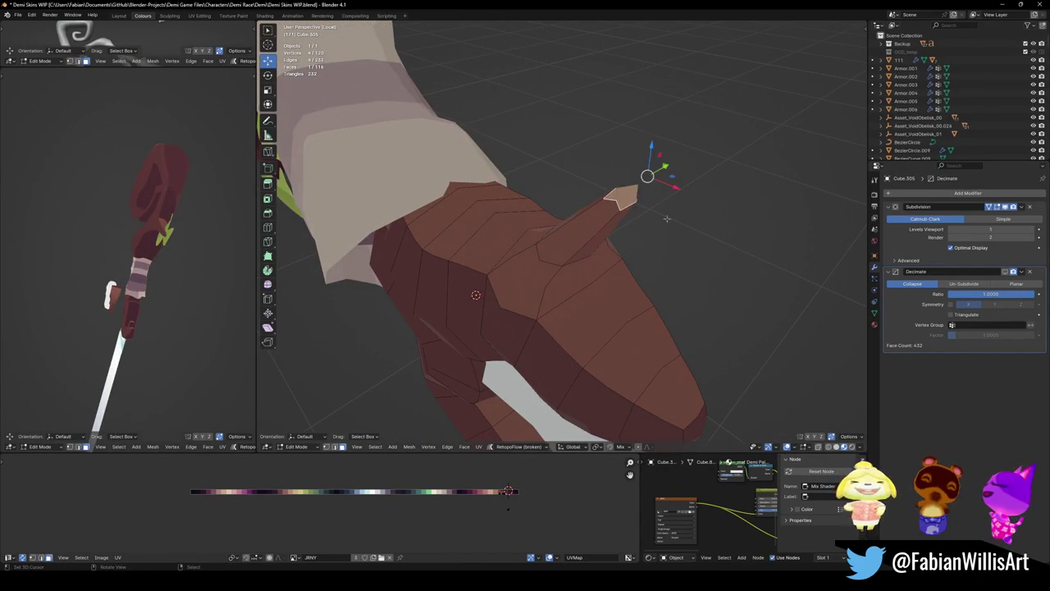
key("q")
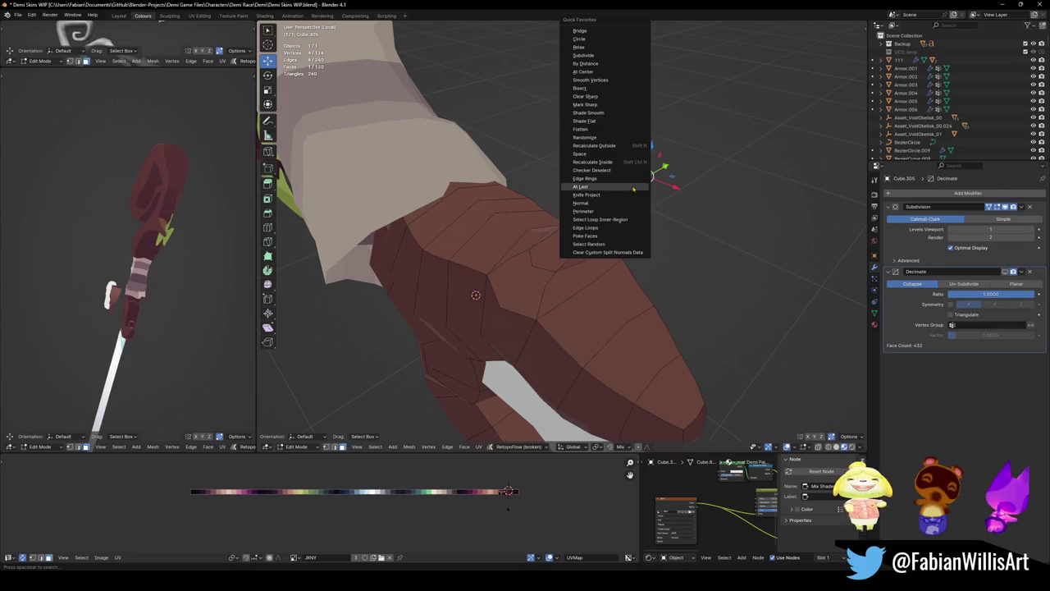
left_click(589, 71)
- Dissolve the stray spike vertex, then select two spike faces in face select mode
mouse_move(651, 248)
middle_mouse_down()
mouse_move(611, 236)
mouse_move(643, 247)
middle_mouse_up()
left_click(613, 232)
key("ctrl+x")
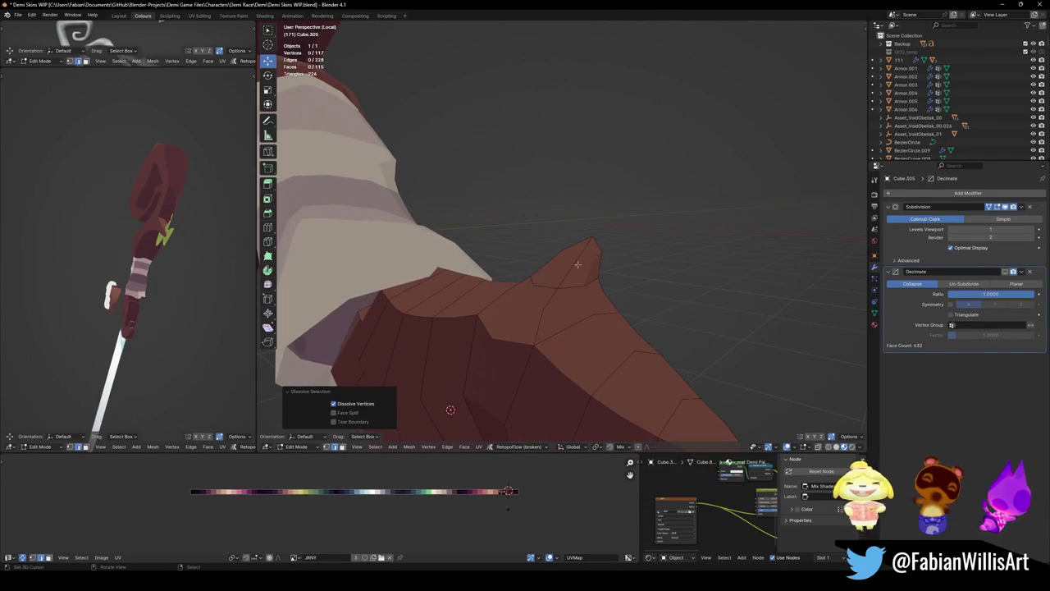
key("1")
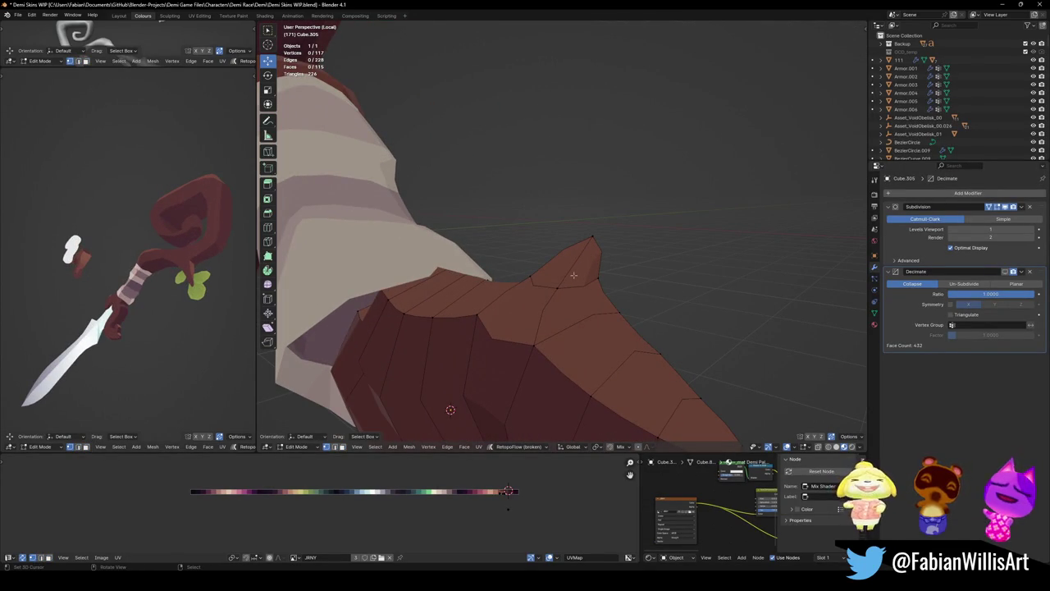
key("3")
left_click(571, 281)
mouse_move(571, 281)
middle_mouse_down()
mouse_move(497, 265)
mouse_move(516, 300)
middle_mouse_up()
left_click(497, 269, "shift")
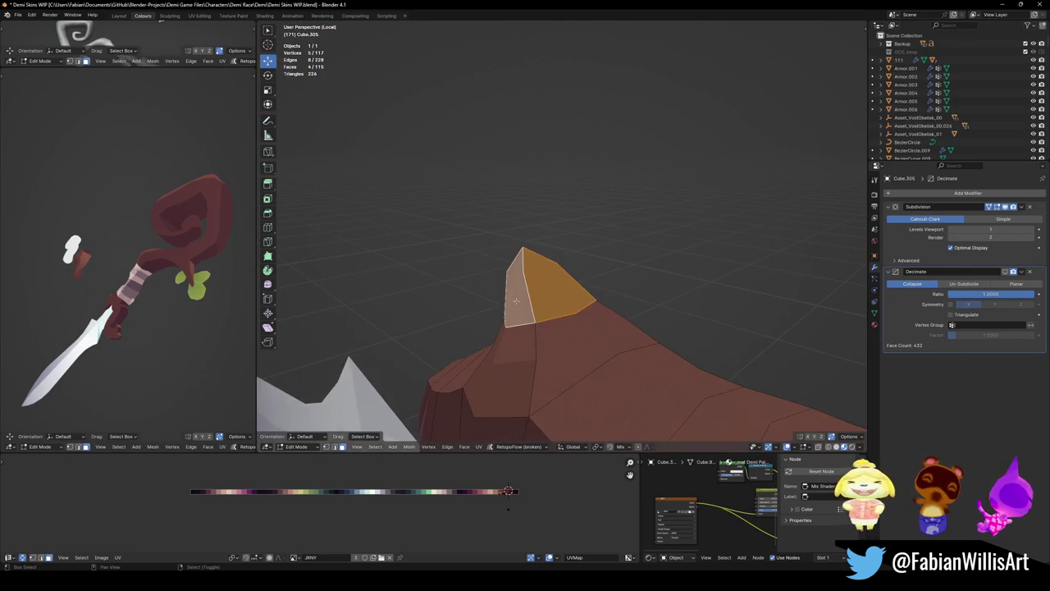
- Give the spike's edges a full crease of 1 and check it from the front
key("shift+e")
left_click(595, 233)
mouse_move(596, 234)
middle_mouse_down()
mouse_move(694, 241)
mouse_move(711, 258)
mouse_move(690, 265)
middle_mouse_up()
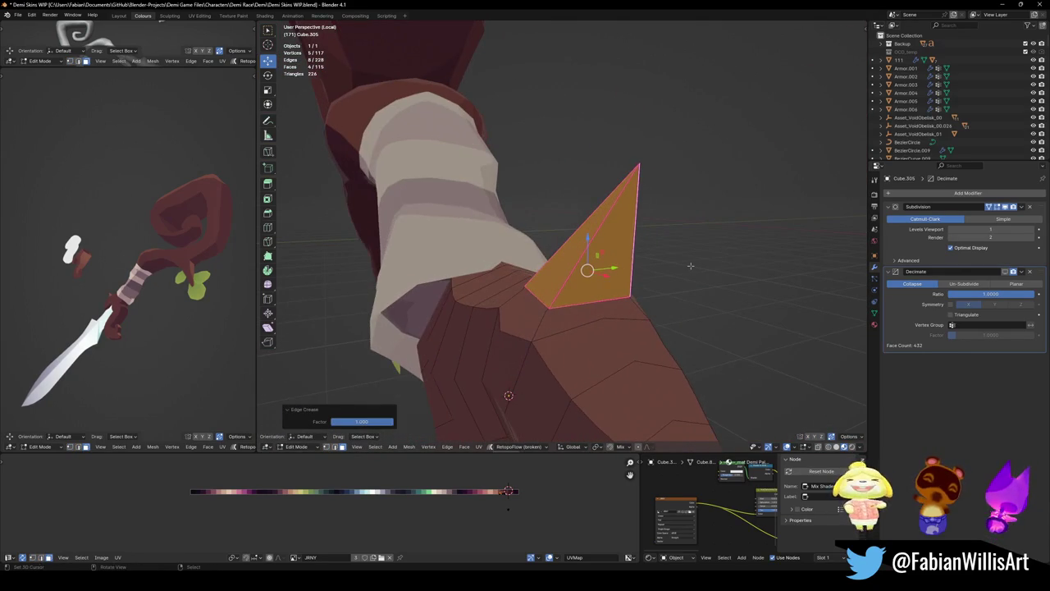
key("KP_1")
key("ctrl+KP_1")
key("KP_1")
key("Tab")
key("Tab")
mouse_move(546, 264)
middle_mouse_down()
mouse_move(492, 289)
mouse_move(511, 304)
middle_mouse_up()
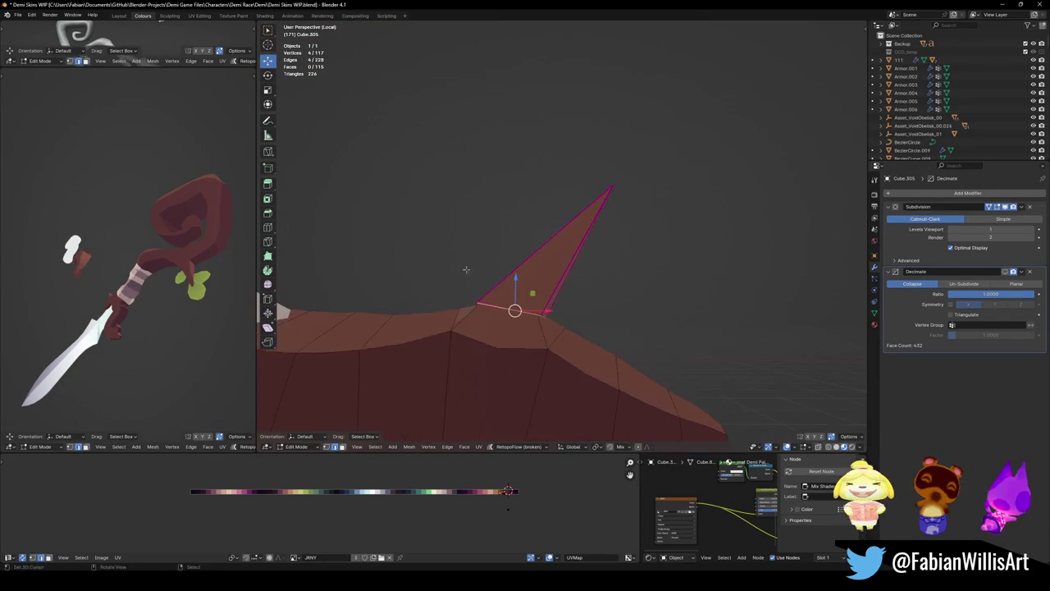
- Apply a negative crease to the edge loop at the spike's base
left_click(555, 246, "alt")
key("g")
key("g")
key("Escape")
key("alt+a")
mouse_move(558, 243)
middle_mouse_down()
mouse_move(558, 286)
mouse_move(578, 284)
middle_mouse_up()
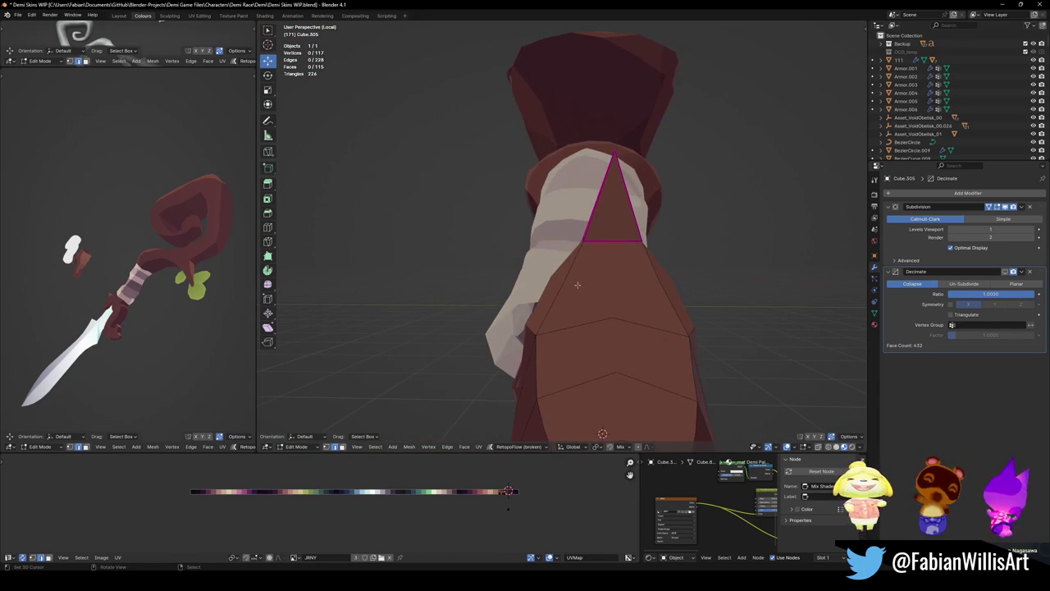
left_click(596, 239, "alt")
key("shift+e")
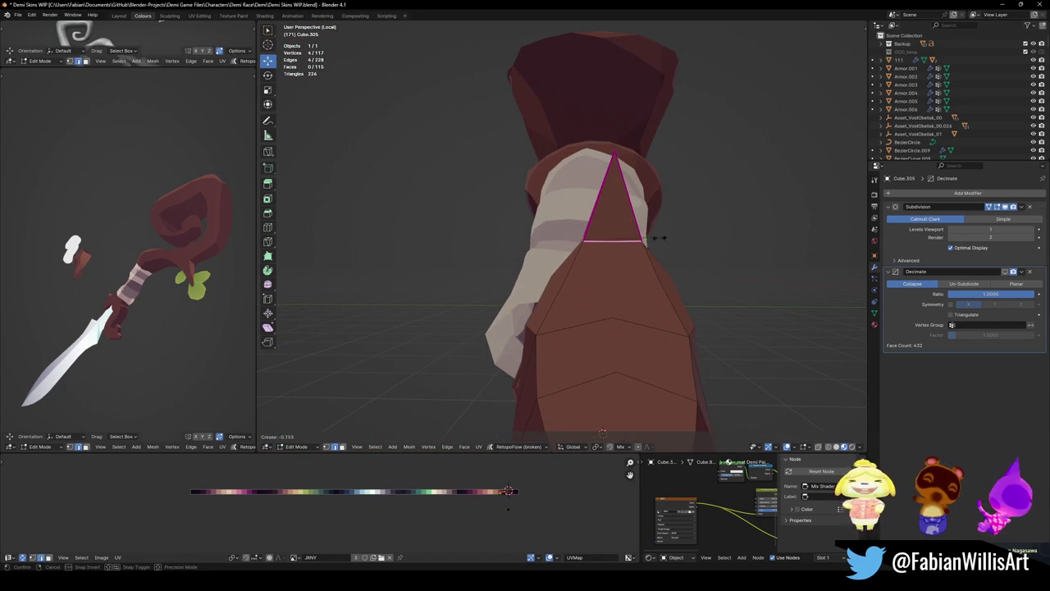
left_click(719, 228)
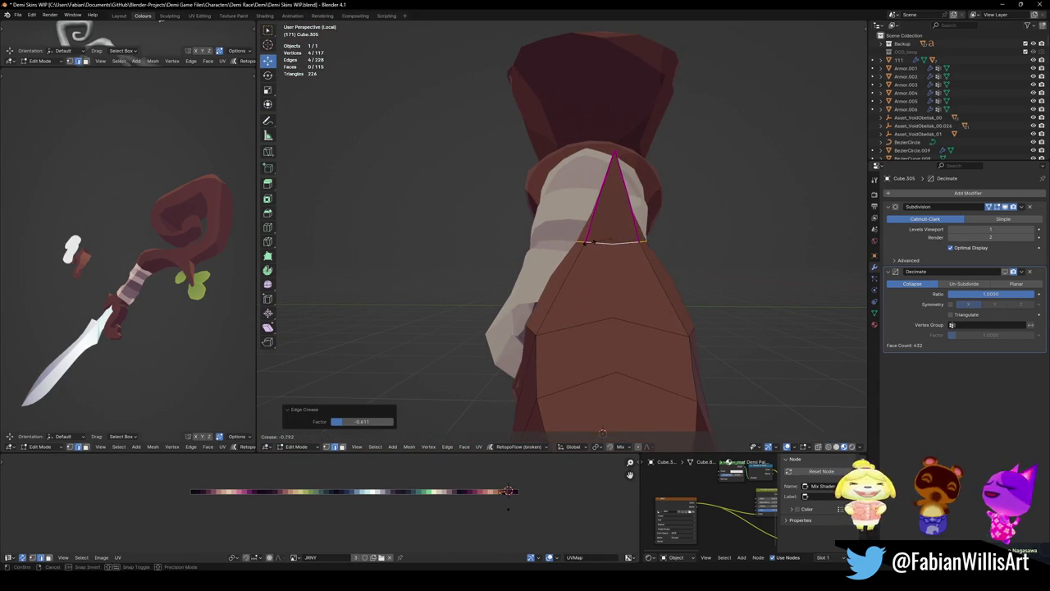
mouse_move(587, 267)
middle_mouse_down()
mouse_move(731, 281)
mouse_move(750, 270)
mouse_move(680, 229)
mouse_move(599, 287)
middle_mouse_up()
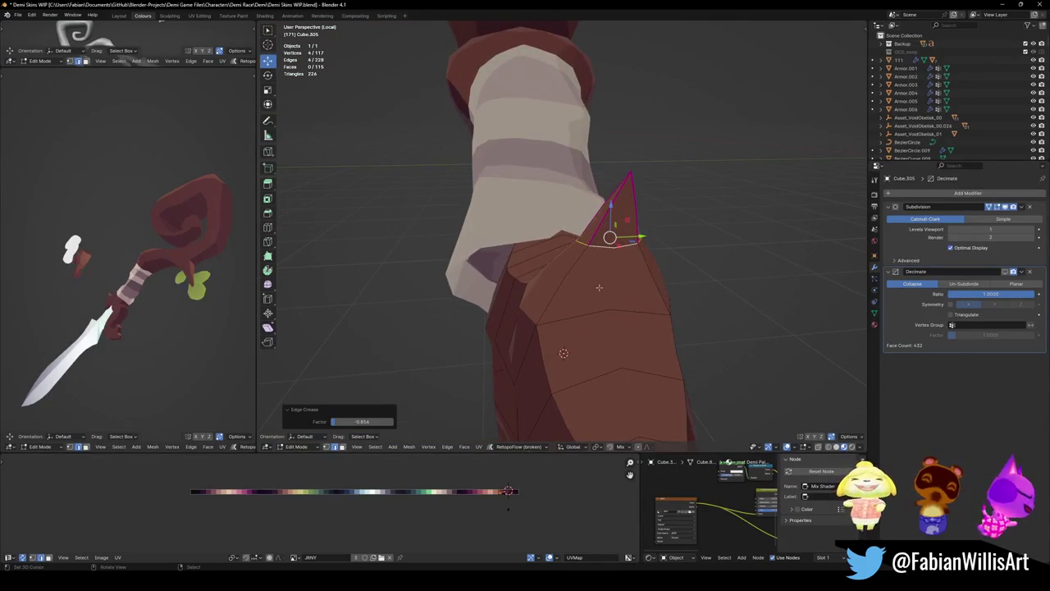
- Nudge the faces just below the spike along the X axis in two small moves
left_click(613, 234, "shift")
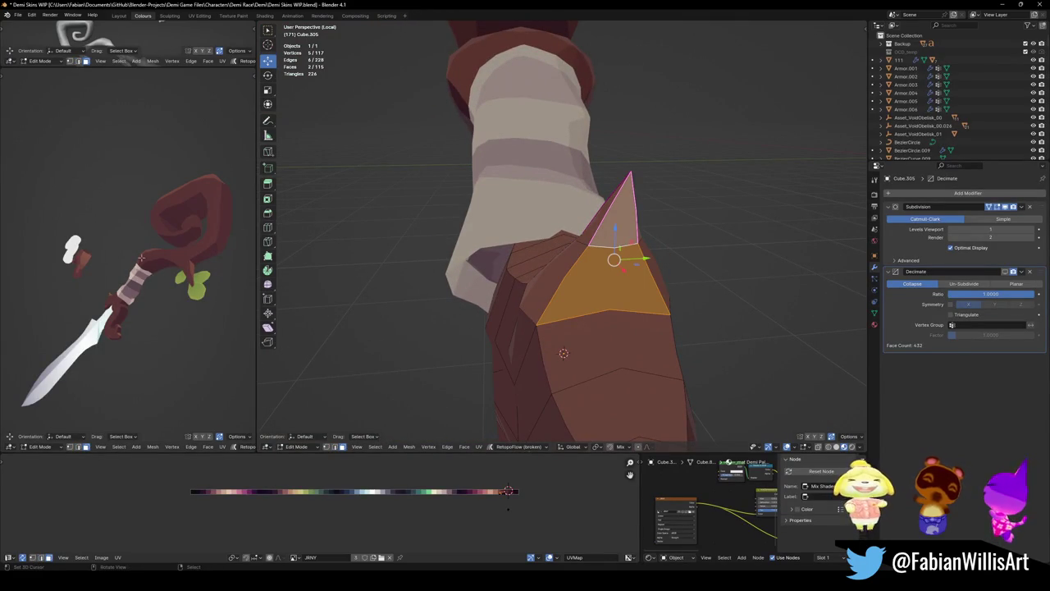
scroll(141, 257, "up", 3)
middle_click_drag(142, 258, 202, 362)
key("g")
key("x")
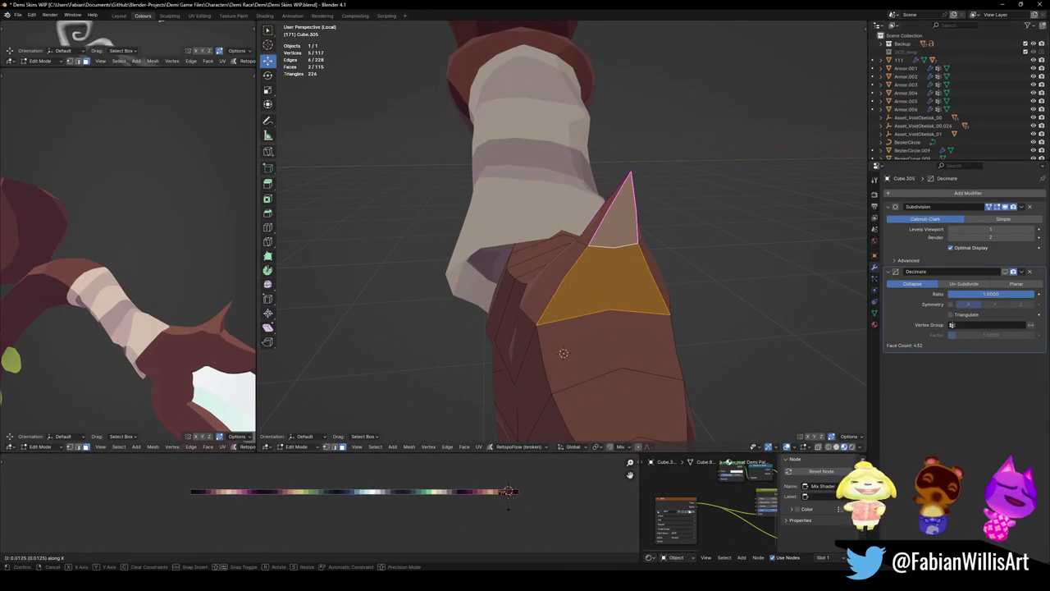
key("Return")
middle_click_drag(132, 312, 168, 324)
middle_click_drag(541, 369, 443, 386)
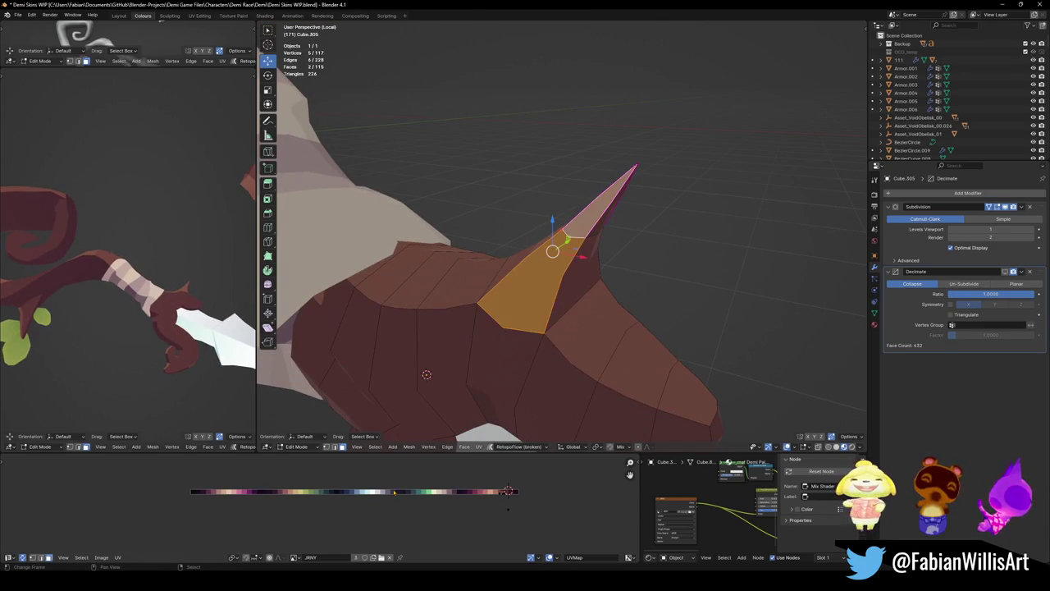
key("g")
key("x")
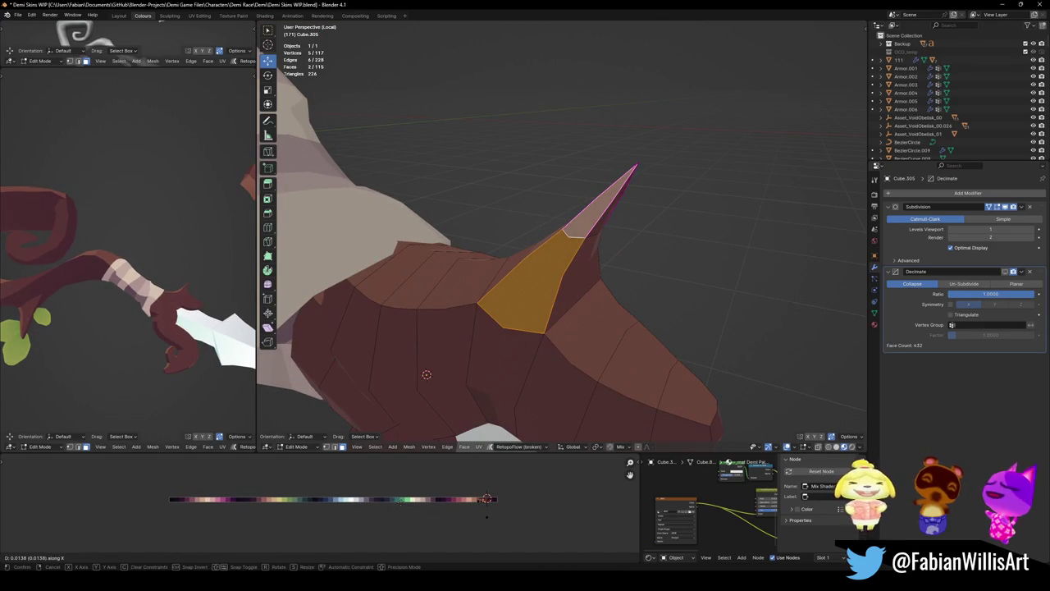
key("Return")
mouse_move(131, 328)
middle_mouse_down()
mouse_move(164, 356)
mouse_move(189, 349)
middle_mouse_up()
- Switch to plain grey shading and go back to editing the crossguard Cube.305
middle_click_drag(429, 343, 517, 283)
scroll(518, 282, "up", 3)
scroll(579, 292, "up", 2)
key("z")
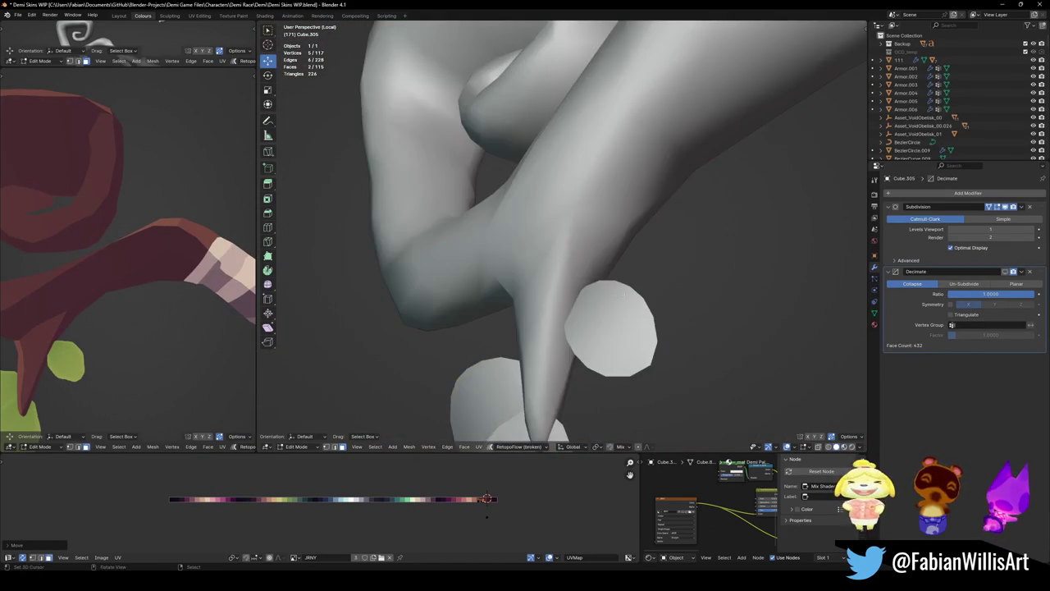
scroll(585, 295, "up", 3)
mouse_move(584, 296)
middle_mouse_down()
mouse_move(496, 305)
mouse_move(567, 251)
mouse_move(685, 292)
mouse_move(657, 300)
middle_mouse_up()
key("alt+q")
key("Tab")
scroll(566, 251, "down", 3)
scroll(623, 270, "down", 4)
left_click(644, 313)
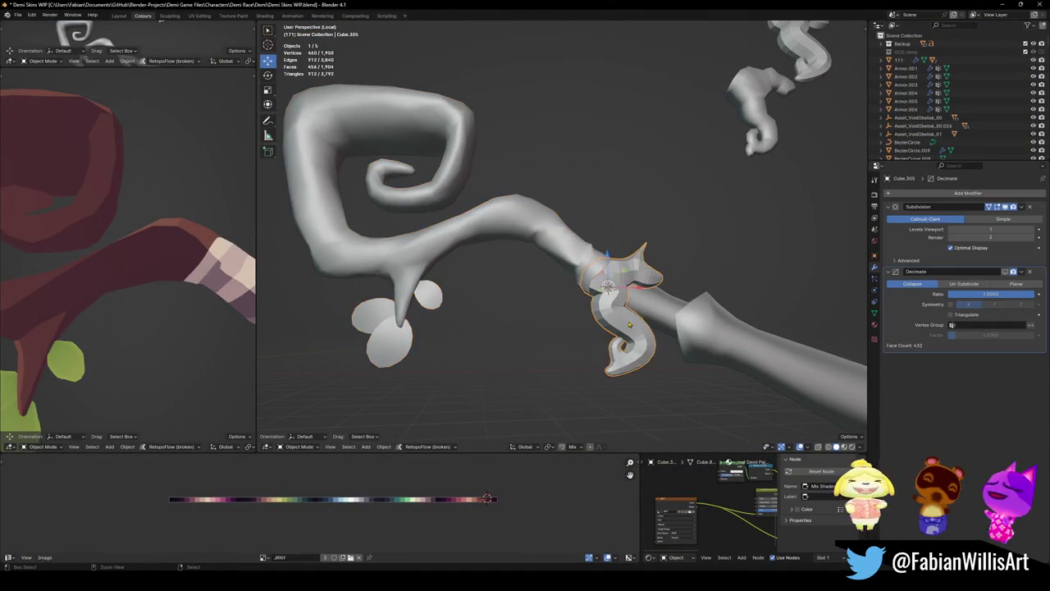
key("Tab")
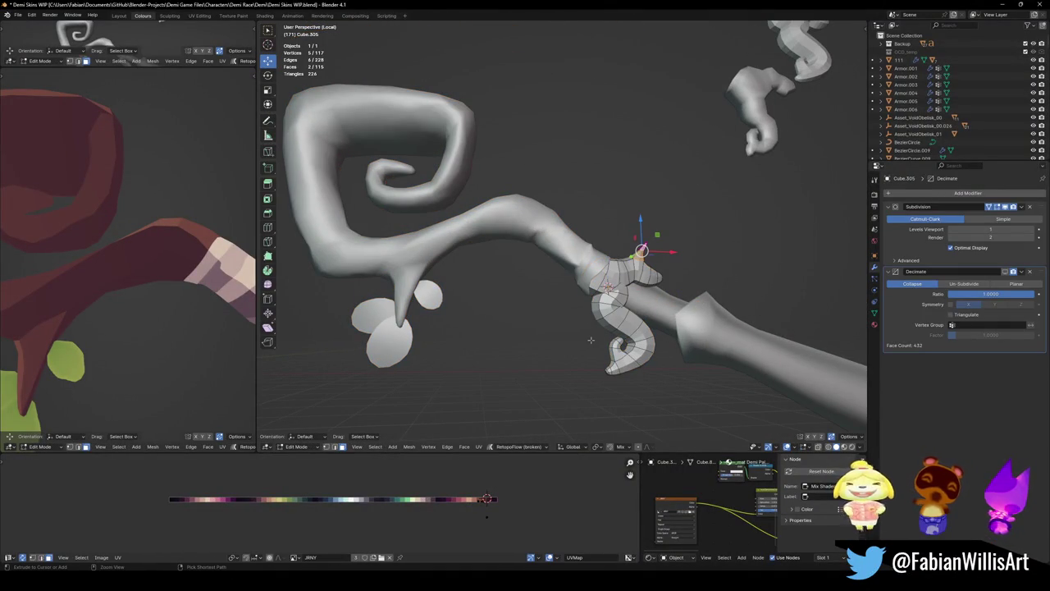
- Restore the spike tip selection and return to Object Mode
key("alt+a")
scroll(211, 311, "down", 4)
scroll(211, 312, "down", 2)
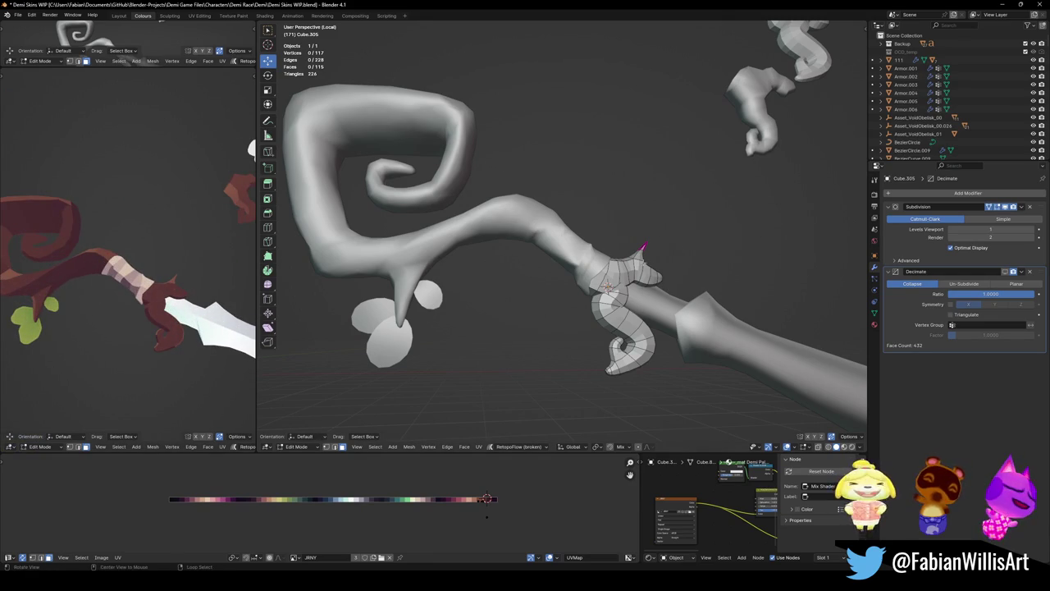
scroll(648, 262, "up", 2)
scroll(623, 271, "up", 3)
scroll(560, 284, "up", 1)
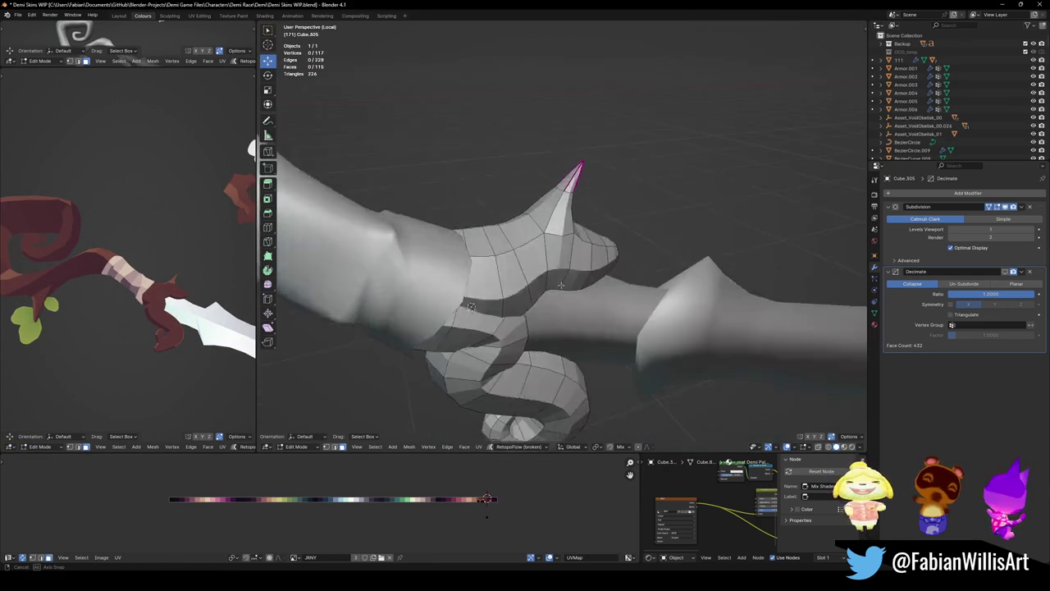
middle_click_drag(560, 283, 574, 294)
key("ctrl+z")
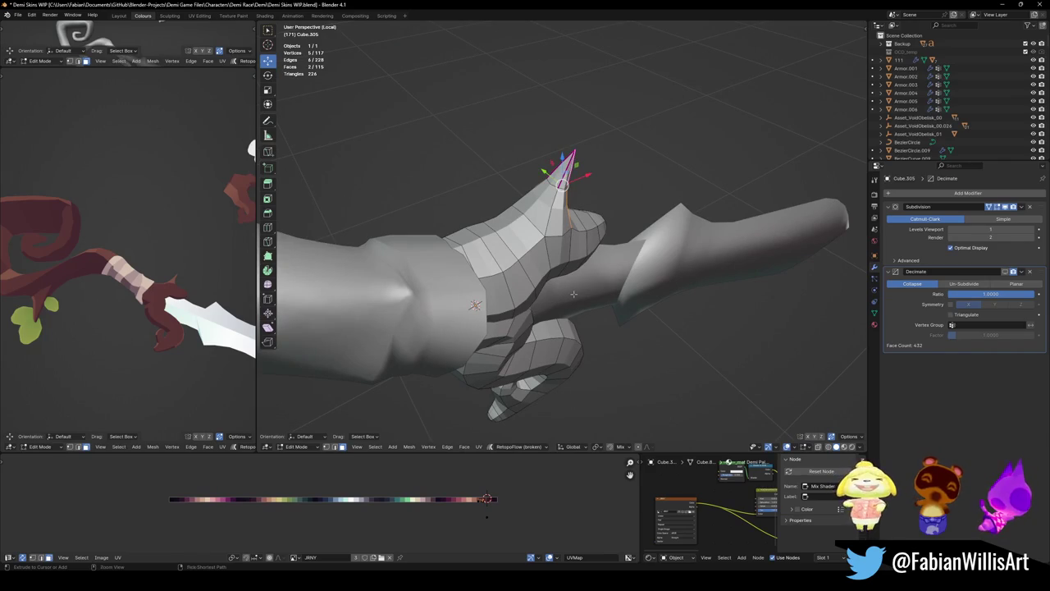
key("Tab")
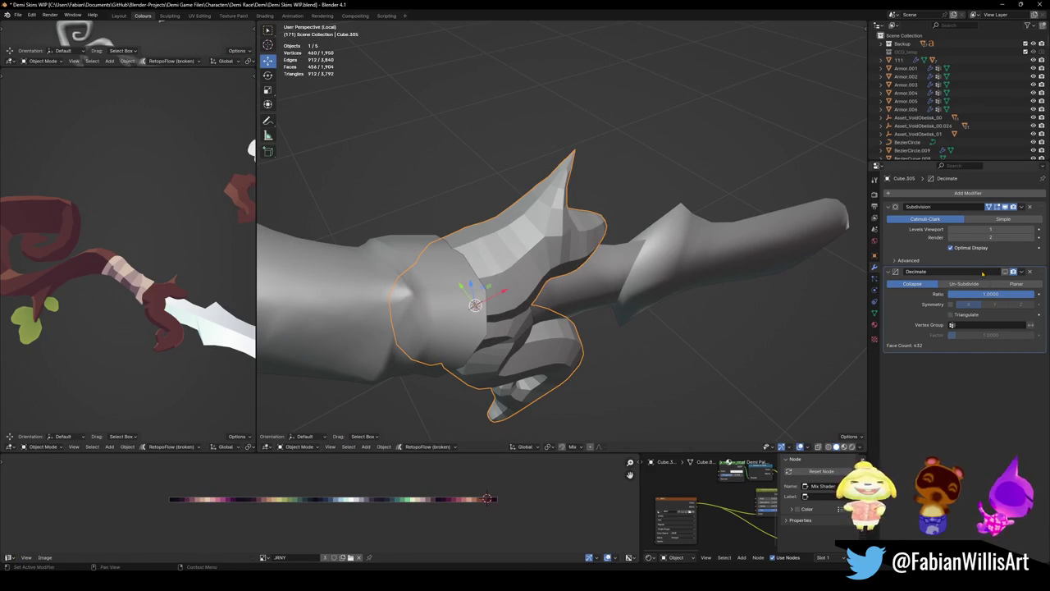
- Try Decimate above Subdivision, then move Subdivision back above Decimate
mouse_move(1042, 277)
left_mouse_down()
mouse_move(988, 235)
mouse_move(1007, 213)
mouse_move(999, 228)
left_mouse_up()
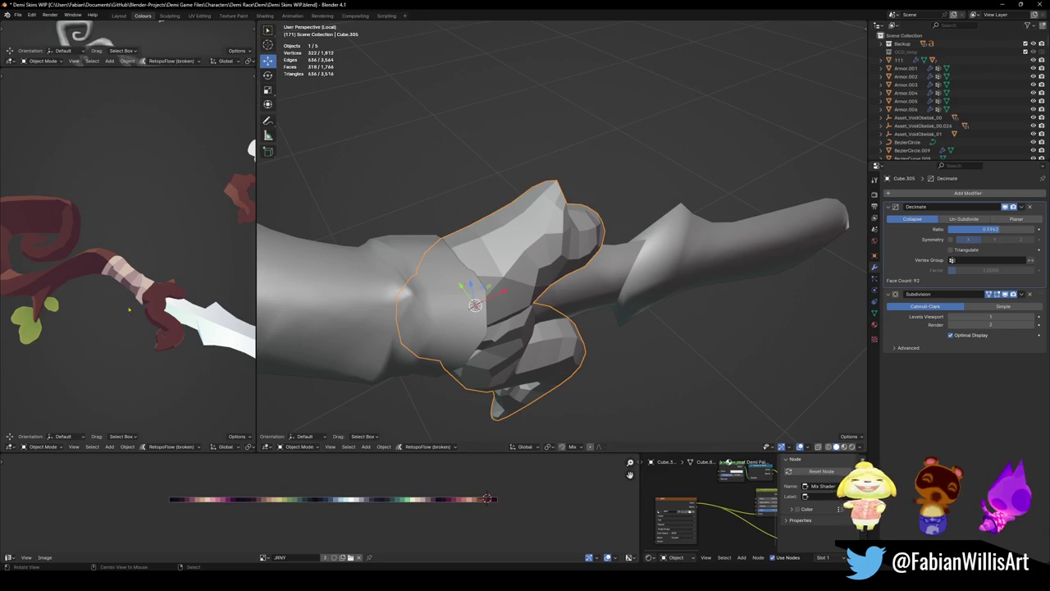
middle_click_drag(156, 291, 199, 293)
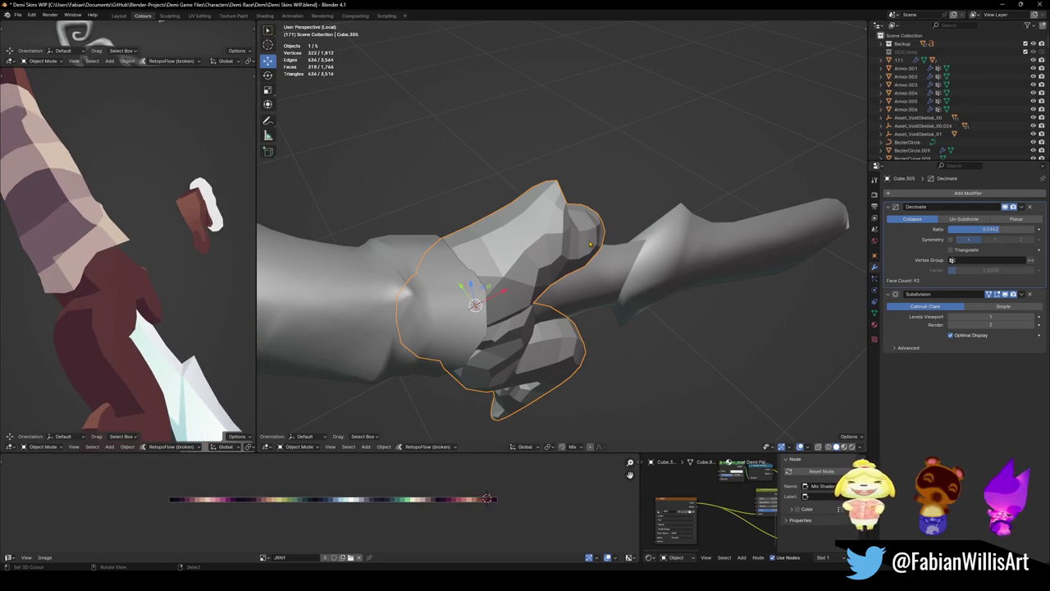
middle_click_drag(142, 264, 103, 296)
left_click_drag(992, 233, 976, 236)
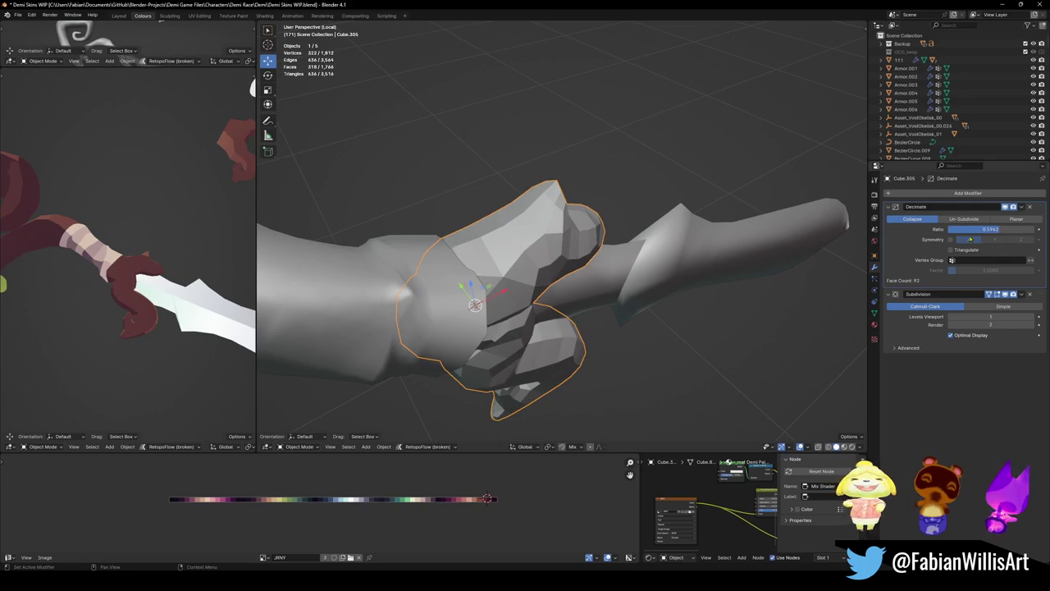
left_click_drag(1039, 294, 1017, 199)
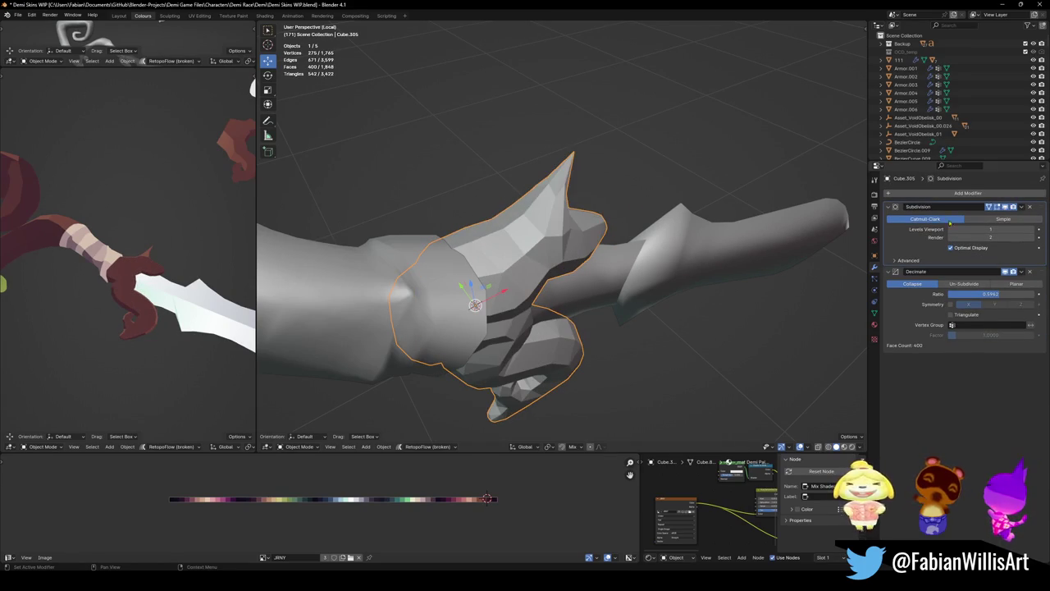
- Set the Decimate ratio to 0.2864 and add a second Subdivision modifier with Ctrl+1
left_click_drag(993, 294, 972, 294)
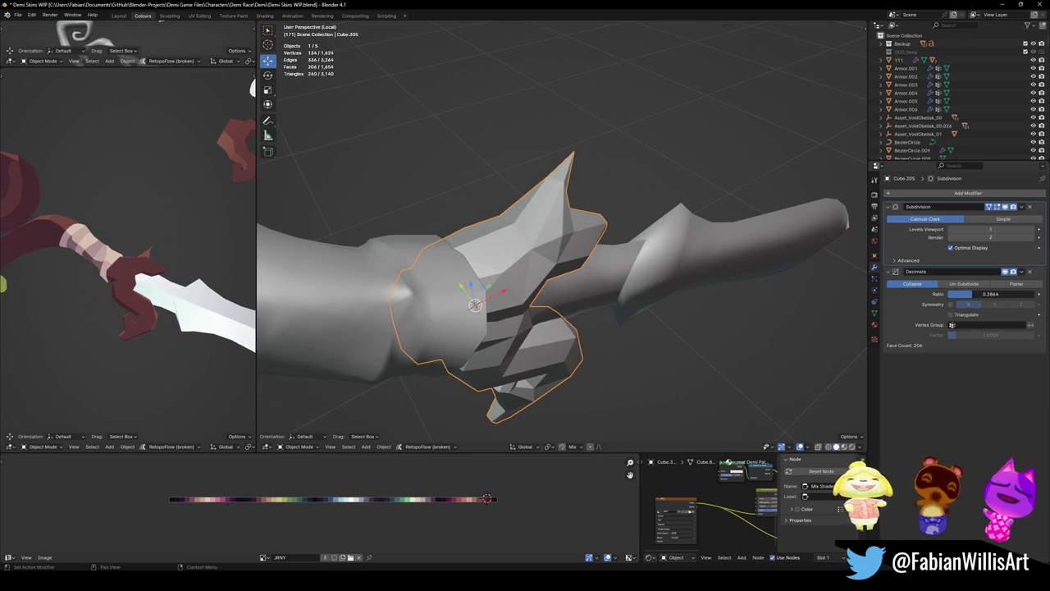
key("ctrl+1")
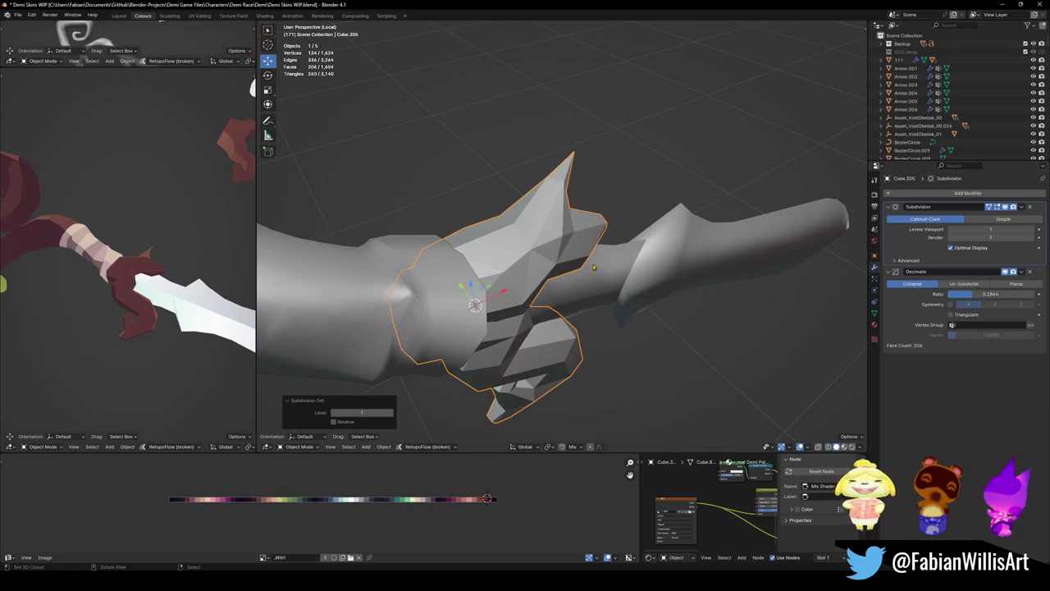
key("ctrl+1")
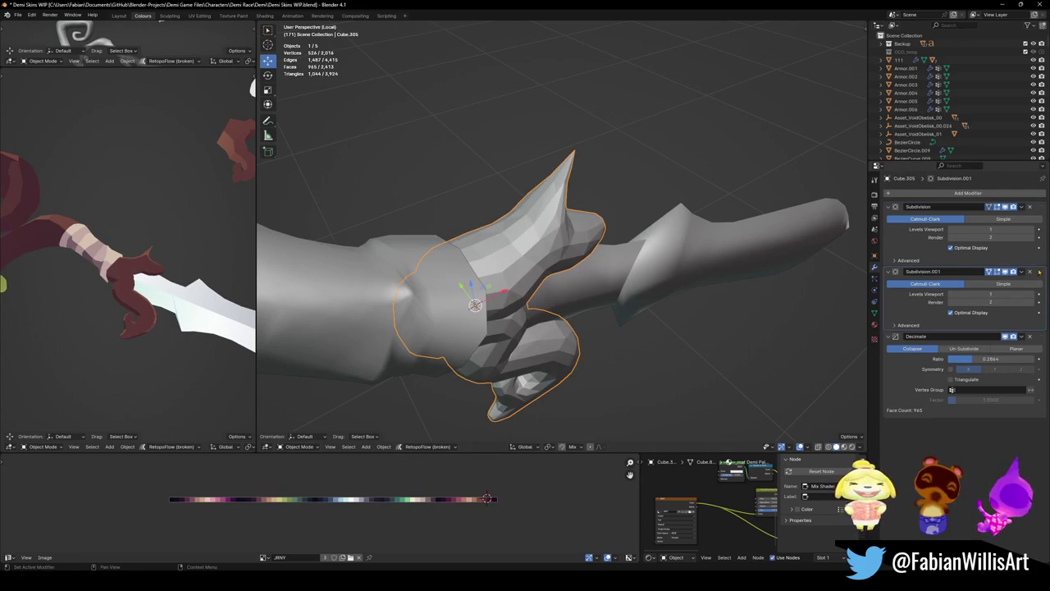
- Adjust the horn's Decimate ratio down and back up to 0.3568, leaving 254 faces
middle_click_drag(525, 287, 583, 285)
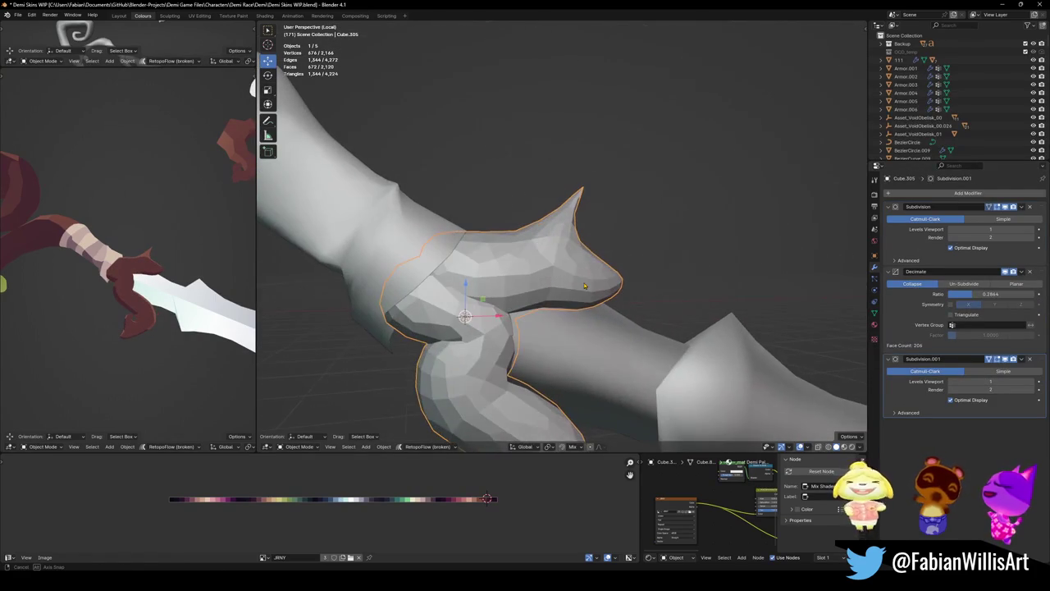
middle_click_drag(94, 335, 139, 344)
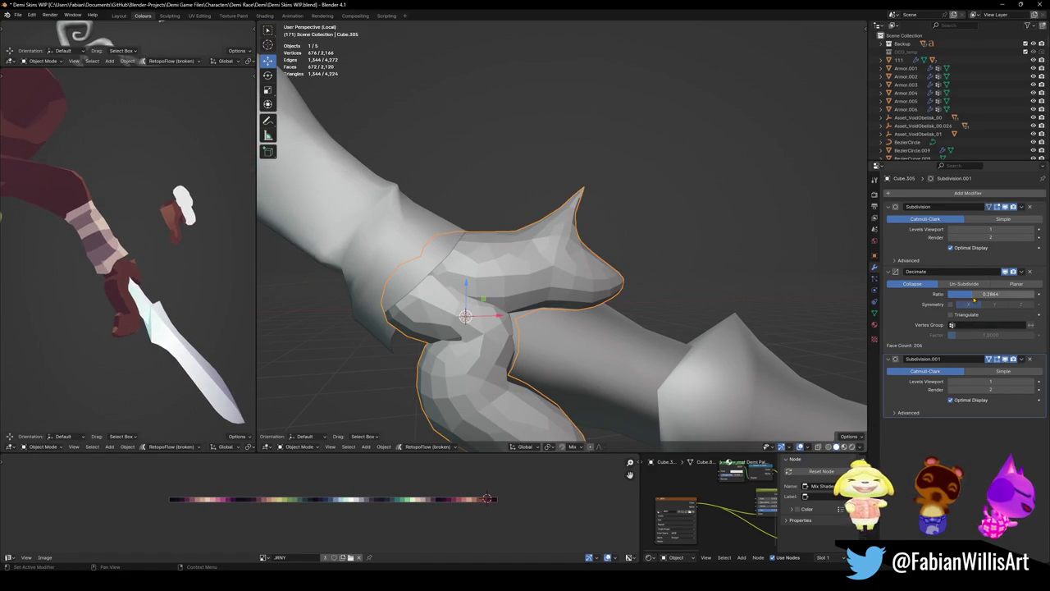
left_click_drag(993, 293, 959, 293)
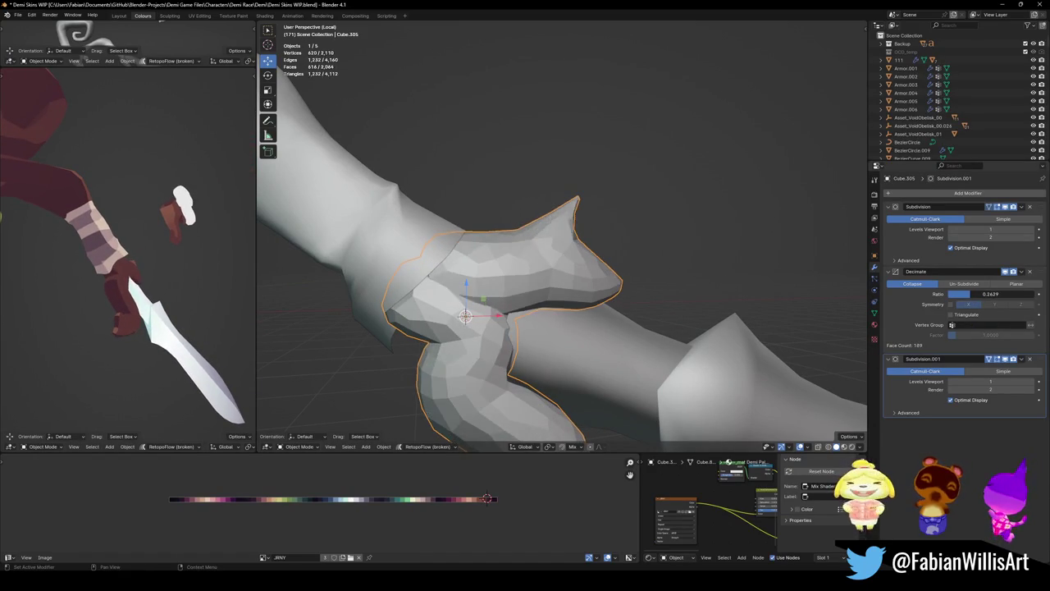
left_click_drag(984, 294, 997, 293)
mouse_move(140, 328)
middle_mouse_down()
mouse_move(125, 311)
mouse_move(140, 311)
middle_mouse_up()
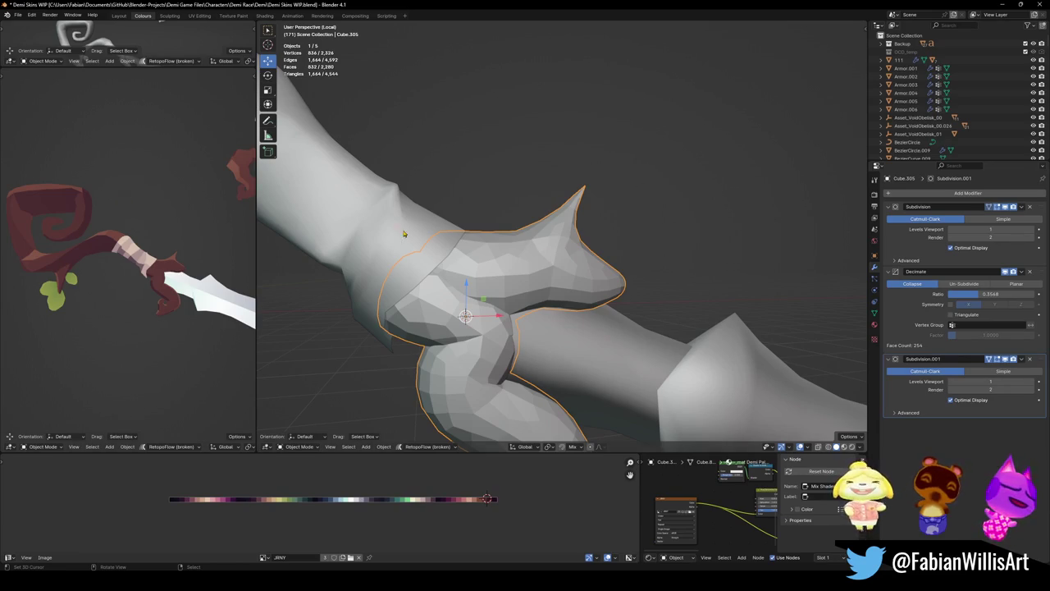
scroll(546, 231, "down", 4)
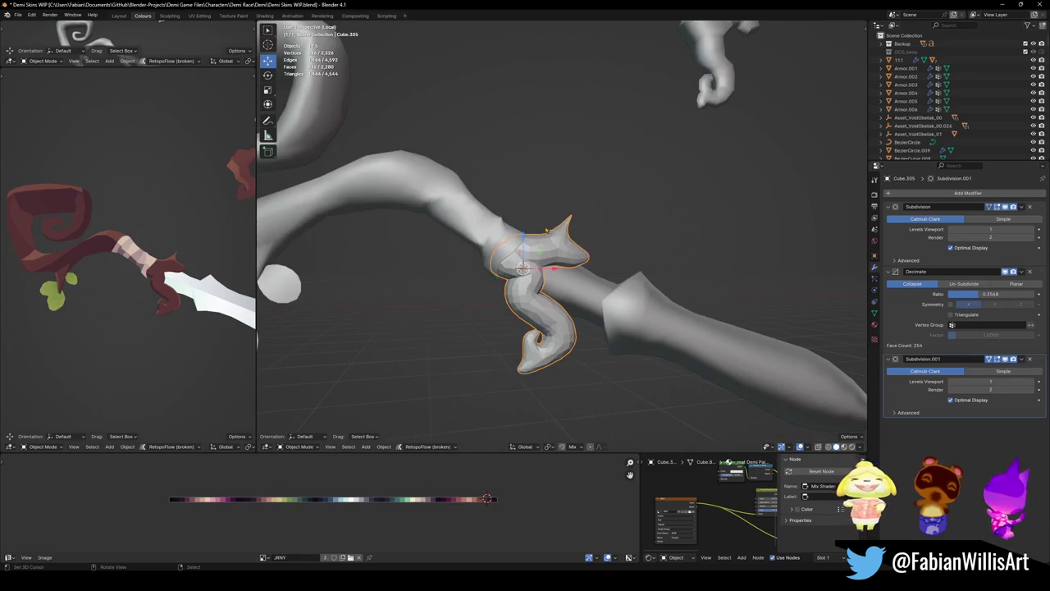
- Switch the viewport to wireframe shading to inspect the horn piece
mouse_move(408, 229)
middle_mouse_down()
mouse_move(511, 230)
mouse_move(480, 235)
middle_mouse_up()
key("z")
left_click(482, 252)
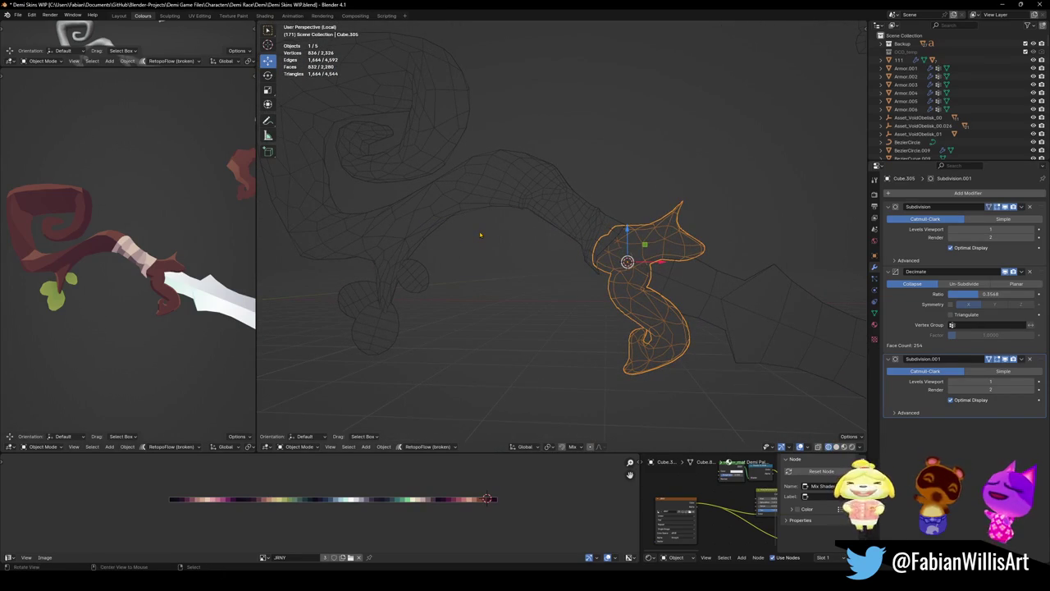
middle_click_drag(479, 235, 481, 241)
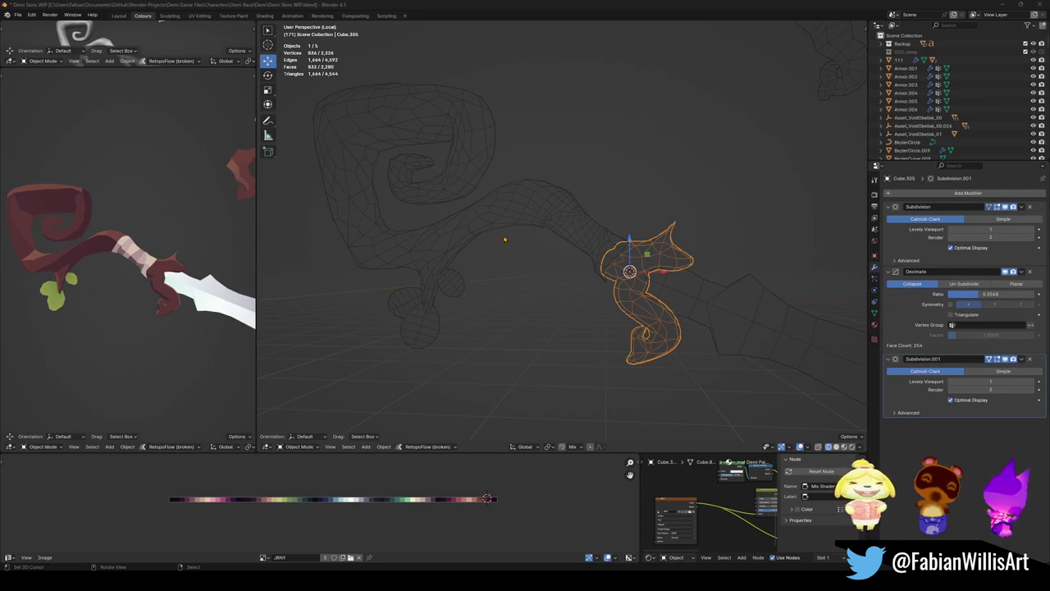
- Lower the Decimate ratio to 0.2113, cutting the horn to 153 faces
middle_click_drag(415, 218, 434, 227)
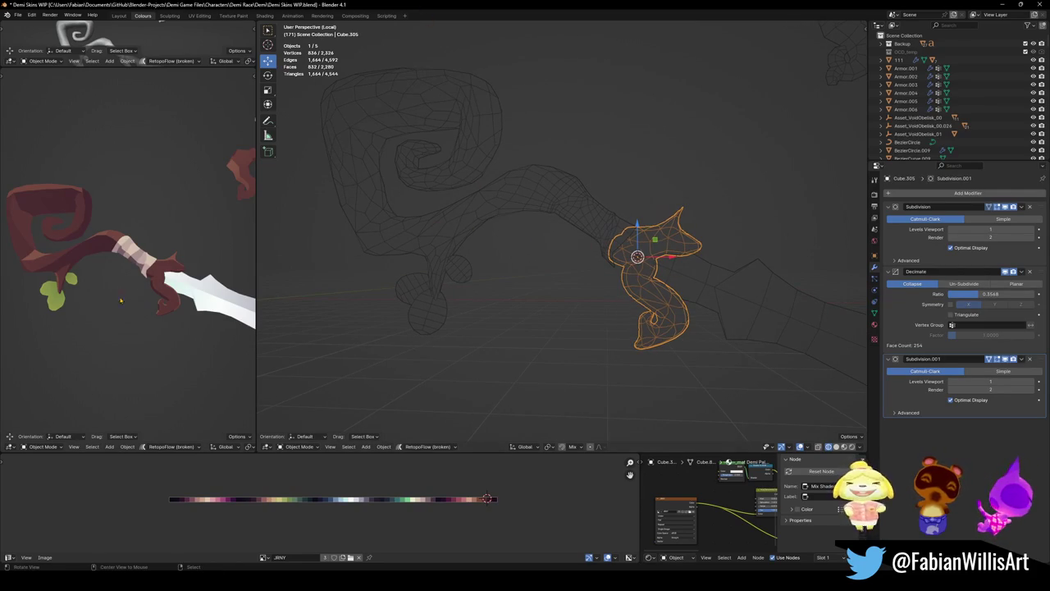
middle_click_drag(164, 273, 200, 275)
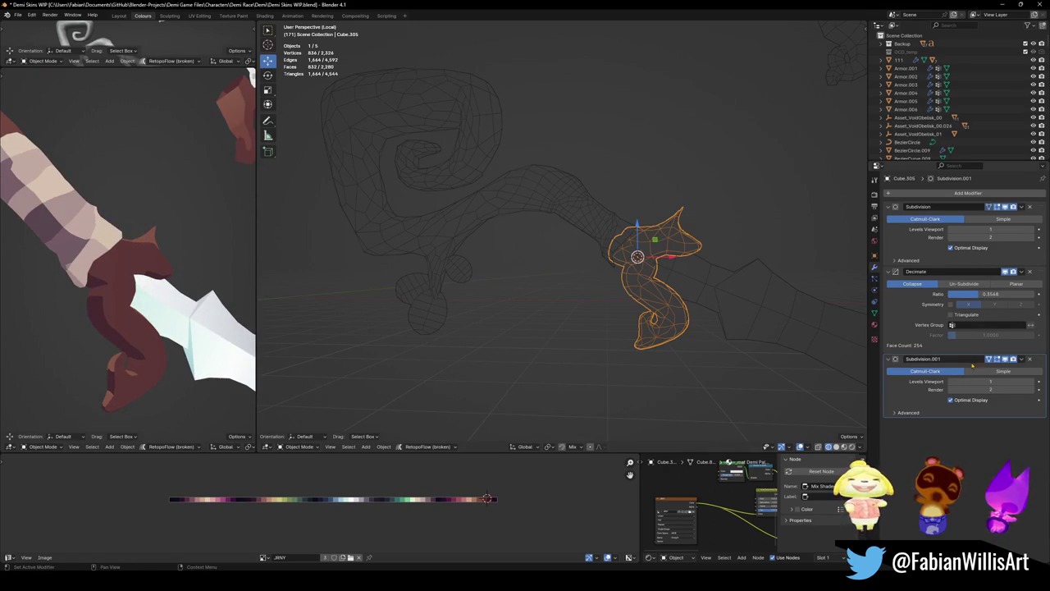
mouse_move(989, 294)
left_mouse_down()
mouse_move(919, 294)
mouse_move(966, 296)
left_mouse_up()
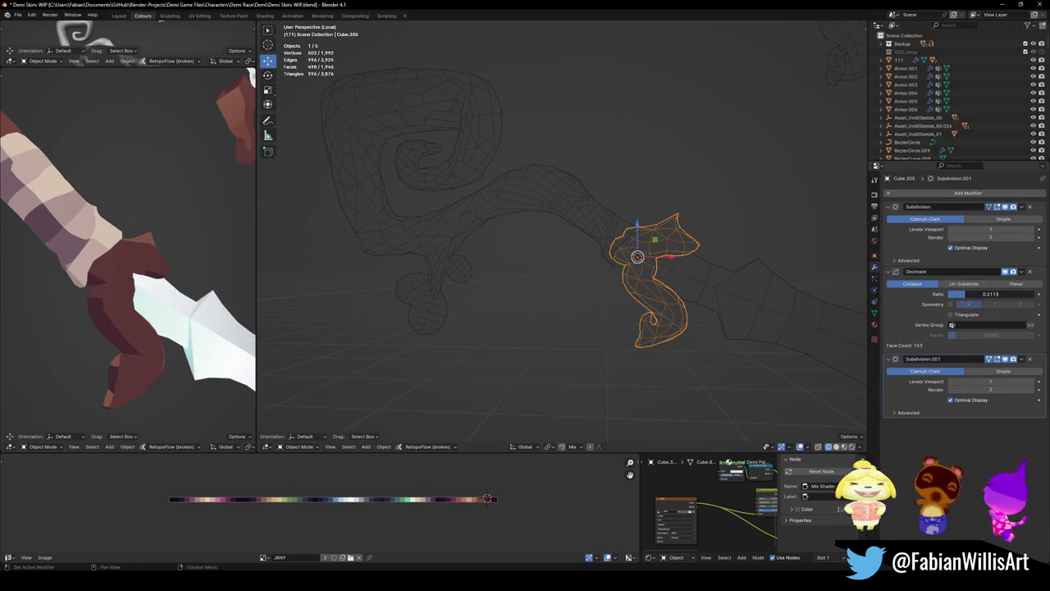
middle_click_drag(164, 246, 203, 278)
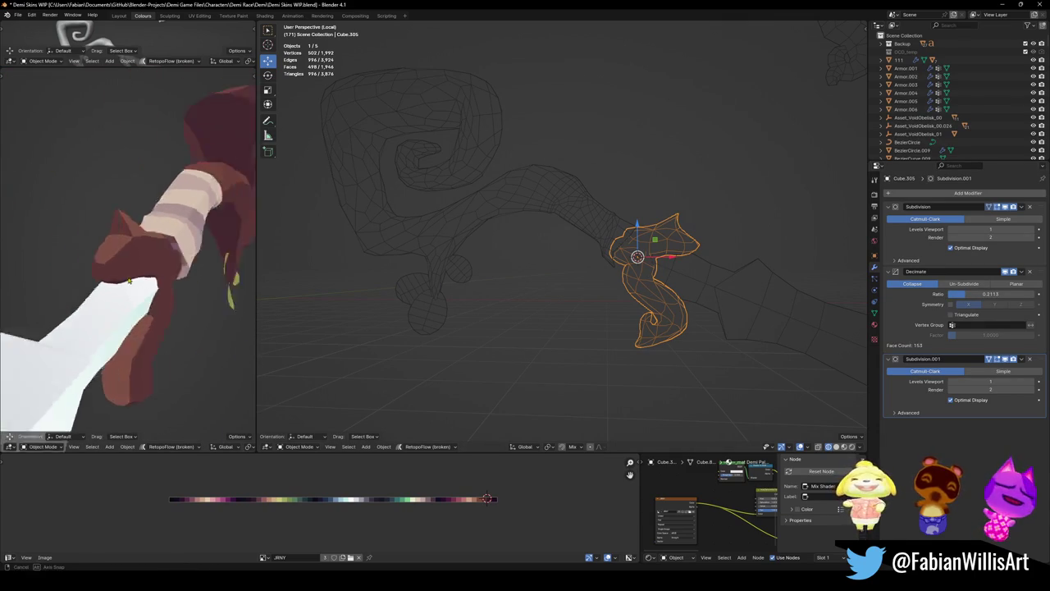
middle_click_drag(203, 279, 199, 244)
scroll(198, 245, "down", 3)
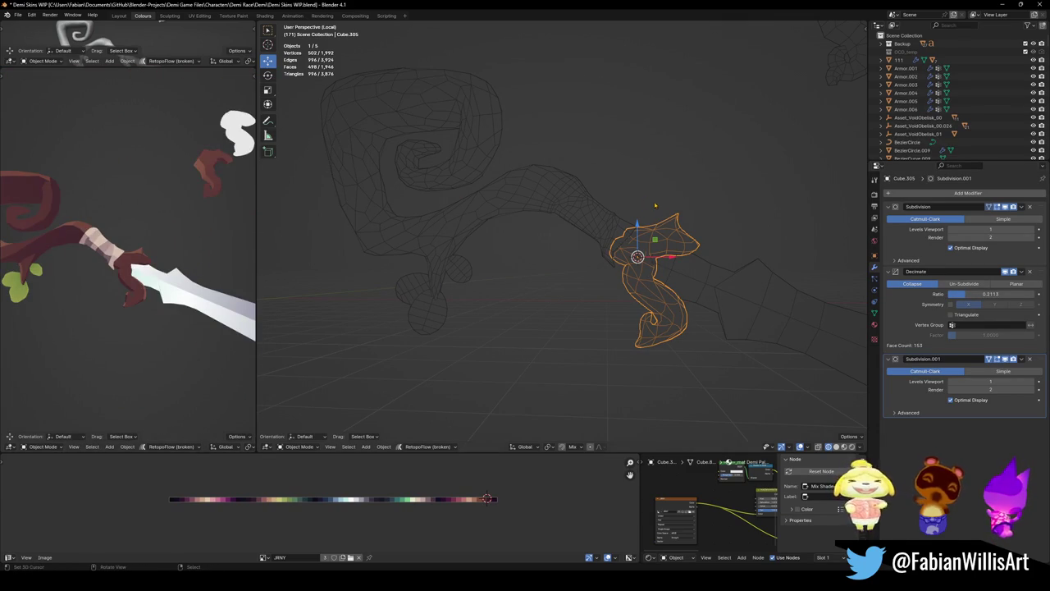
scroll(675, 233, "up", 1)
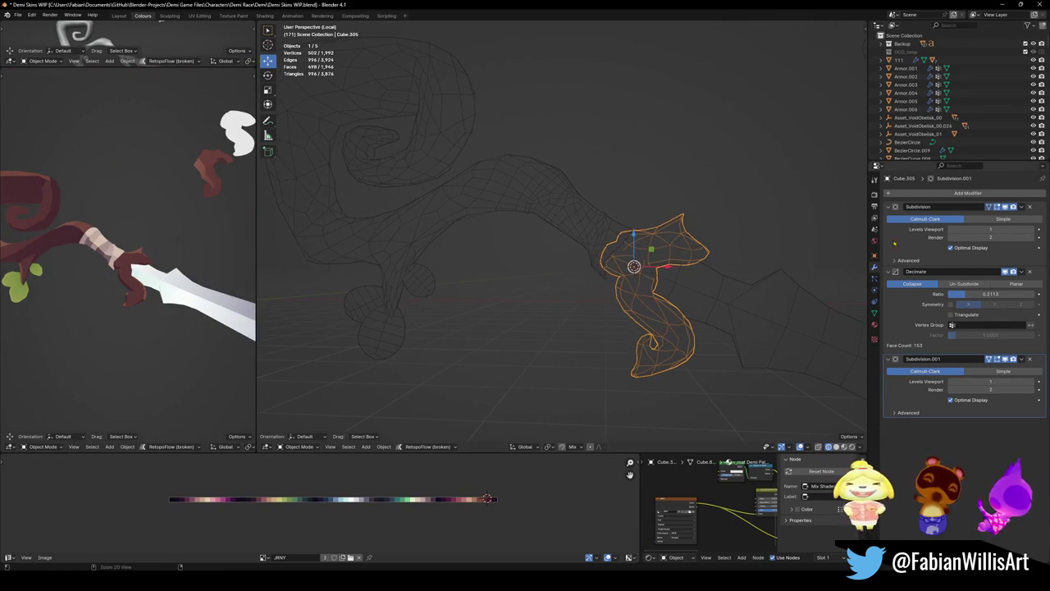
key("ctrl+a")
key("ctrl+a")
key("ctrl+a")
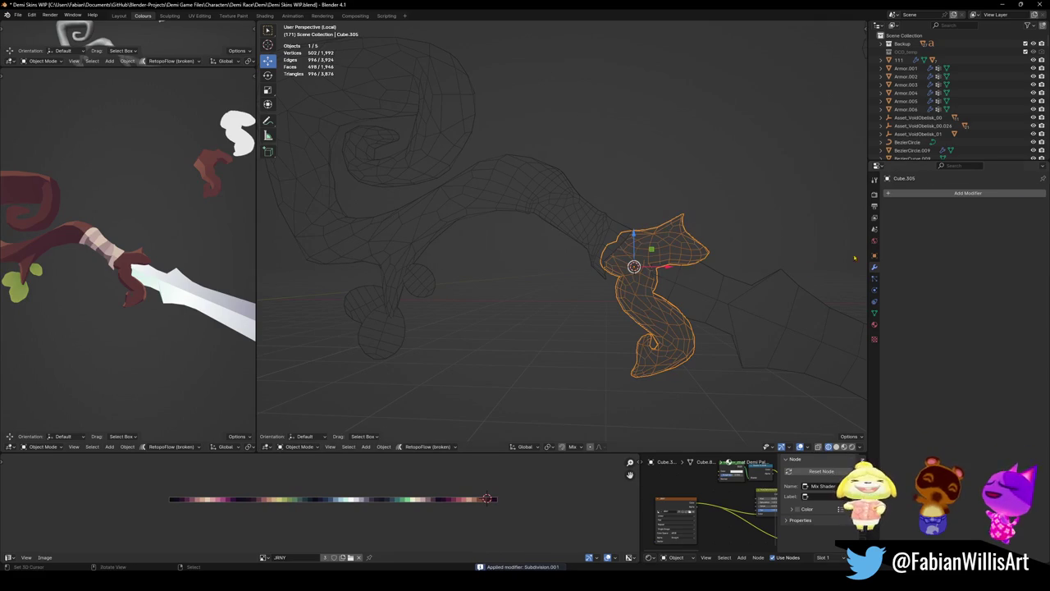
left_click(680, 269)
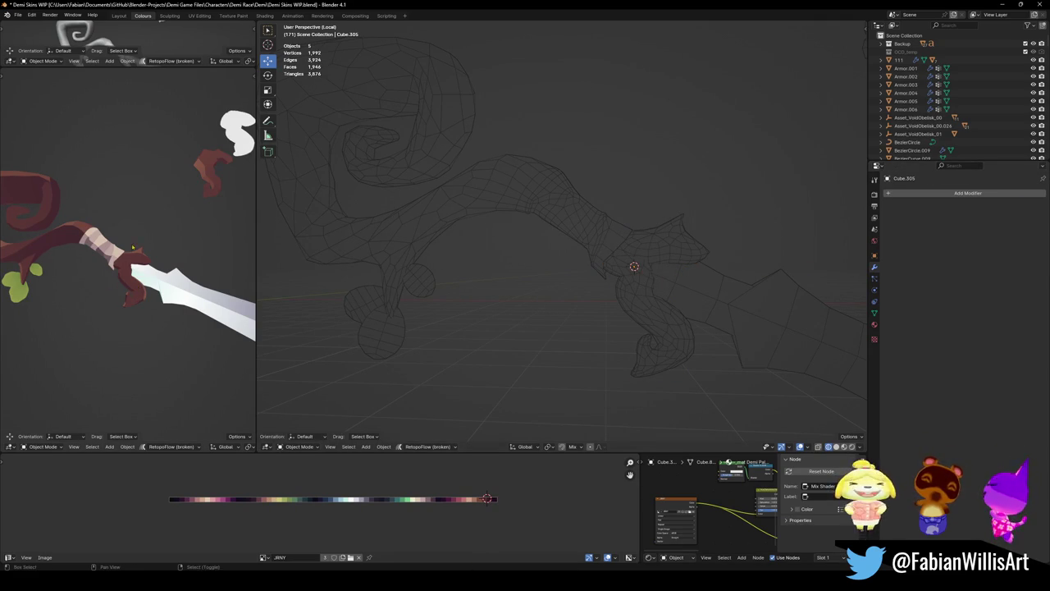
key("ctrl+z")
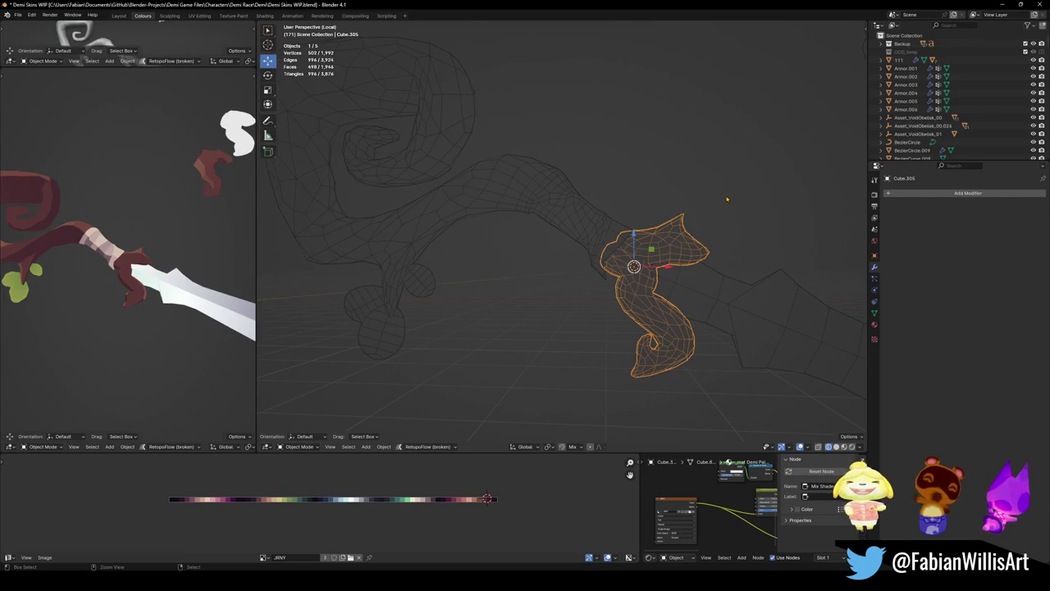
key("ctrl+z")
key("ctrl+z")
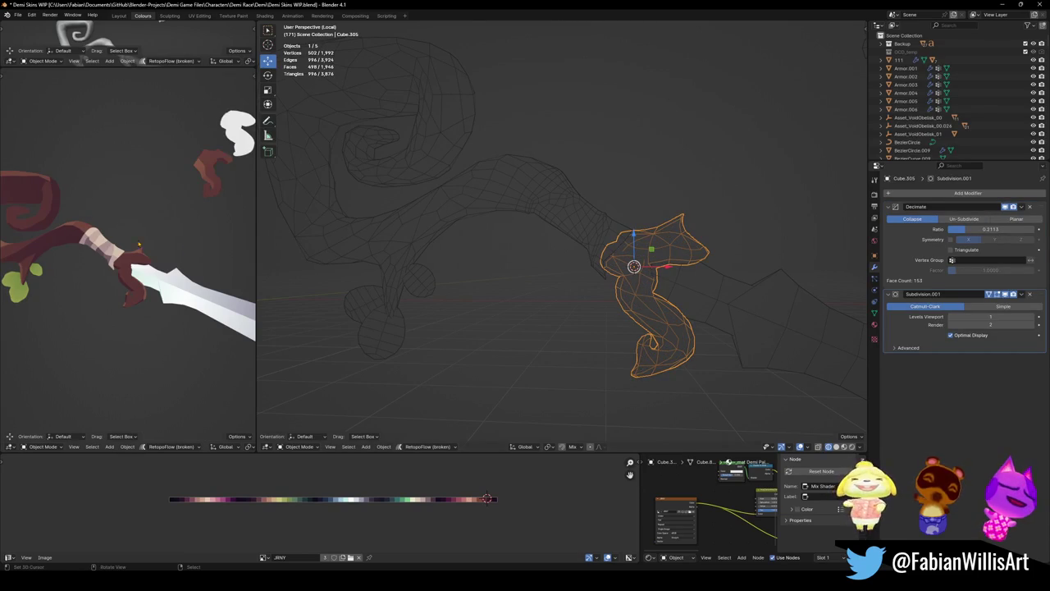
mouse_move(114, 205)
middle_mouse_down()
mouse_move(91, 222)
mouse_move(180, 264)
middle_mouse_up()
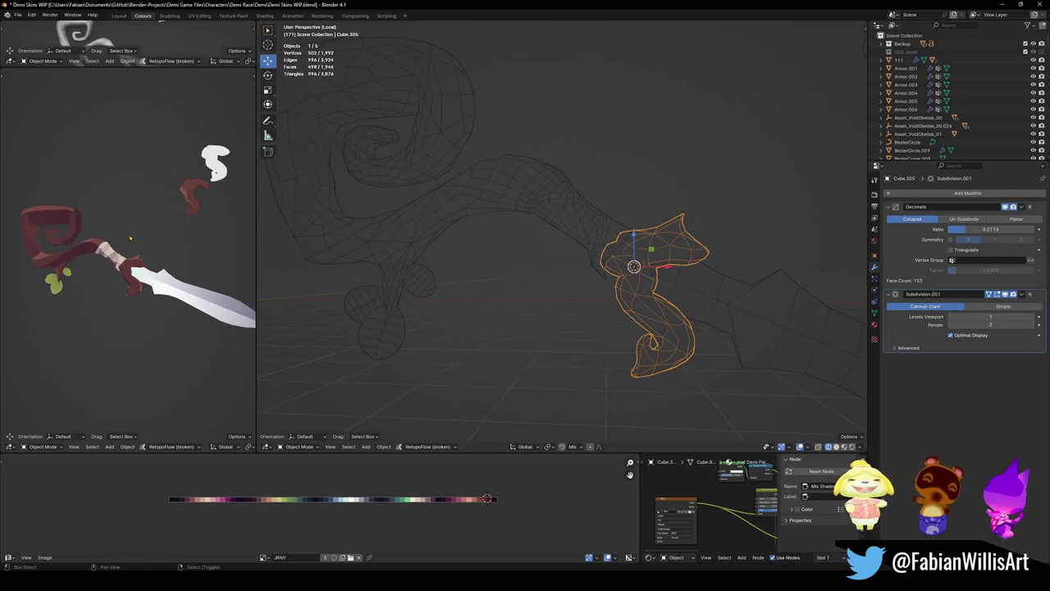
scroll(160, 217, "up", 5)
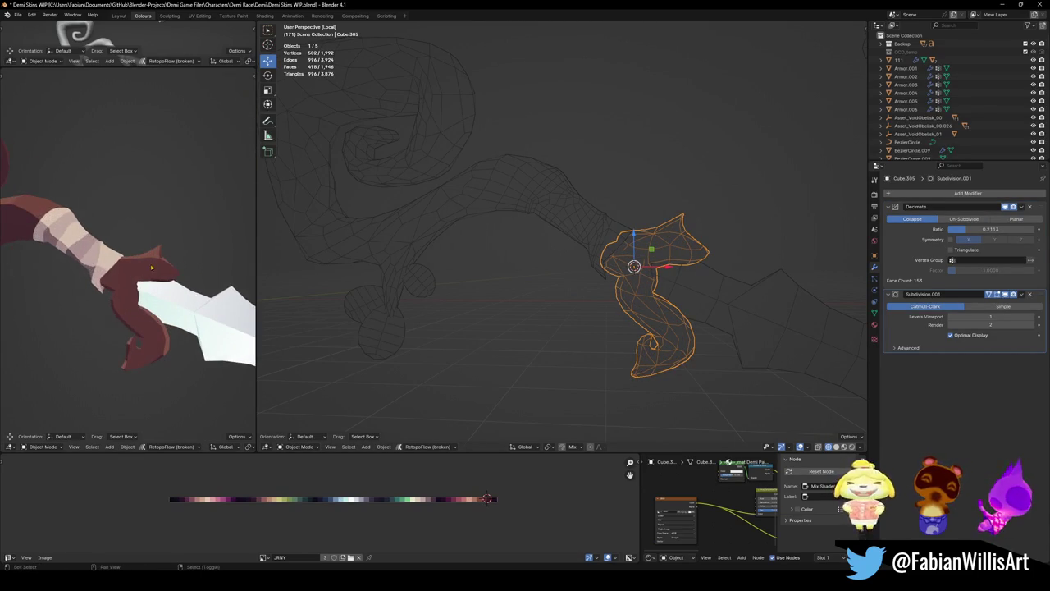
scroll(160, 217, "up", 2)
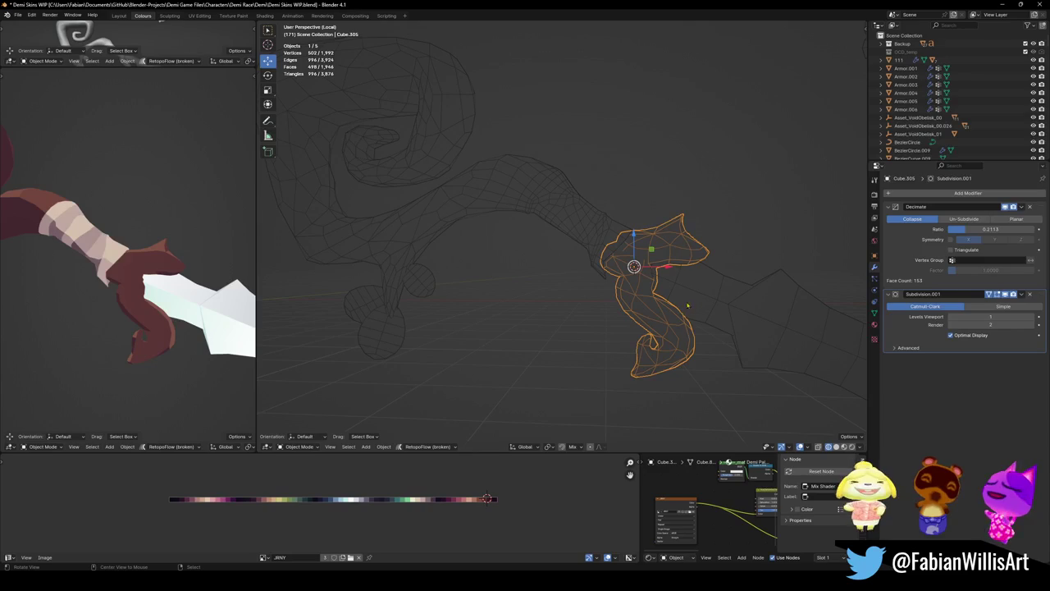
scroll(627, 332, "up", 3)
scroll(611, 291, "up", 2)
key("ctrl+1")
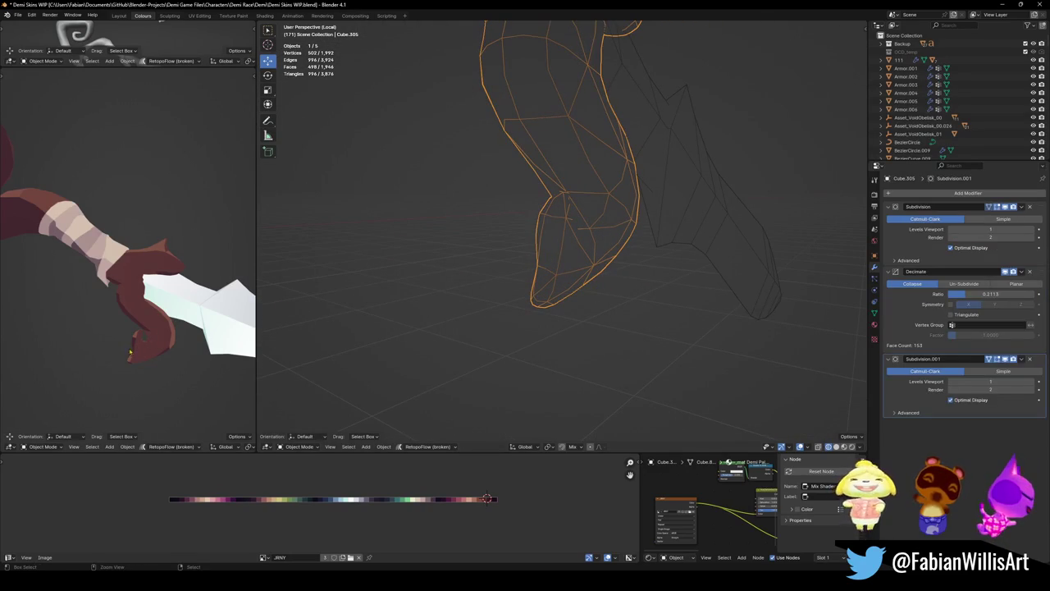
mouse_move(148, 360)
middle_mouse_down()
mouse_move(54, 336)
mouse_move(200, 348)
mouse_move(147, 295)
mouse_move(162, 300)
middle_mouse_up()
key("KP_Decimal")
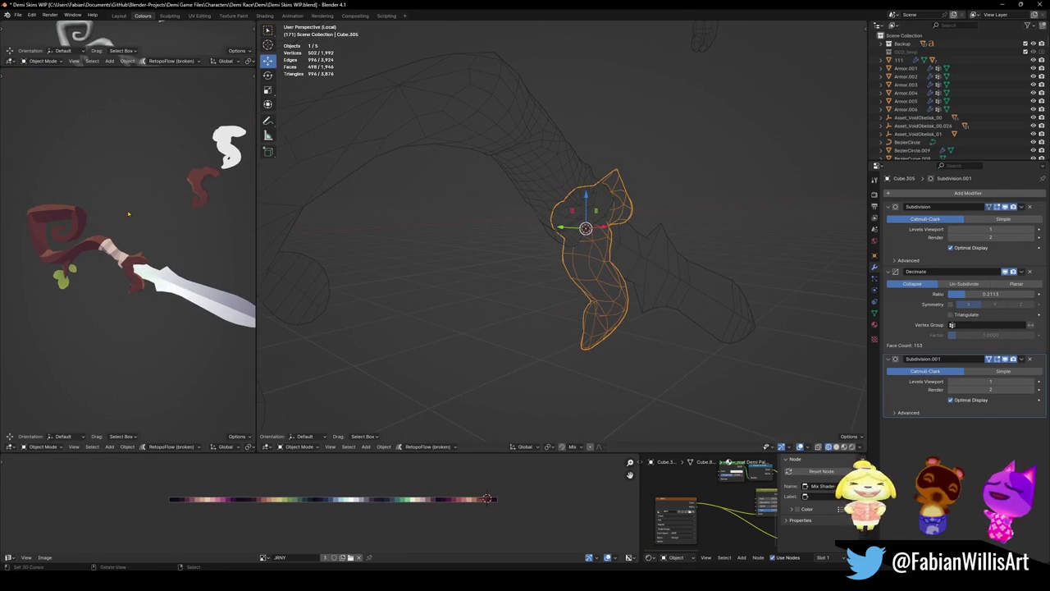
scroll(169, 256, "up", 3)
mouse_move(169, 257)
middle_mouse_down()
mouse_move(34, 273)
mouse_move(551, 187)
middle_mouse_up()
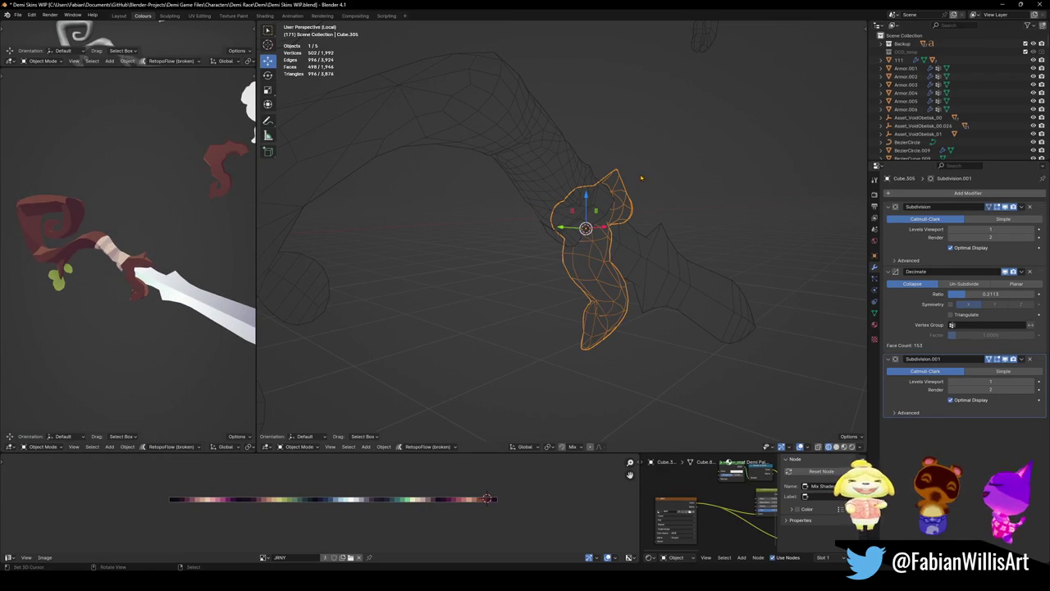
middle_click_drag(640, 175, 626, 241)
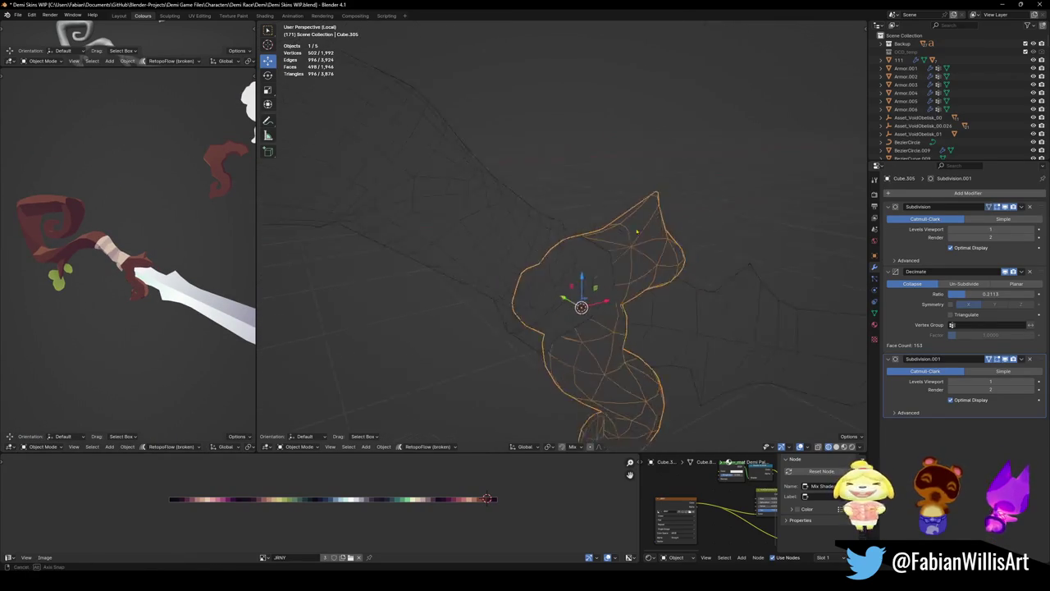
key("Tab")
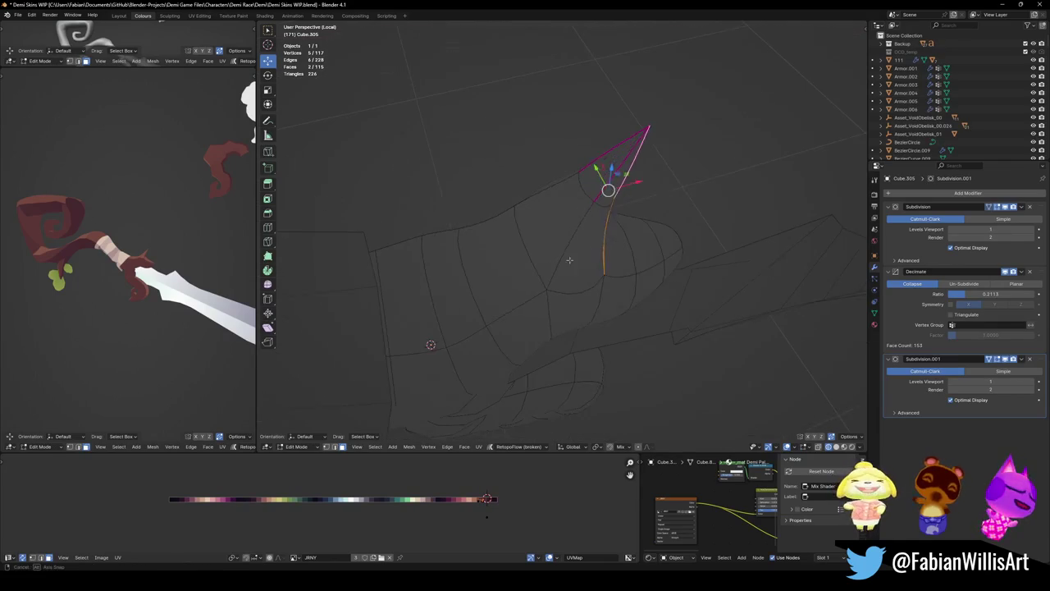
left_click(569, 216)
left_click(584, 187, "shift")
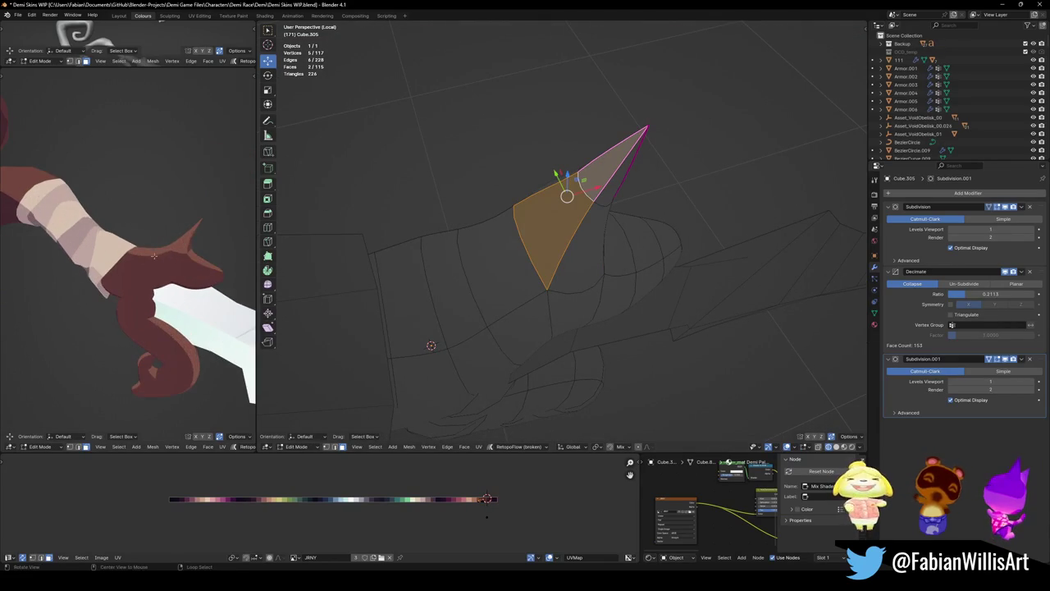
mouse_move(177, 242)
middle_mouse_down()
mouse_move(165, 299)
mouse_move(144, 274)
middle_mouse_up()
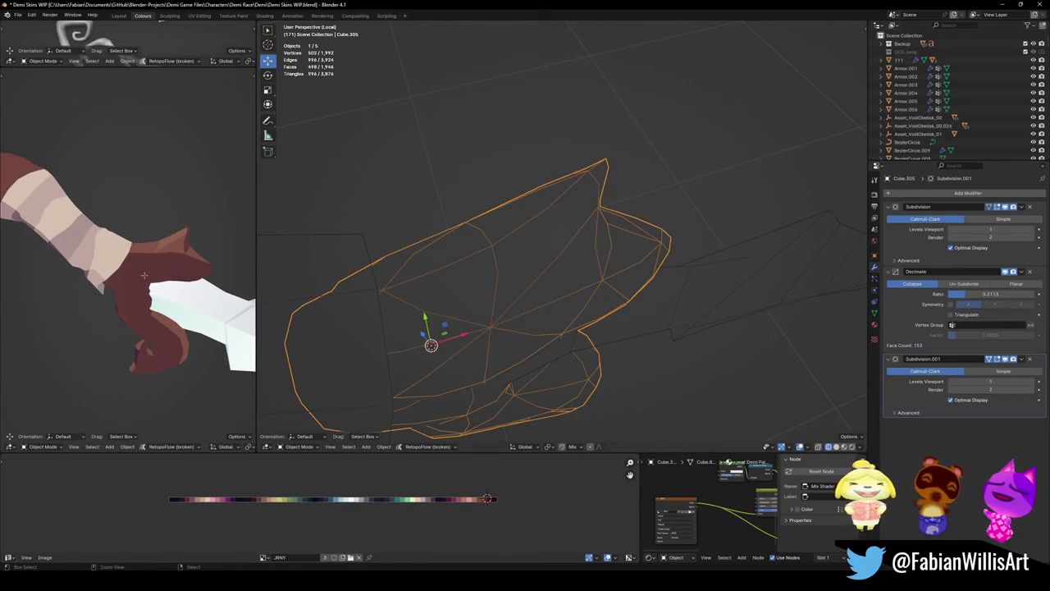
key("Tab")
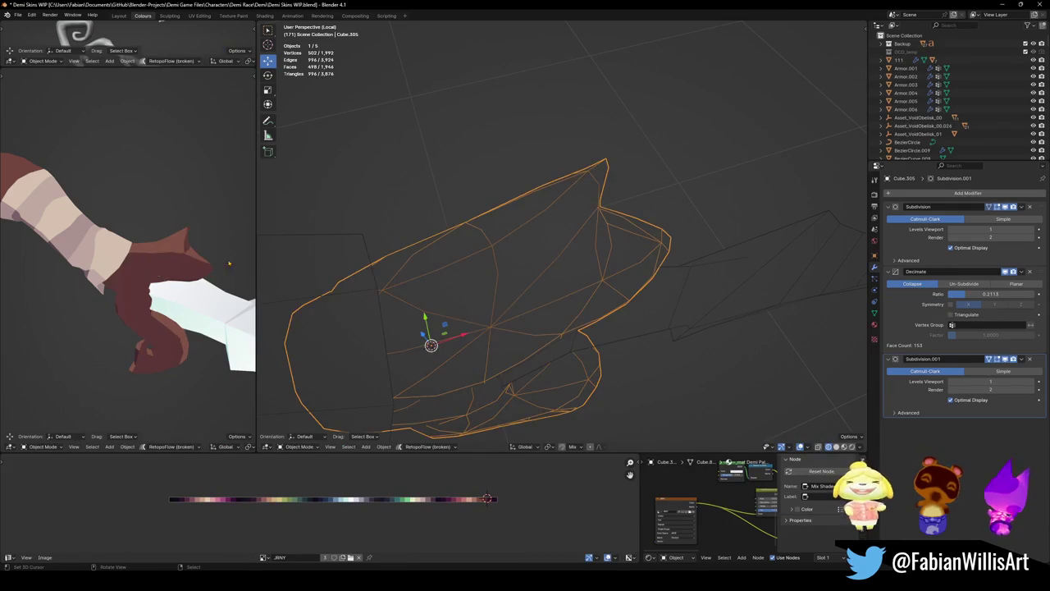
middle_click_drag(181, 246, 213, 260)
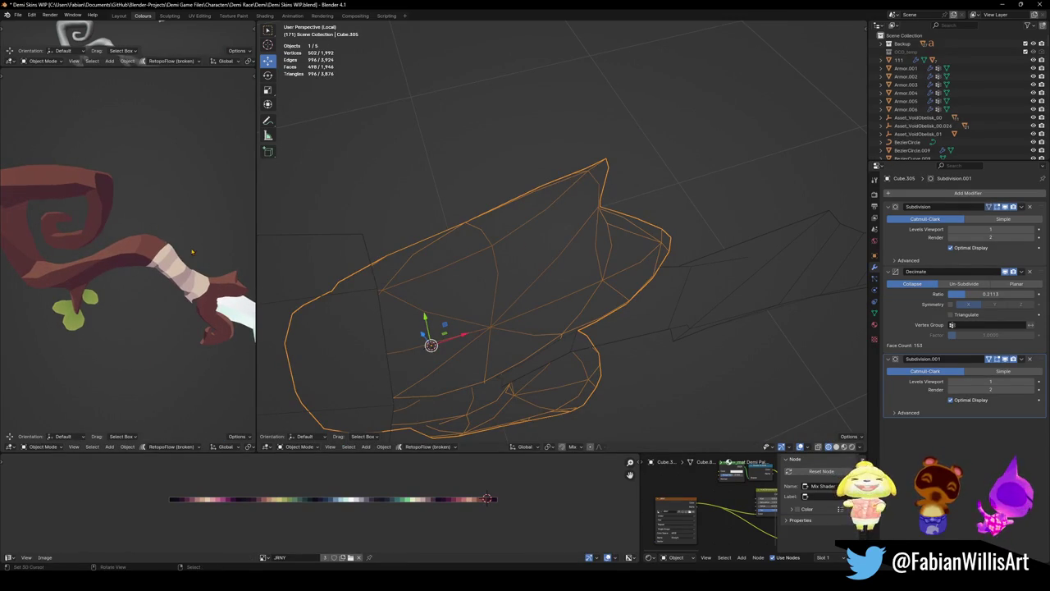
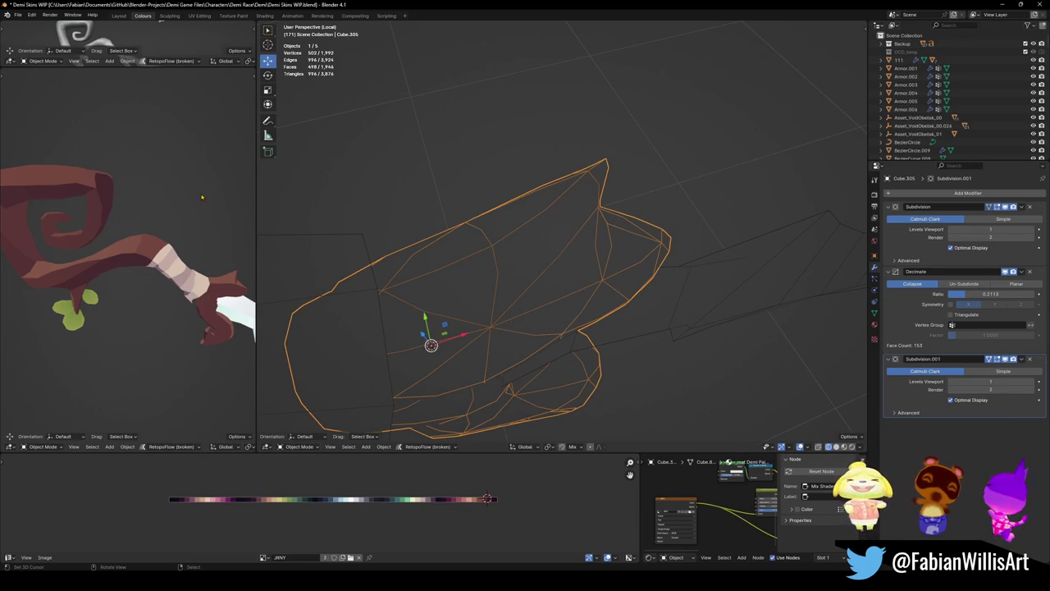
- Frame the staff front-on, save, and select one whole leaf of Staff.001 in Edit Mode
key("KP_Decimal")
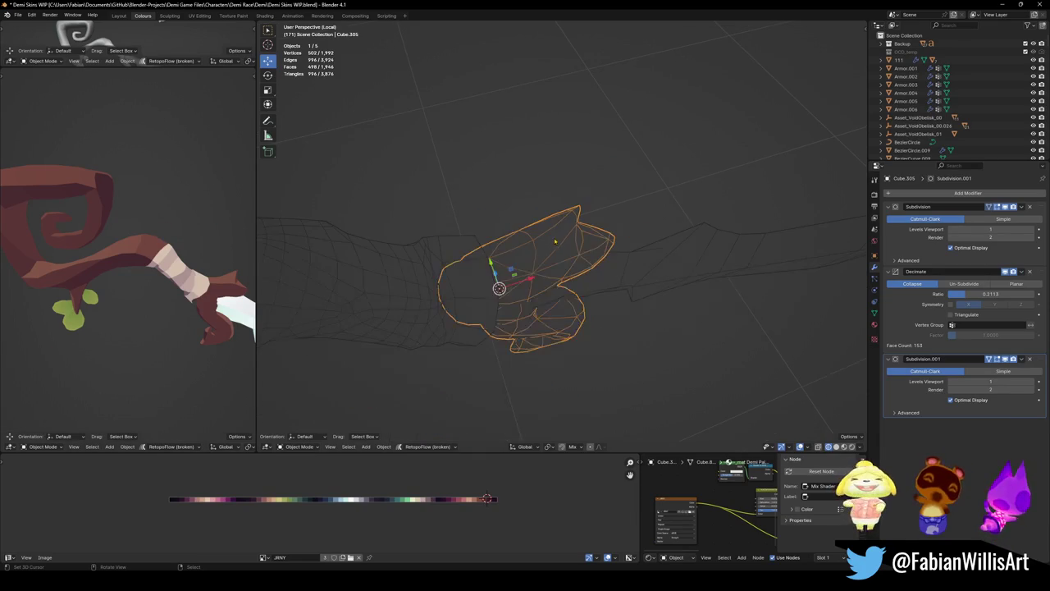
middle_click_drag(529, 244, 611, 173, "alt")
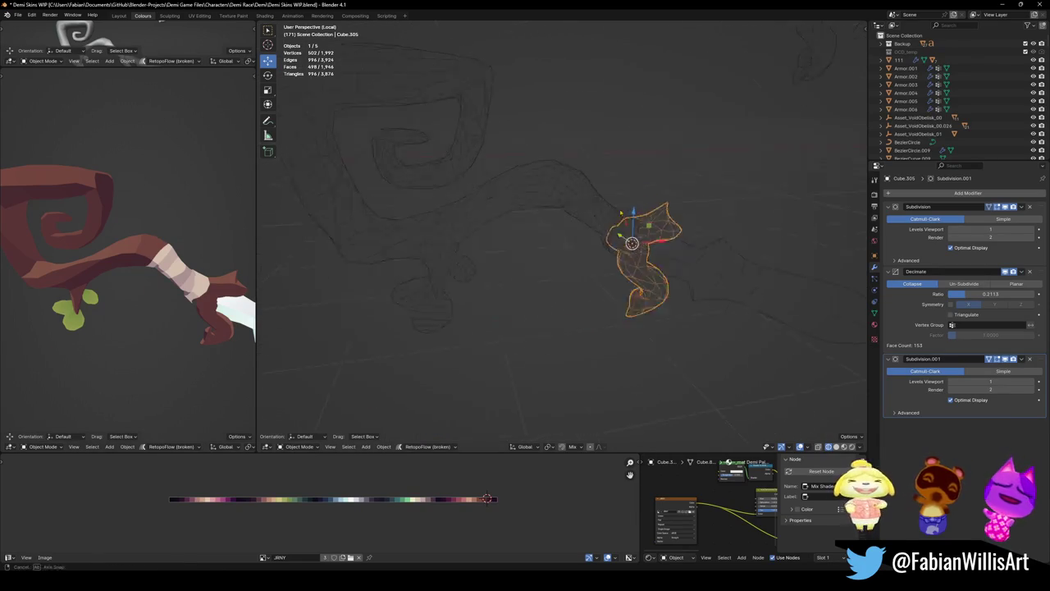
key("ctrl+s")
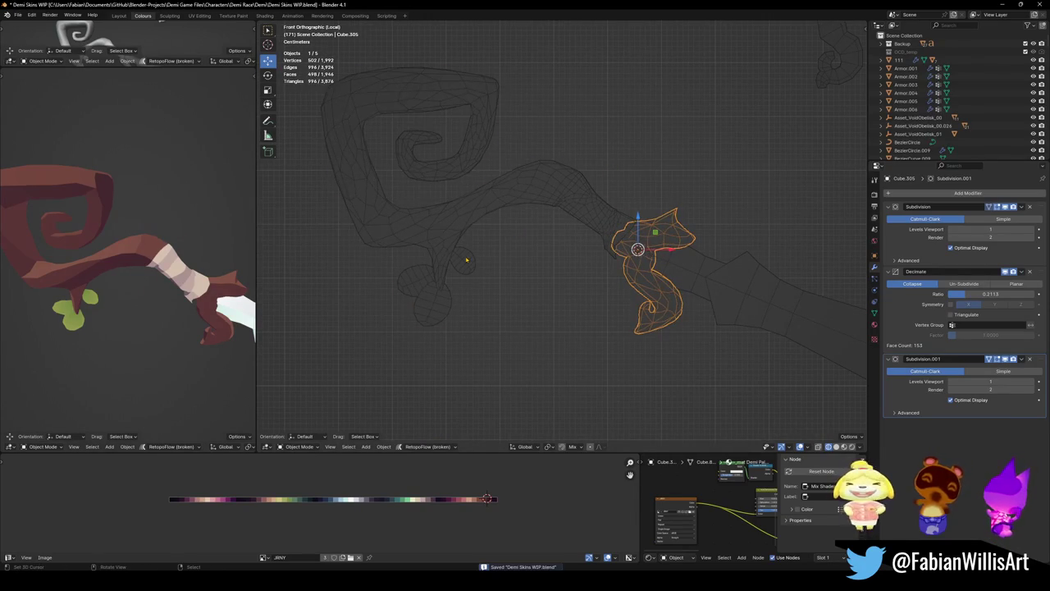
left_click(466, 266)
key("Tab")
key("l")
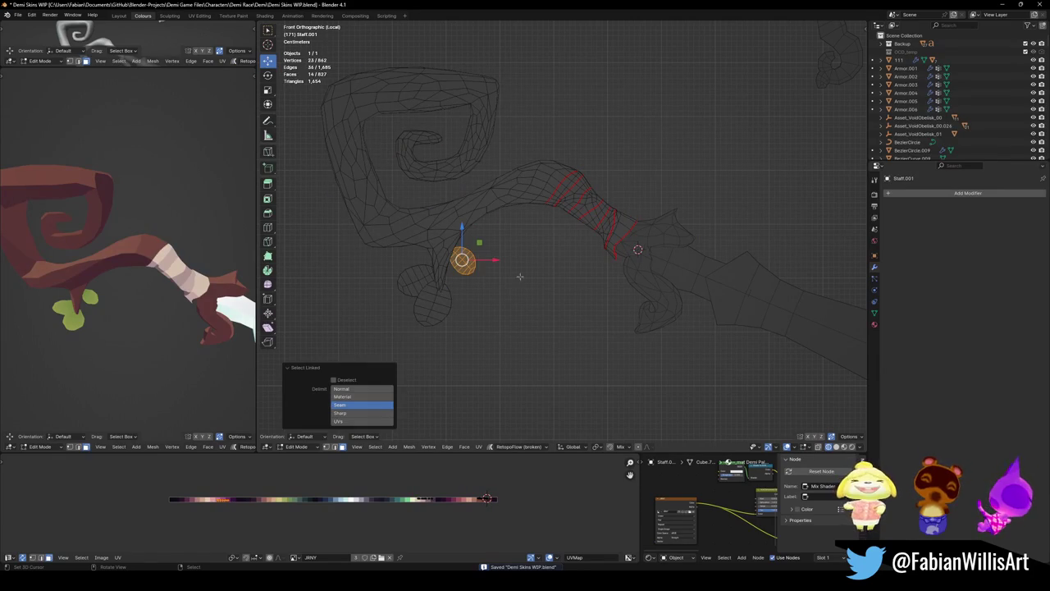
key("g")
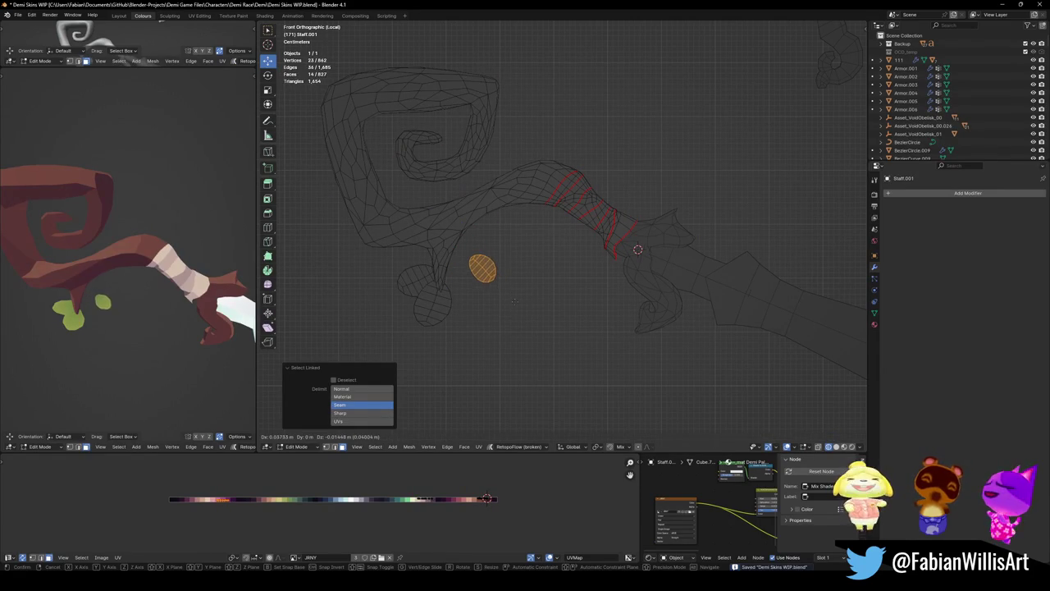
key("Escape")
- Duplicate the leaf, then rotate and reposition the copy
key("shift+d")
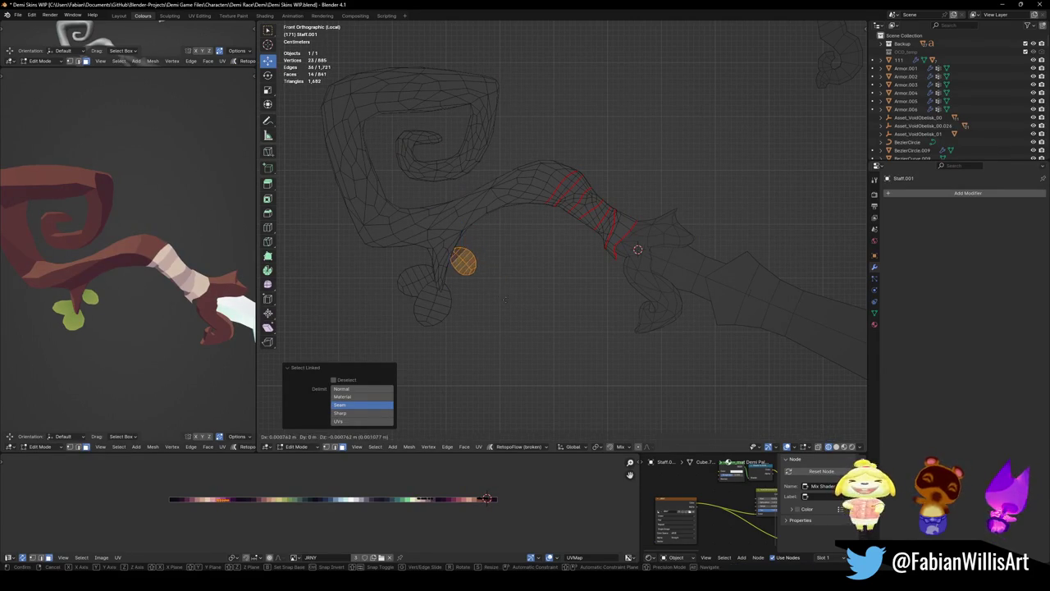
key("r")
left_click(720, 193)
key("g")
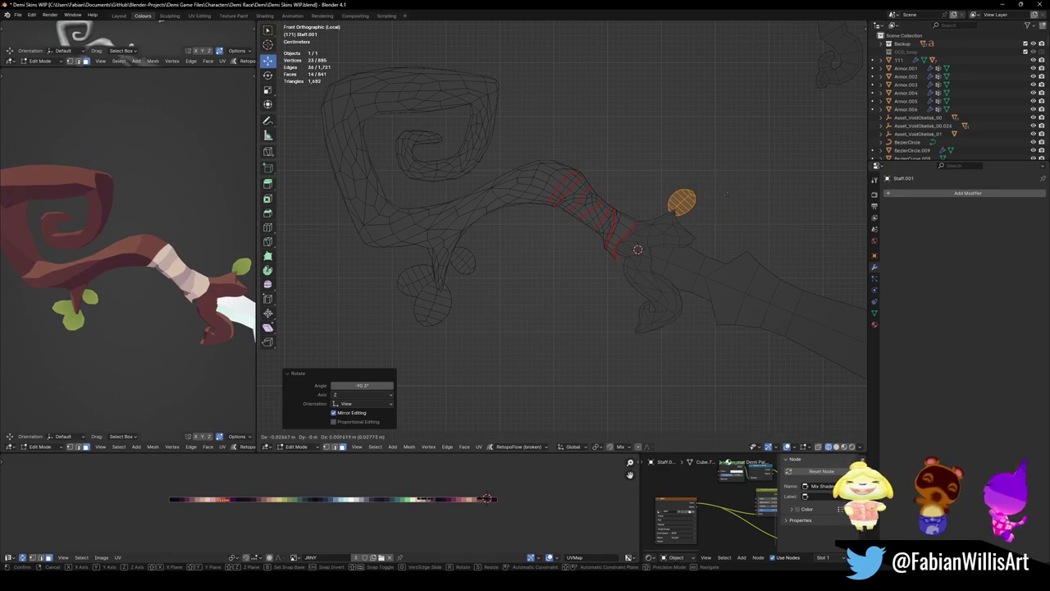
left_click(728, 194)
scroll(156, 272, "down", 3)
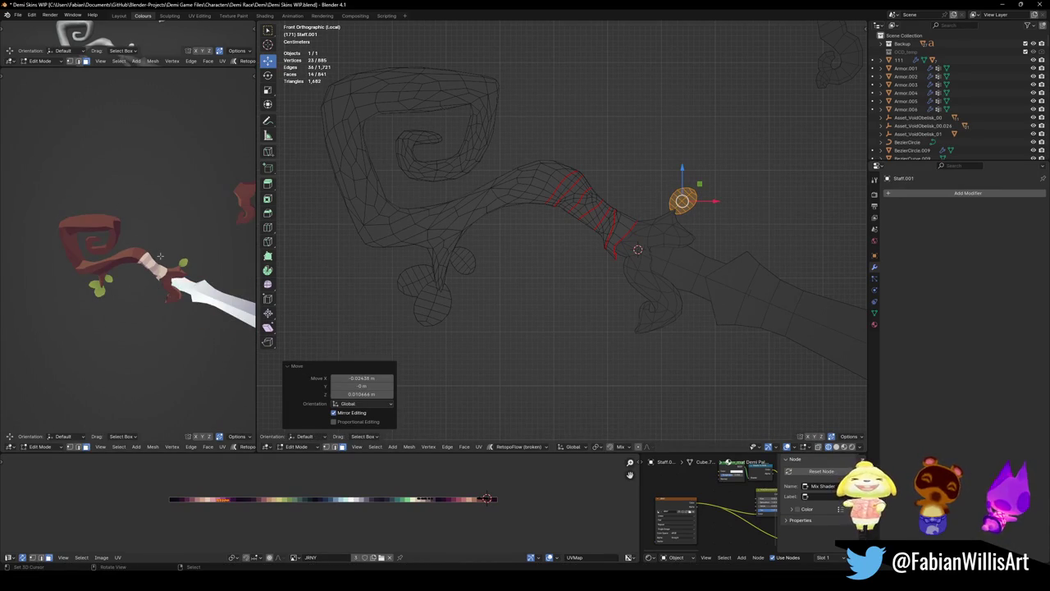
scroll(160, 256, "down", 1)
scroll(154, 243, "up", 3)
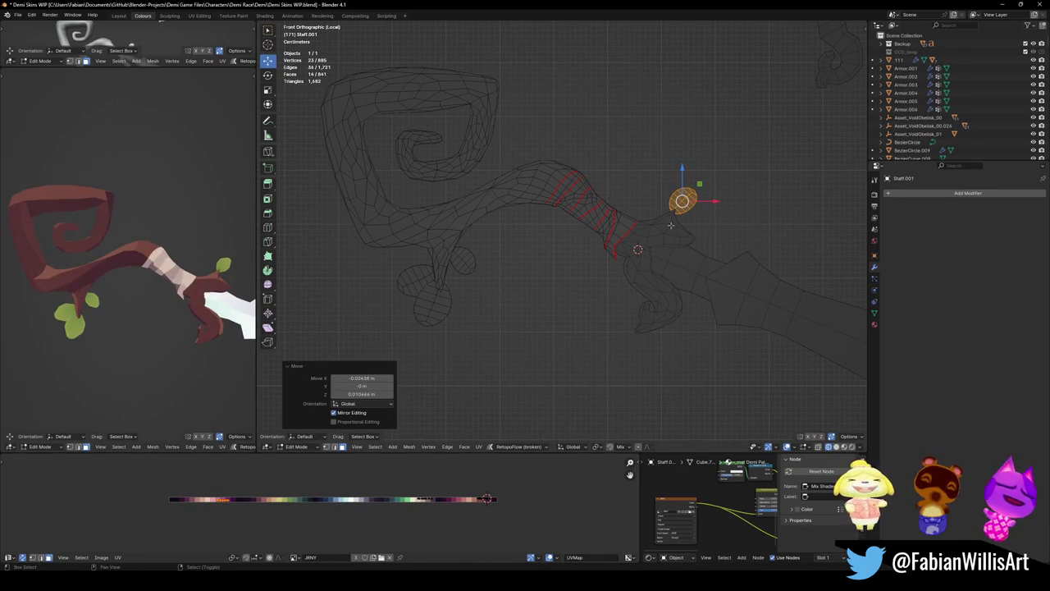
- Move the leaf copy up beside the guard, rotated and shrunk to fit
key("g")
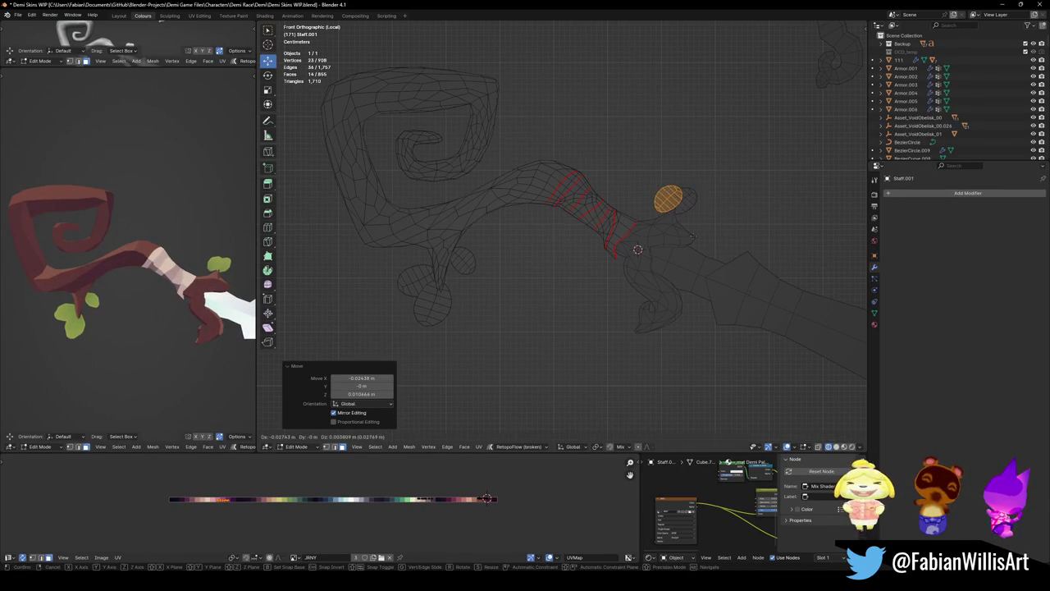
left_click(693, 194)
key("r")
left_click(705, 194)
key("s")
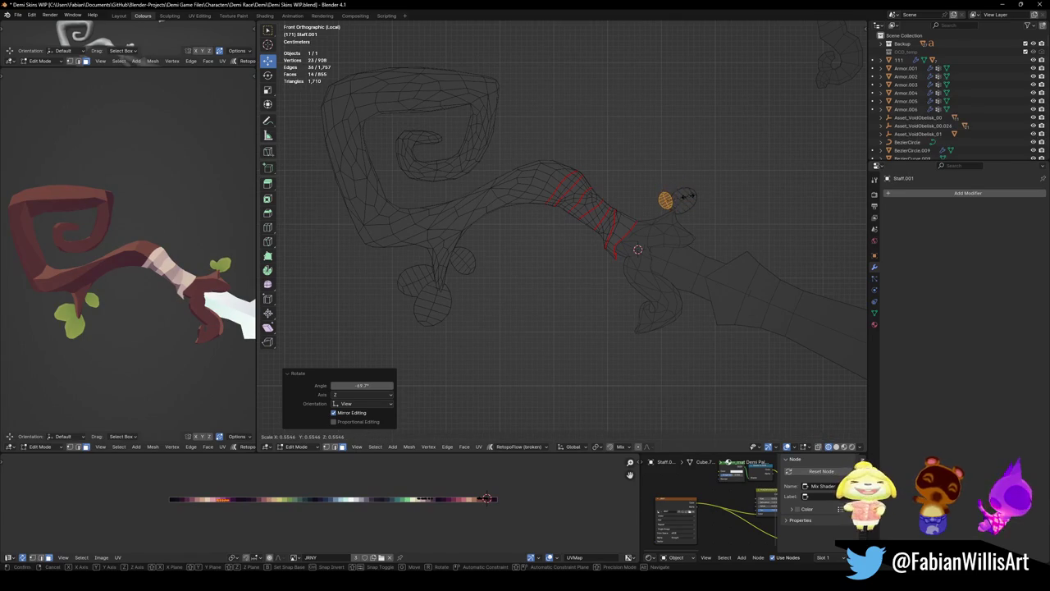
left_click(686, 195)
key("g")
left_click(686, 195)
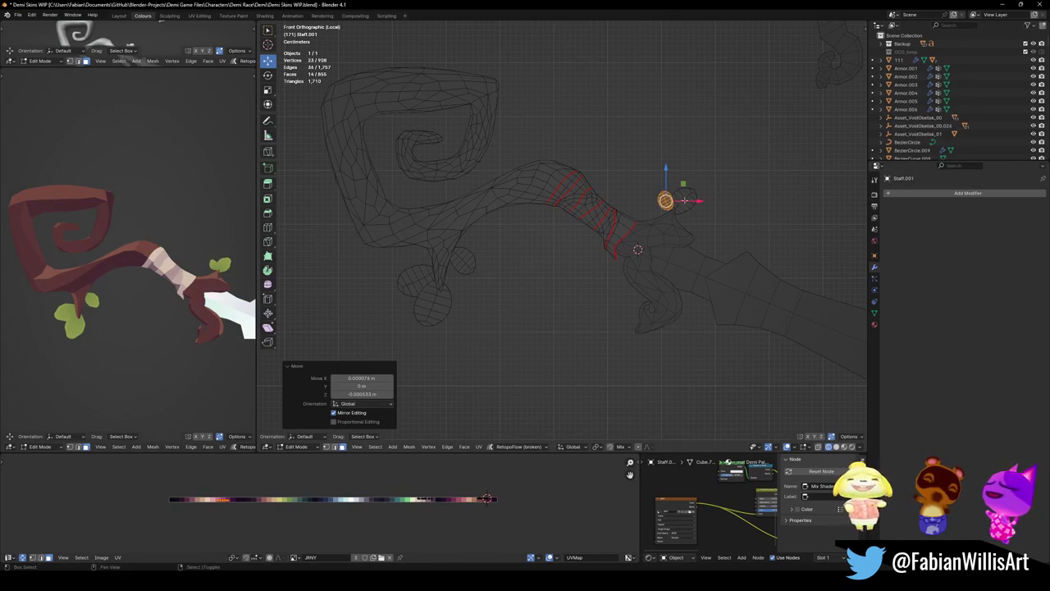
- Place another leaf copy just below the guard
middle_click_drag(679, 247, 701, 196, "shift")
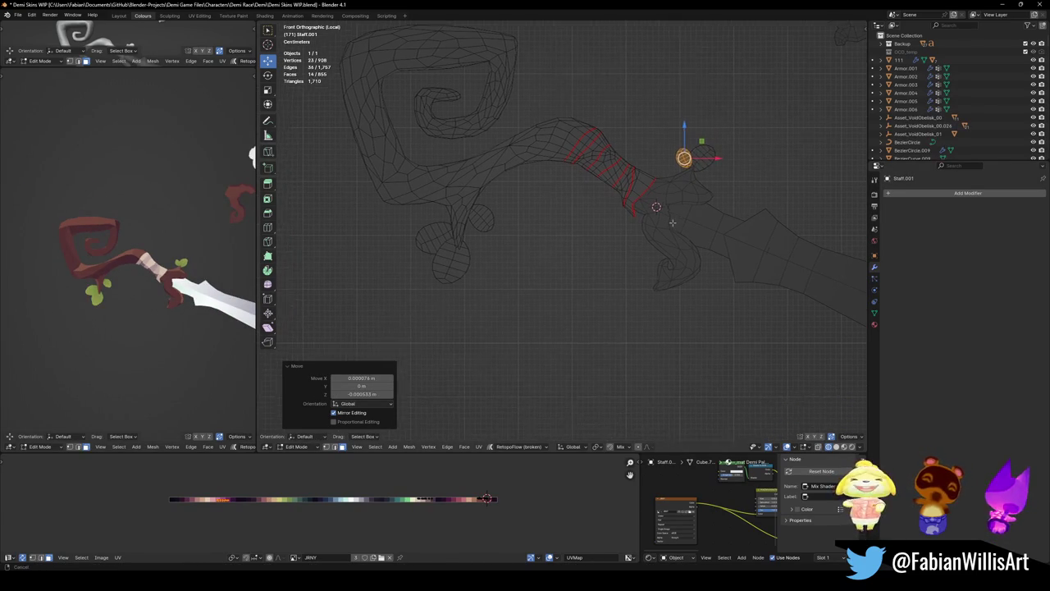
key("g")
left_click(656, 300)
- Angle and reposition the new leaf copy below the guard
key("r")
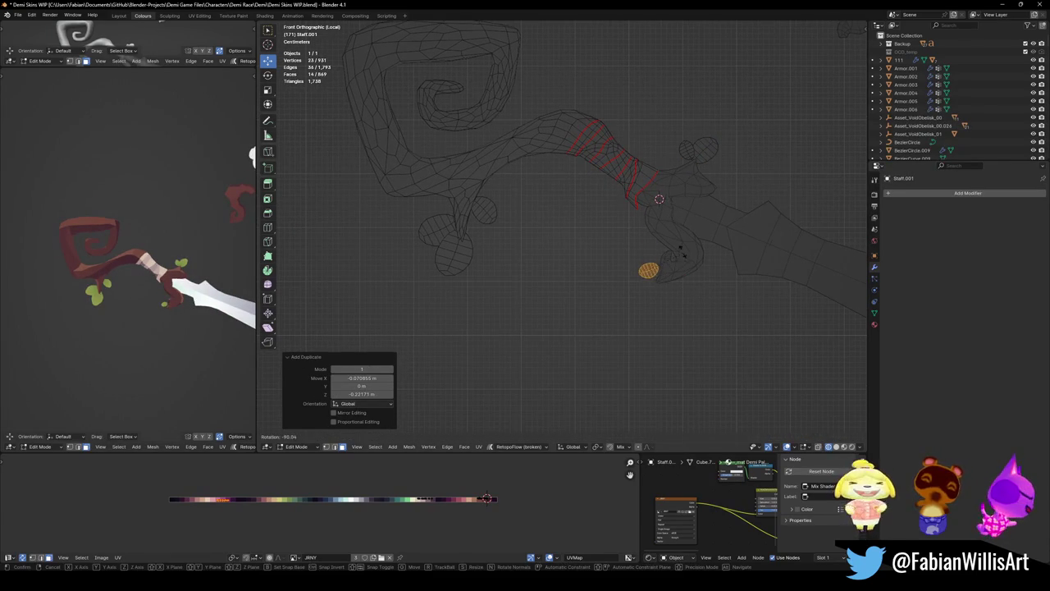
left_click(681, 272)
key("g")
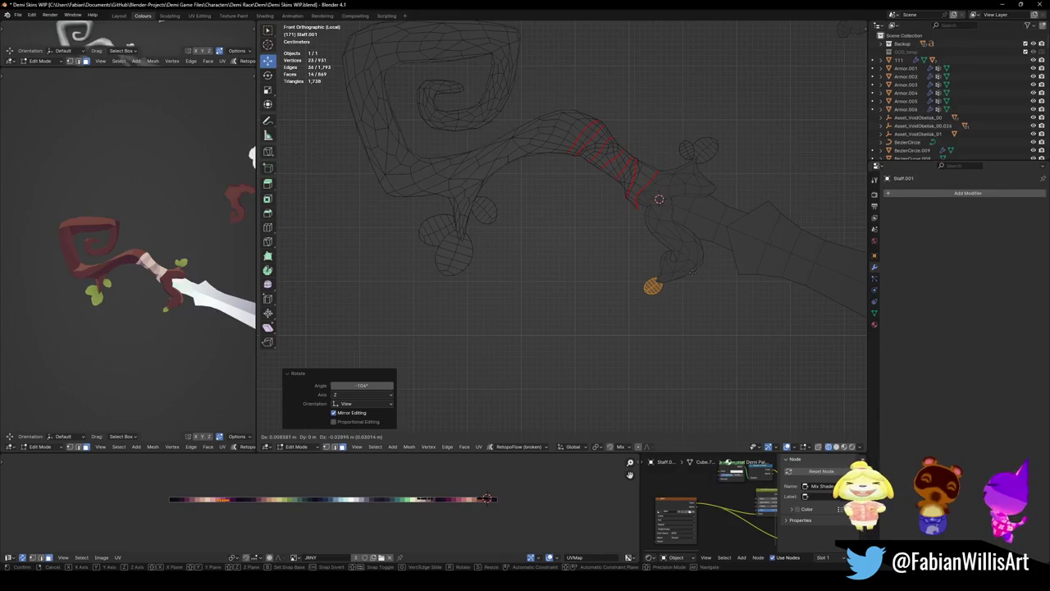
left_click(693, 275)
key("r")
left_click(702, 271)
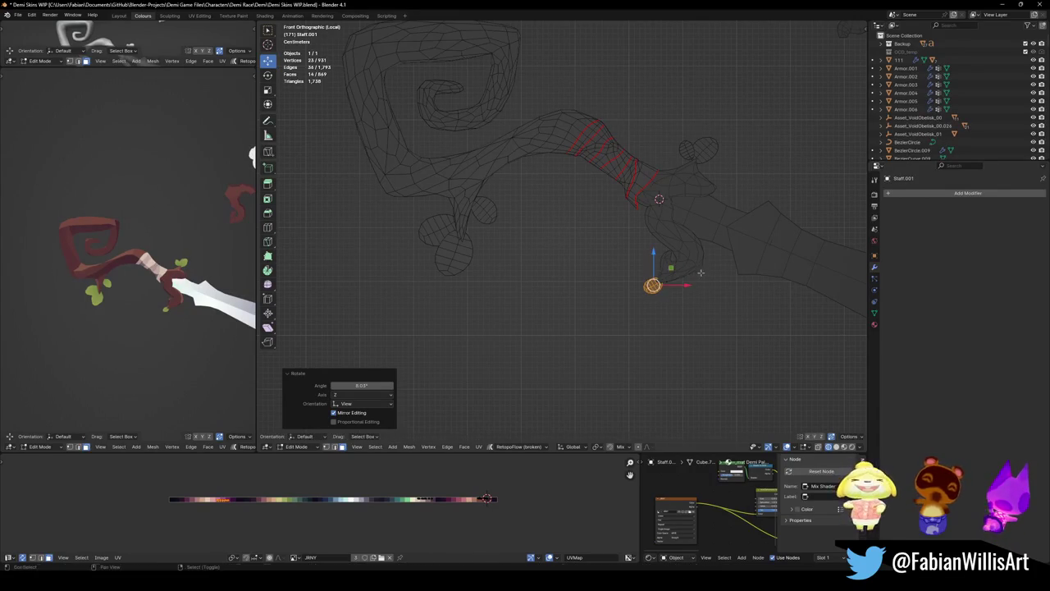
- Duplicate the leaf again, then rotate, shrink and nudge the new copy into place
key("shift+d")
left_click(693, 287)
key("r")
left_click(681, 314)
key("s")
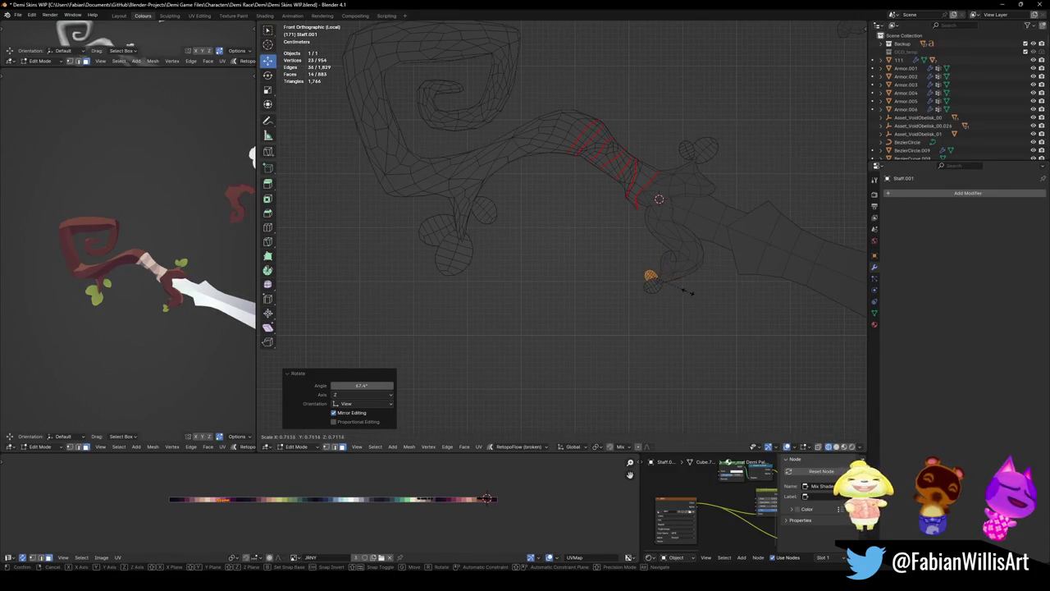
left_click(691, 288)
key("g")
left_click(699, 289)
key("r")
left_click(698, 288)
- Add another smaller, rotated leaf copy lower down on the guard's curl
key("shift+d")
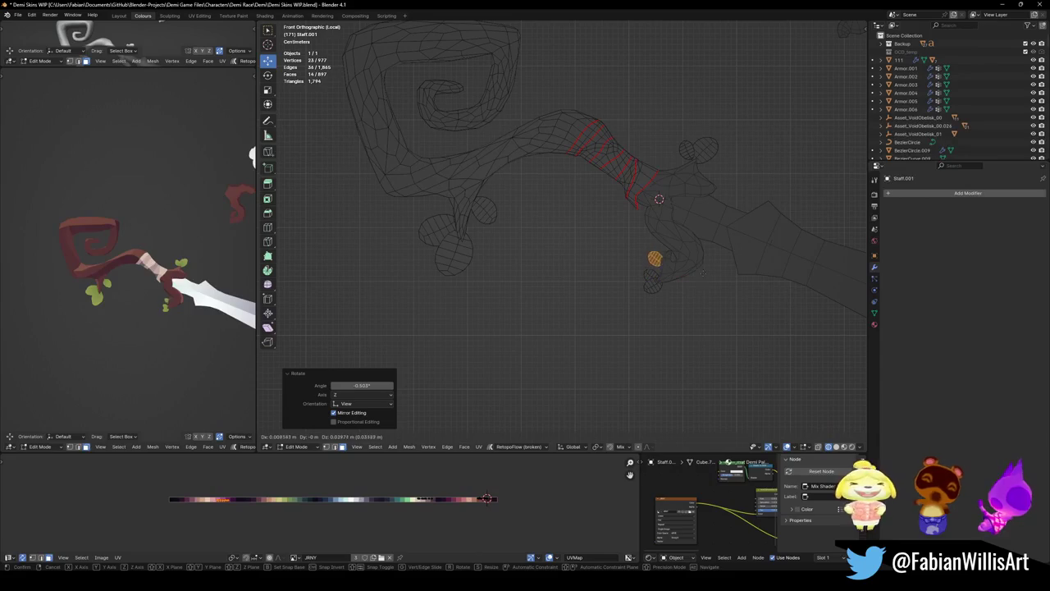
left_click(708, 264)
key("s")
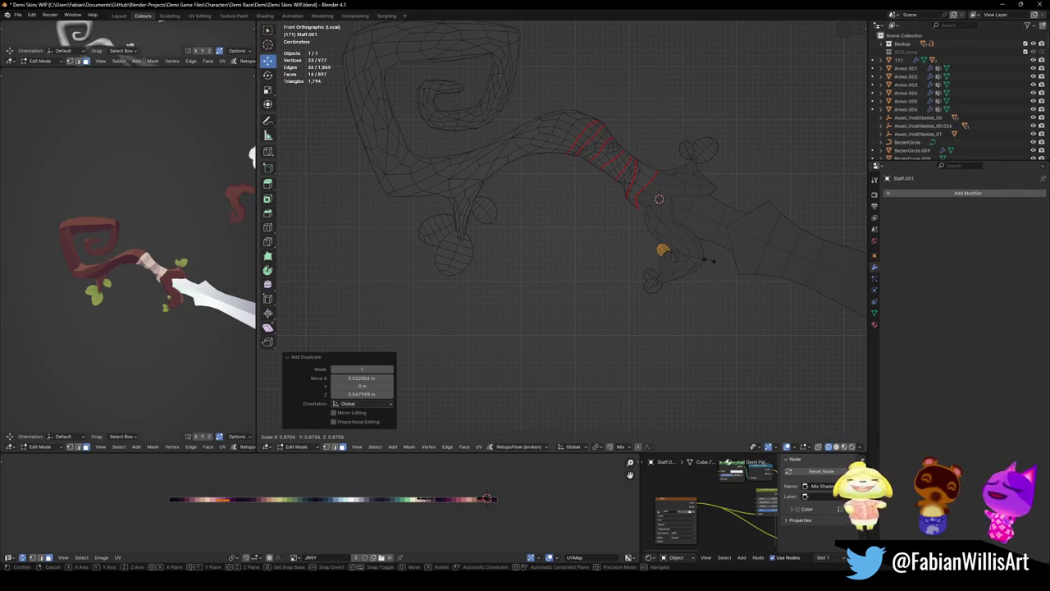
left_click(708, 261)
key("r")
left_click(709, 275)
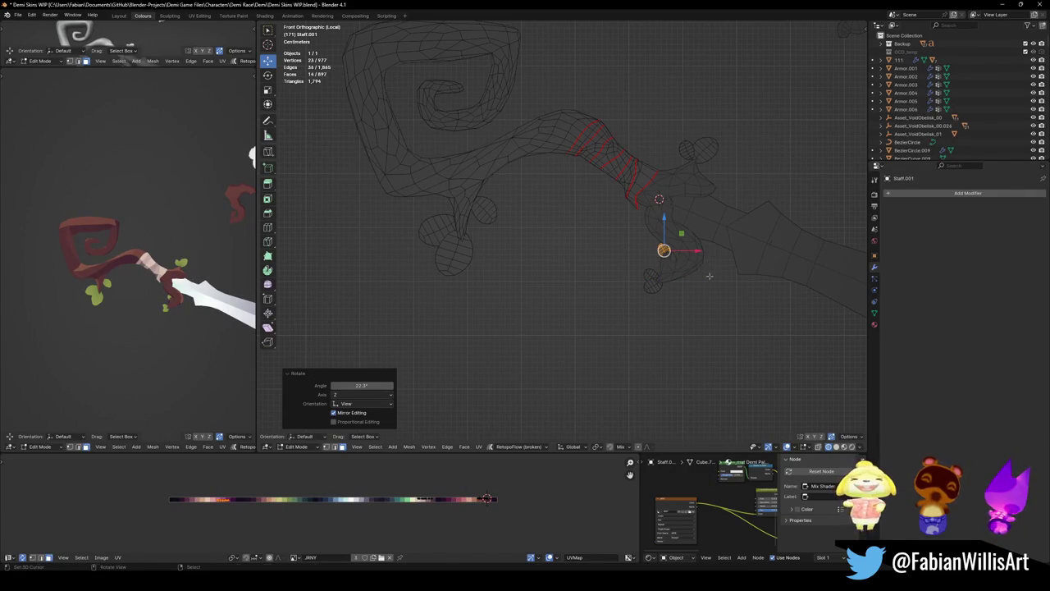
key("g")
key("z")
left_click(692, 324)
key("r")
left_click(650, 274)
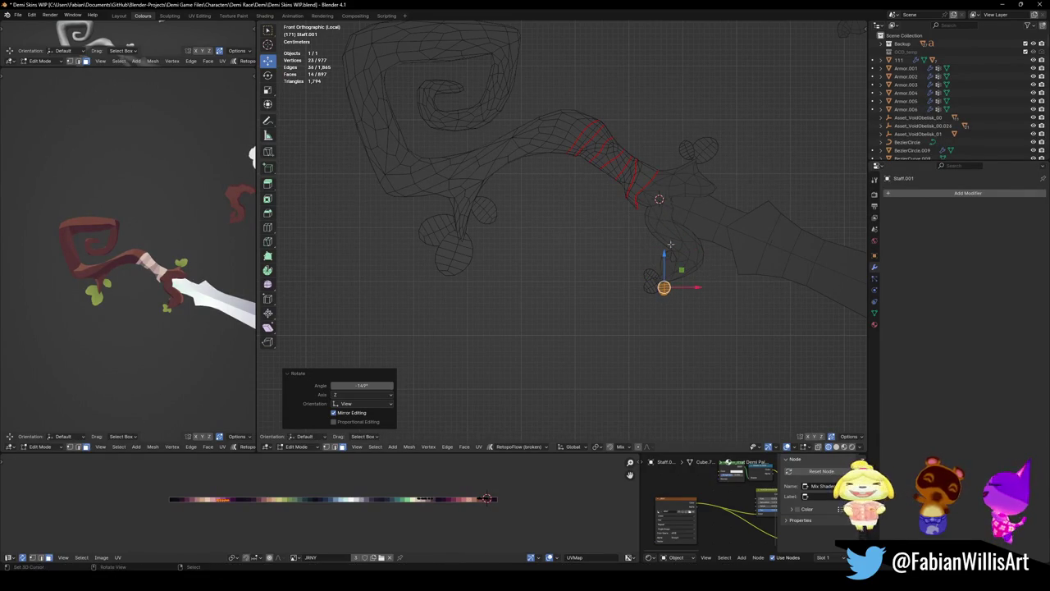
- Move, enlarge and angle the leaf about -14.7° below the blade joint
middle_click_drag(158, 287, 132, 262)
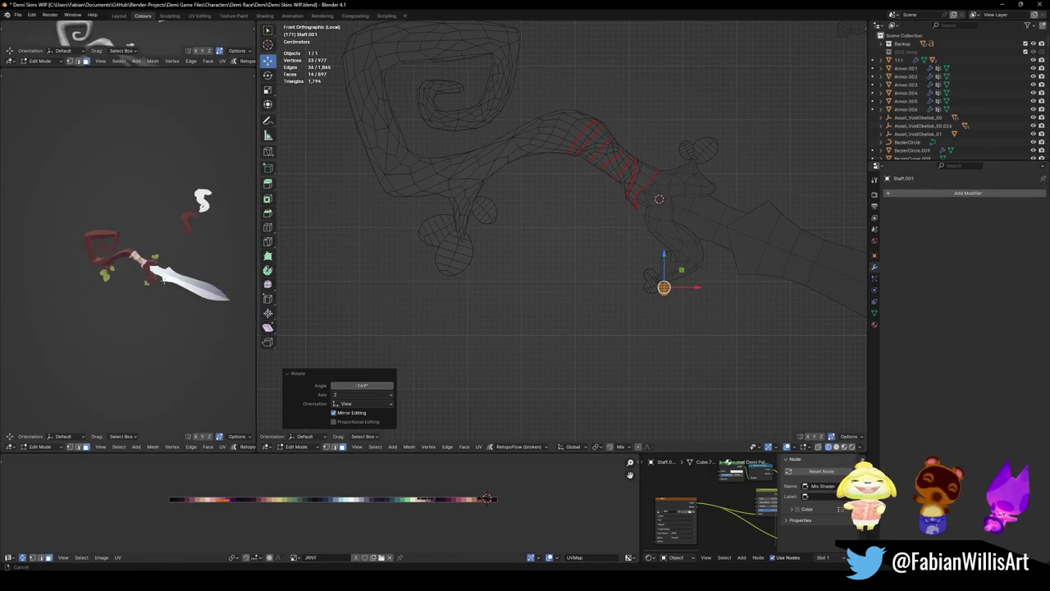
key("g")
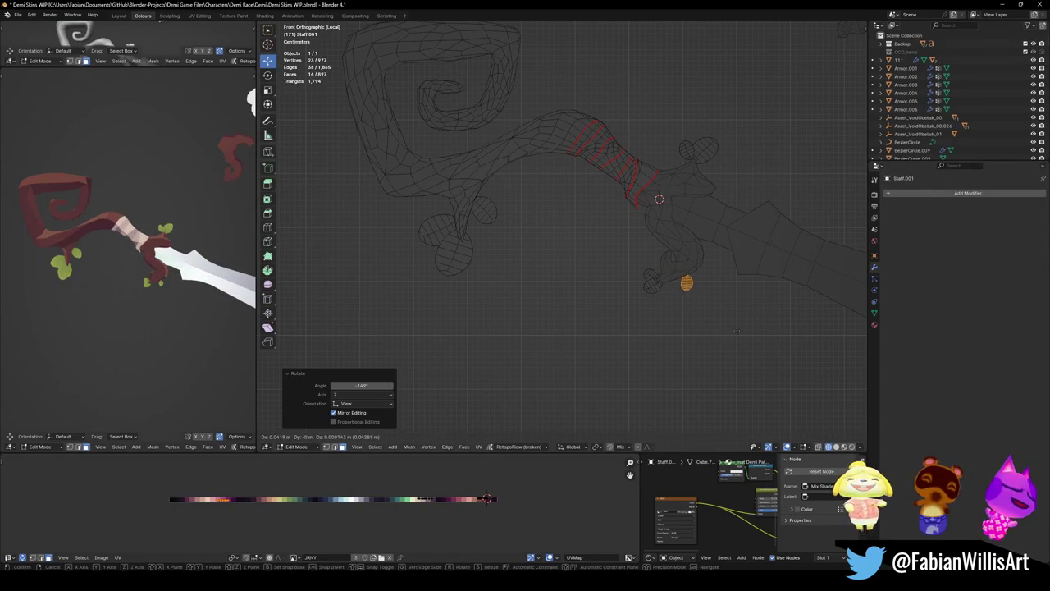
left_click(734, 328)
key("r")
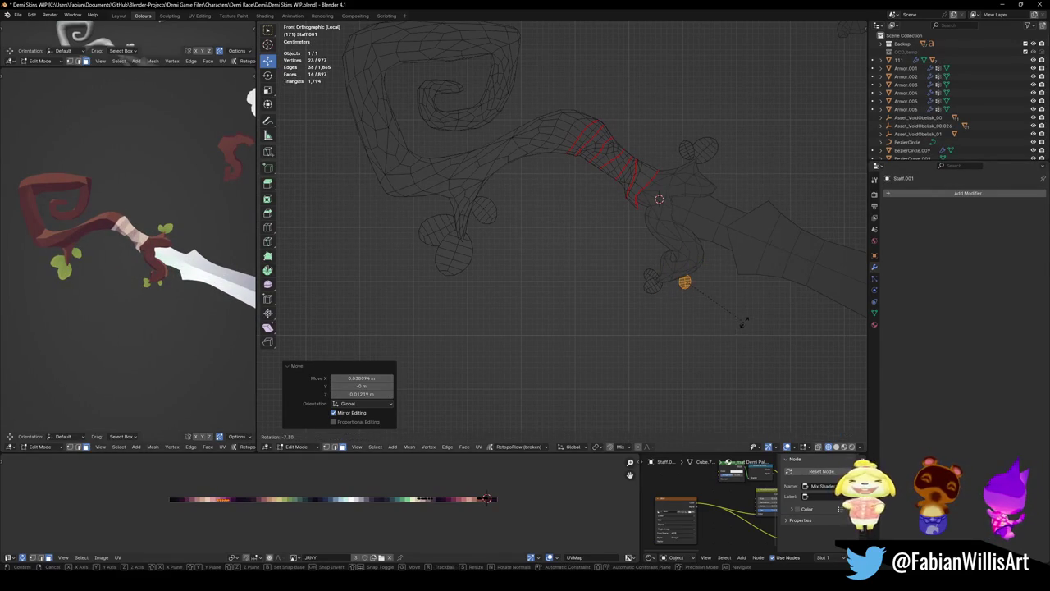
left_click(732, 339)
key("s")
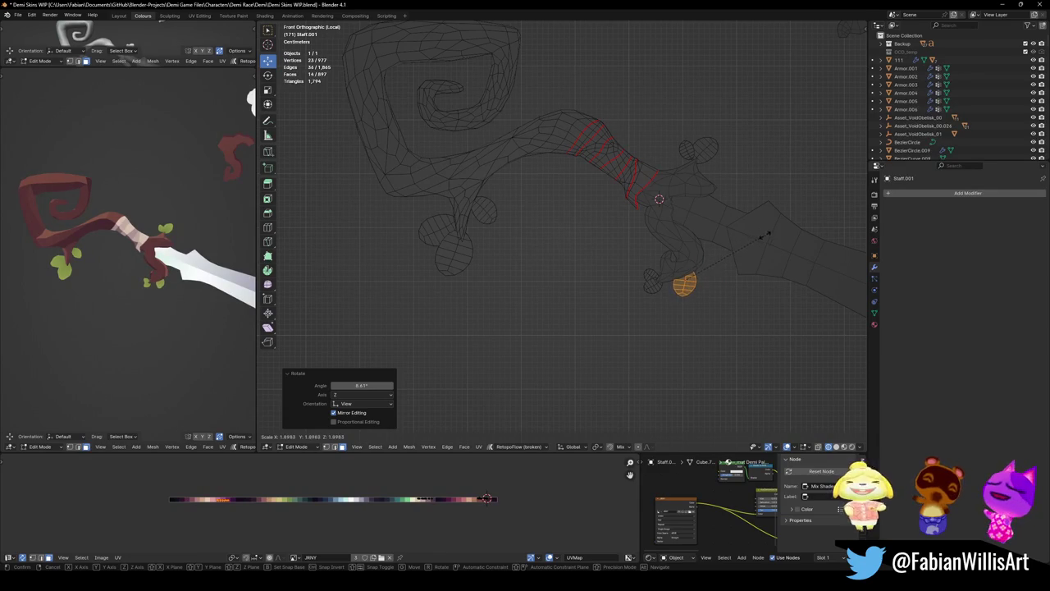
left_click(763, 255)
key("r")
left_click(757, 290)
key("g")
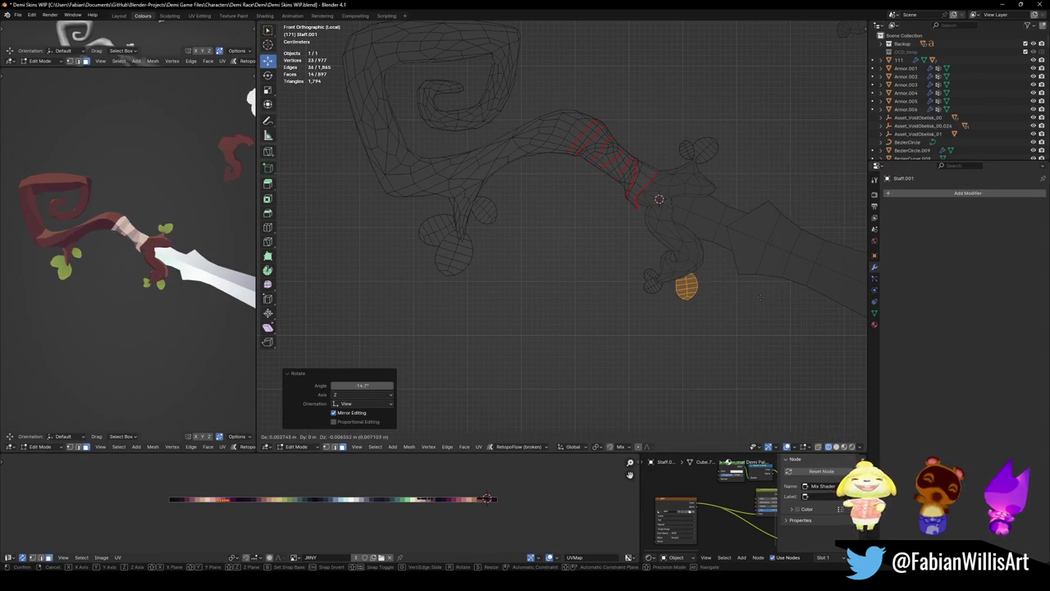
left_click(756, 300)
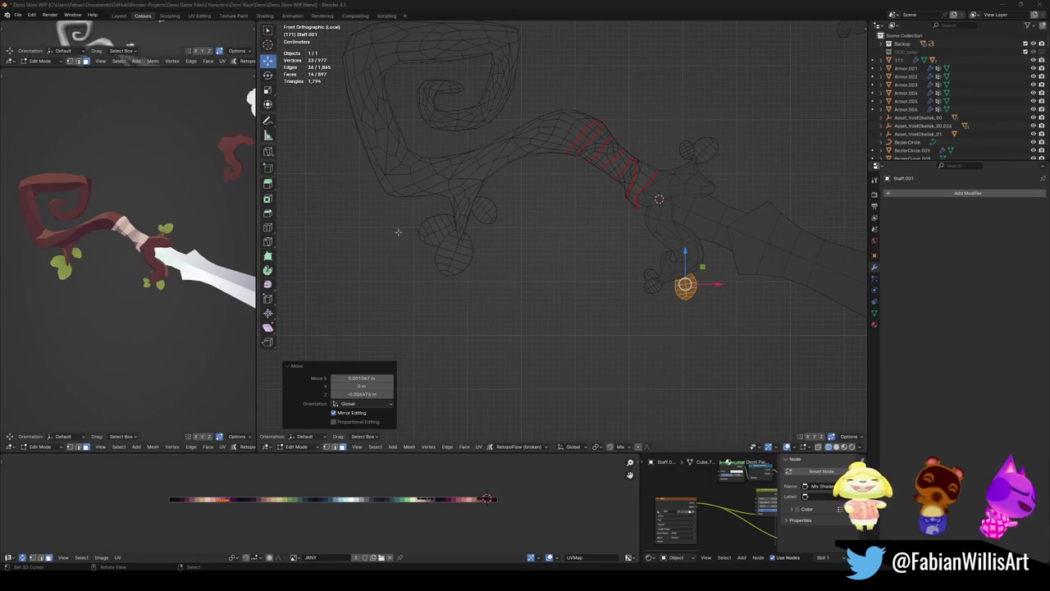
- Rotate the leaf, enlarge it slightly, and shift it down and left
scroll(663, 285, "up", 1)
scroll(705, 283, "up", 1)
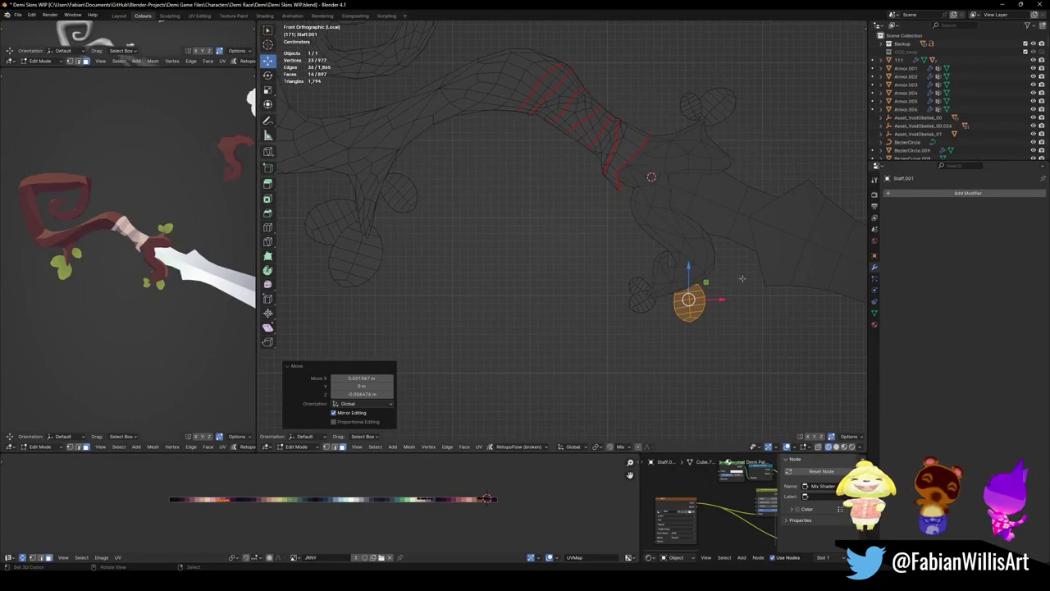
key("r")
left_click(735, 306)
key("s")
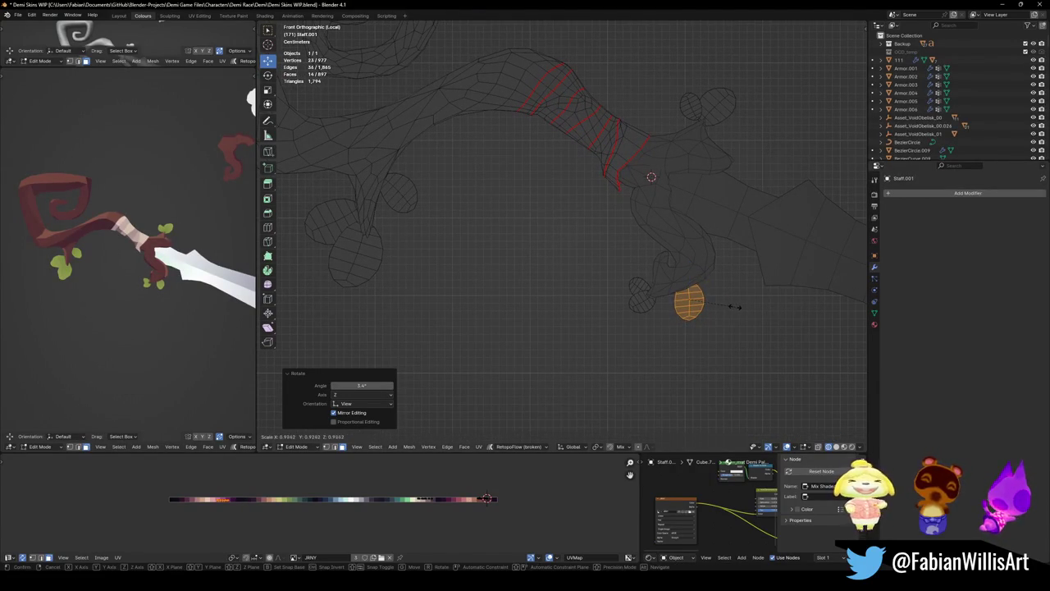
left_click(741, 306)
key("g")
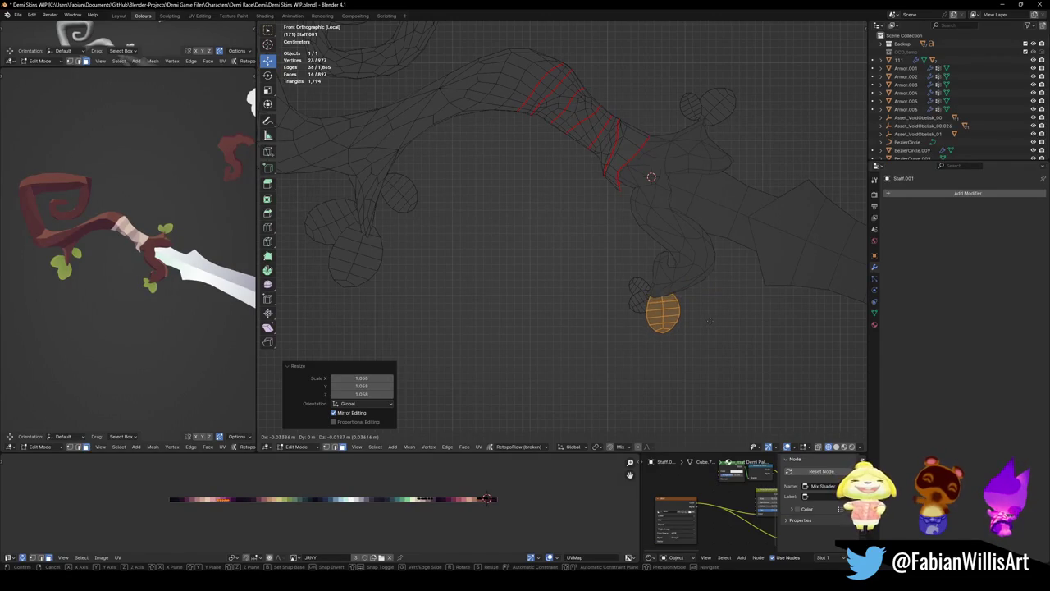
key("r")
left_click(710, 319)
- Tilt the leaf from a side view with a normal and a trackball rotation
scroll(111, 241, "down", 3)
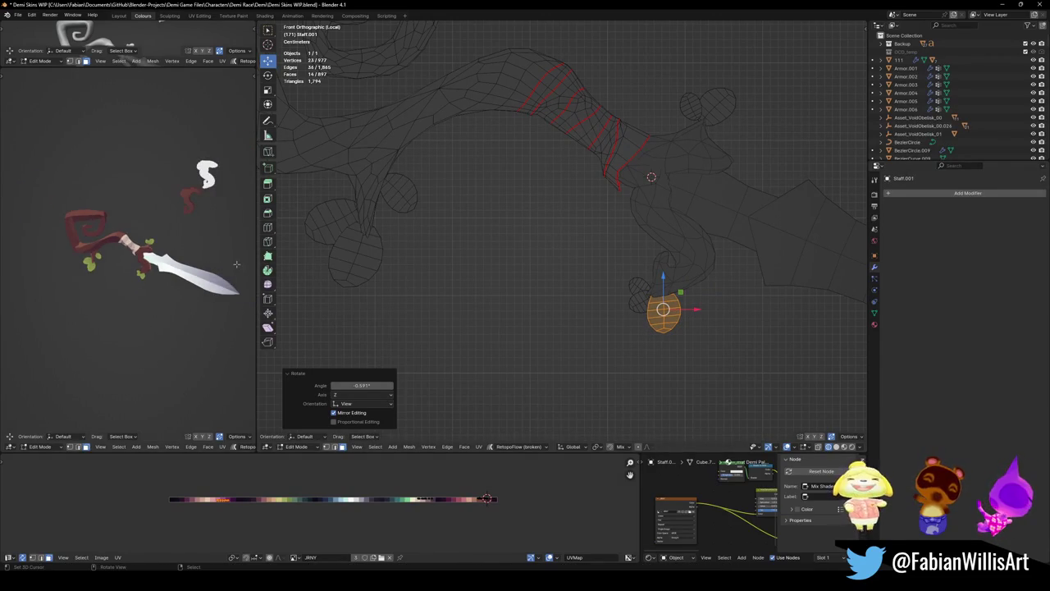
left_click_drag(680, 292, 678, 295)
mouse_move(681, 279)
middle_mouse_down()
mouse_move(816, 309)
mouse_move(595, 283)
middle_mouse_up()
key("r")
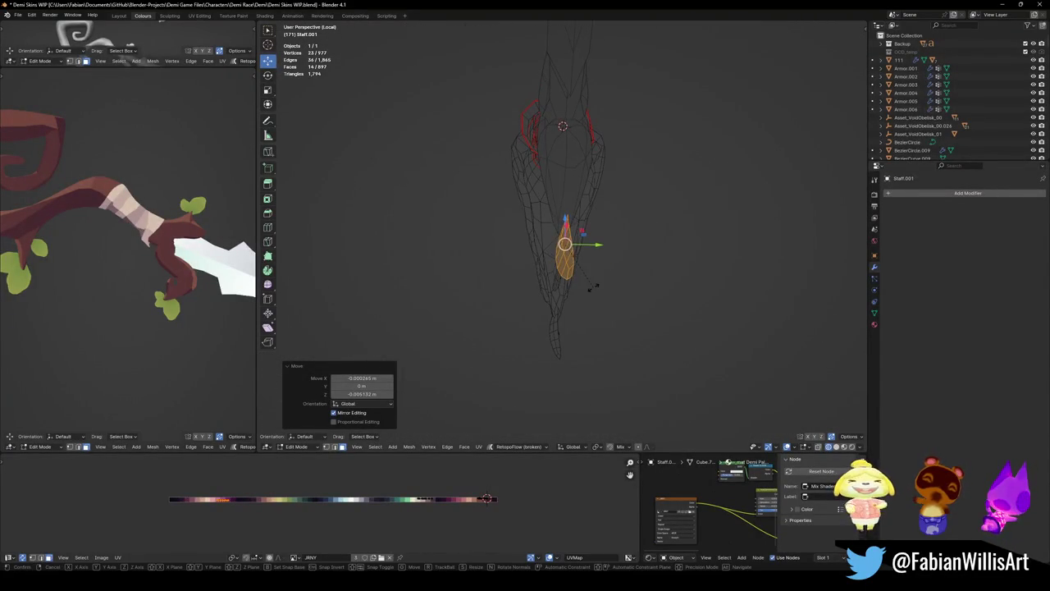
left_click(579, 286)
key("r")
key("r")
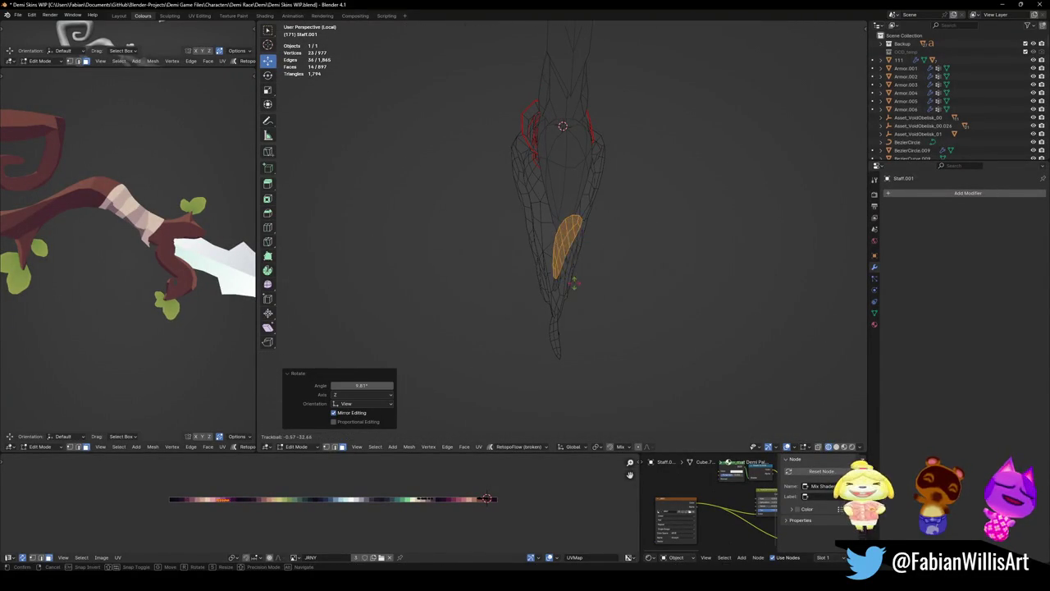
left_click(579, 286)
- Set the pivot to the 3D Cursor at a leaf's base and rotate that leaf around it
scroll(574, 246, "up", 5)
left_click(467, 310)
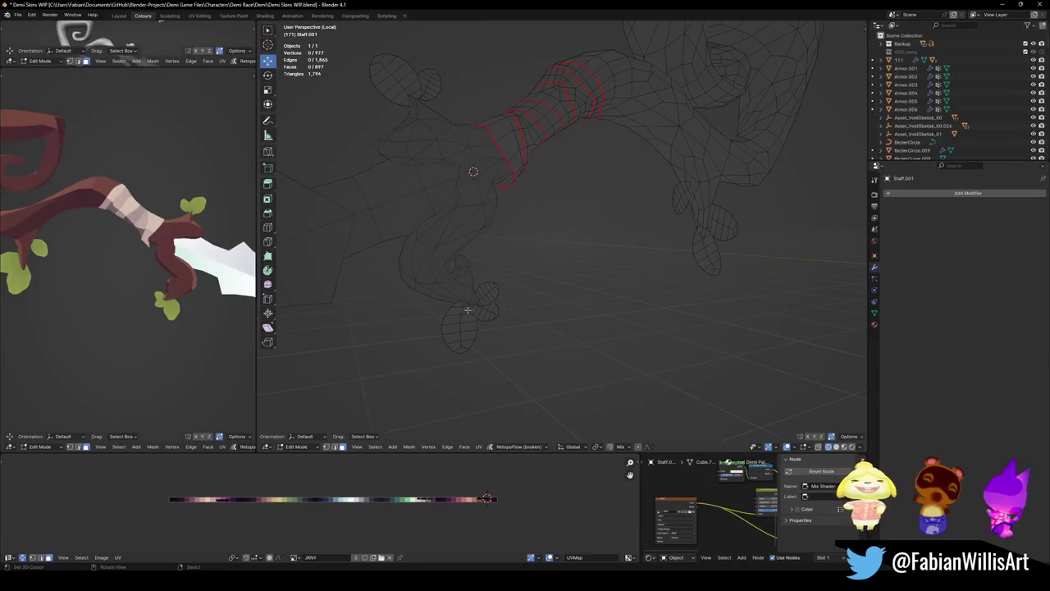
right_click(466, 295, "shift")
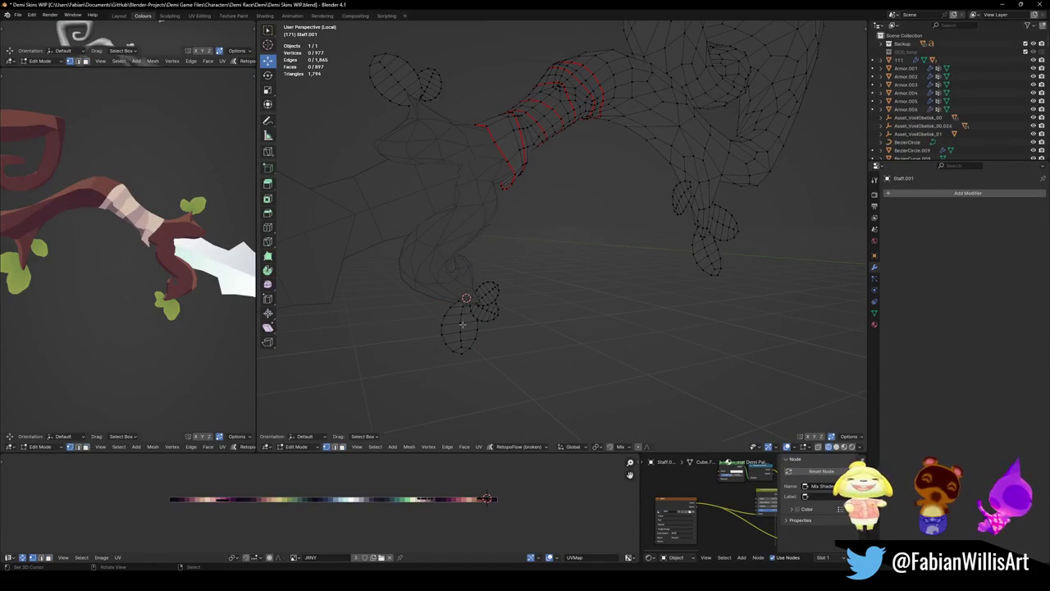
key("period")
key("period")
left_click(525, 324)
key("l")
mouse_move(459, 333)
middle_mouse_down()
mouse_move(516, 320)
mouse_move(443, 341)
middle_mouse_up()
key("r")
left_click(530, 311)
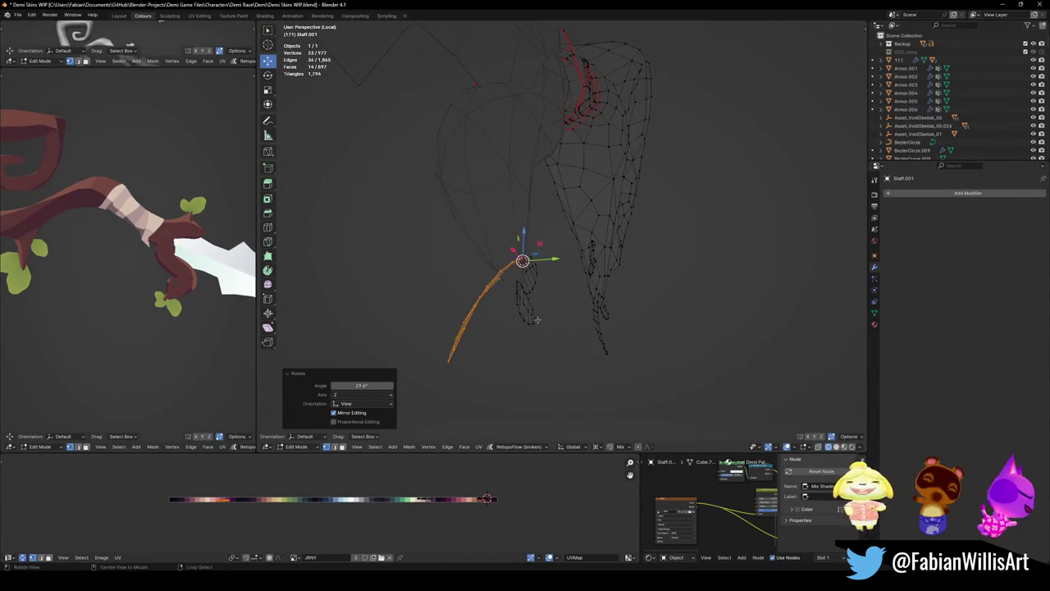
left_click(439, 343)
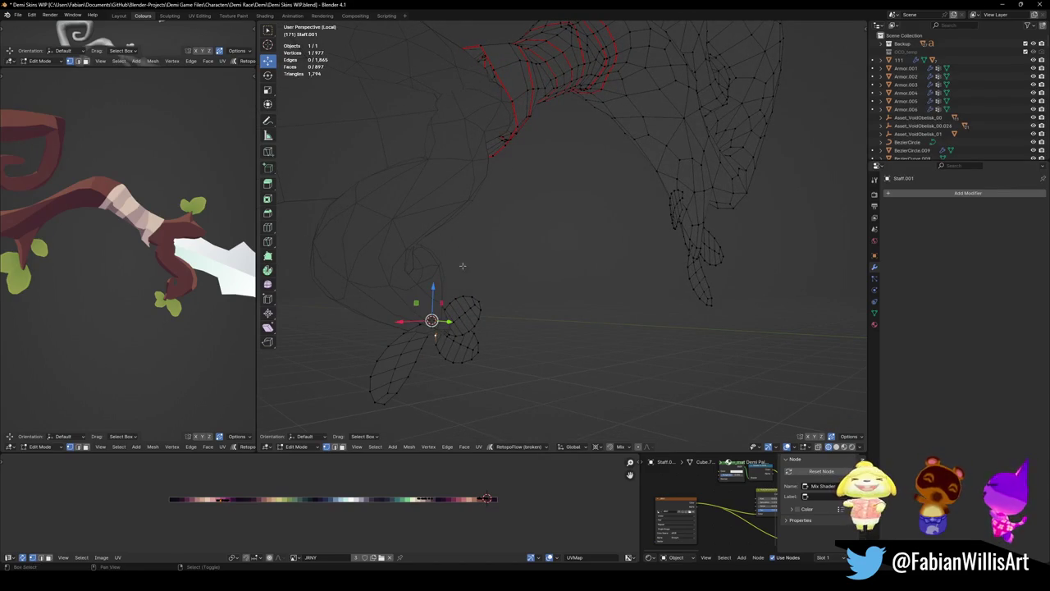
- Move the cursor to the next leaf's base and tumble that leaf to a new tilt
right_click(434, 334, "shift")
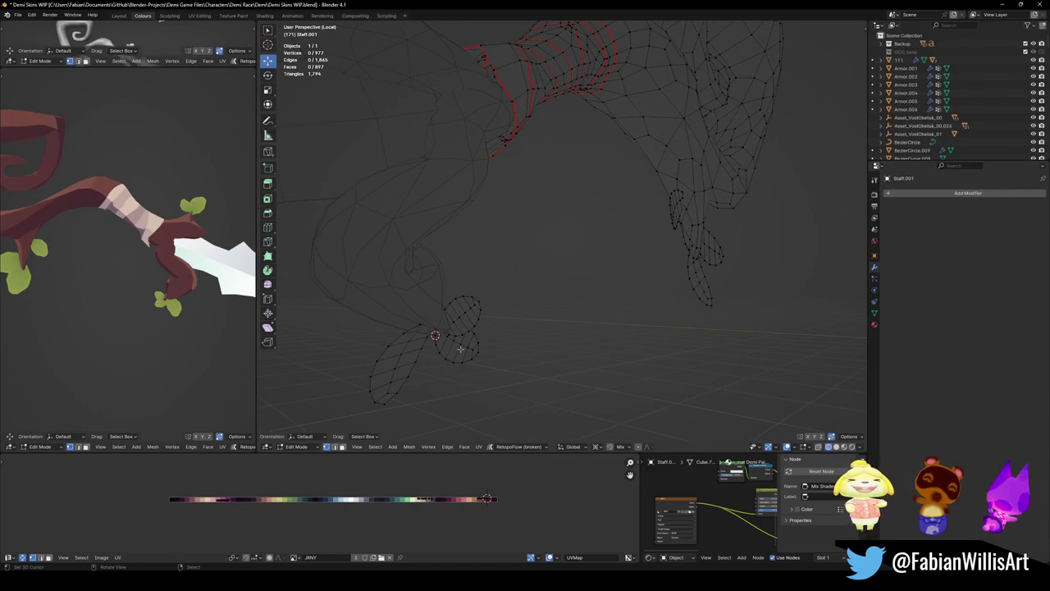
key("l")
middle_click_drag(459, 349, 480, 353)
key("r")
key("r")
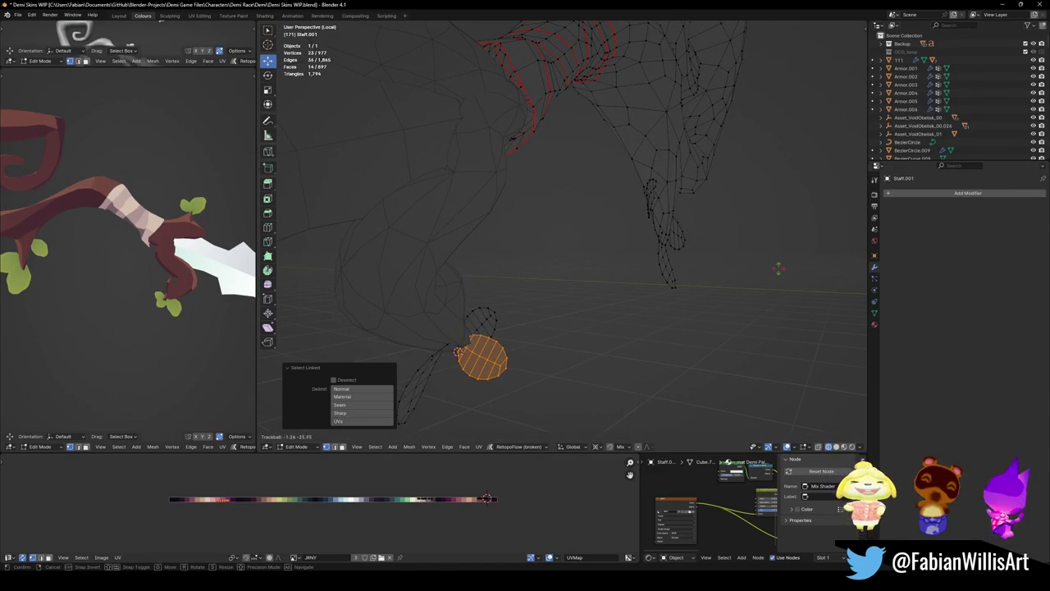
left_click(515, 321)
key("alt+a")
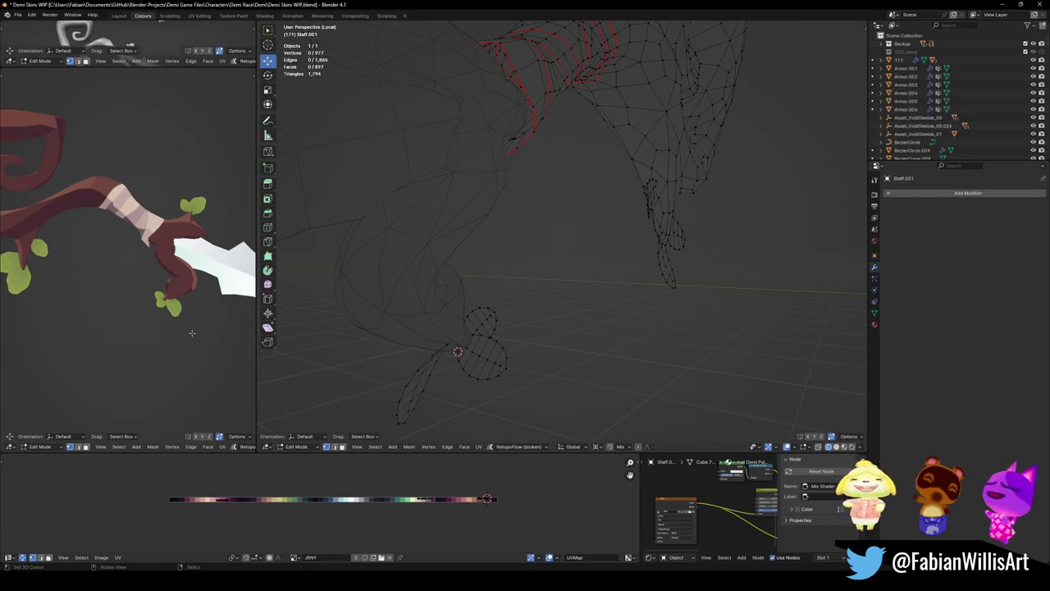
key("l")
key("r")
key("r")
left_click(470, 336)
key("alt+a")
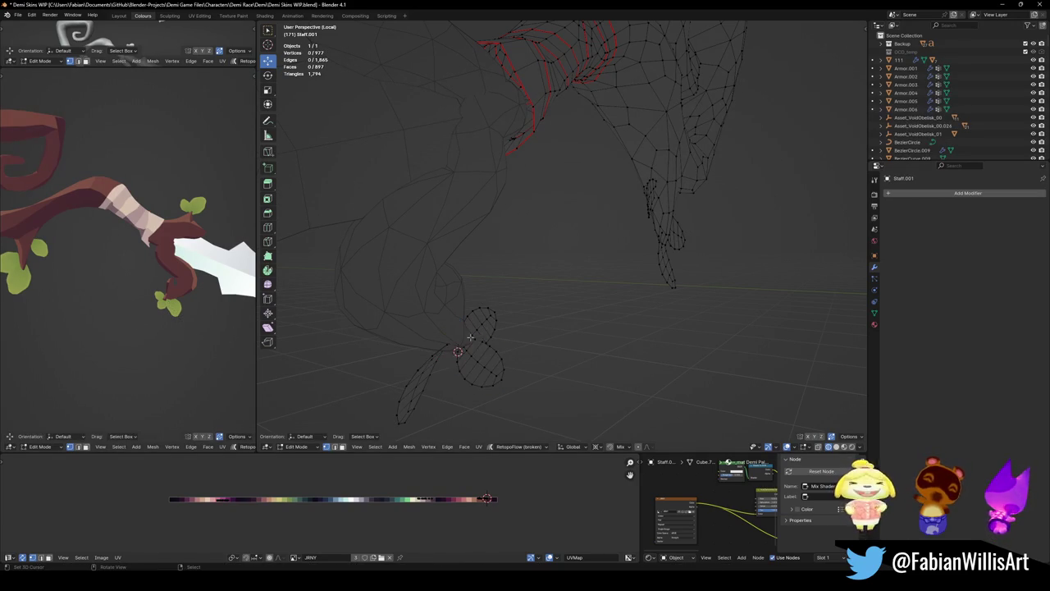
- Find the oval leaf by the wrap band and centre the view on its base vertex
mouse_move(478, 330)
middle_mouse_down()
mouse_move(457, 300)
mouse_move(565, 300)
mouse_move(538, 220)
middle_mouse_up()
mouse_move(468, 223)
middle_mouse_down()
mouse_move(481, 235)
mouse_move(634, 238)
mouse_move(465, 218)
middle_mouse_up()
key("ctrl+z")
key("ctrl+shift+z")
key("ctrl+z")
left_click(407, 194)
key("KP_Decimal")
mouse_move(522, 221)
middle_mouse_down()
mouse_move(531, 216)
mouse_move(572, 258)
mouse_move(591, 246)
middle_mouse_up()
- Try rotating the oval leaf, cancel it, and switch to vertex selection
key("ctrl+l")
key("r")
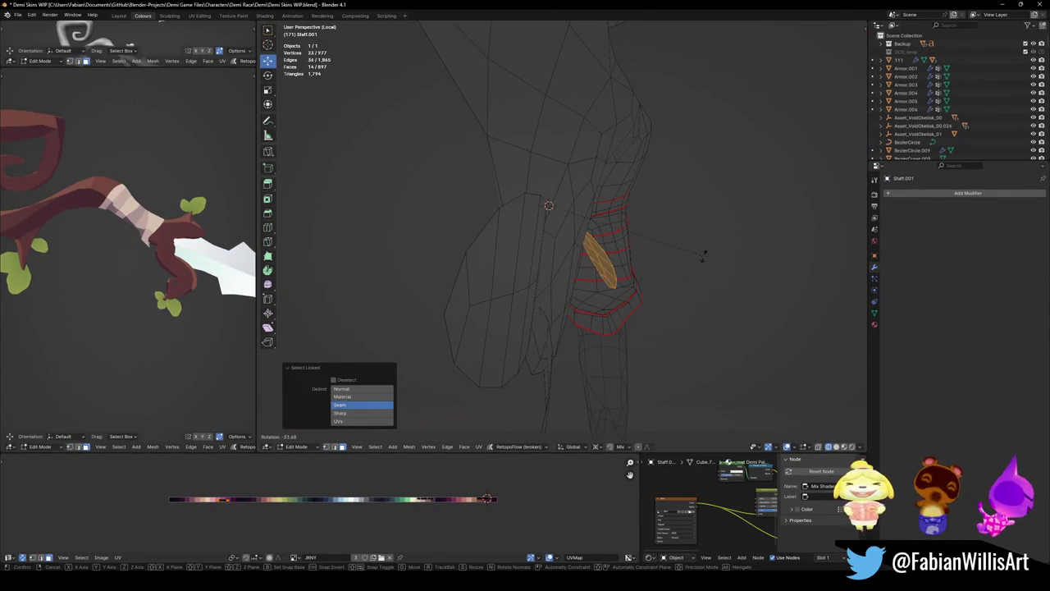
key("Escape")
key("alt+a")
mouse_move(656, 281)
middle_mouse_down()
mouse_move(558, 271)
mouse_move(464, 306)
mouse_move(515, 299)
middle_mouse_up()
key("1")
key("grave")
mouse_move(520, 246)
middle_mouse_down()
mouse_move(502, 328)
mouse_move(574, 328)
middle_mouse_up()
- Rotate the oval leaf about its base to a tilt of about -4.29°
key("l")
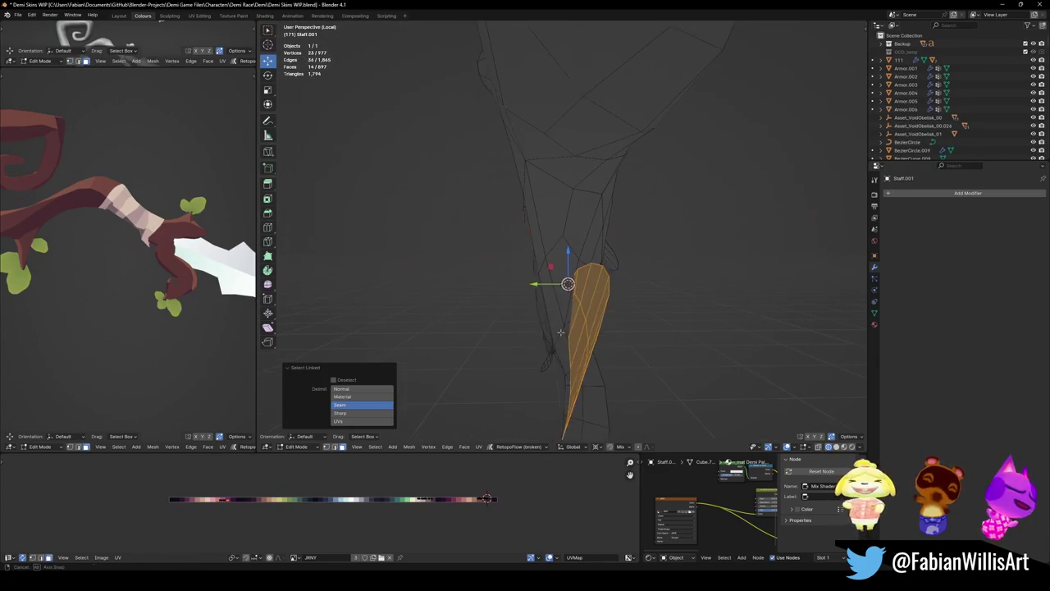
key("r")
left_click(579, 328)
key("r")
key("r")
left_click(623, 330)
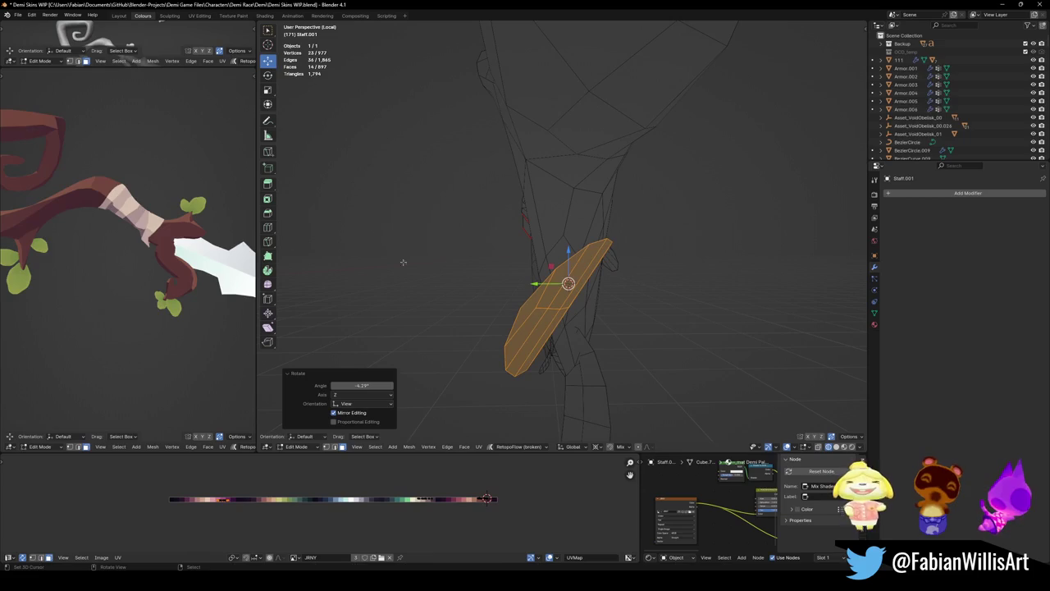
key("r")
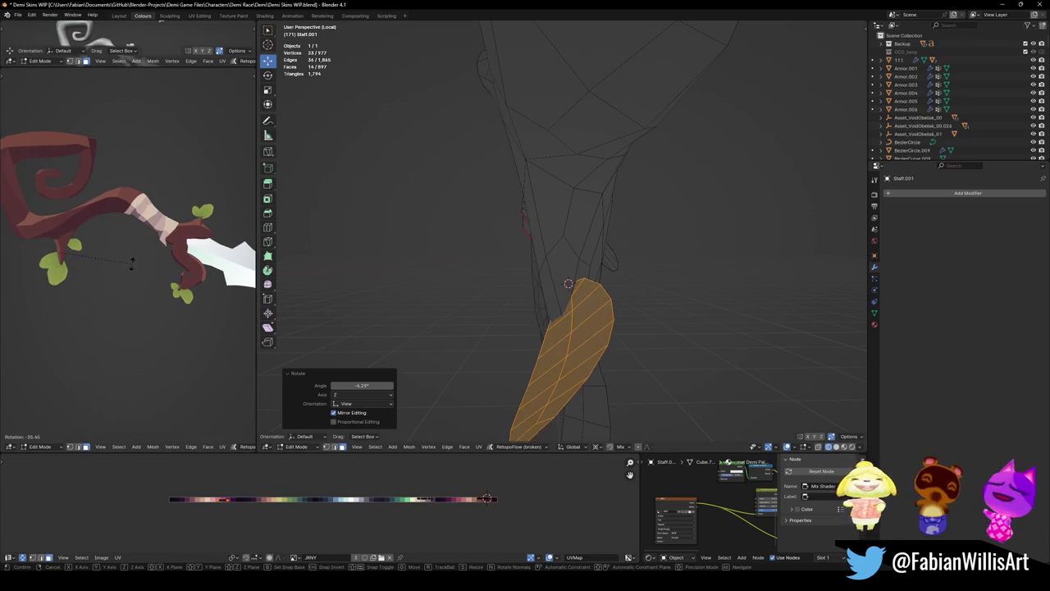
left_click(325, 256)
left_click(325, 256)
mouse_move(189, 270)
middle_mouse_down()
mouse_move(124, 280)
mouse_move(190, 228)
mouse_move(198, 233)
middle_mouse_up()
scroll(190, 227, "down", 2)
- Save Demi Skins WIP.blend, switch to front view and Object Mode, and open the Add menu
key("ctrl+s")
scroll(217, 220, "down", 2)
scroll(238, 229, "up", 2)
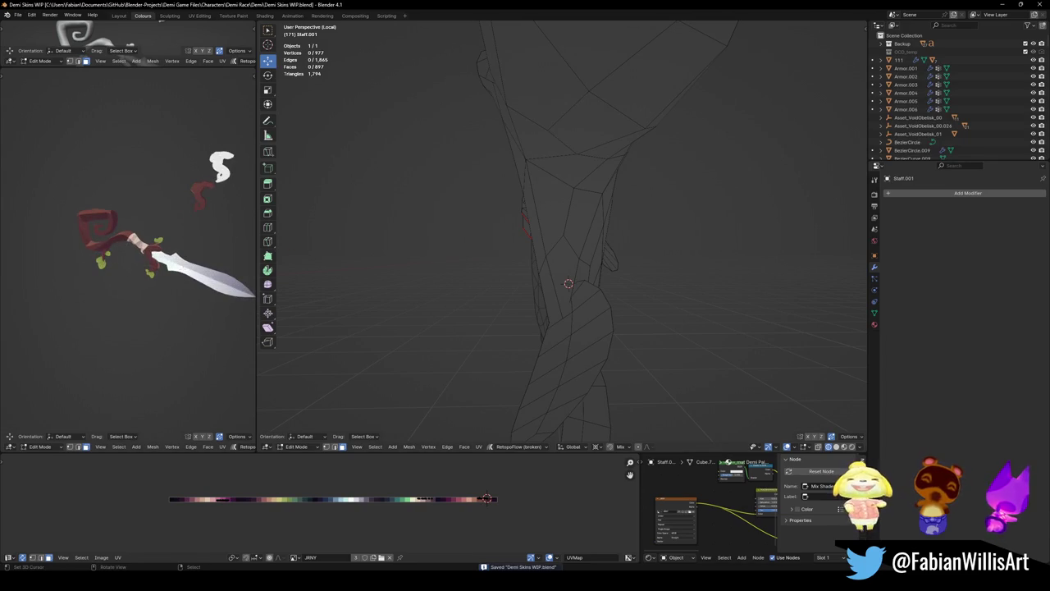
scroll(663, 222, "down", 2)
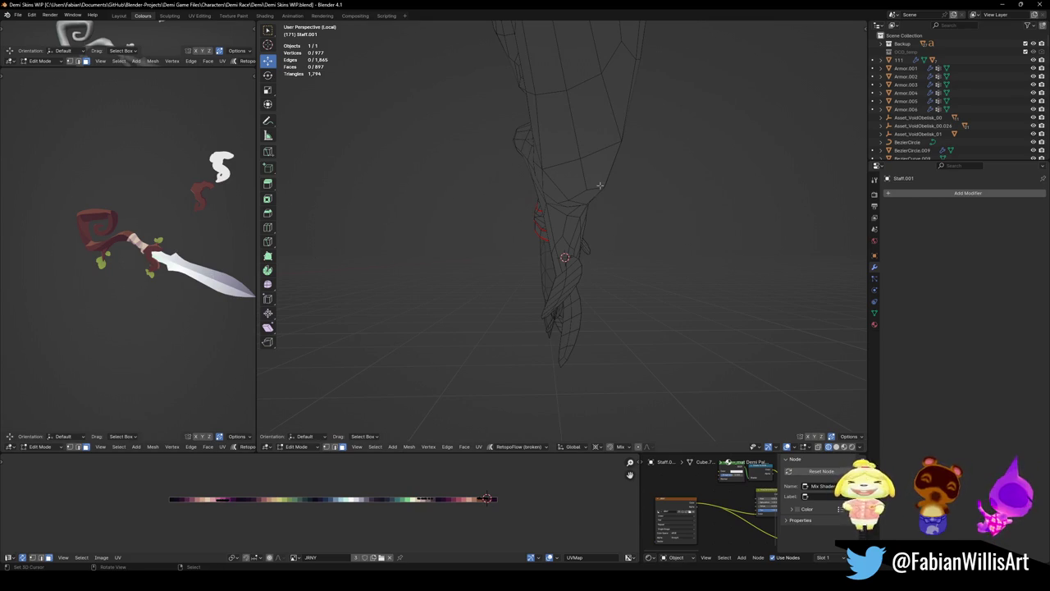
key("KP_1")
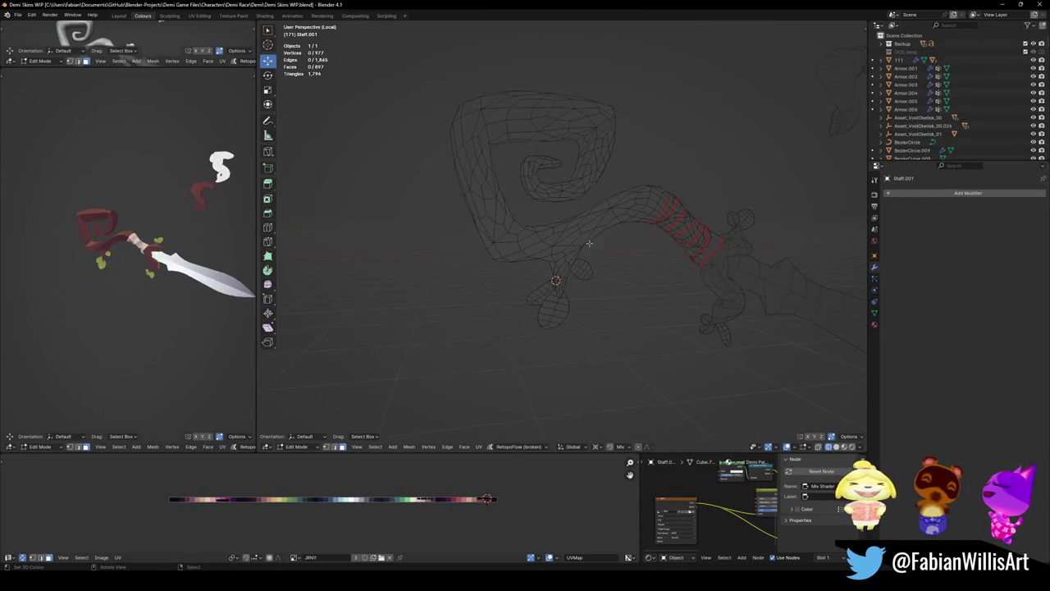
scroll(622, 246, "up", 3, "ctrl")
key("ctrl+s")
scroll(597, 251, "up", 3, "ctrl")
key("Tab")
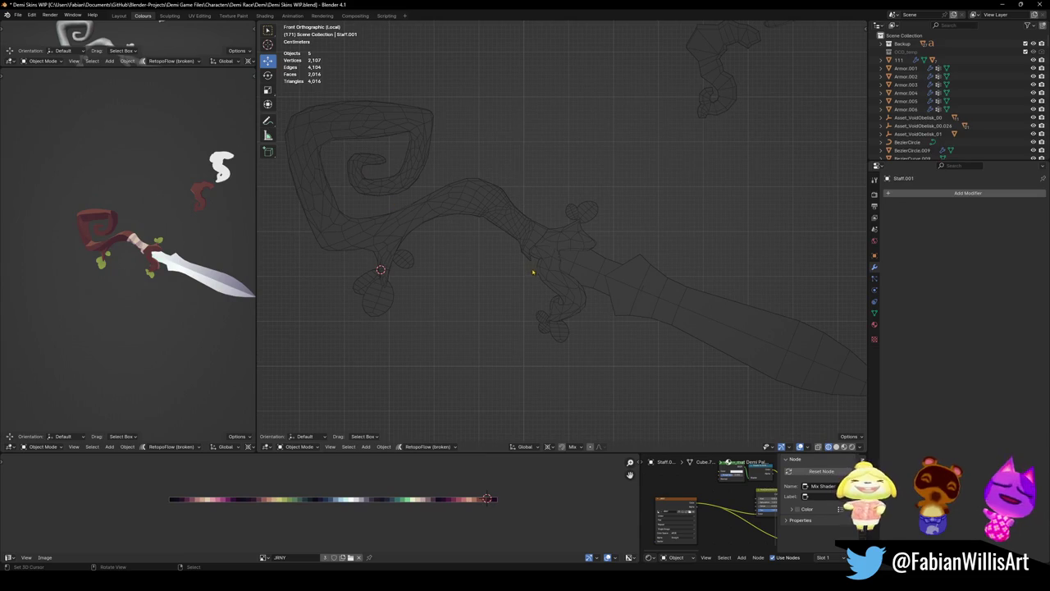
key("shift+a")
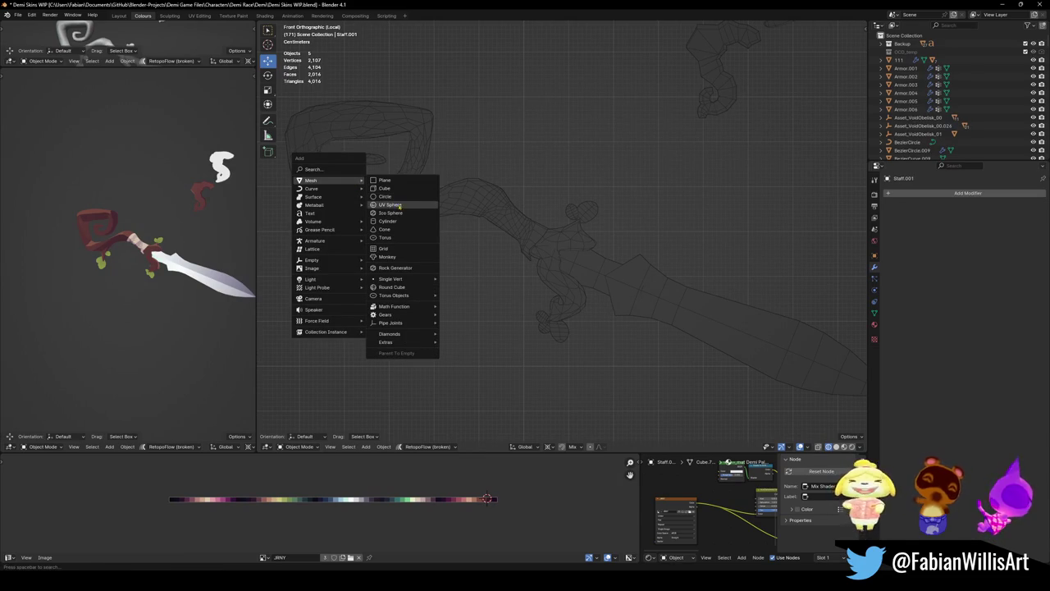
- Add a UV sphere, shrink it, and place it inside the staff head's frame loop
left_click(391, 204)
key("s")
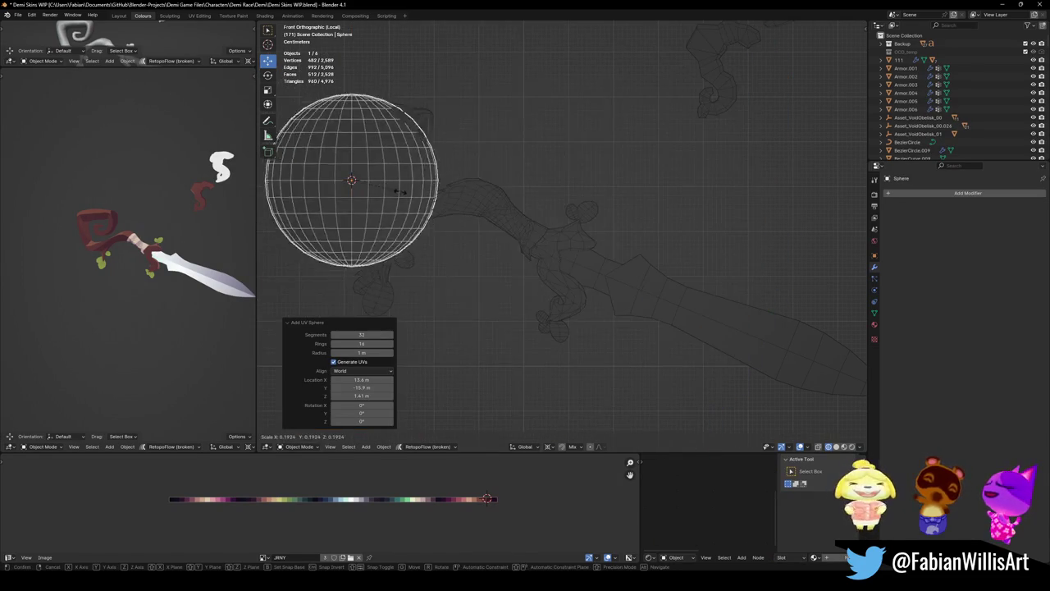
left_click(388, 184)
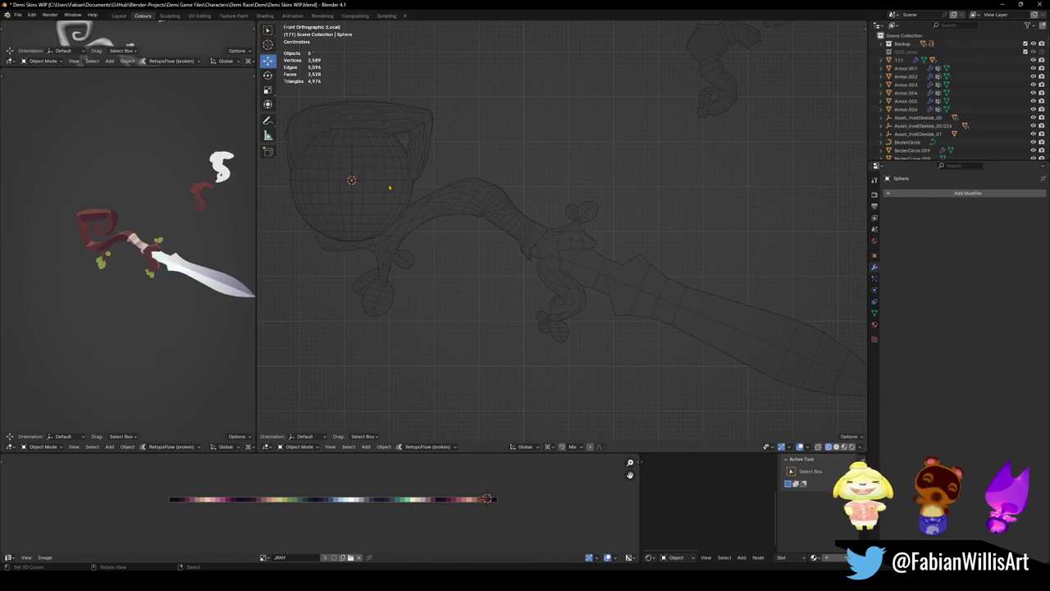
key("shift+z")
key("alt+a")
left_click(355, 203)
key("s")
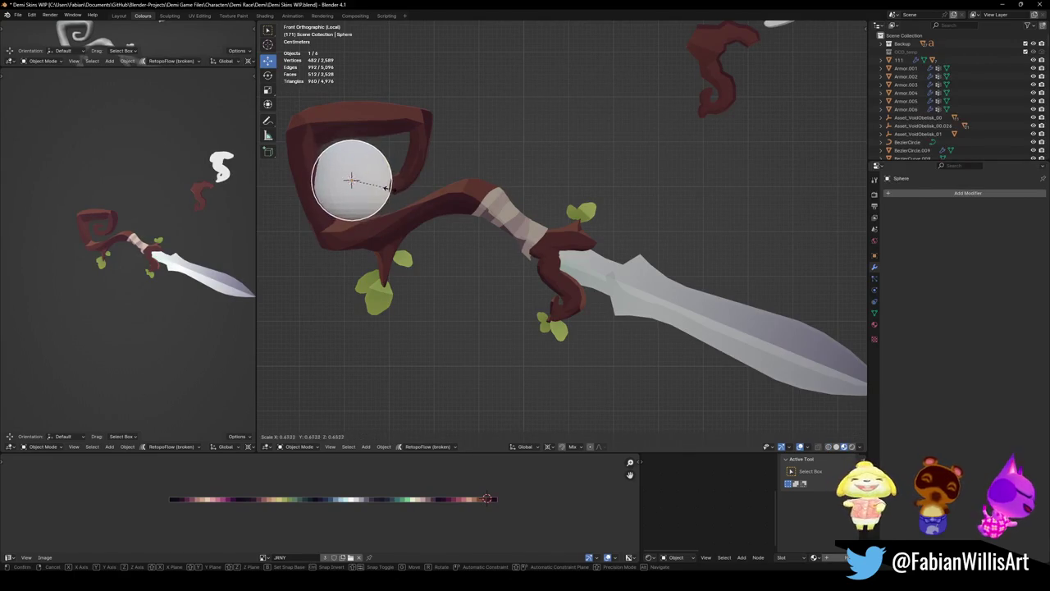
left_click(396, 207)
key("g")
left_click(425, 183)
- Rescale the sphere to 0.440 then 1.532 and reposition it, cancelling the last move
key("s")
left_click(399, 171)
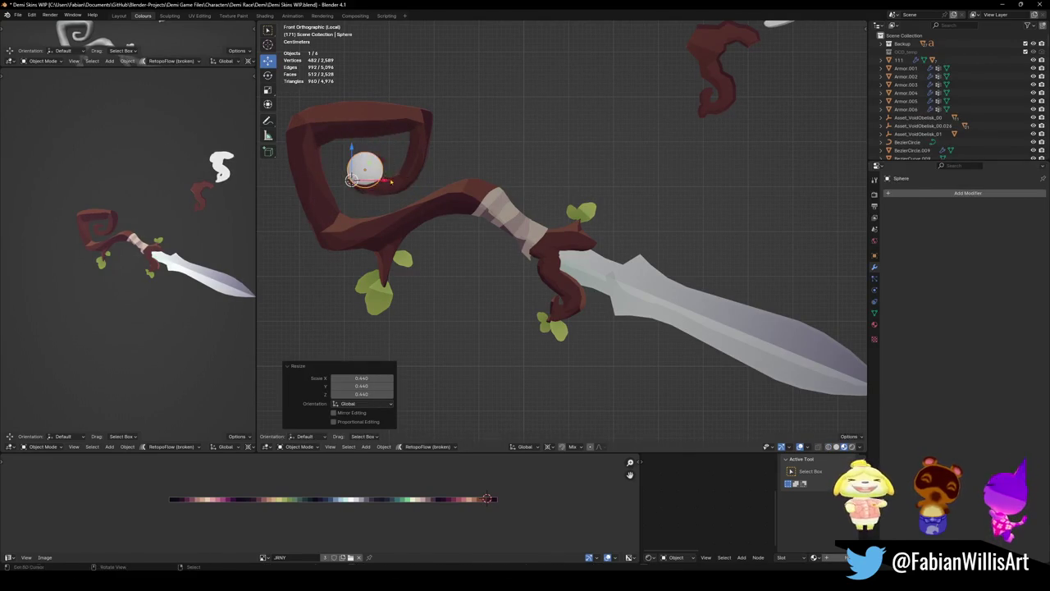
key("g")
left_click(399, 174)
key("s")
left_click(438, 174)
key("g")
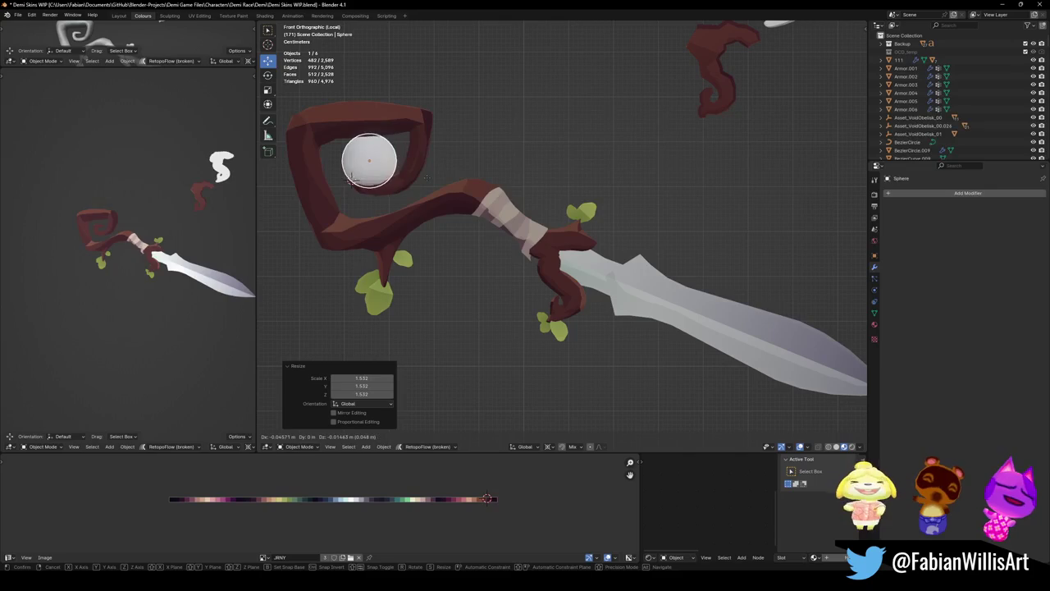
right_click(427, 178)
right_click(428, 181)
left_click(434, 195)
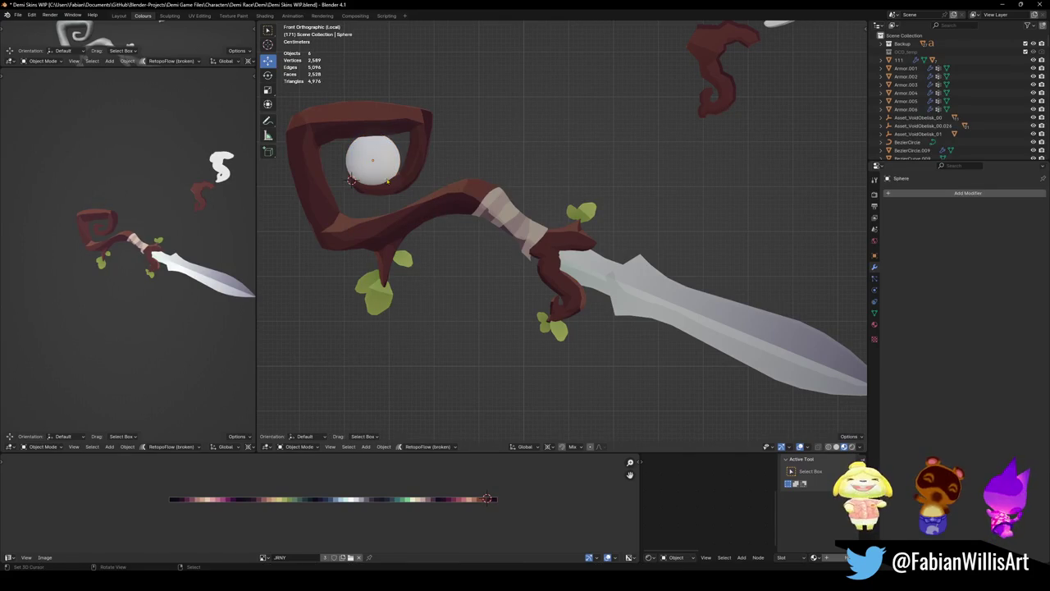
- Fit the sphere into the loop at 0.915 scale and nudge it into its final position
left_click(371, 164)
key("s")
left_click(426, 156)
key("g")
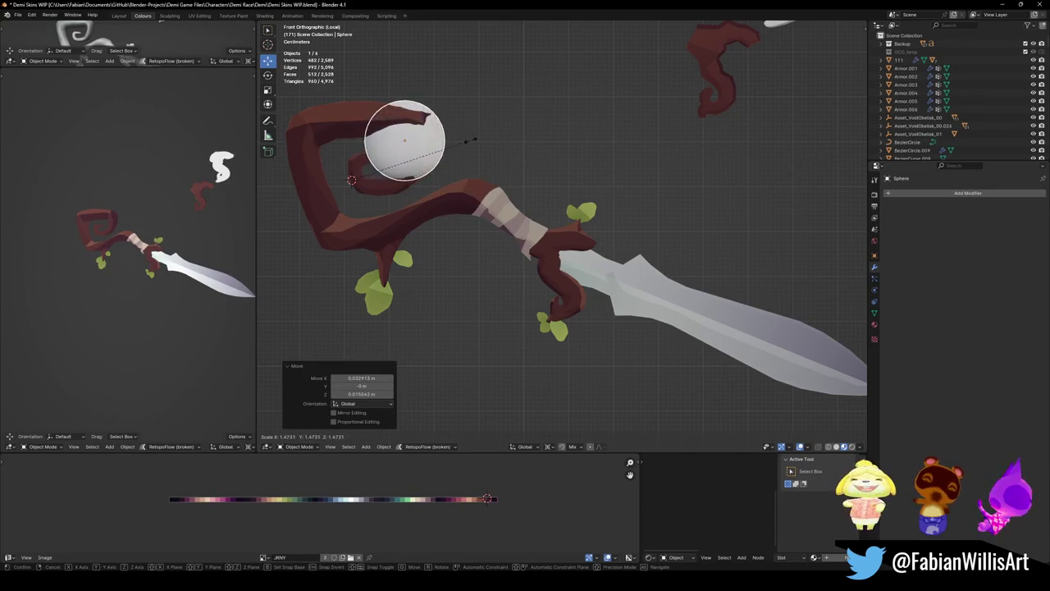
left_click(443, 152)
key("s")
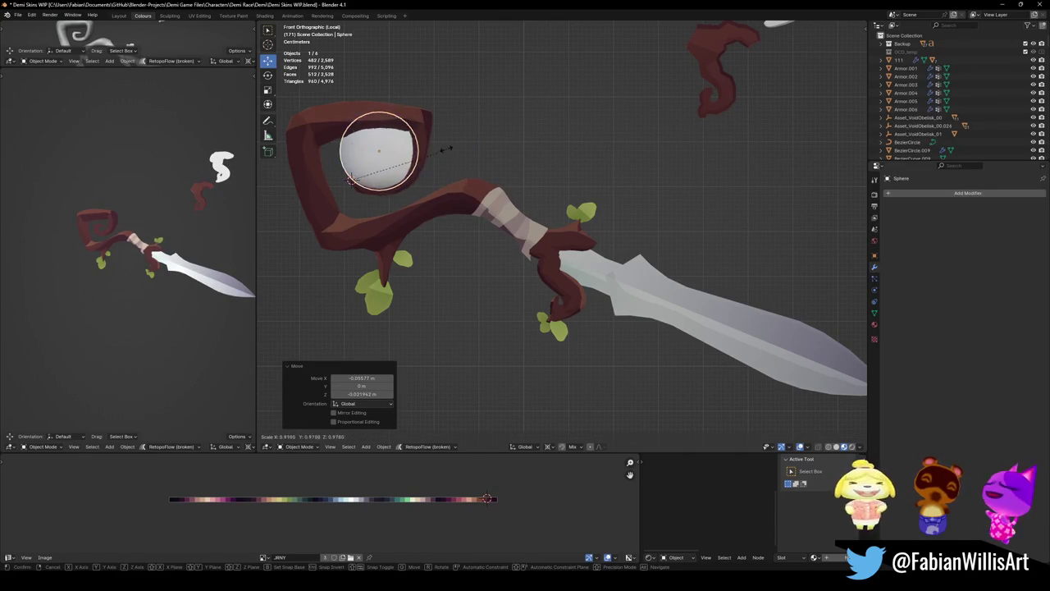
left_click(444, 146)
key("g")
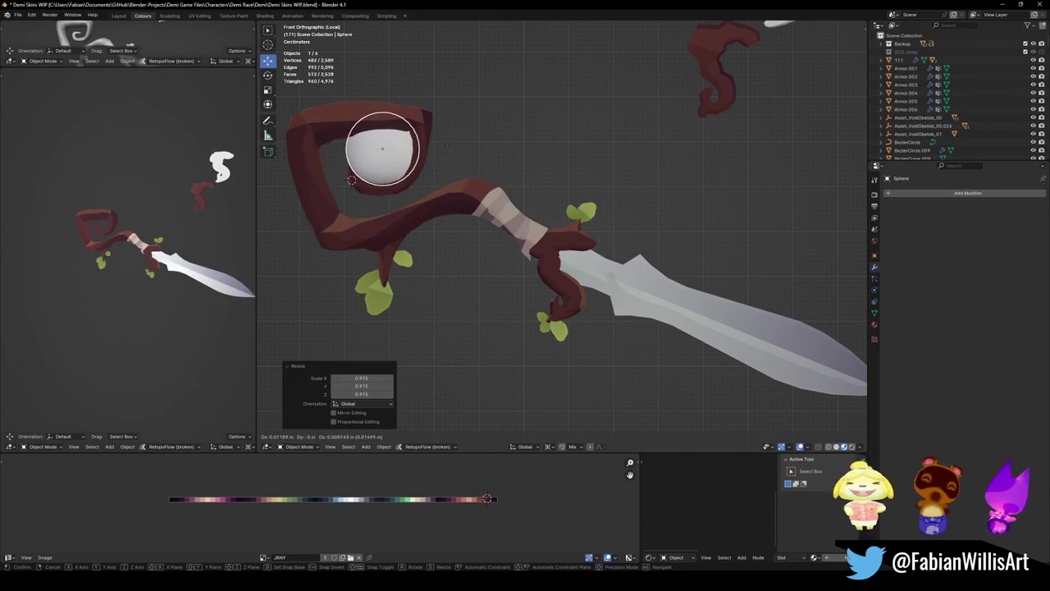
left_click(447, 141)
left_click(467, 148)
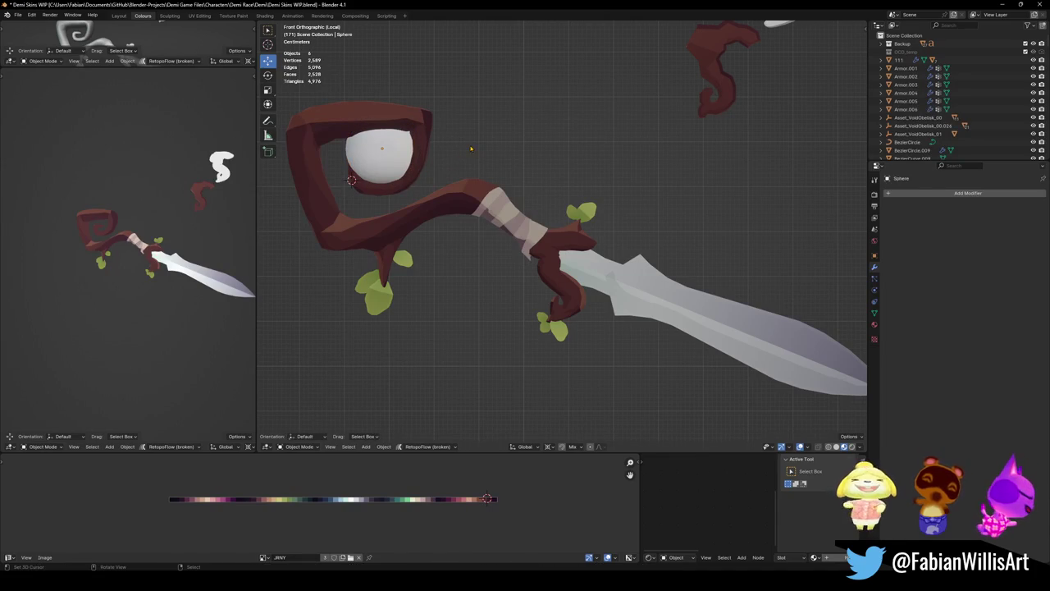
scroll(471, 149, "down", 2)
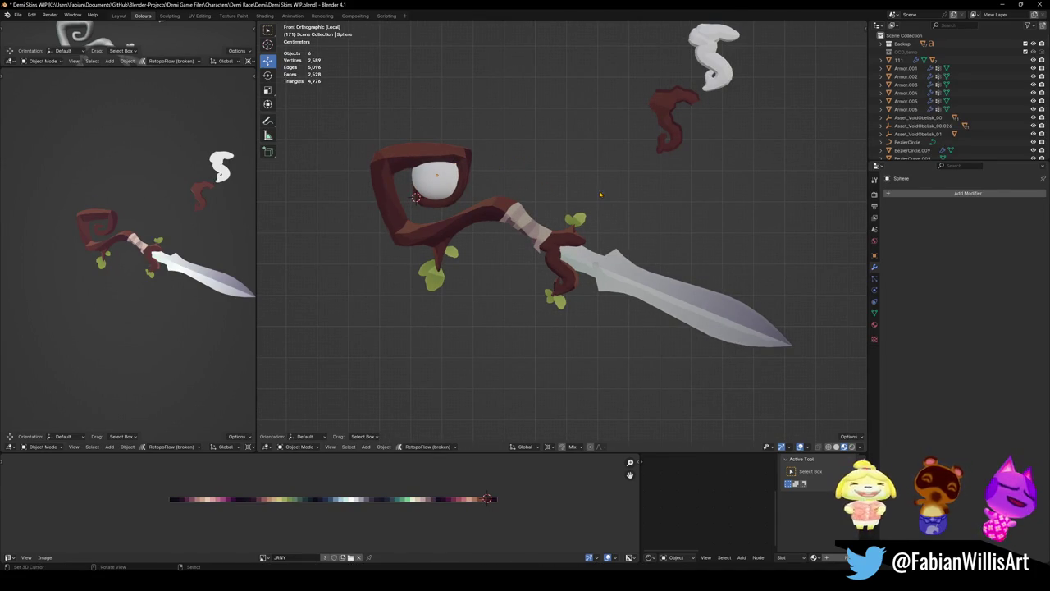
- Save Demi Skins WIP.blend and snap the 3D cursor to the eye sphere
key("ctrl+s")
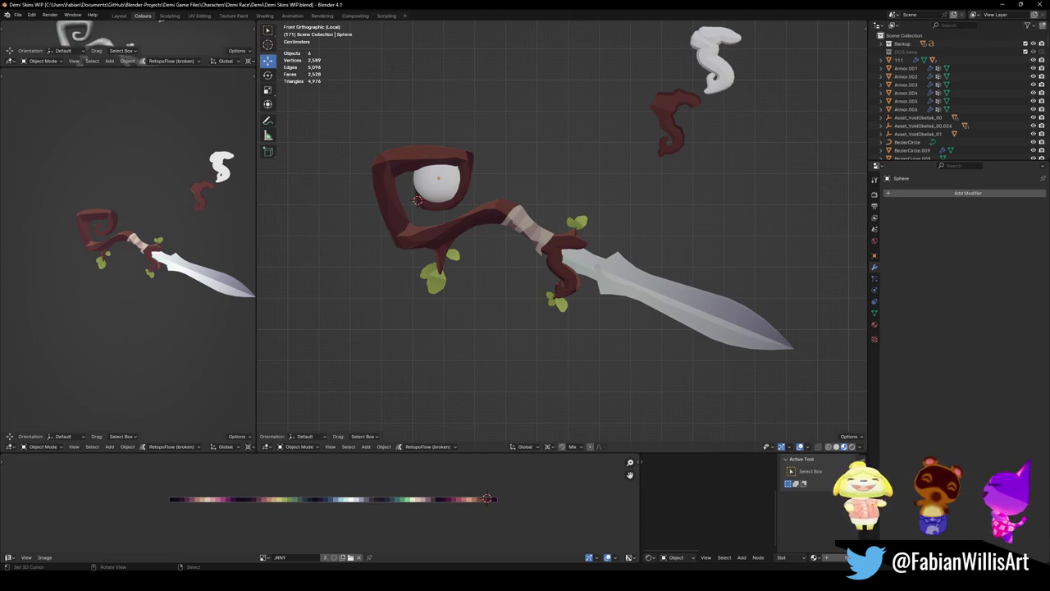
left_click(440, 193)
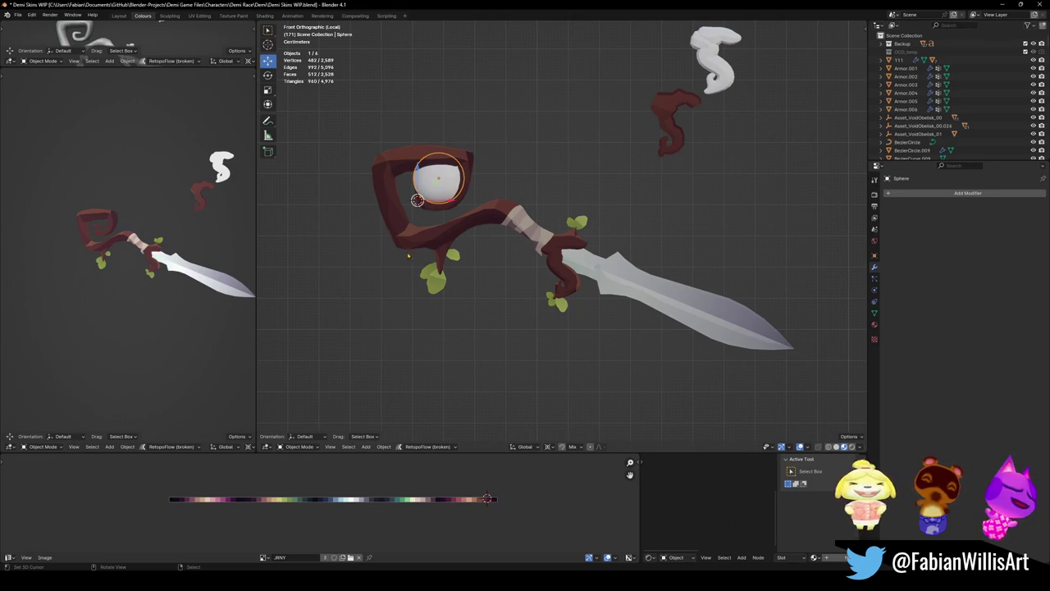
left_click(440, 191)
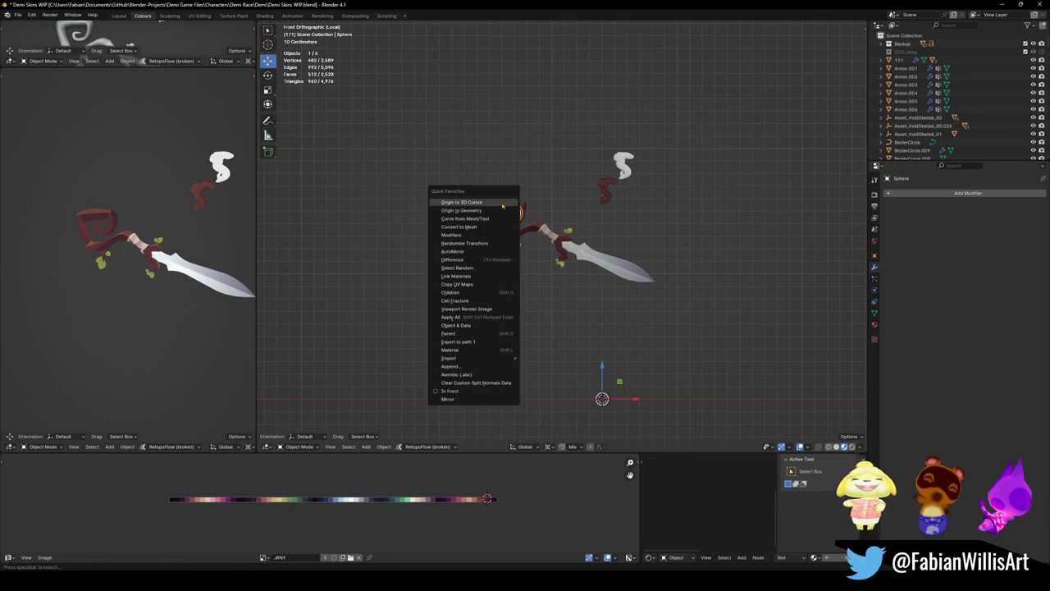
- Save, then apply Cube.305's Subdivision, Decimate and Subdivision.001 modifiers
key("ctrl+s")
left_click(546, 234)
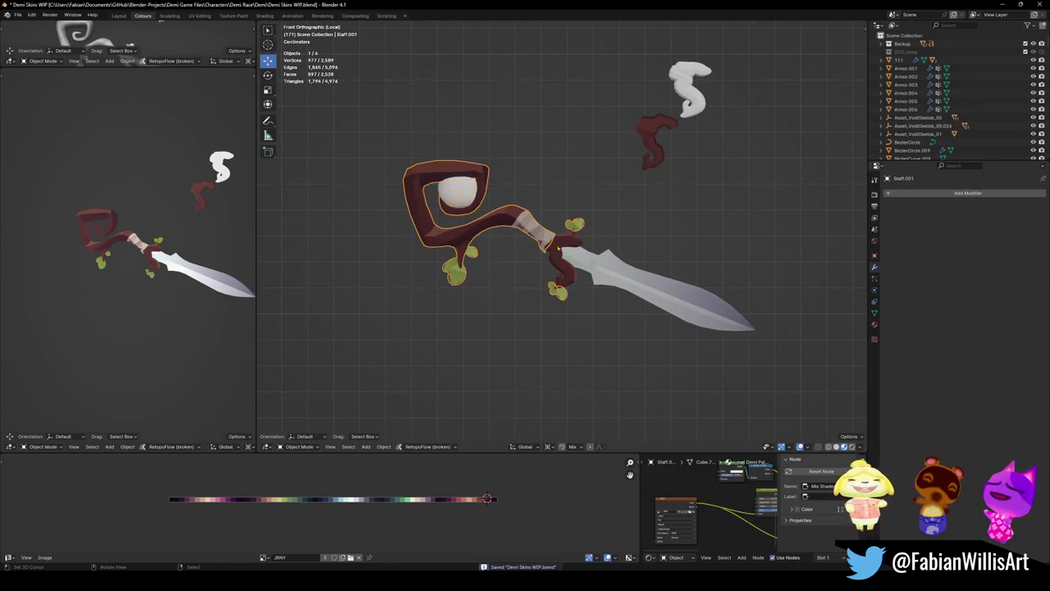
left_click(563, 250)
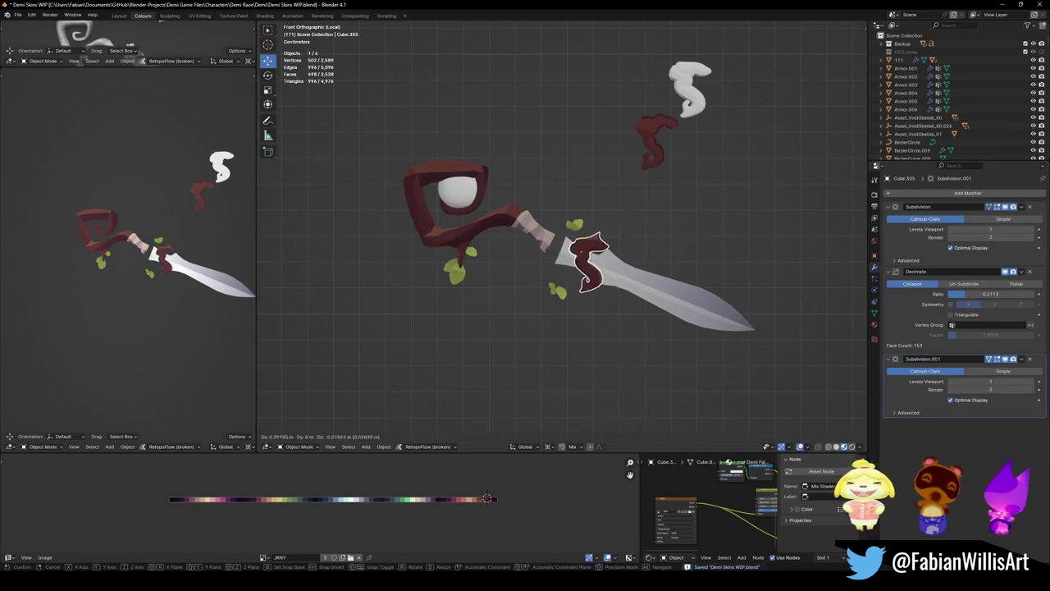
left_click(581, 260)
left_click(565, 240)
key("ctrl+a")
key("ctrl+a")
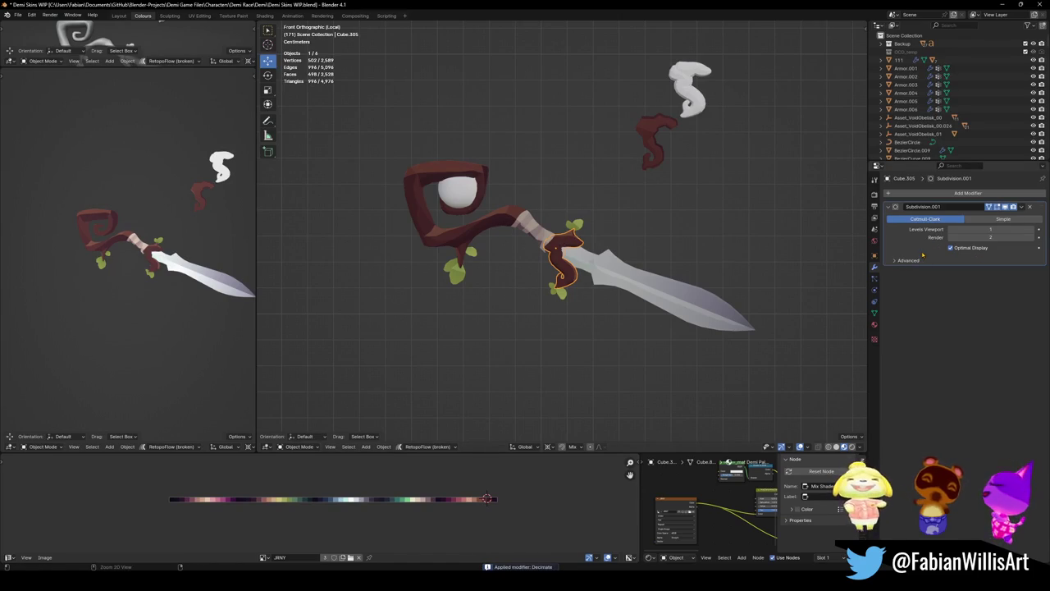
key("ctrl+a")
key("Tab")
key("Tab")
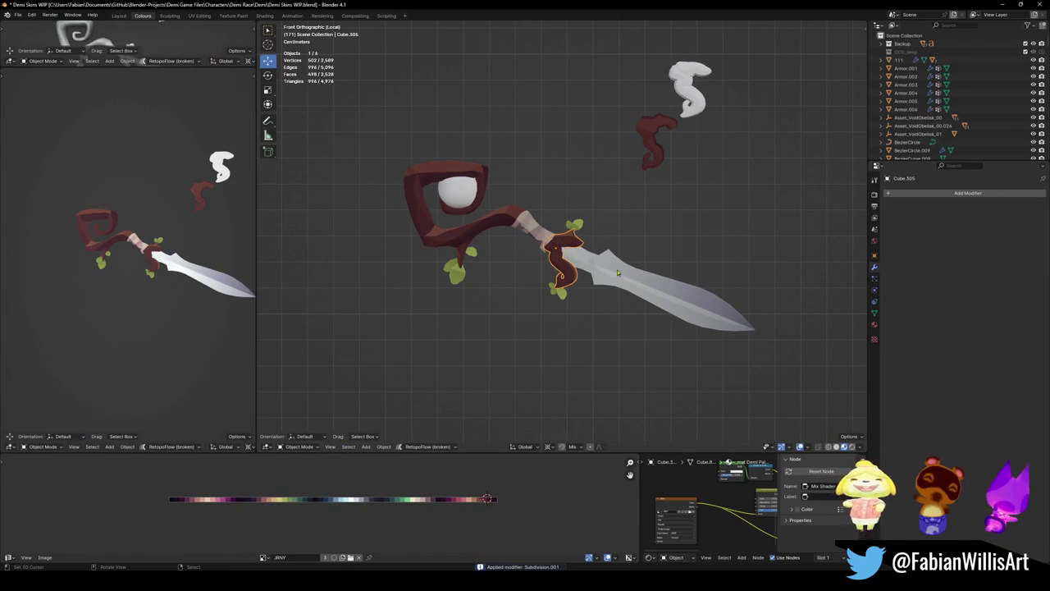
key("KP_Decimal")
- Add a new Decimate modifier to the guard at about 0.58 ratio, leaving 467 faces
left_click(968, 194)
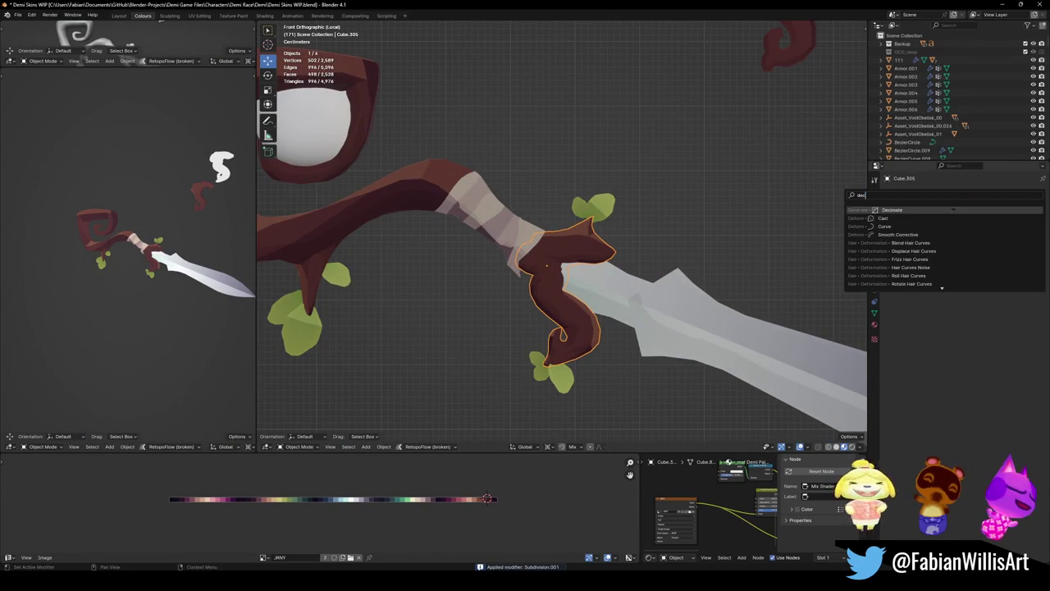
left_click(992, 230)
mouse_move(1032, 229)
left_mouse_down()
mouse_move(978, 230)
mouse_move(1003, 230)
left_mouse_up()
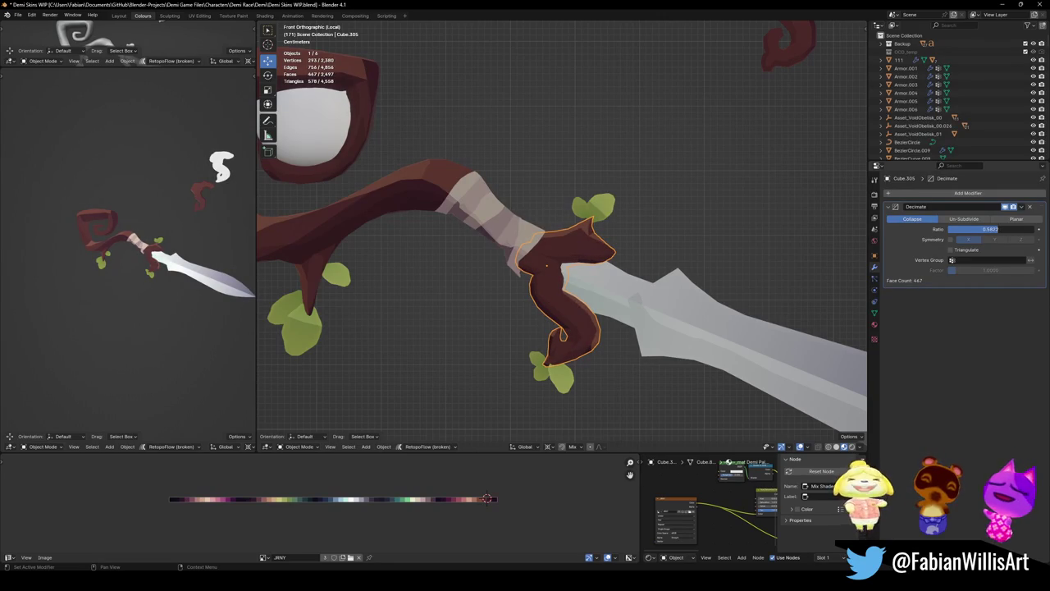
mouse_move(183, 270)
middle_mouse_down("ctrl")
mouse_move(183, 242)
mouse_move(240, 289)
mouse_move(180, 271)
middle_mouse_up("ctrl")
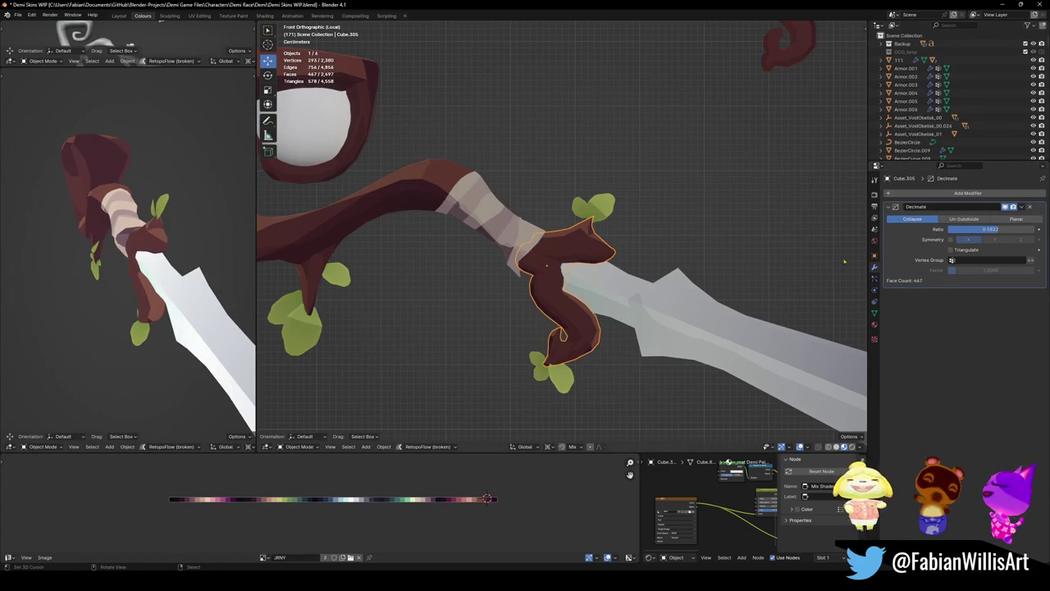
mouse_move(541, 246)
middle_mouse_down()
mouse_move(565, 234)
mouse_move(591, 262)
mouse_move(647, 277)
mouse_move(615, 273)
mouse_move(626, 259)
middle_mouse_up()
left_click(564, 230)
- Fill the edge loop at the wrap band's end on Staff.001 and inset the new face
key("Tab")
key("a")
key("alt+a")
left_click(594, 271, "alt")
key("f")
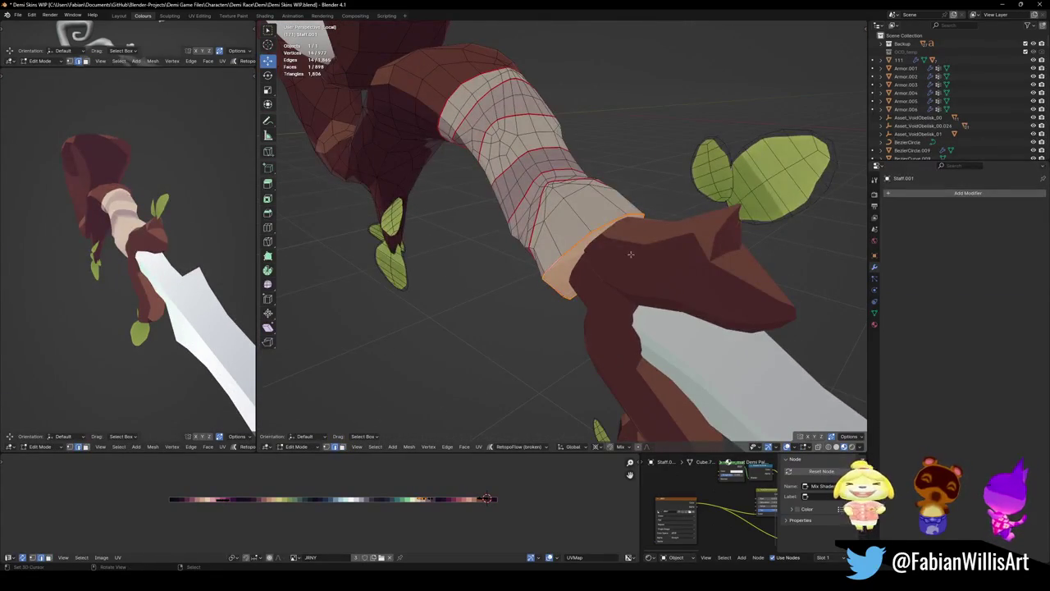
key("i")
left_click(672, 238)
- Move the inset vertices and shrink the loop to about 0.8 scale
key("KP_1")
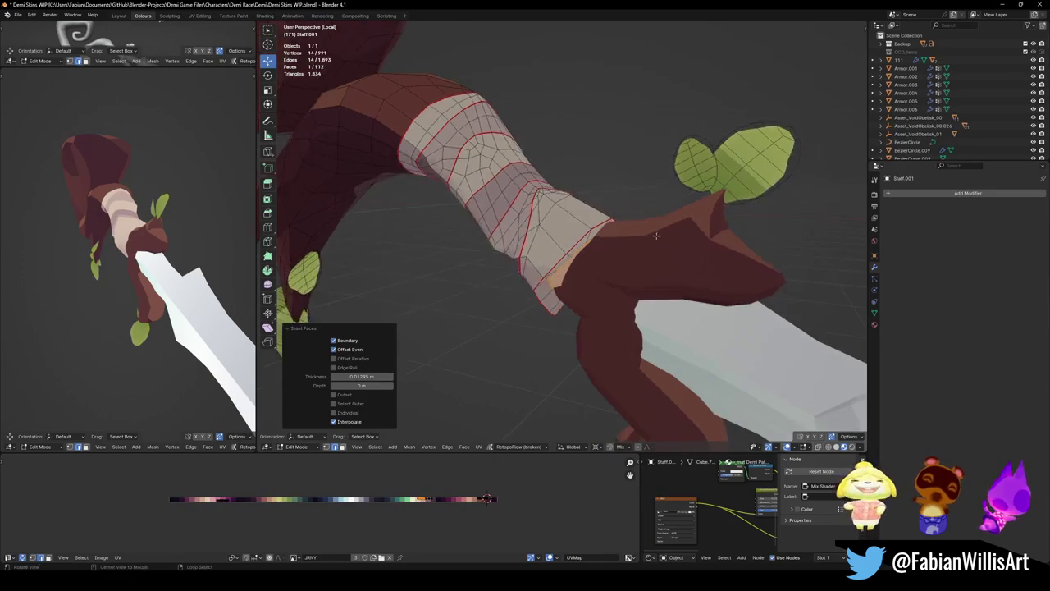
key("g")
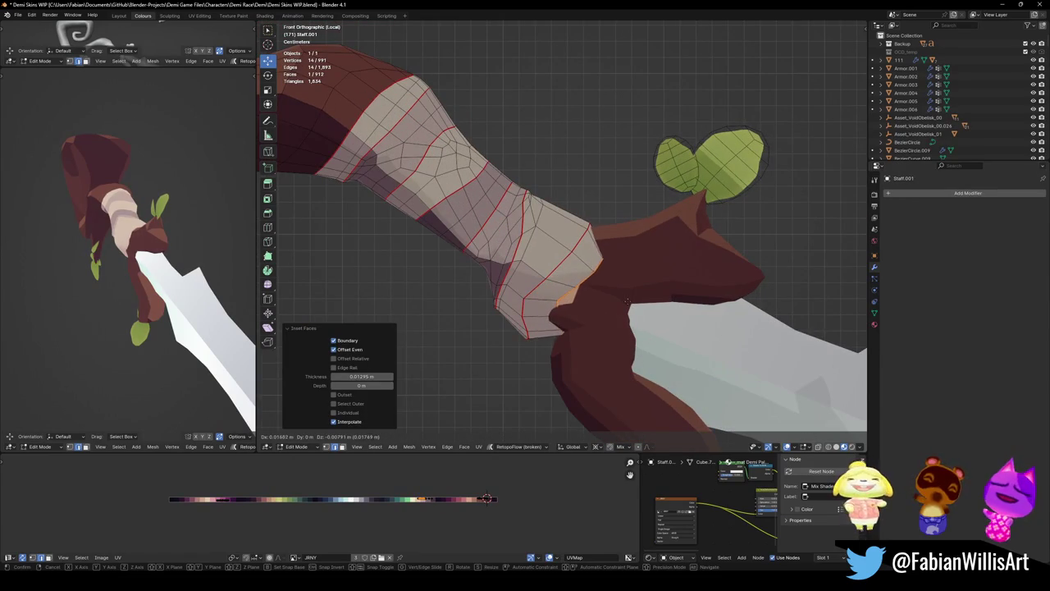
left_click(626, 291)
mouse_move(114, 260)
middle_mouse_down()
mouse_move(234, 260)
mouse_move(173, 288)
middle_mouse_up()
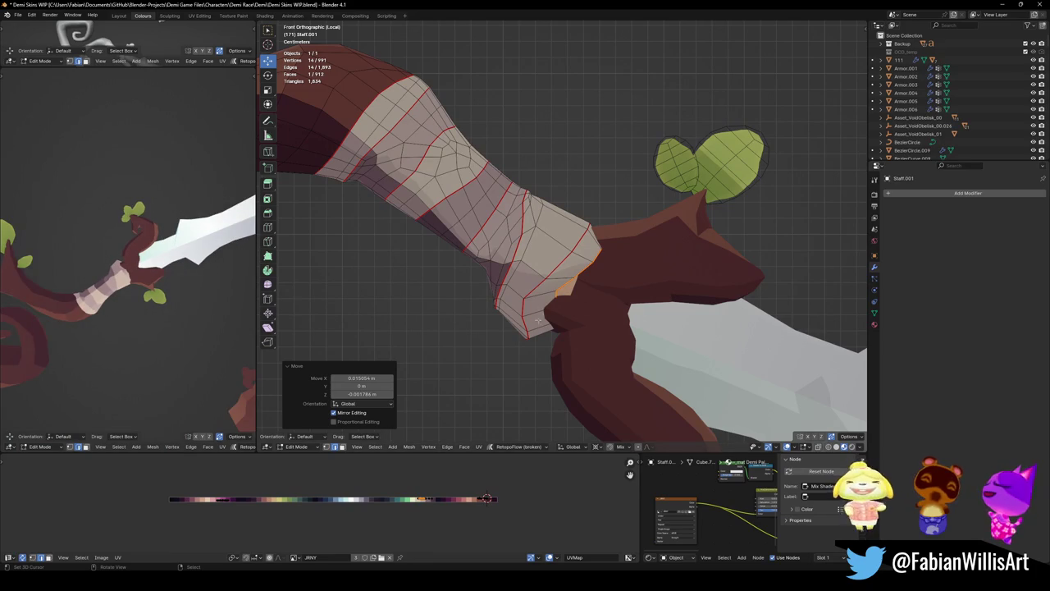
key("s")
middle_click_drag(534, 320, 596, 255)
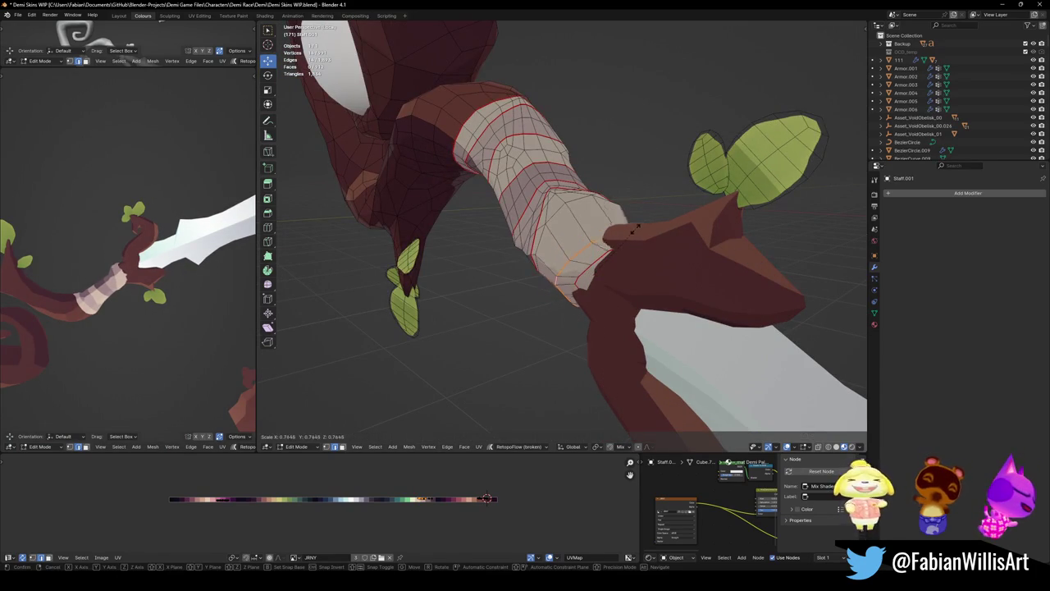
left_click(630, 233)
middle_click_drag(611, 247, 537, 215)
middle_click_drag(525, 271, 564, 440)
- Edge-slide the selected edges along the wrap band
key("g")
key("g")
left_click(602, 242)
key("g")
key("g")
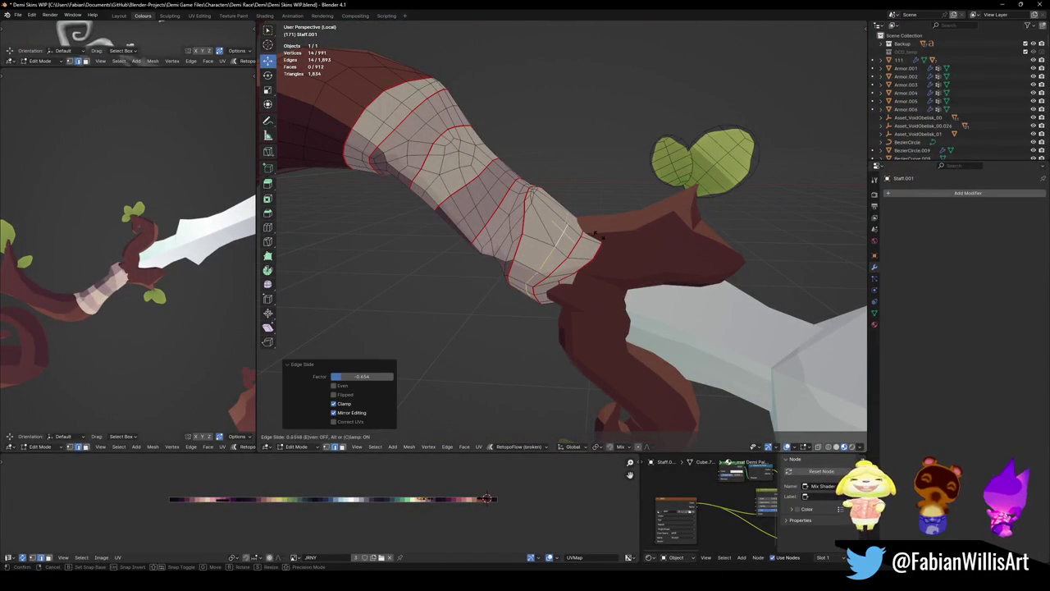
left_click(562, 246)
mouse_move(562, 246)
middle_mouse_down()
mouse_move(549, 288)
mouse_move(614, 280)
mouse_move(598, 316)
mouse_move(574, 300)
mouse_move(625, 249)
middle_mouse_up()
- Relax the loop at the band's end and adjust its edge crease
key("alt+a")
left_click(625, 248, "alt")
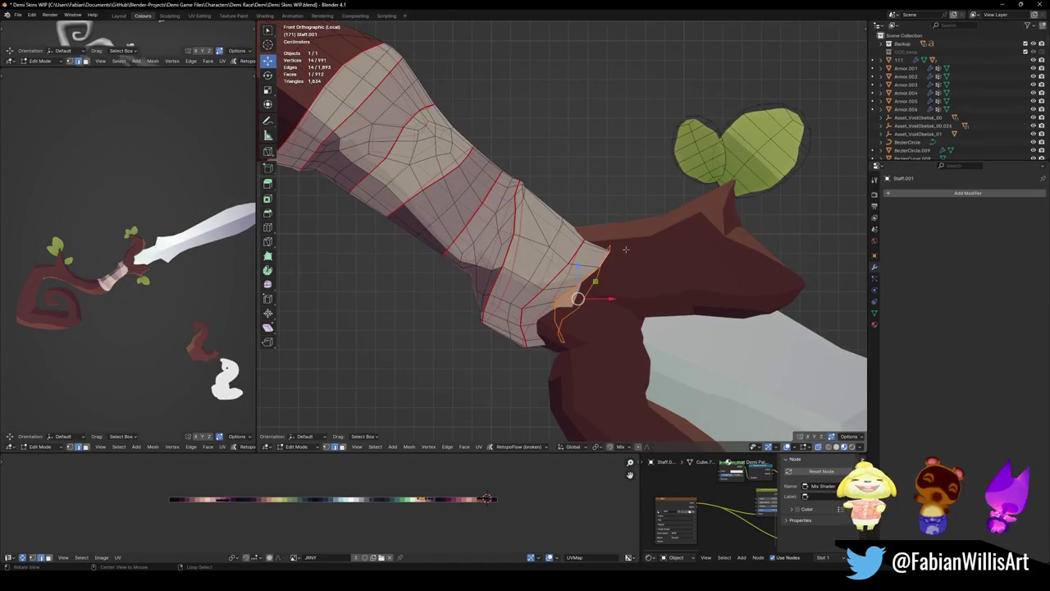
right_click(631, 253)
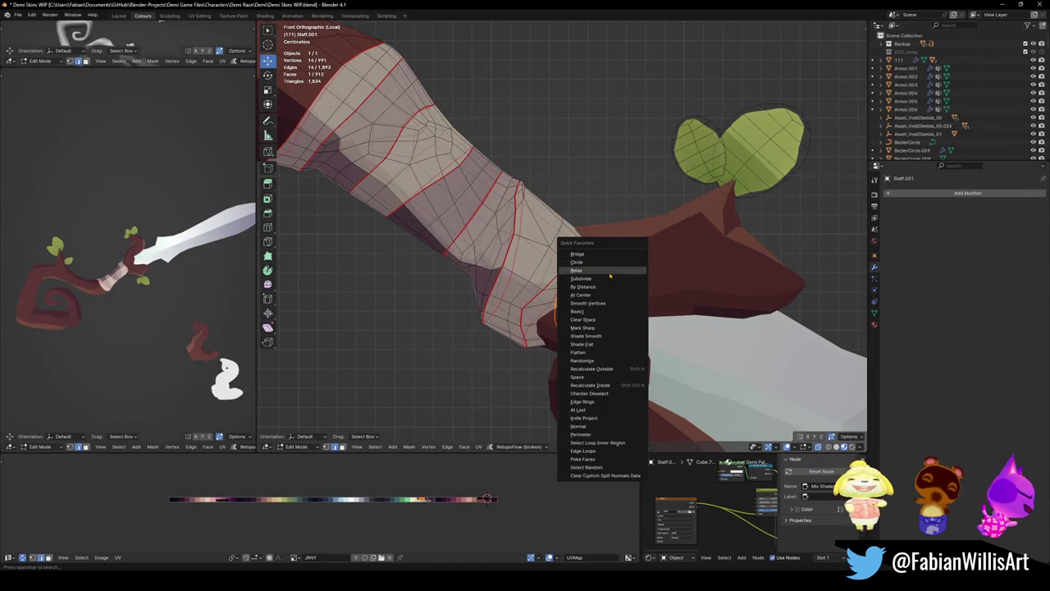
left_click(614, 268)
key("shift+e")
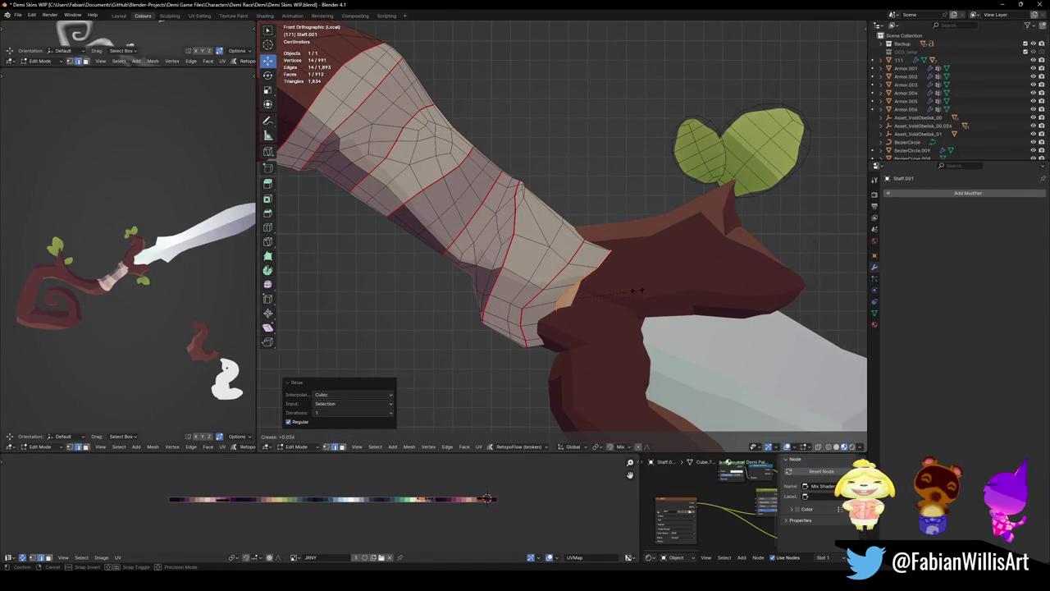
left_click(593, 295)
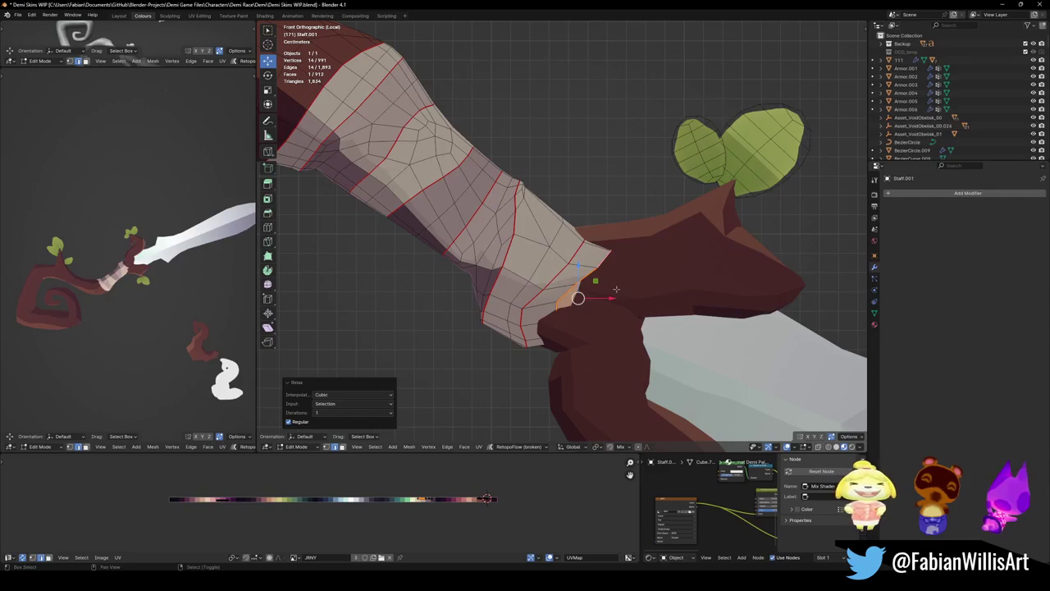
- Raise a staff vertex near the guard about 0.0056 m along Z
mouse_move(616, 290)
middle_mouse_down()
mouse_move(671, 234)
mouse_move(604, 435)
middle_mouse_up()
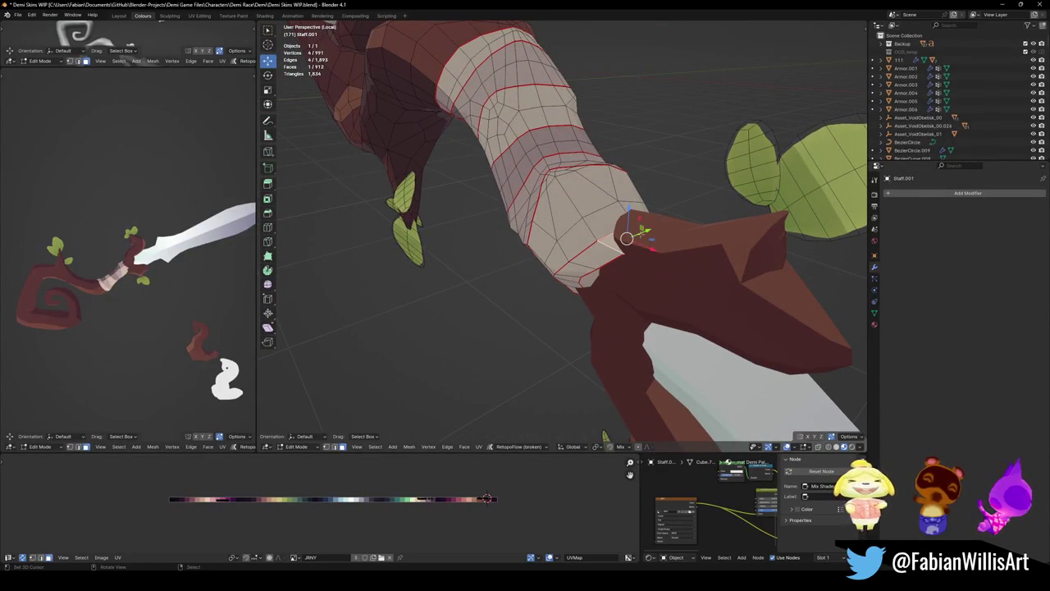
key("g")
key("z")
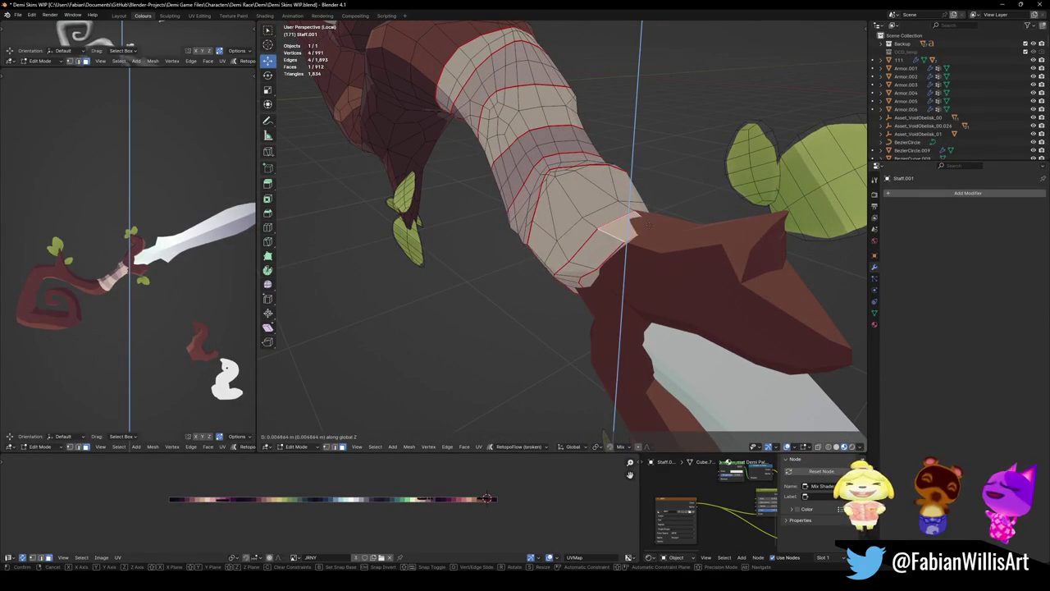
left_click(648, 228)
middle_click_drag(648, 228, 648, 235)
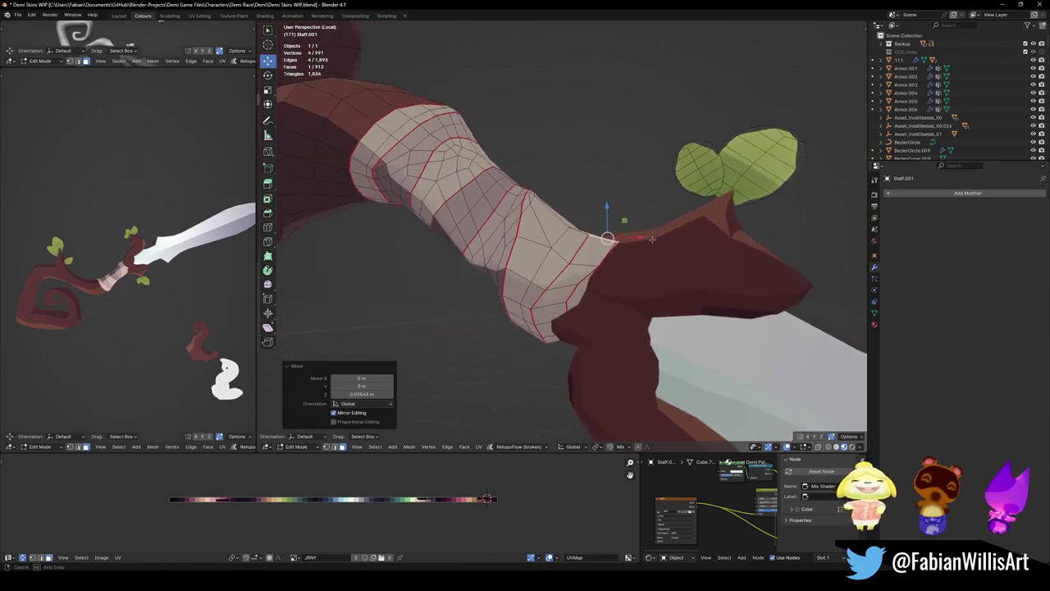
- Switch mesh editing to the blade Sword.004 near the guard, then exit Edit Mode
mouse_move(603, 318)
middle_mouse_down()
mouse_move(588, 299)
mouse_move(634, 316)
middle_mouse_up()
scroll(585, 295, "up", 2)
scroll(584, 295, "up", 3)
key("alt+q")
mouse_move(593, 274)
middle_mouse_down()
mouse_move(456, 219)
mouse_move(590, 268)
mouse_move(558, 261)
middle_mouse_up()
key("Tab")
- Move a Sword.004 blade edge beside the guard in edge select mode
key("alt+a")
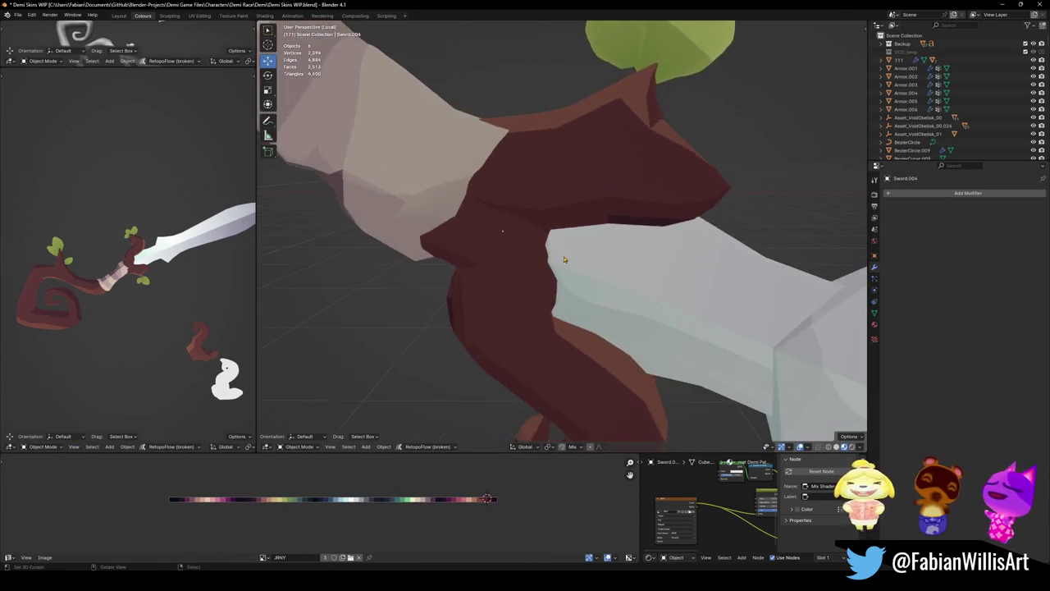
left_click(559, 260)
key("Tab")
scroll(558, 261, "up", 3)
key("2")
left_click(563, 255)
key("g")
left_click(557, 253)
- Nudge the blade edge again so it tucks under the guard, then save
key("Tab")
mouse_move(557, 252)
middle_mouse_down()
mouse_move(592, 234)
mouse_move(607, 246)
middle_mouse_up()
key("Tab")
scroll(670, 255, "up", 3)
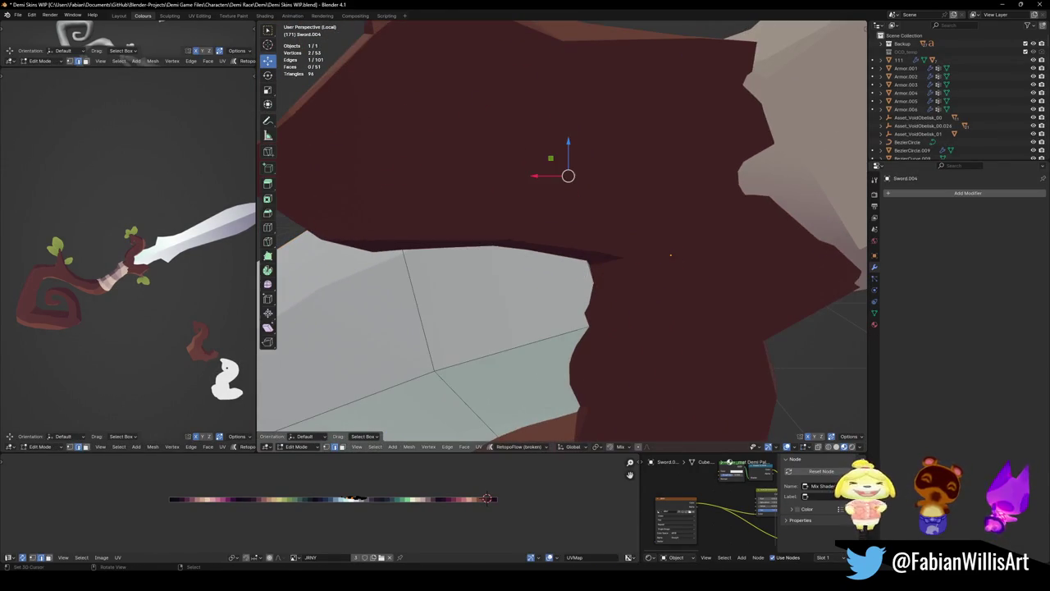
key("g")
left_click(574, 271)
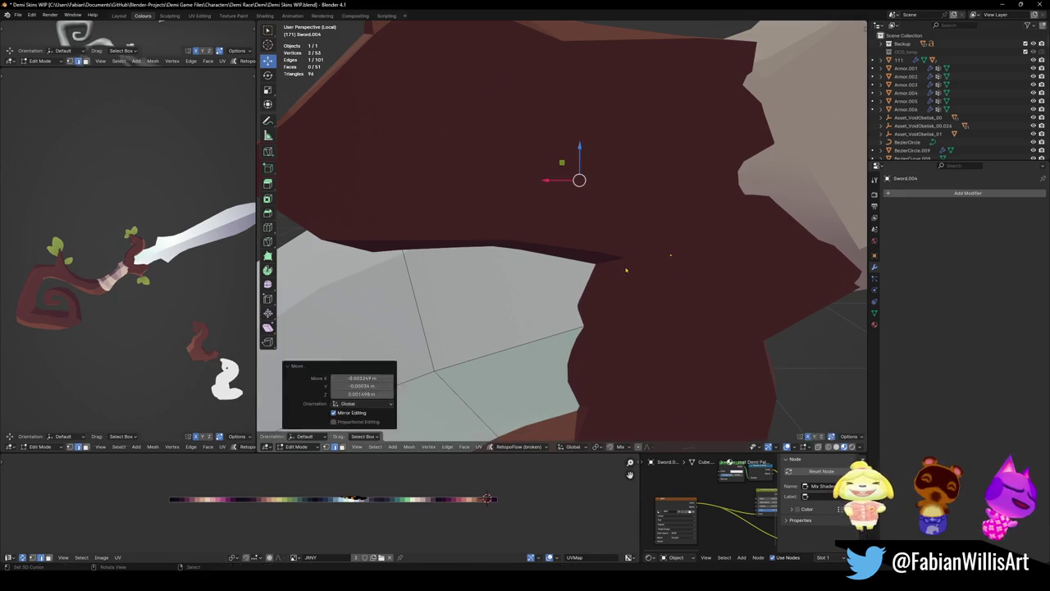
key("Tab")
scroll(566, 270, "down", 3)
mouse_move(566, 270)
middle_mouse_down()
mouse_move(674, 265)
mouse_move(571, 261)
middle_mouse_up()
key("ctrl+s")
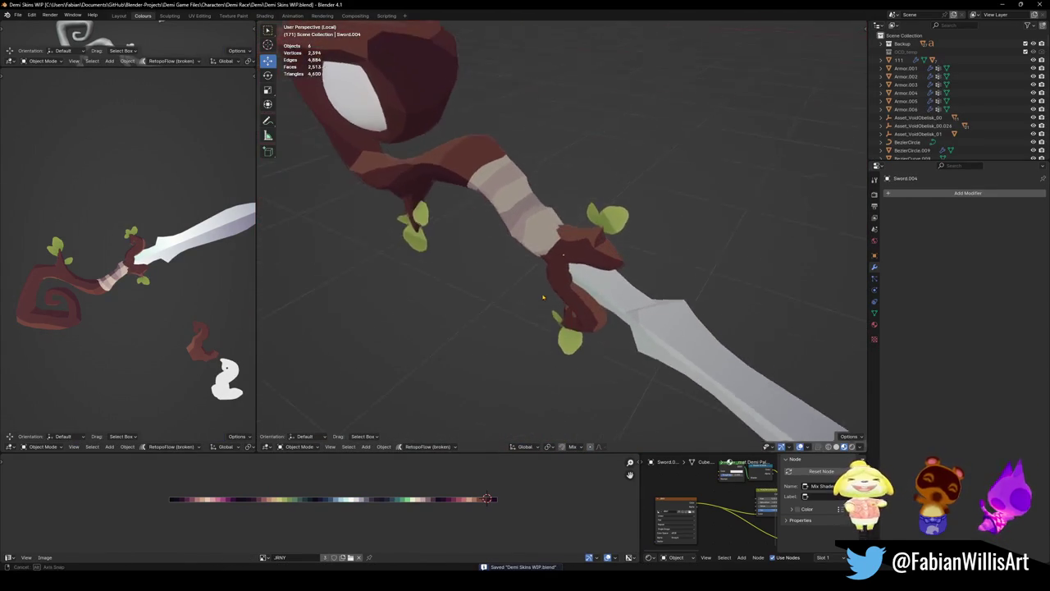
- Set the vine guard Cube.305's origin to the 3D cursor via Quick Favorites
left_click(572, 261)
key("KP_1")
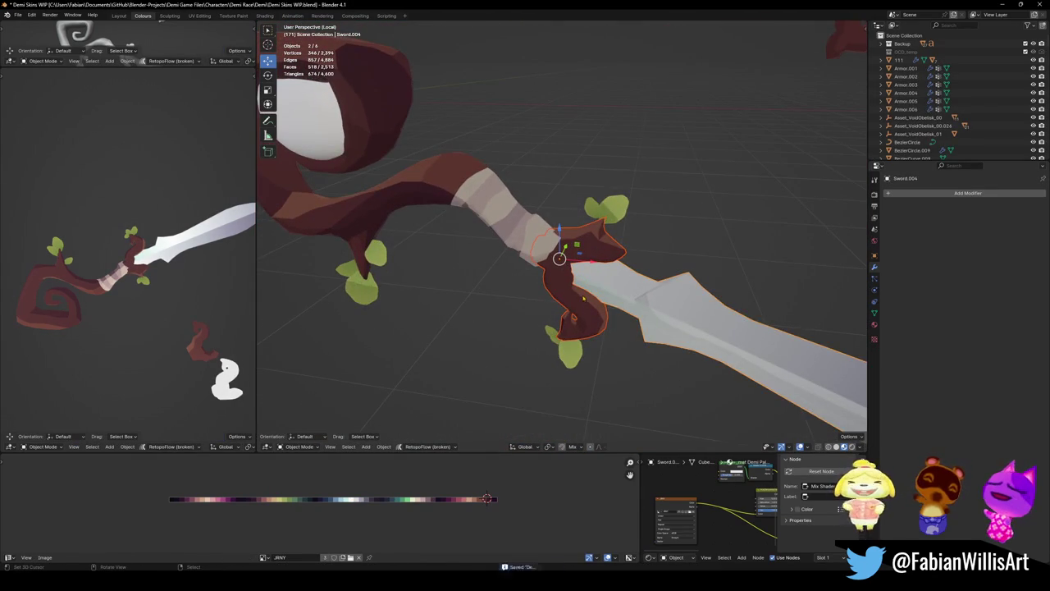
scroll(560, 238, "down", 3)
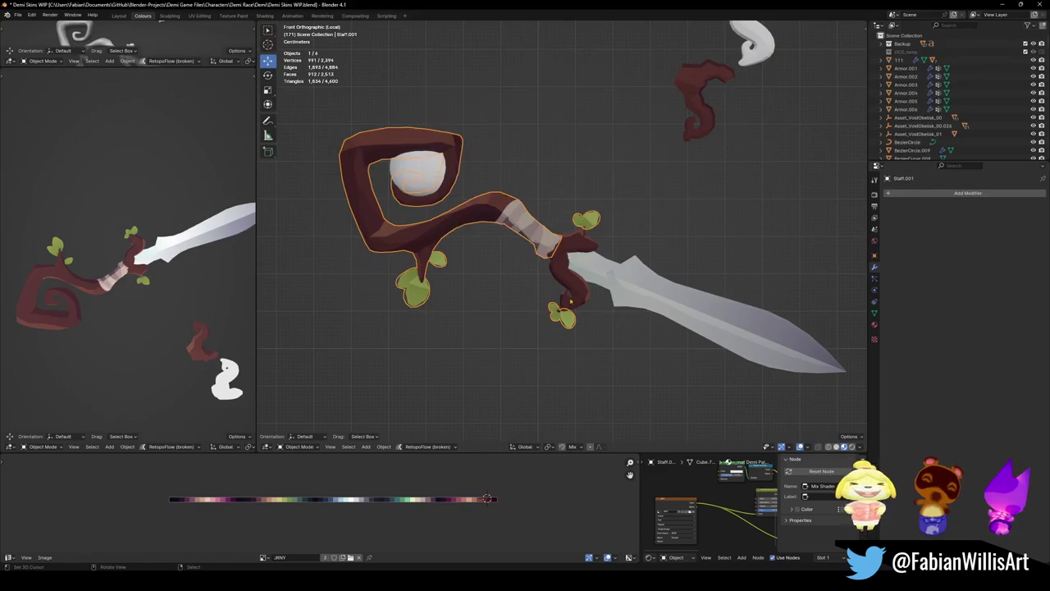
left_click(584, 253)
key("q")
left_click(556, 255)
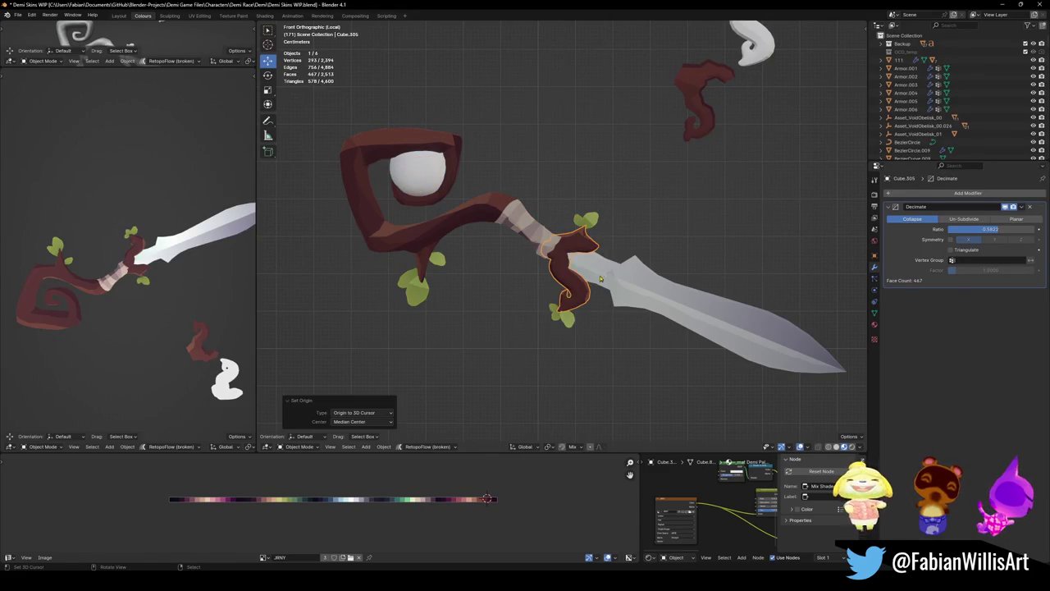
- Select the hilt guard piece and save Demi Skins WIP.blend
left_click(600, 280)
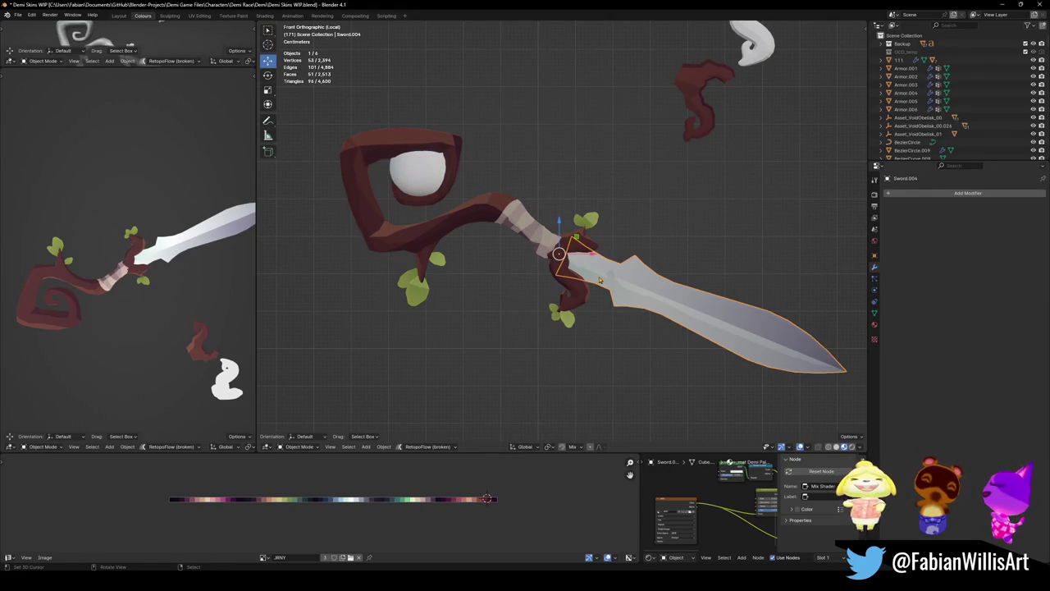
left_click(561, 260)
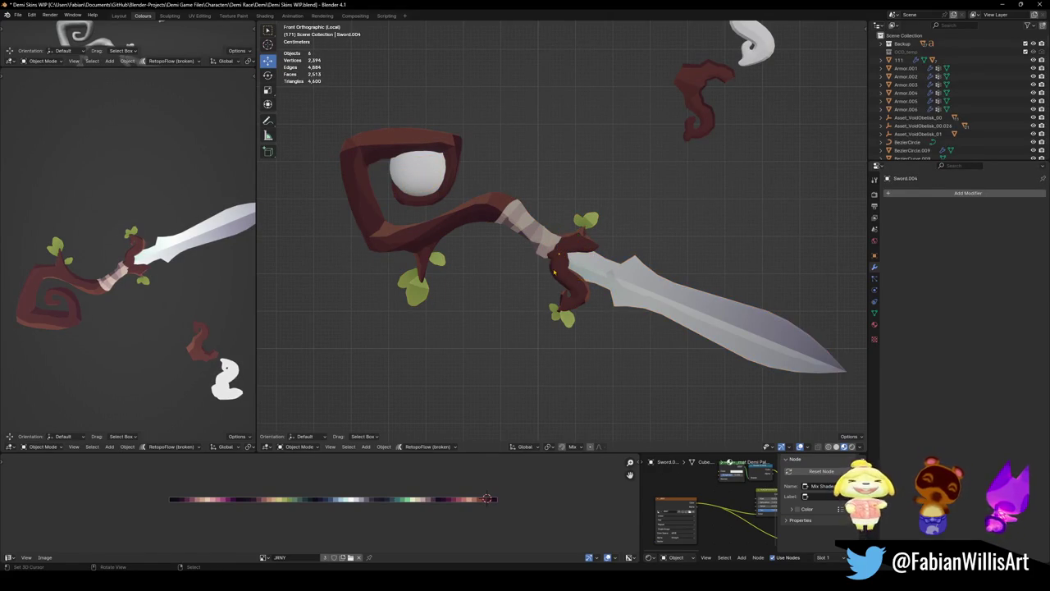
key("ctrl+s")
scroll(561, 259, "up", 4)
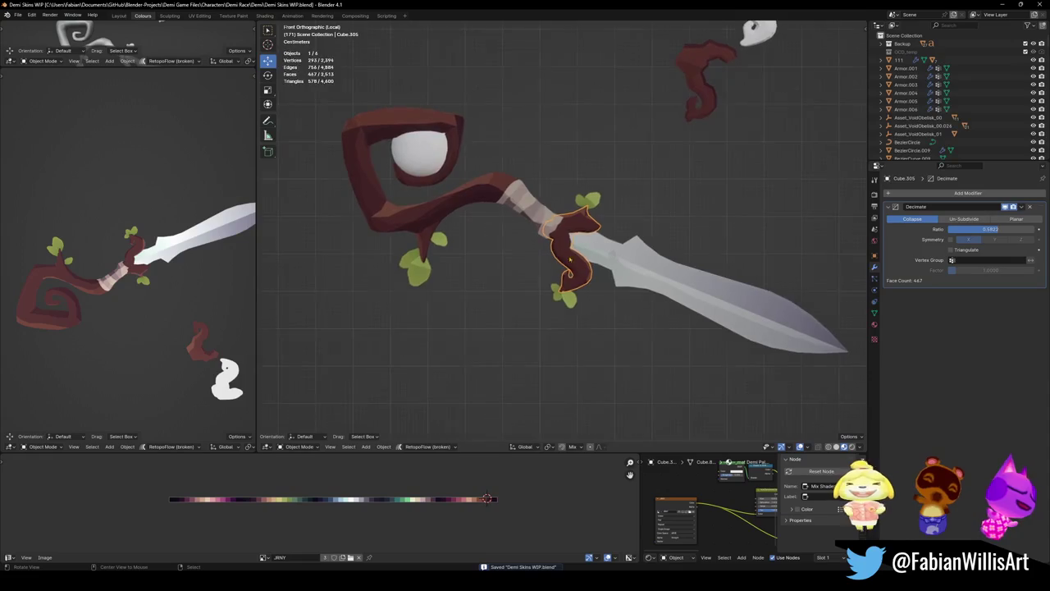
- Edit the guard mesh up close in perspective and pick a single triangle face
left_click_drag(562, 264, 639, 178)
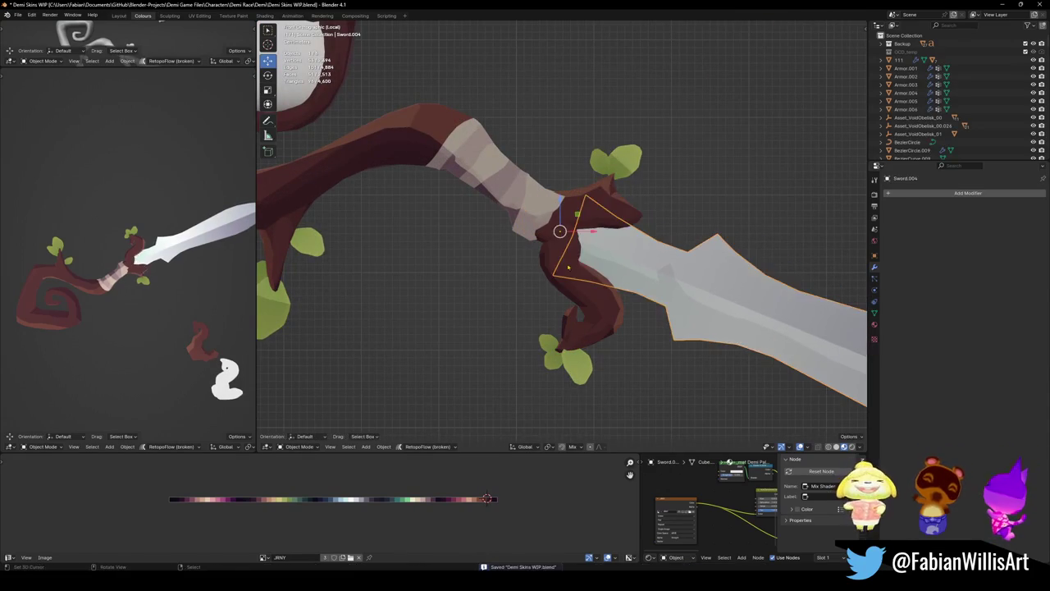
key("alt+a")
key("KP_1")
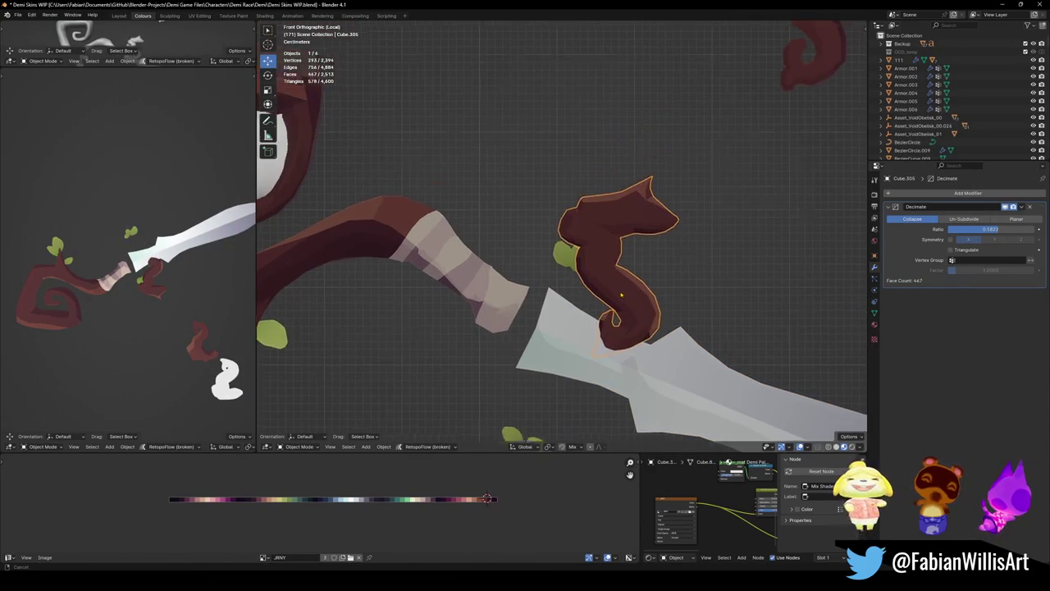
key("Tab")
scroll(647, 164, "up", 6)
mouse_move(656, 156)
middle_mouse_down()
mouse_move(512, 207)
mouse_move(533, 238)
middle_mouse_up()
left_click(540, 244)
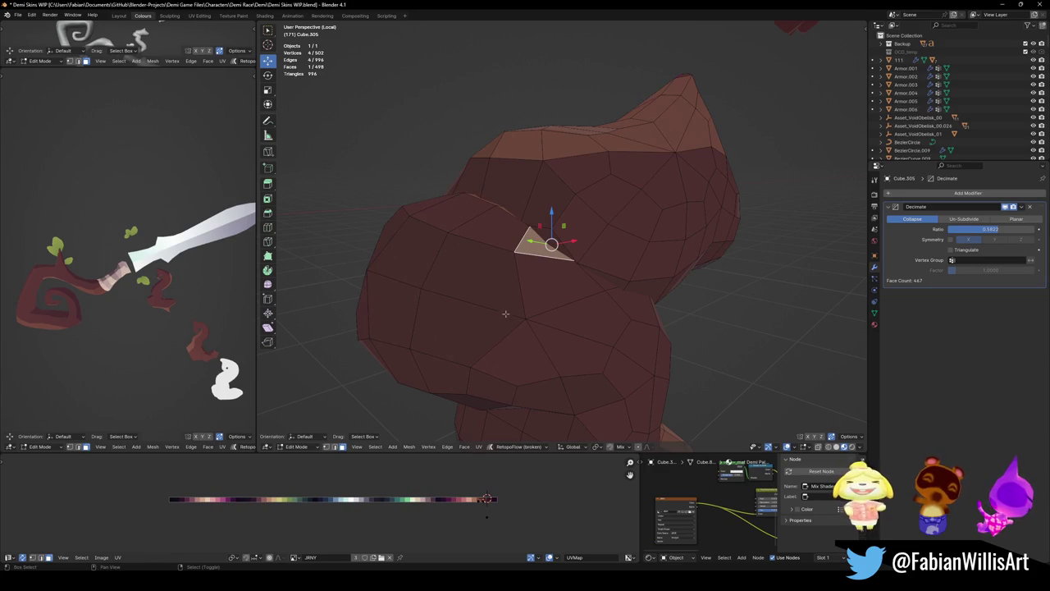
- Add several neighbouring guard faces, including the small triangle, to the selection
left_click(512, 298, "shift")
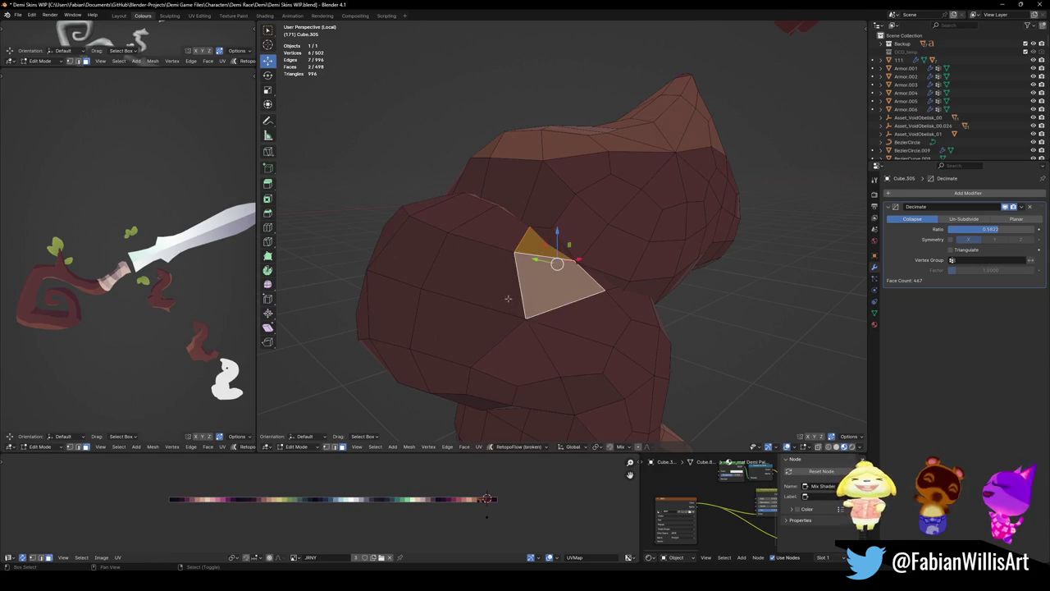
left_click(479, 316, "shift")
mouse_move(382, 312)
middle_mouse_down()
mouse_move(433, 315)
mouse_move(519, 284)
middle_mouse_up()
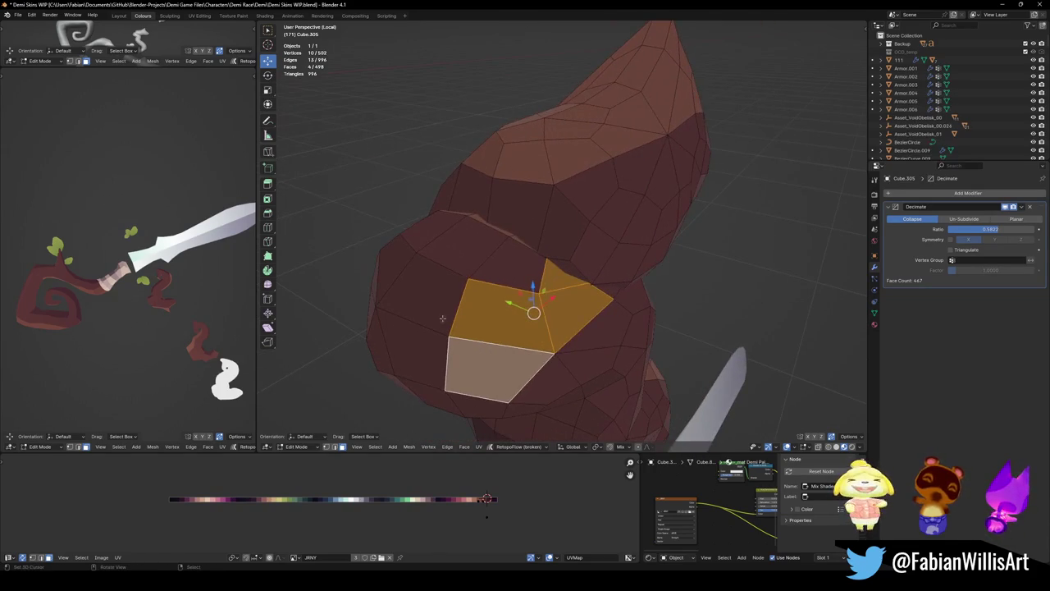
left_click(527, 277, "shift")
left_click(563, 265, "shift")
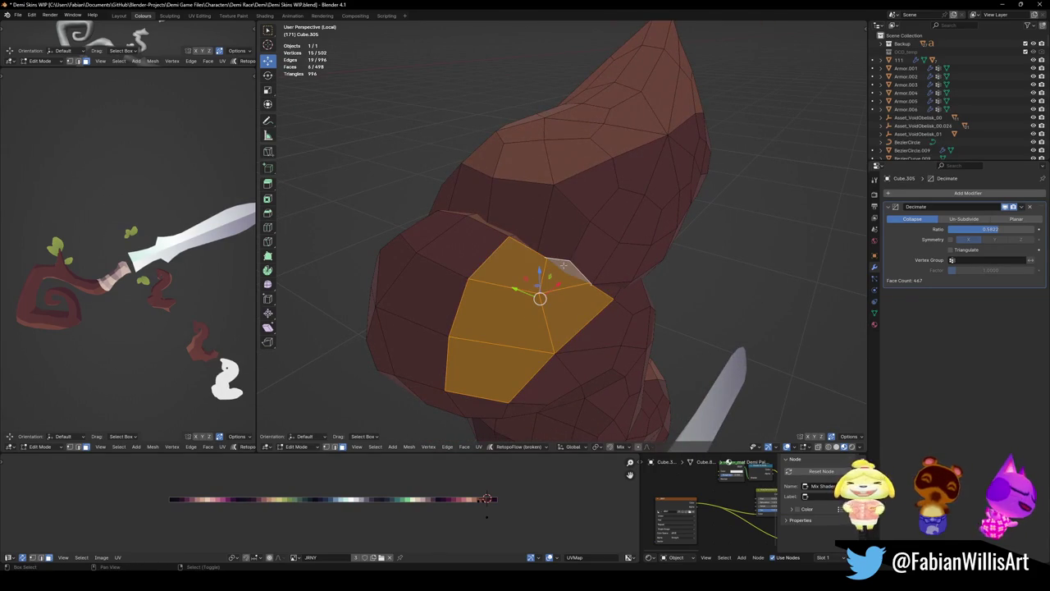
- Select only the guard's upper lobe as a linked piece and save the file
key("alt+a")
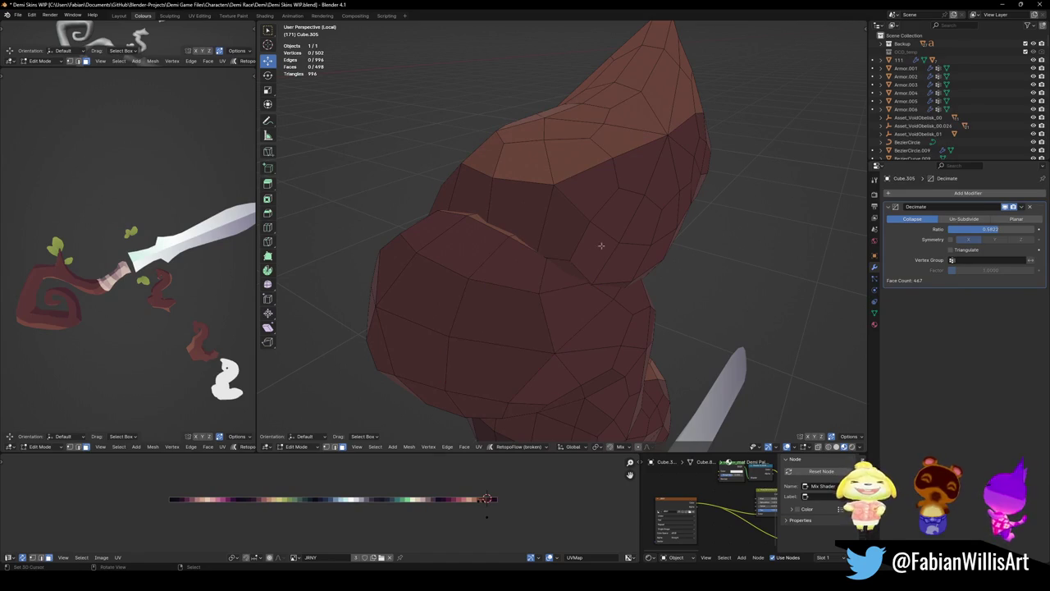
key("l")
key("l")
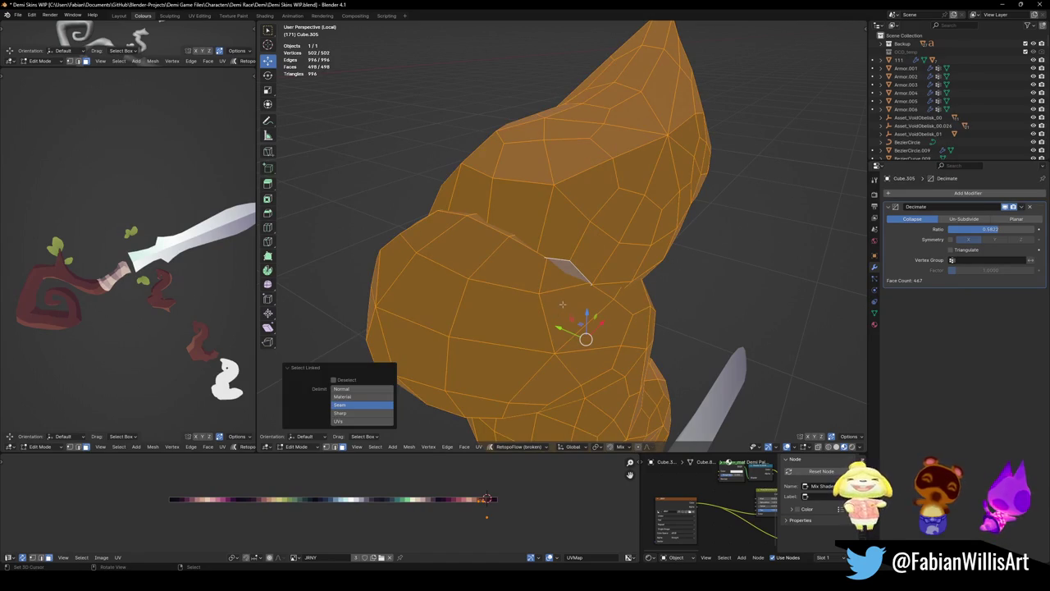
key("ctrl+z")
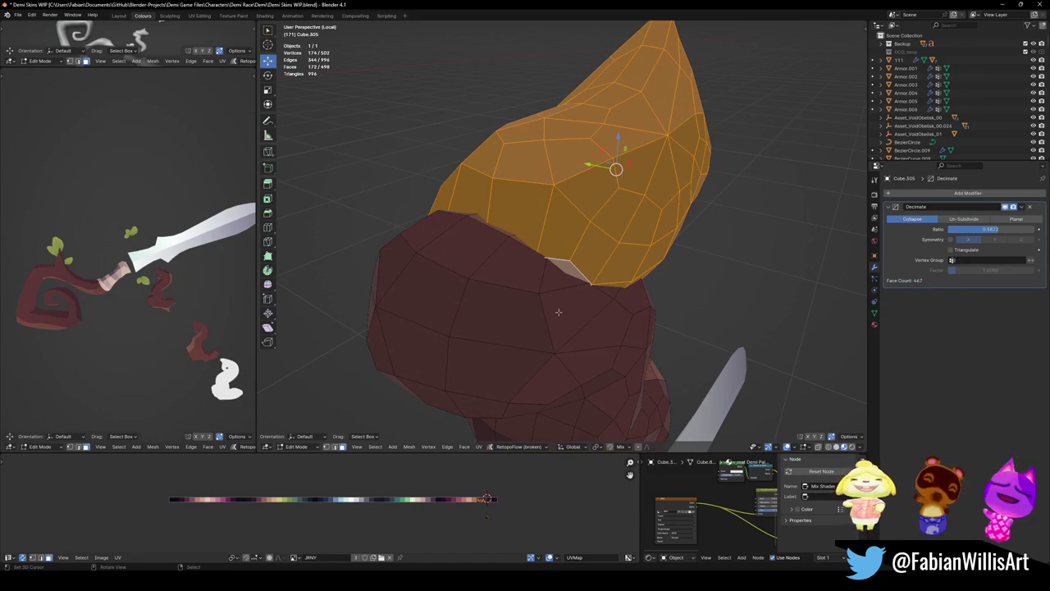
key("ctrl+s")
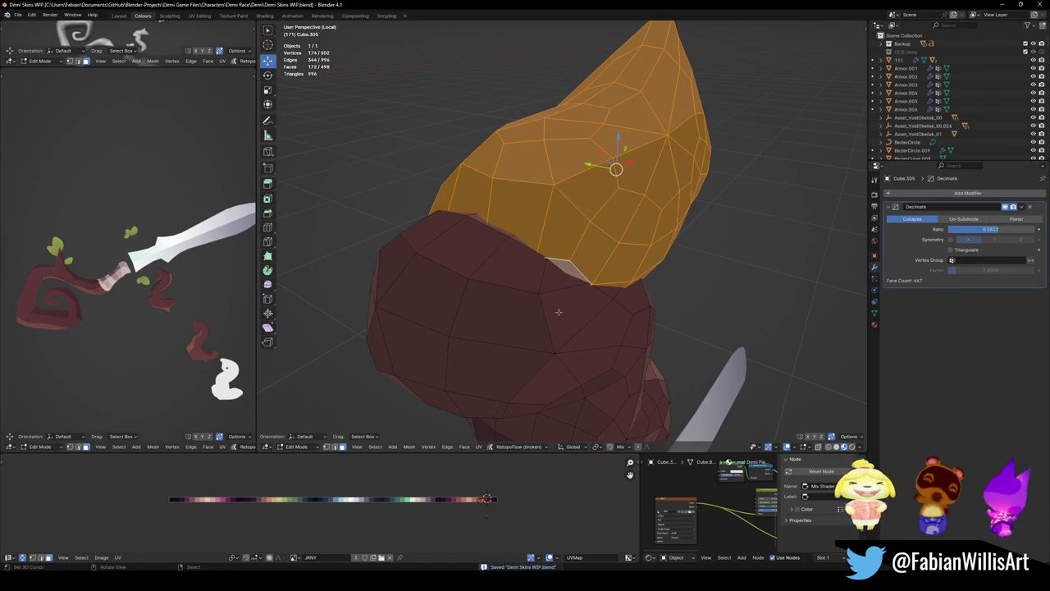
key("ctrl+f")
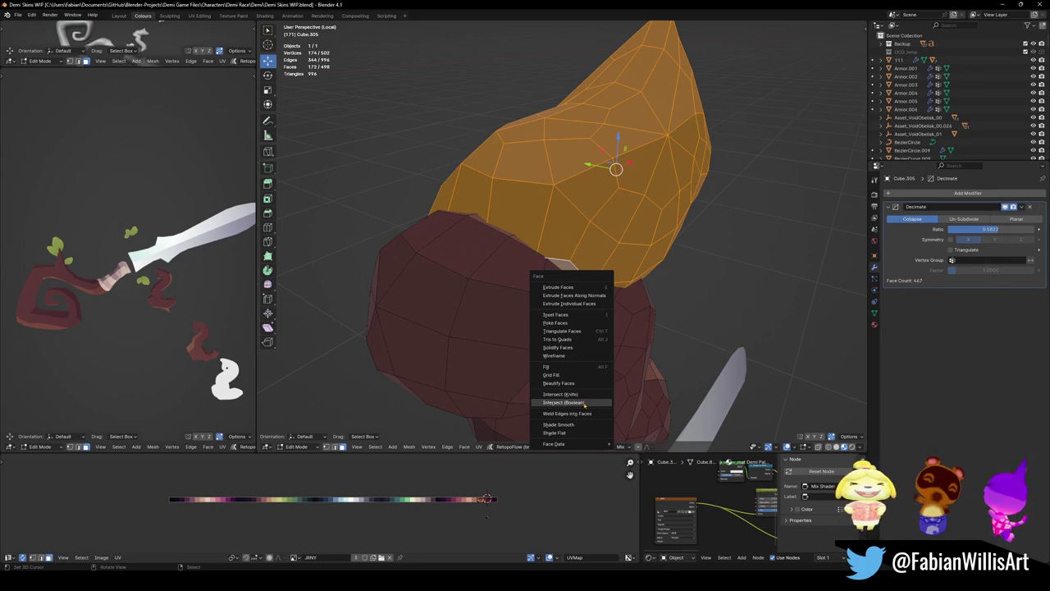
- Union the guard's selected upper lobe with the lower part using Intersect (Boolean)
left_click(584, 403)
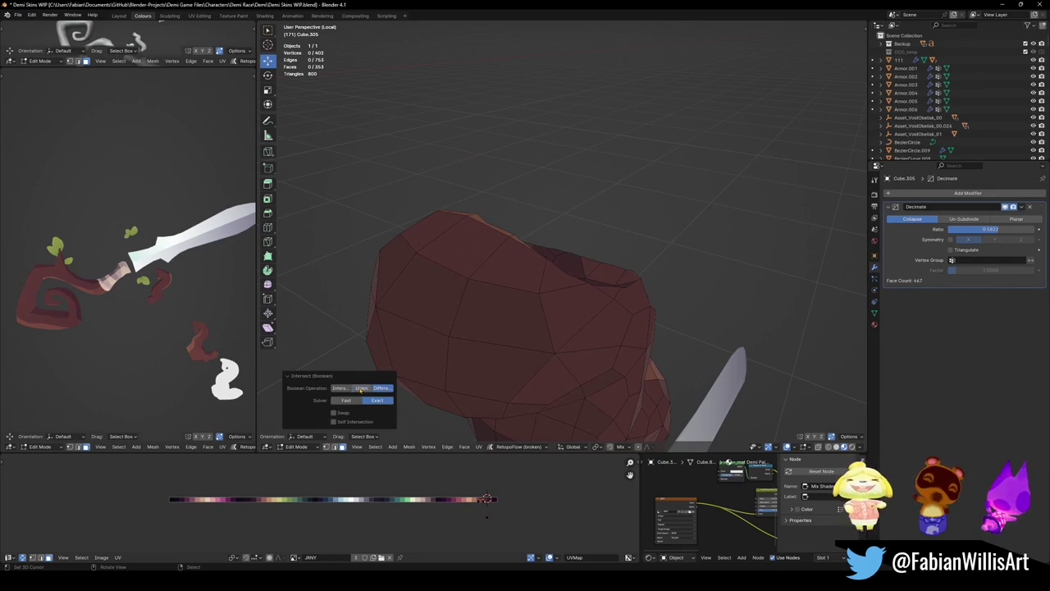
left_click(361, 388)
mouse_move(562, 244)
middle_mouse_down()
mouse_move(598, 286)
mouse_move(616, 258)
middle_mouse_up()
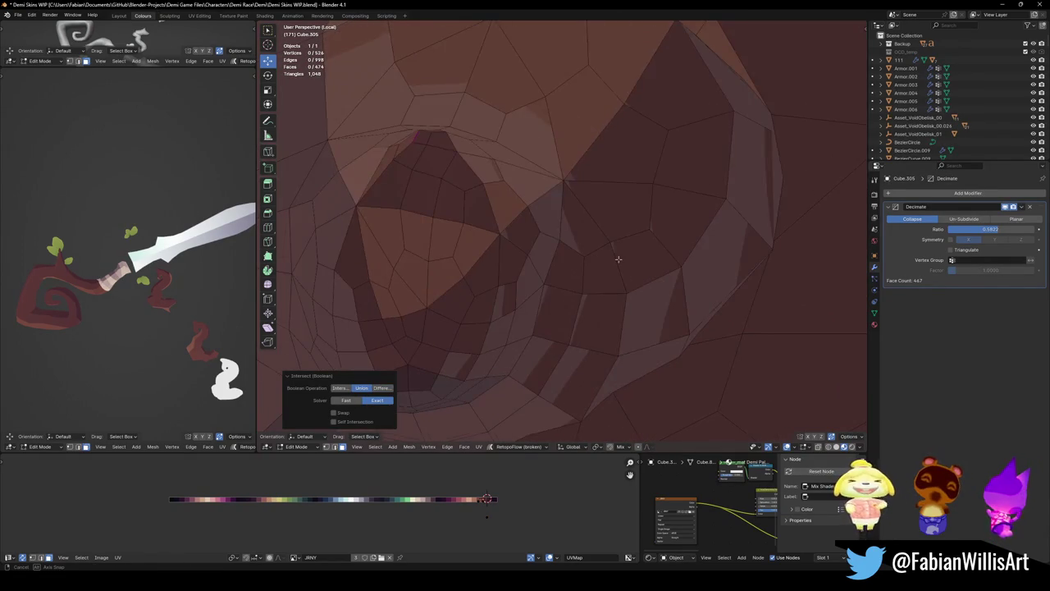
scroll(574, 279, "down", 3)
scroll(552, 283, "down", 3)
middle_click_drag(550, 283, 569, 288)
- Select all vertices and Merge By Distance, removing 12 duplicate vertices
key("1")
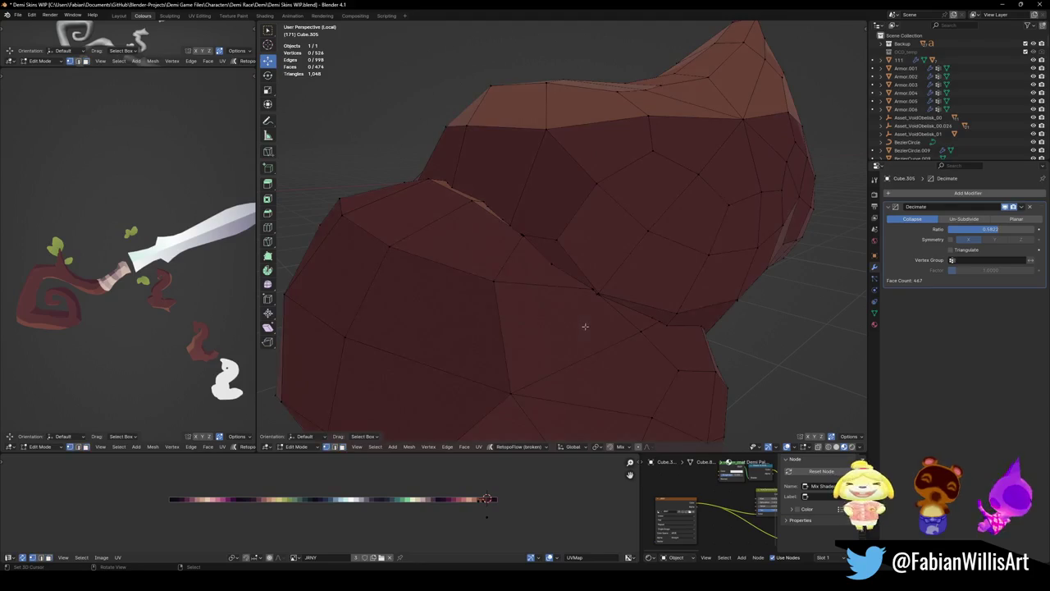
scroll(603, 307, "down", 2)
scroll(593, 286, "up", 2)
scroll(599, 296, "up", 3)
key("a")
key("q")
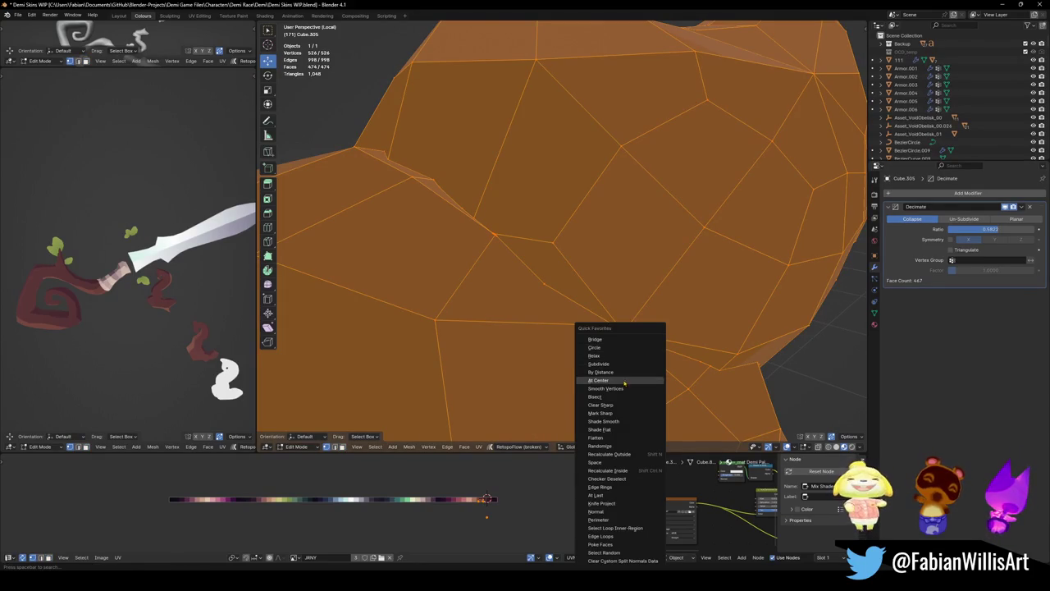
left_click(636, 372)
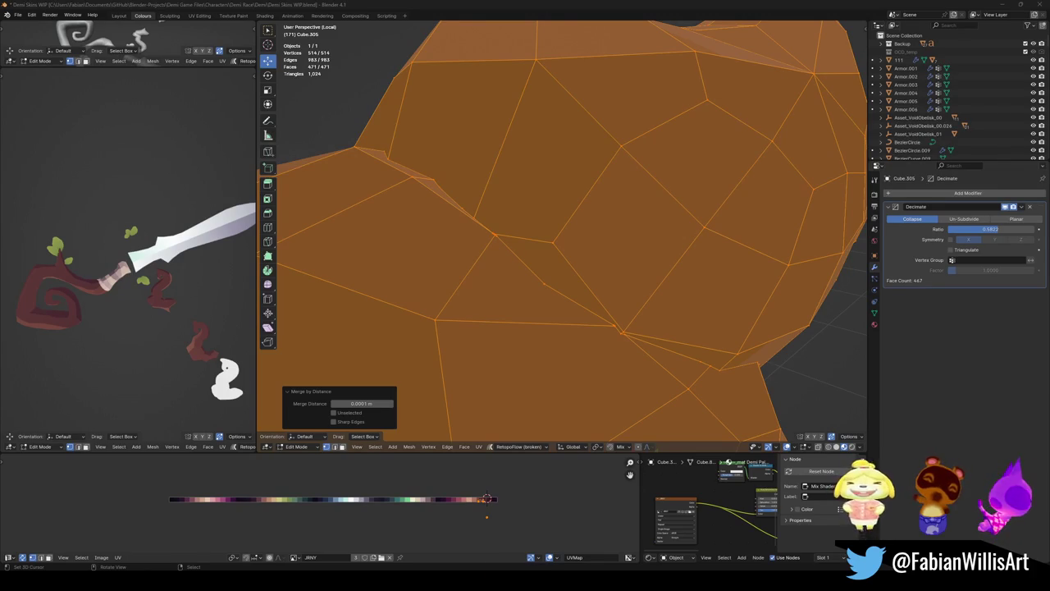
- Circle-select the bunched vertices on the guard and merge them at their center
mouse_move(611, 180)
middle_mouse_down()
mouse_move(525, 281)
mouse_move(628, 319)
middle_mouse_up()
scroll(638, 326, "down", 3)
scroll(609, 402, "up", 6)
key("alt+a")
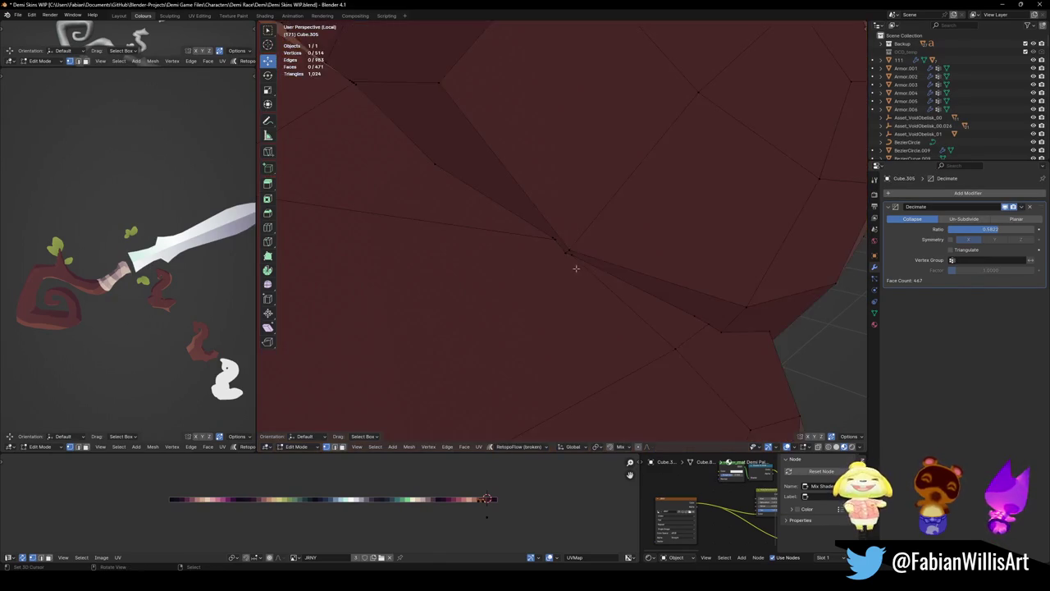
key("c")
left_click(562, 246)
right_click(563, 246)
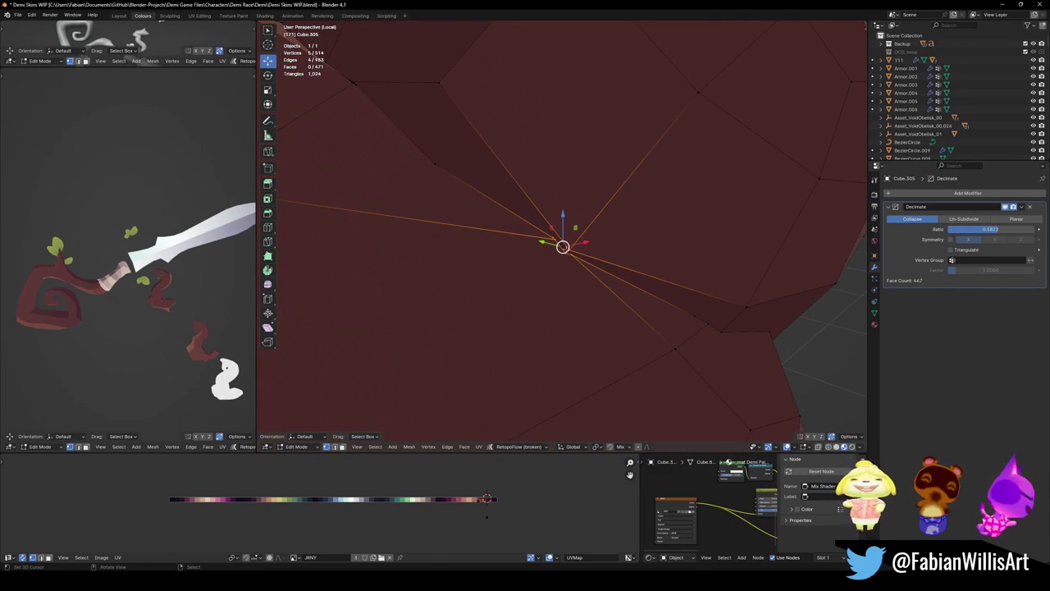
key("q")
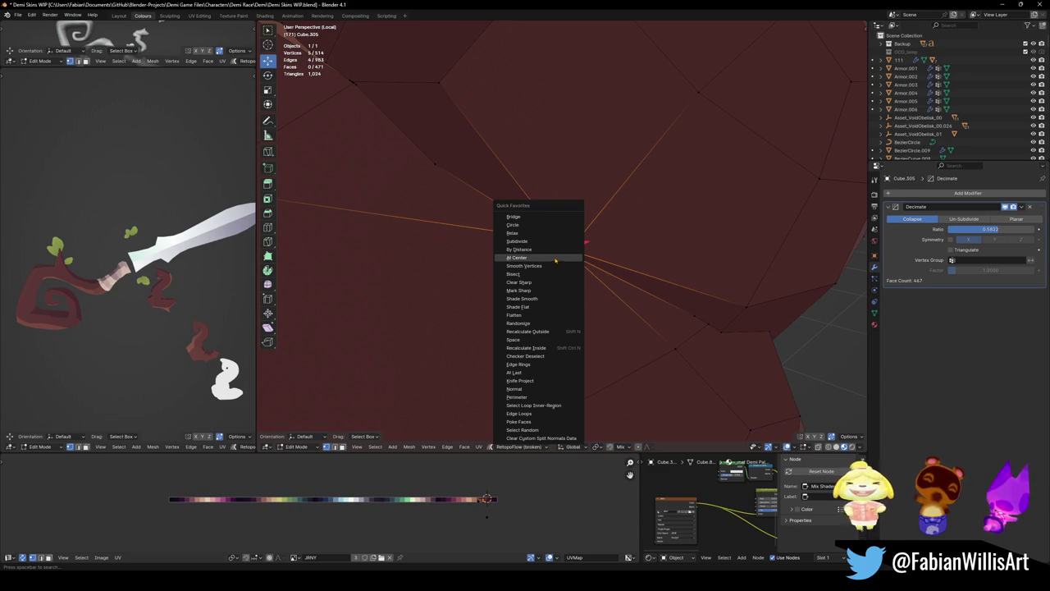
left_click(565, 257)
- Select all and Merge By Distance at 0.0051 m, leaving 429 vertices
scroll(569, 268, "down", 3)
scroll(569, 269, "down", 2)
scroll(569, 268, "up", 2)
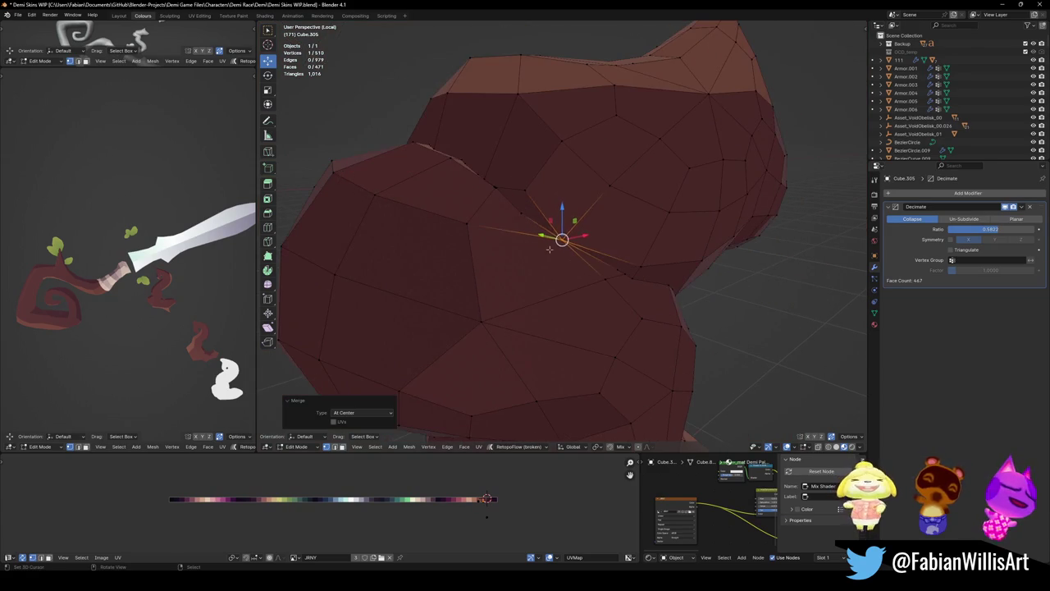
key("alt+a")
mouse_move(521, 287)
middle_mouse_down()
mouse_move(572, 273)
mouse_move(520, 276)
mouse_move(558, 271)
mouse_move(439, 258)
mouse_move(636, 297)
middle_mouse_up()
key("a")
right_click(637, 297)
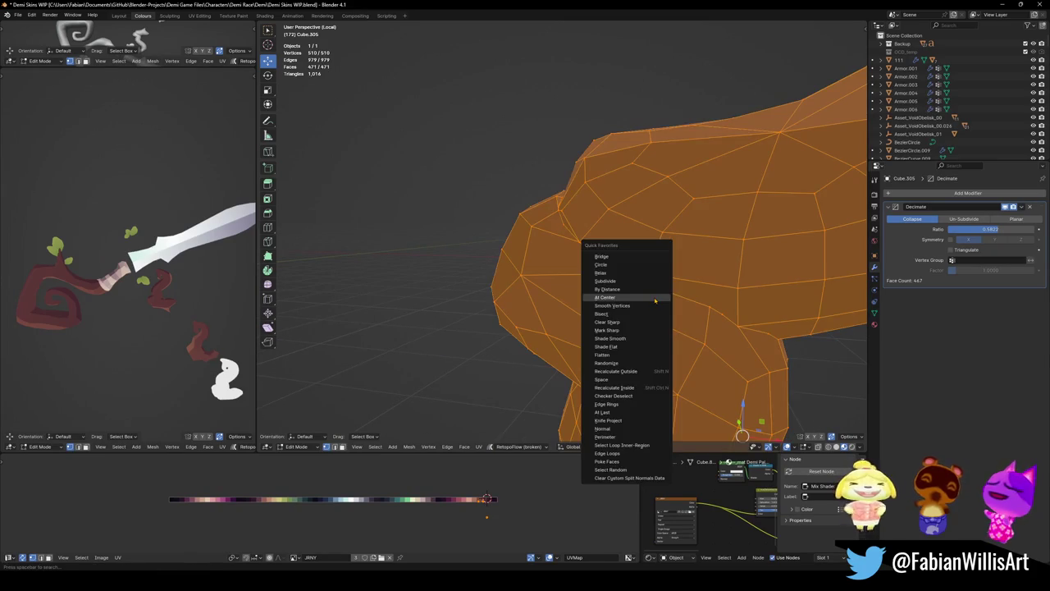
left_click(623, 292)
mouse_move(361, 403)
left_mouse_down()
mouse_move(394, 403)
mouse_move(349, 402)
left_mouse_up()
mouse_move(720, 261)
middle_mouse_down()
mouse_move(615, 244)
mouse_move(405, 369)
mouse_move(575, 268)
middle_mouse_up()
mouse_move(160, 319)
middle_mouse_down()
mouse_move(191, 288)
mouse_move(175, 335)
middle_mouse_up()
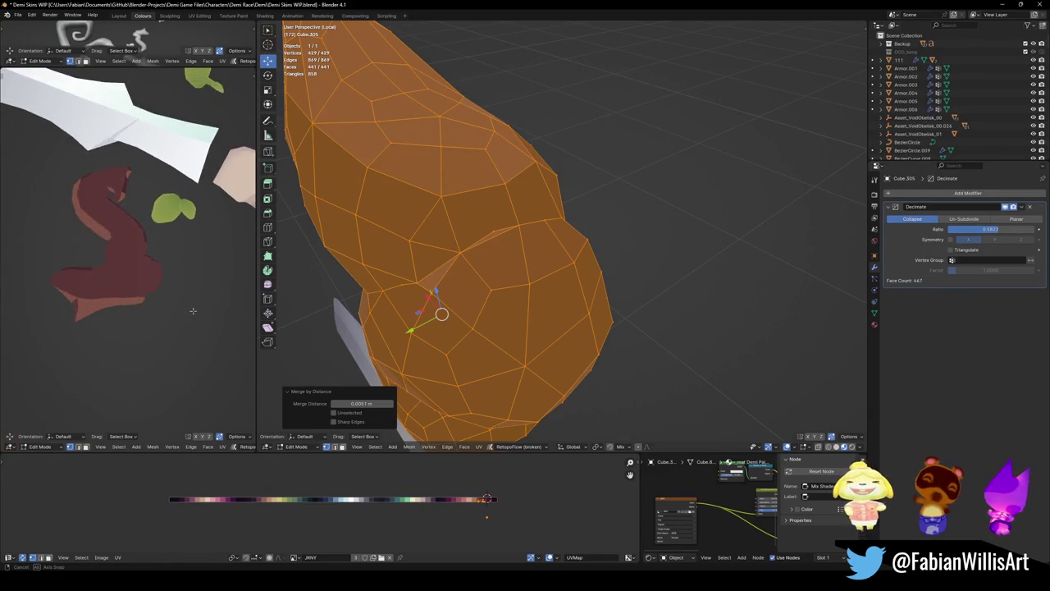
- Frame the guard mesh and select four adjoining faces in face mode
middle_click_drag(176, 335, 217, 290)
middle_click_drag(123, 283, 154, 260)
scroll(155, 260, "up", 4)
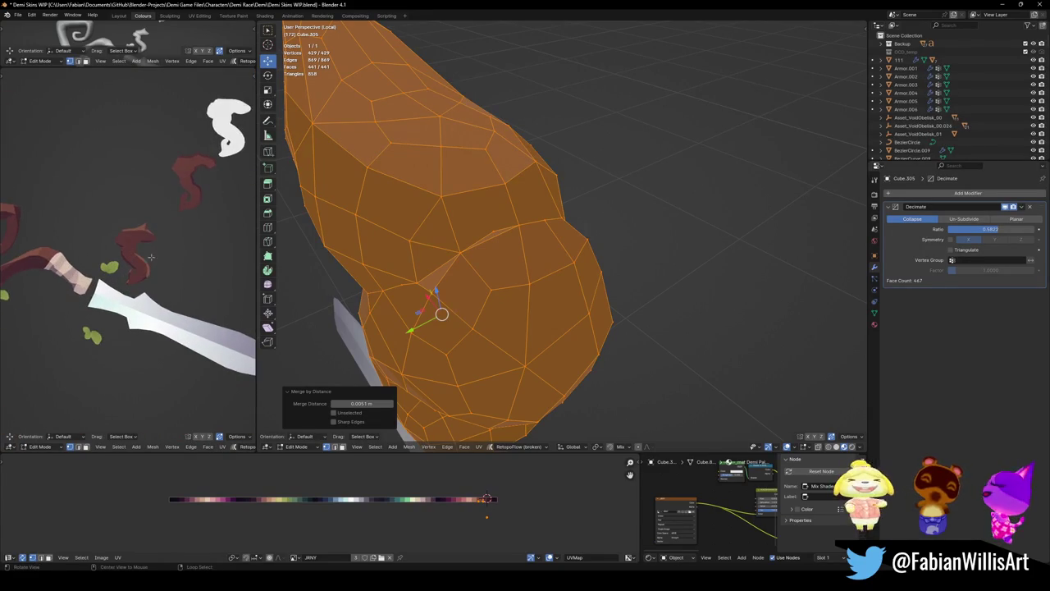
scroll(486, 250, "down", 4)
mouse_move(460, 246)
middle_mouse_down()
mouse_move(485, 250)
mouse_move(443, 246)
middle_mouse_up()
scroll(437, 248, "down", 3)
scroll(443, 246, "up", 2)
key("KP_Decimal")
middle_click_drag(525, 271, 540, 301)
key("alt+a")
scroll(533, 279, "up", 4)
middle_click_drag(528, 262, 534, 283)
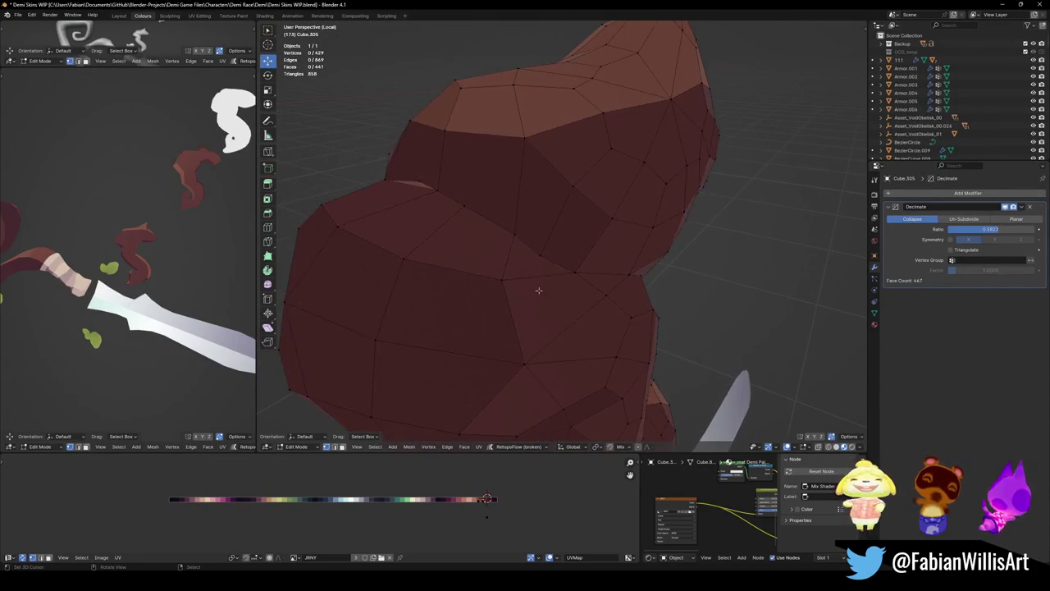
key("3")
left_click(533, 261)
left_click(541, 311, "shift")
left_click(479, 322, "shift")
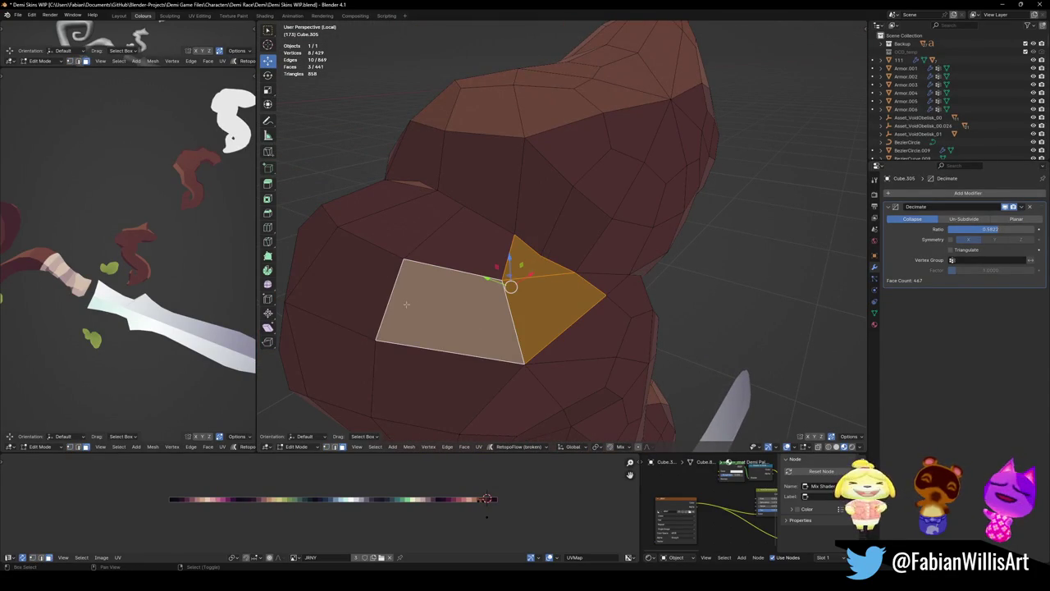
left_click(344, 303, "shift")
middle_click_drag(353, 287, 503, 327)
mouse_move(580, 326)
middle_mouse_down()
mouse_move(542, 353)
mouse_move(520, 321)
middle_mouse_up()
middle_click_drag(457, 335, 461, 333)
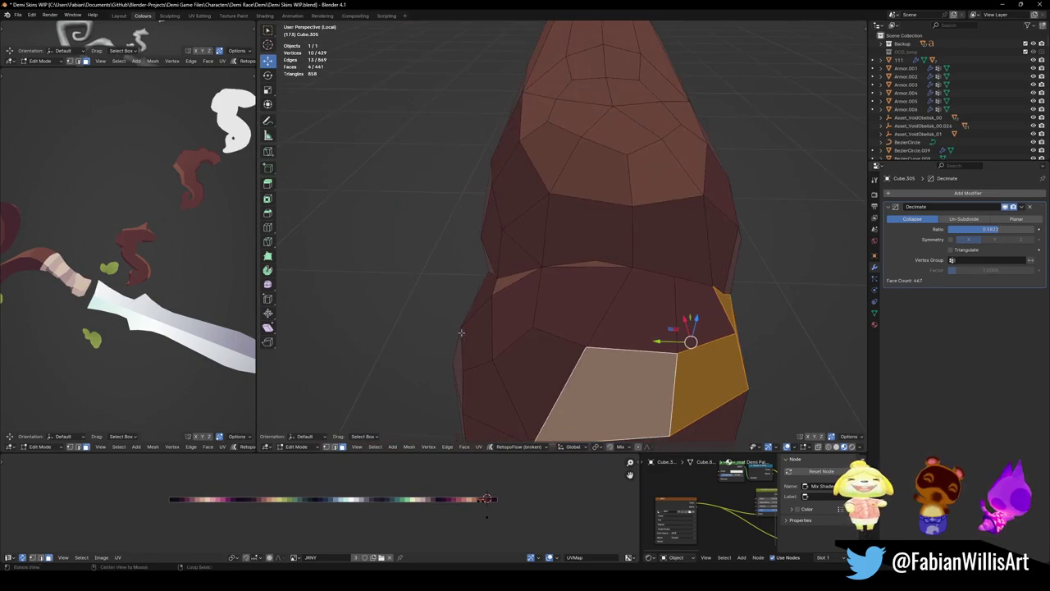
- Extend the face selection up the left side and delete the selected faces
left_click(547, 373, "shift")
left_click(517, 315, "shift")
left_click(508, 250, "shift")
left_click(585, 236, "shift")
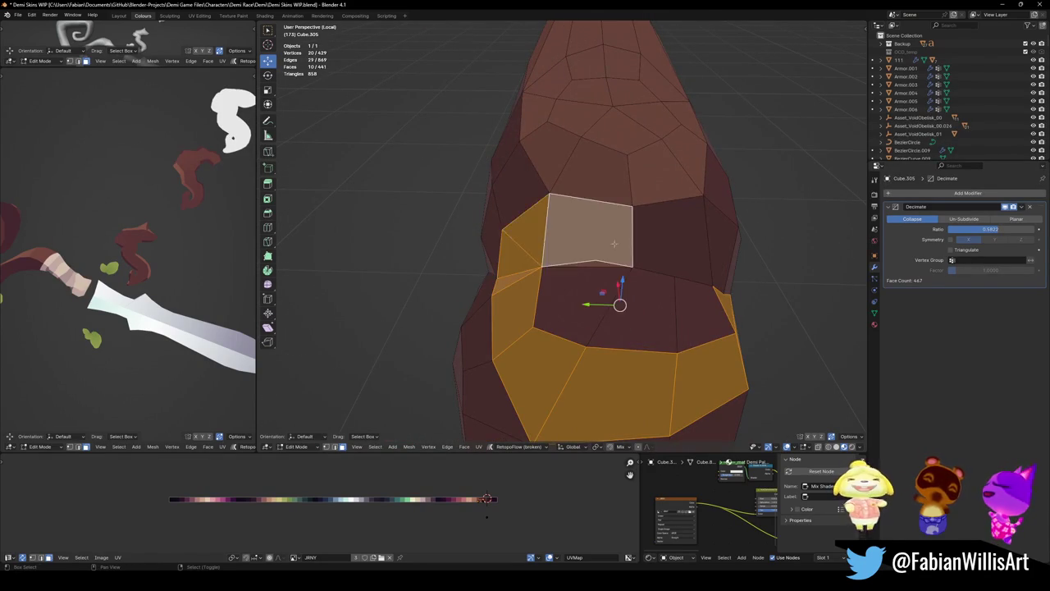
middle_click_drag(585, 236, 581, 248)
left_click(539, 282, "ctrl")
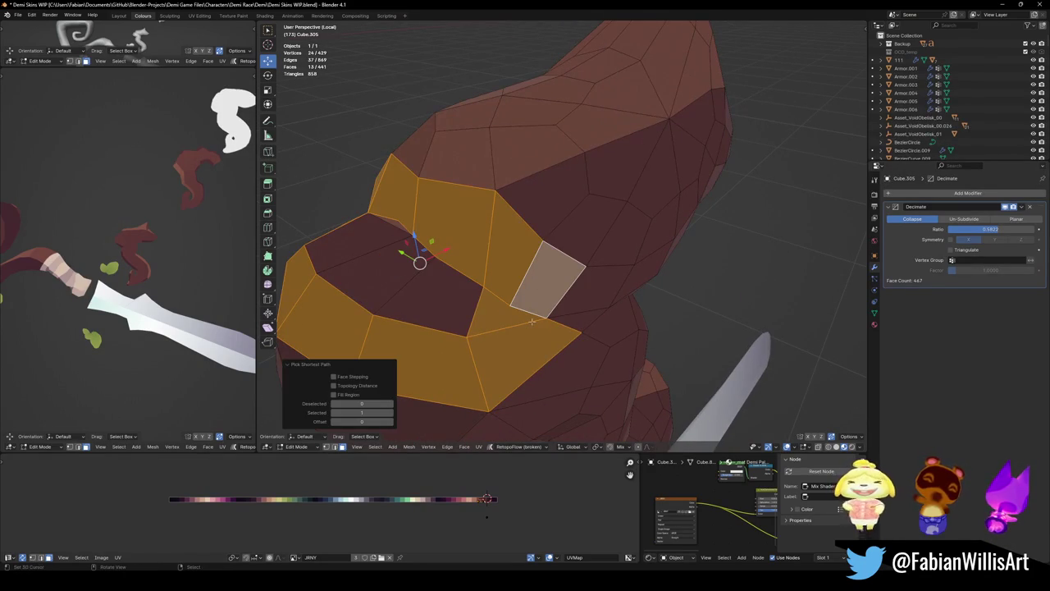
key("x")
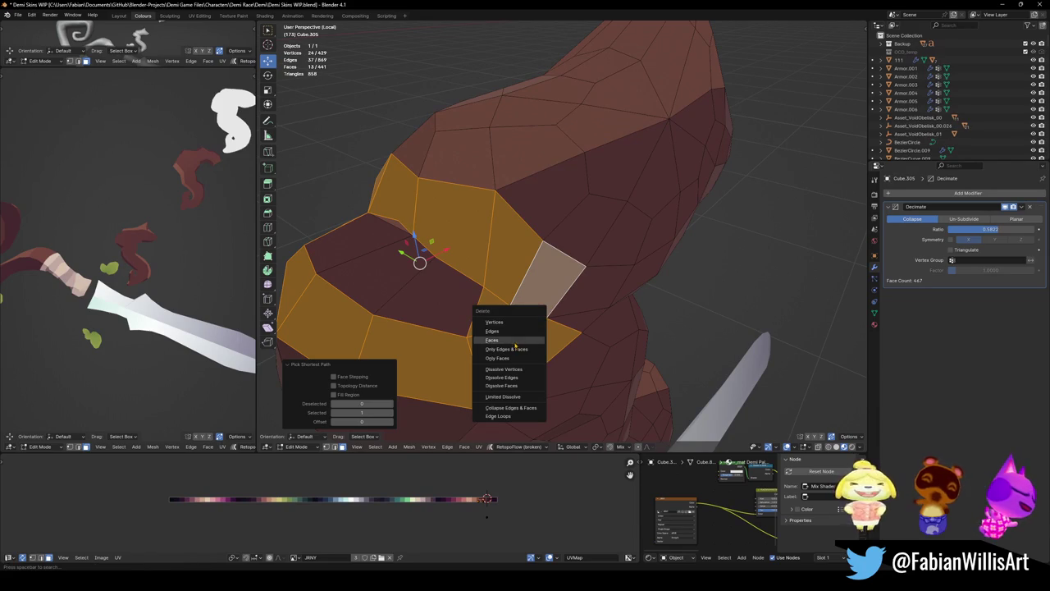
left_click(514, 341)
- Select the connected leftover face patch with L and delete it
middle_click_drag(515, 345, 502, 280)
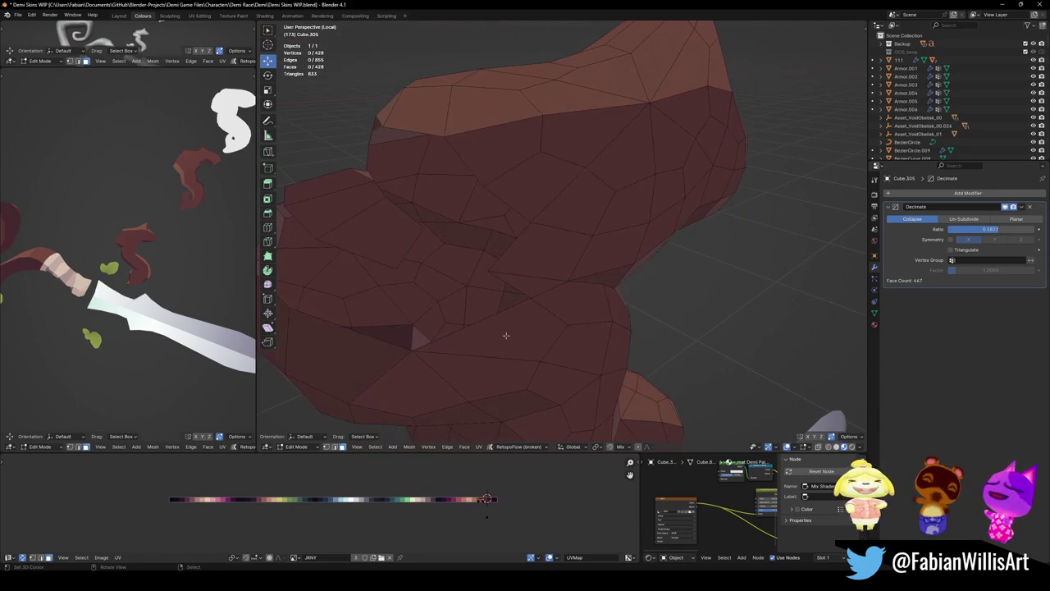
key("l")
key("x")
left_click(397, 236)
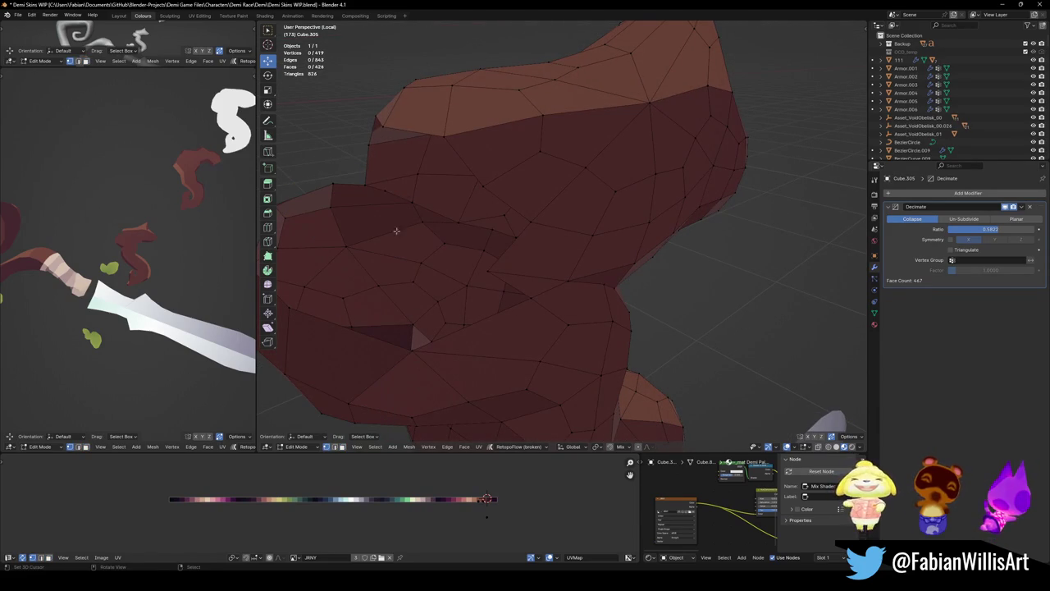
- Dissolve the three stray leftover vertices on the guard
left_click(498, 276)
mouse_move(498, 276)
middle_mouse_down()
mouse_move(553, 243)
mouse_move(427, 222)
mouse_move(524, 250)
mouse_move(632, 238)
mouse_move(678, 282)
mouse_move(591, 255)
middle_mouse_up()
key("ctrl+x")
left_click(534, 250)
key("ctrl+x")
left_click(633, 237)
key("ctrl+x")
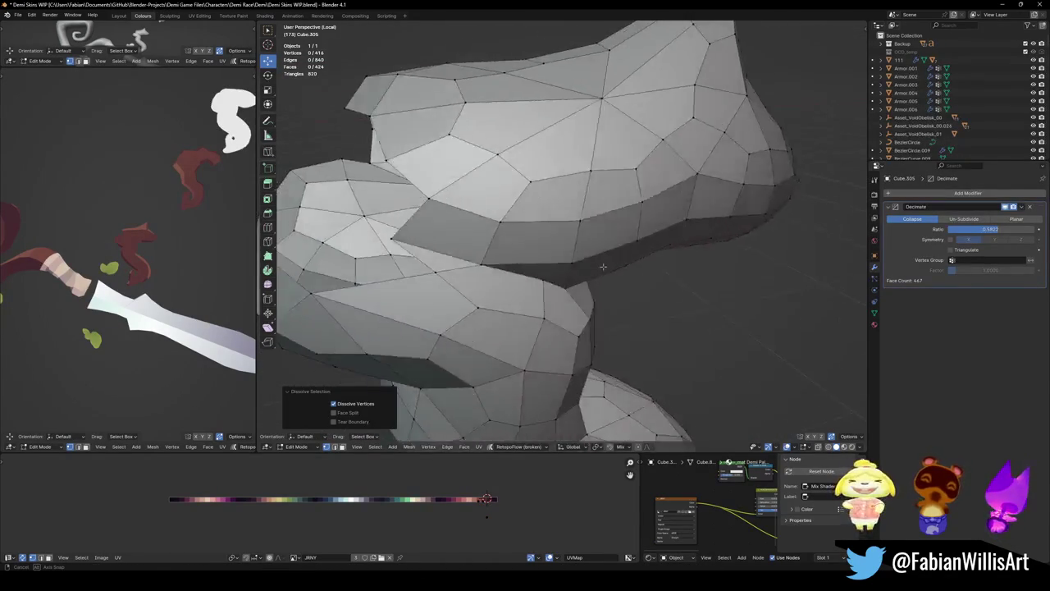
- Relax the upper-left edge loop into a smoother curve with LoopTools Relax
key("KP_1")
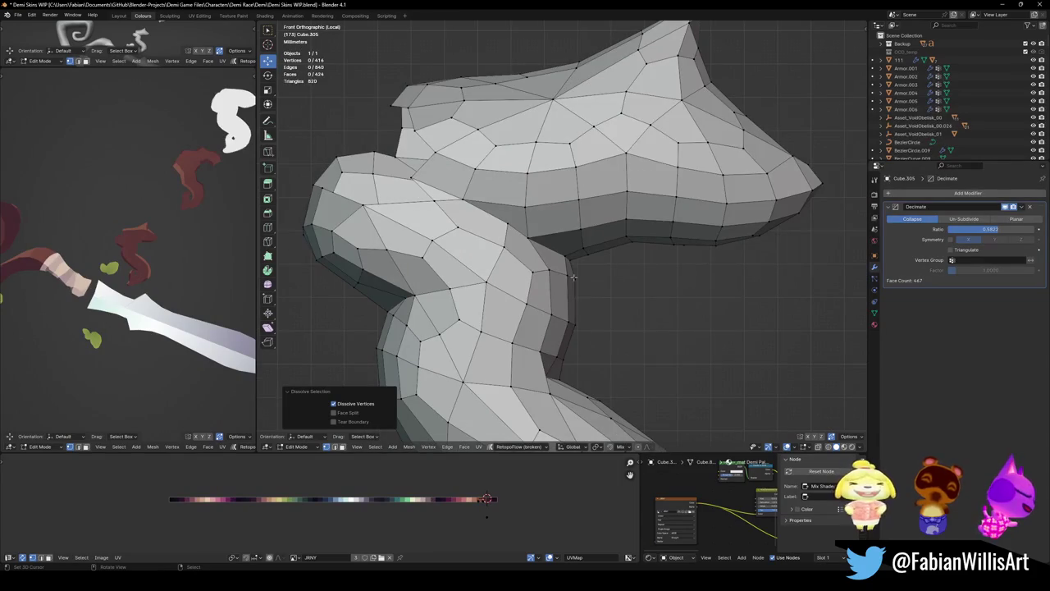
key("2")
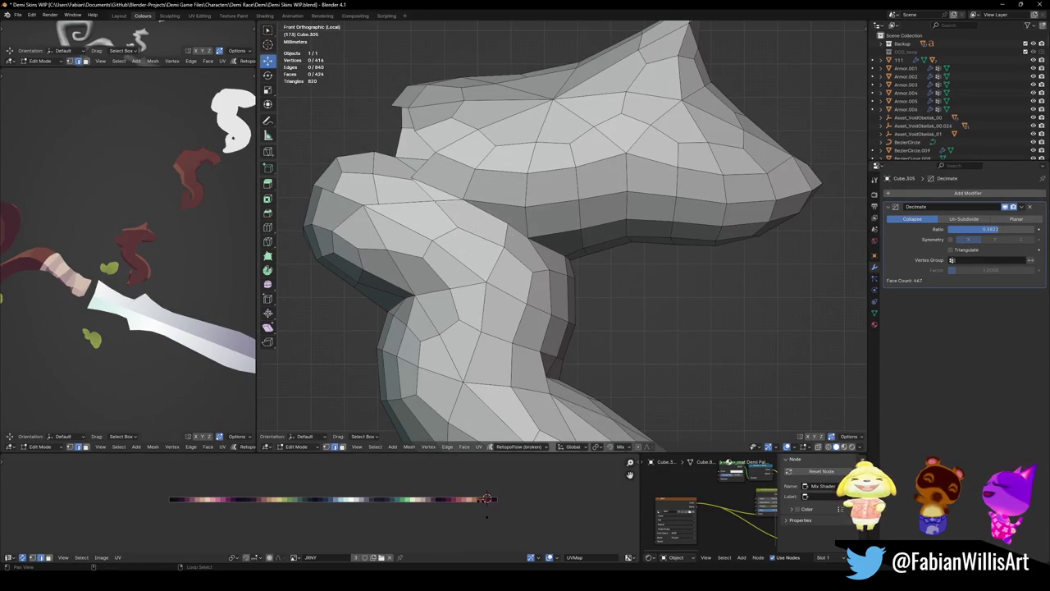
left_click(361, 154, "alt")
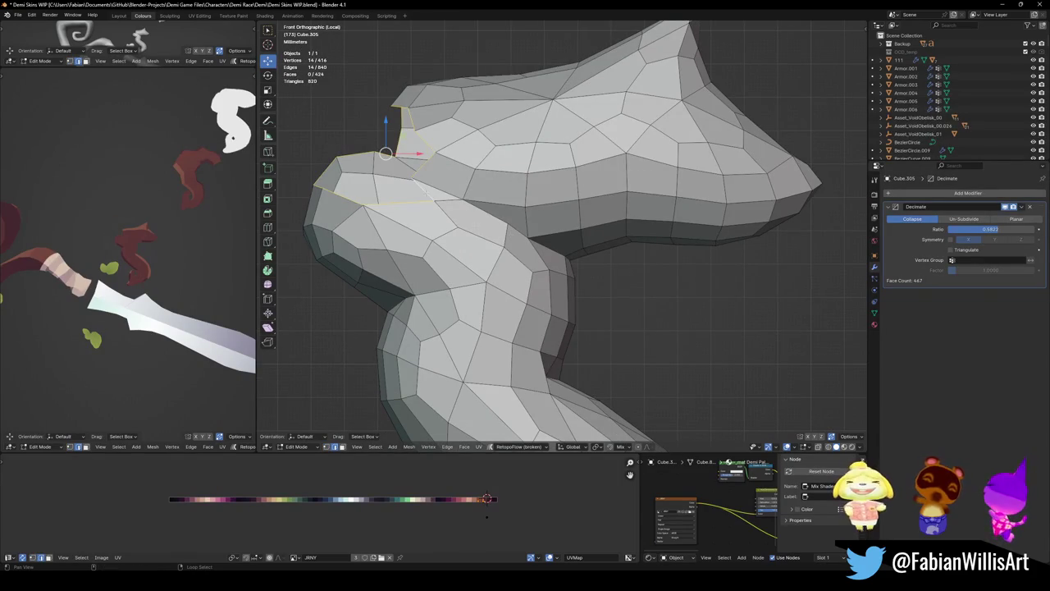
right_click(443, 171)
left_click(469, 162)
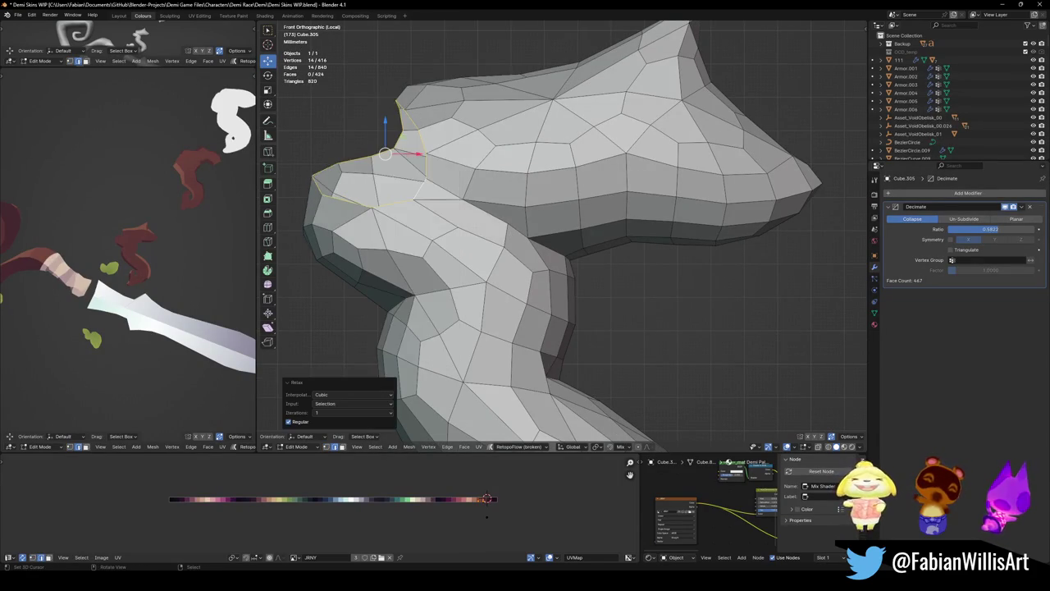
key("KP_Divide")
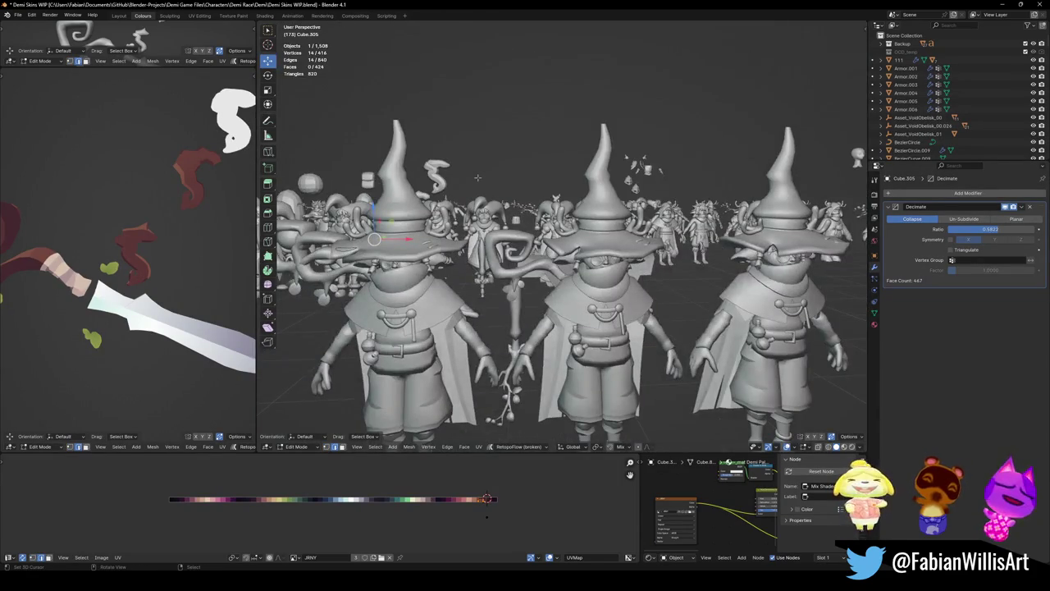
key("KP_Divide")
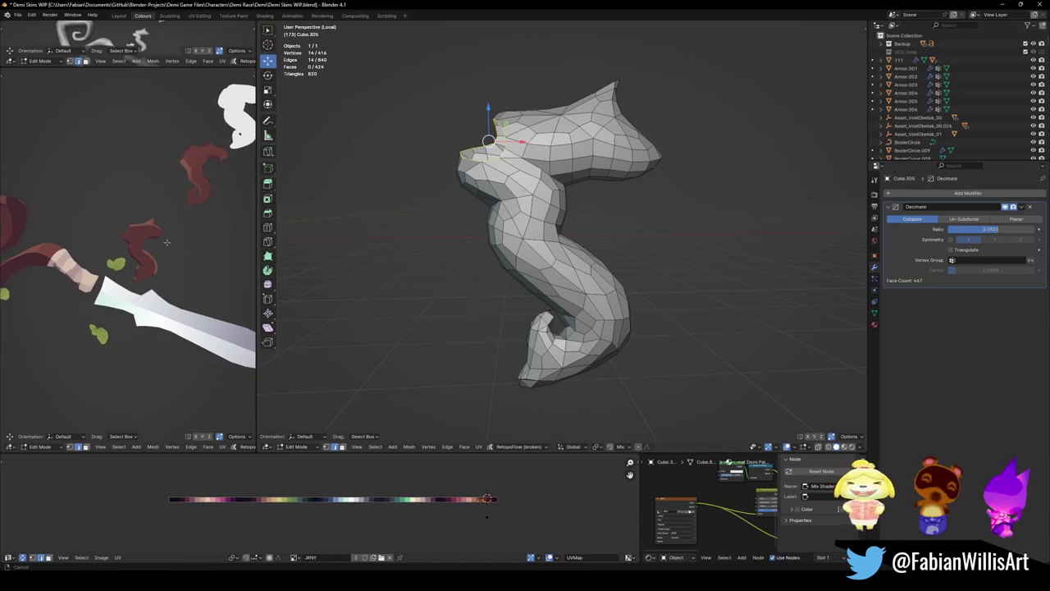
- Place the 3D cursor at the staff joint and snap the swirl guard onto it
key("Tab")
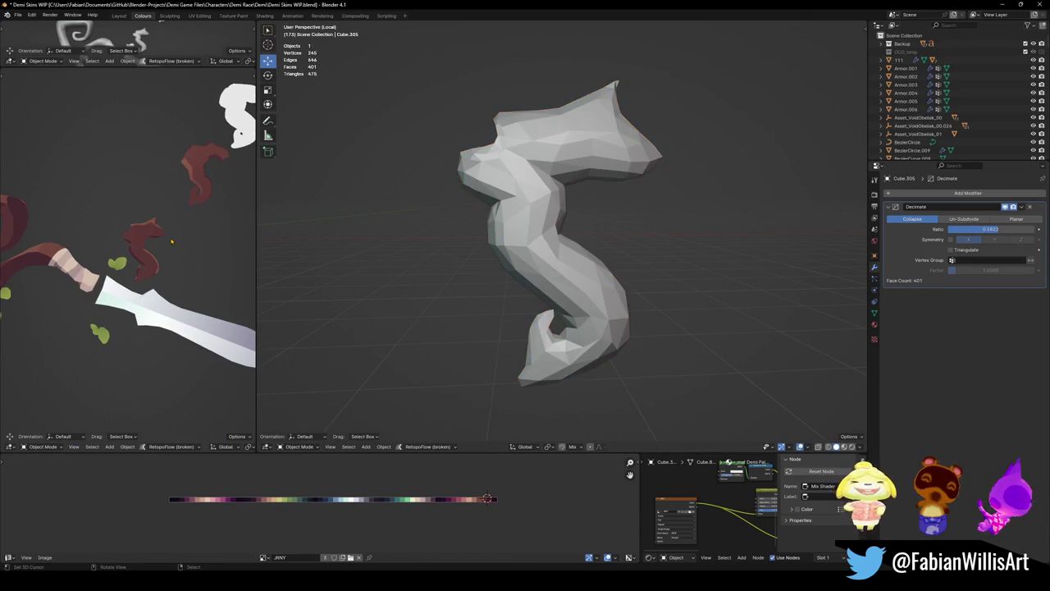
key("KP_Divide")
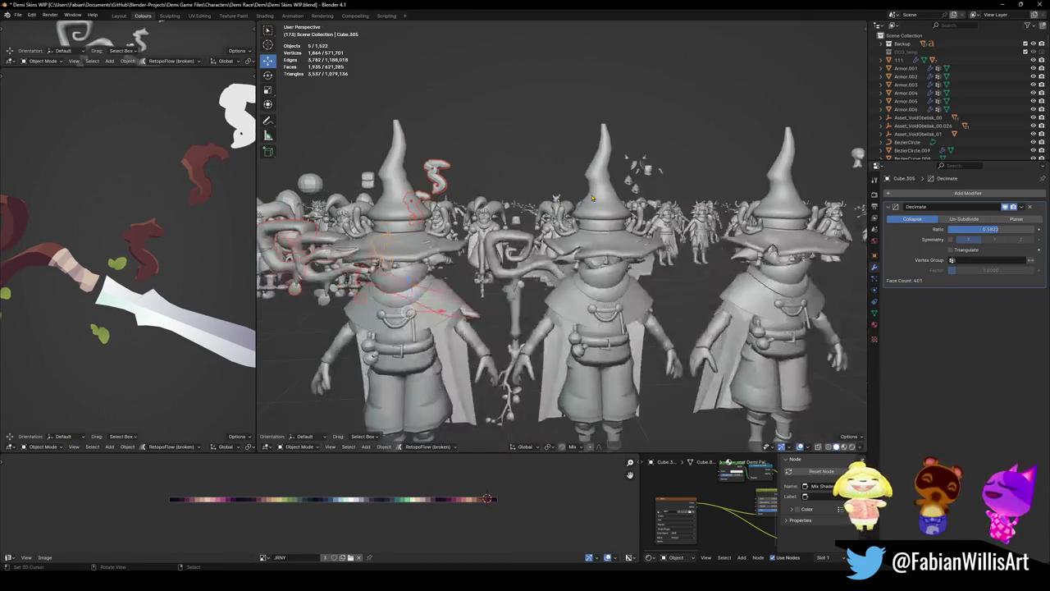
key("KP_Divide")
key("KP_1")
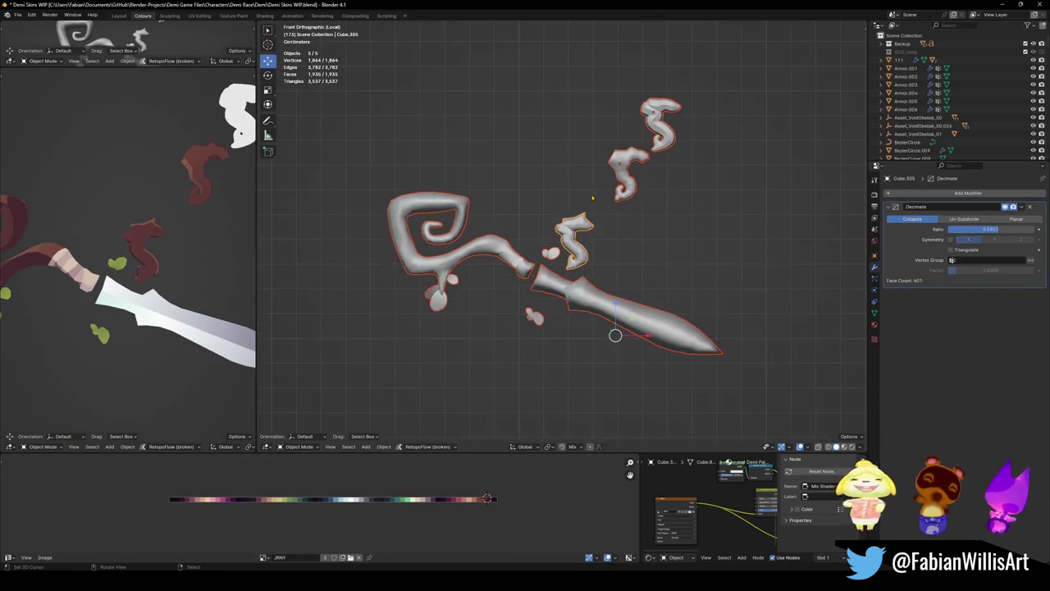
left_click(584, 197)
left_click(566, 283)
right_click(531, 275, "shift")
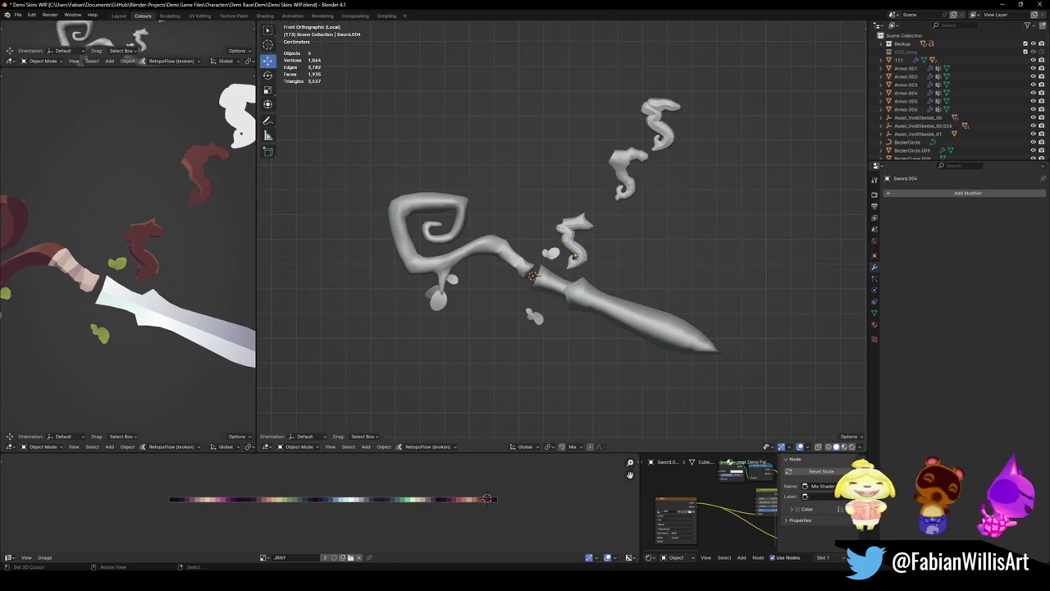
left_click(574, 246)
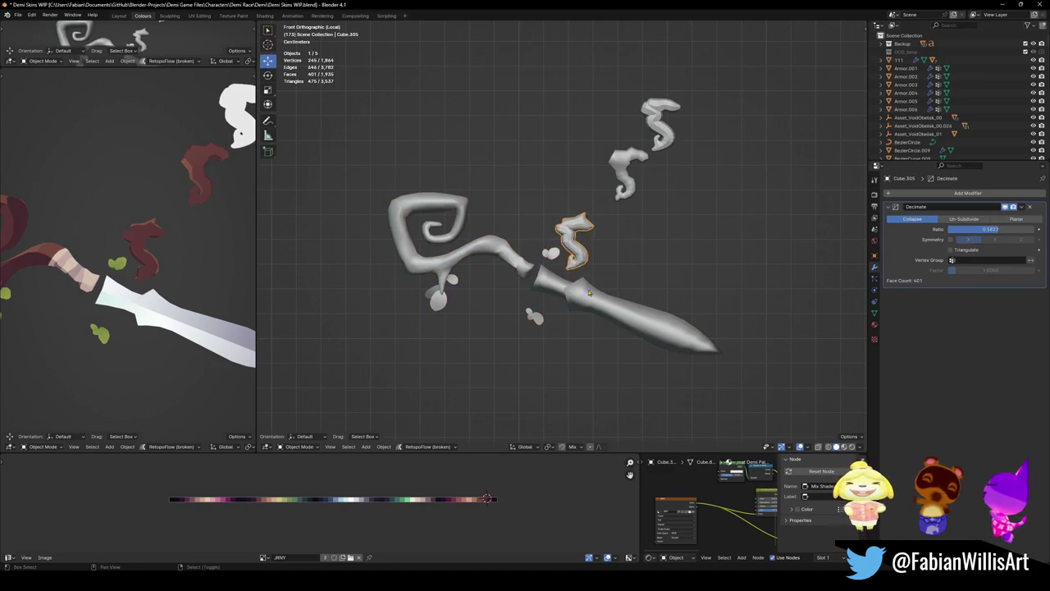
key("shift+s")
scroll(552, 300, "up", 2)
scroll(552, 301, "up", 2)
scroll(552, 300, "up", 2)
left_click(533, 283)
middle_click_drag(533, 283, 537, 262)
scroll(537, 262, "up", 2)
- Save the file and compare the guard with and without its Decimate modifier
key("ctrl+s")
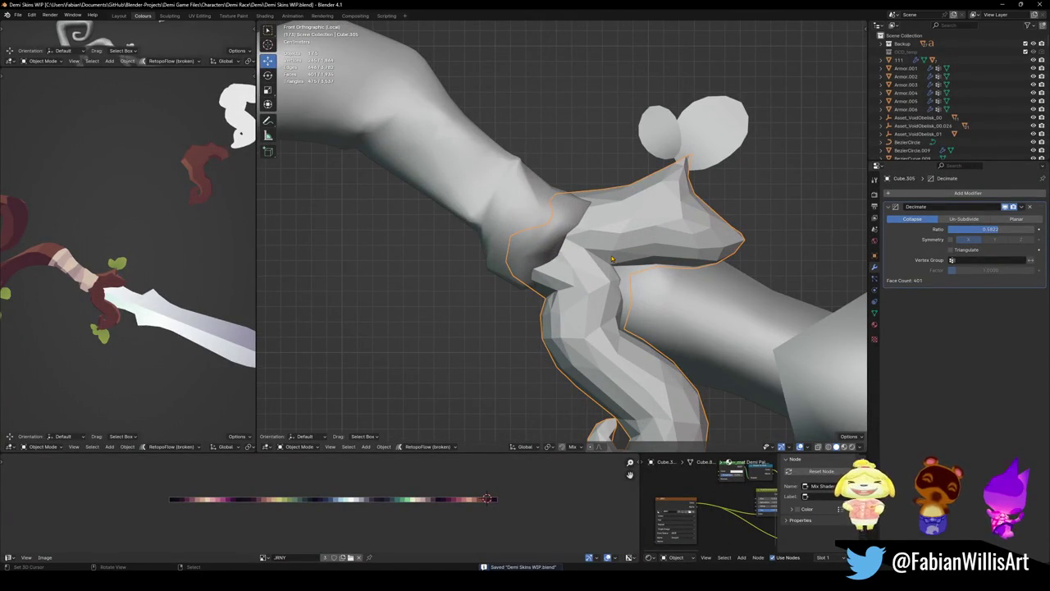
mouse_move(608, 257)
middle_mouse_down("shift")
mouse_move(600, 221)
mouse_move(622, 202)
middle_mouse_up("shift")
left_click(1004, 207)
left_click(1005, 206)
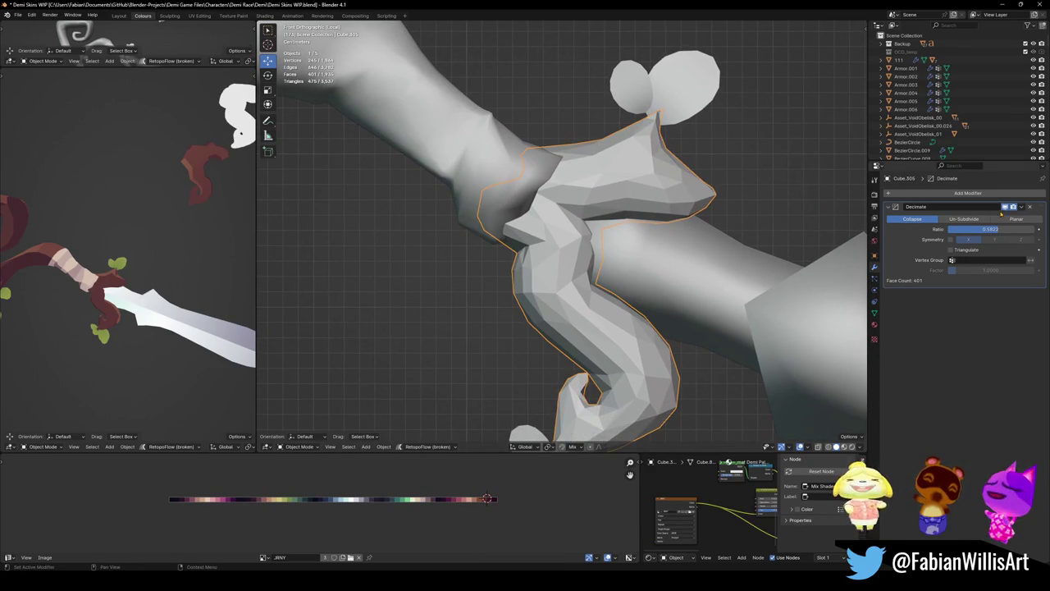
left_click(1005, 207)
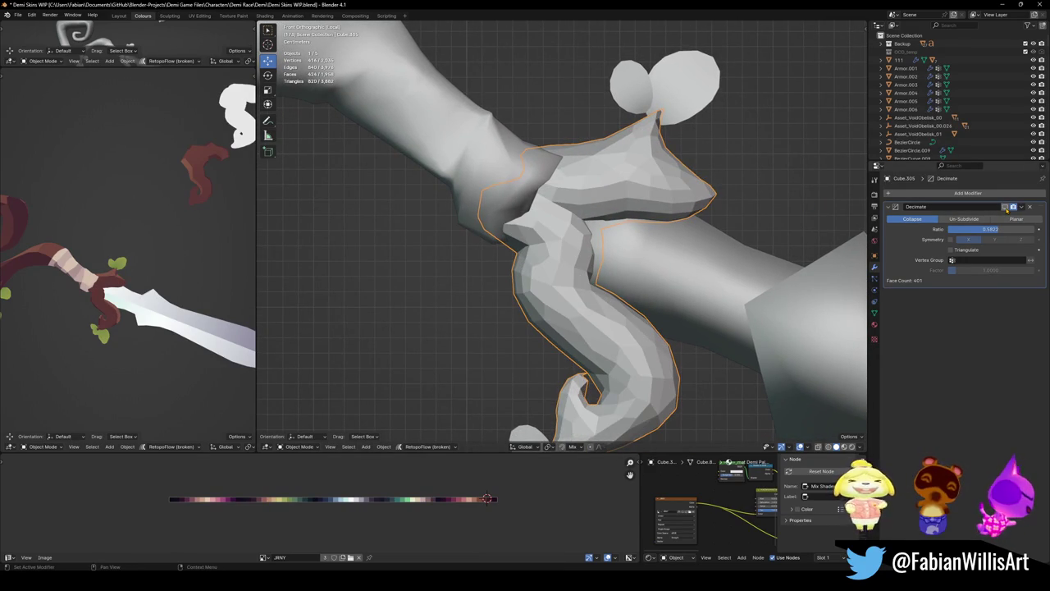
left_click(1004, 207)
left_click(1005, 206)
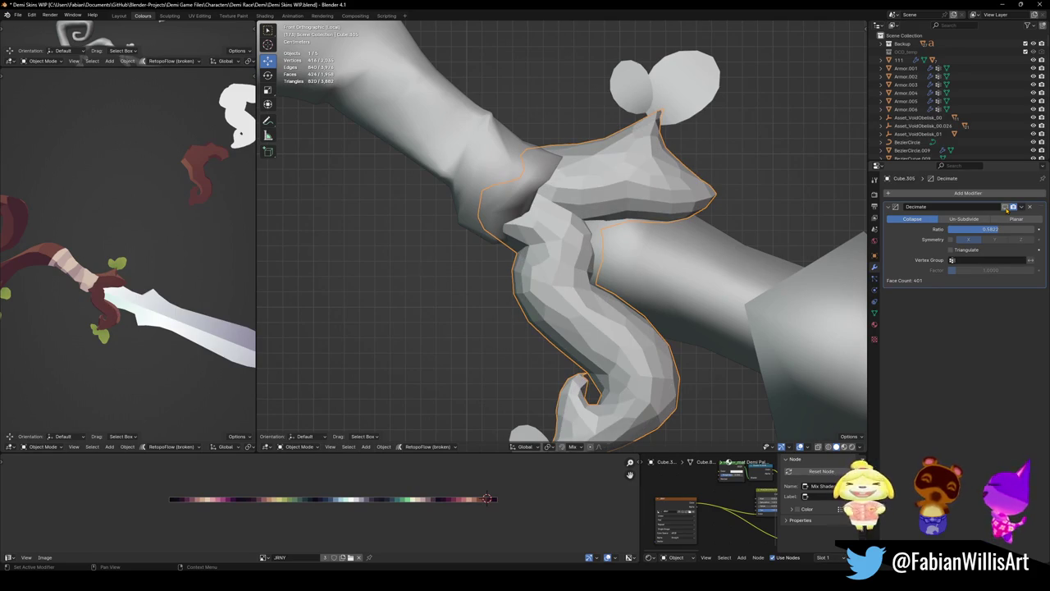
left_click(1005, 207)
- Move the Staff.001 branch toward the guard and enter its Edit Mode
scroll(206, 255, "down", 2)
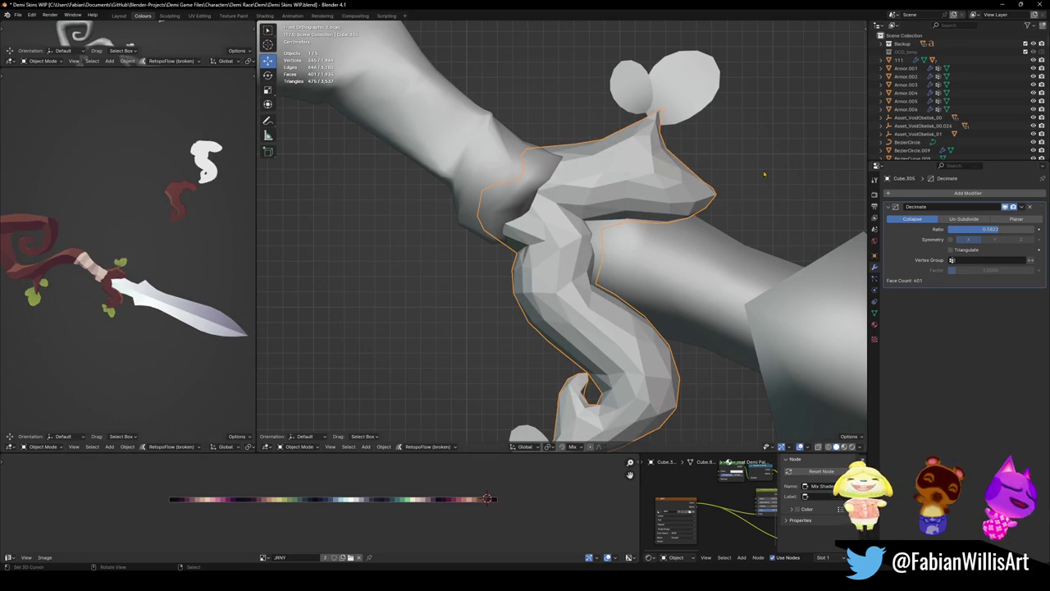
scroll(68, 291, "up", 1)
middle_click_drag(492, 213, 510, 194)
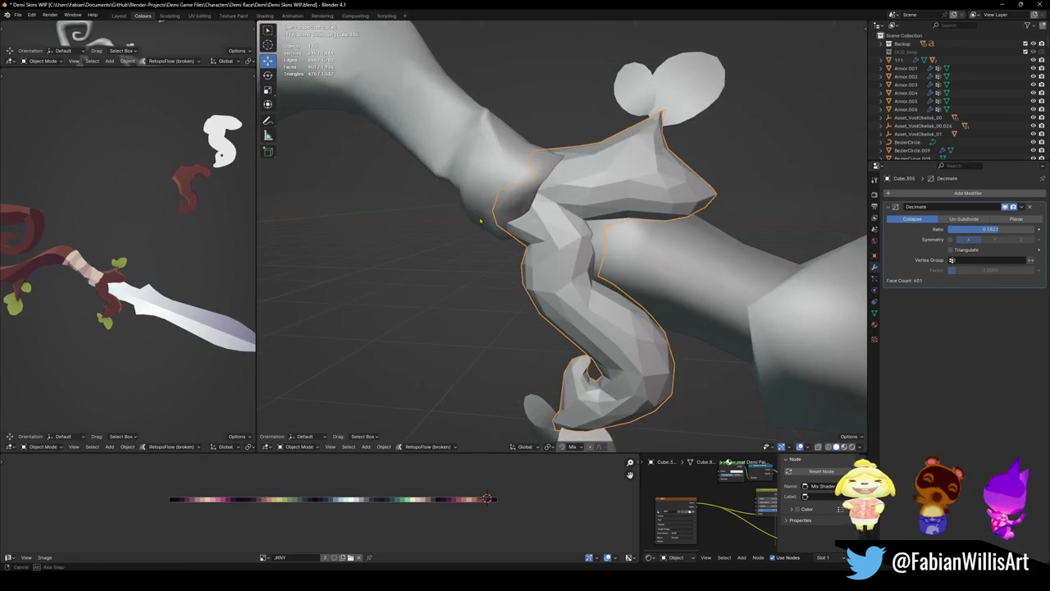
left_click(513, 199)
key("KP_1")
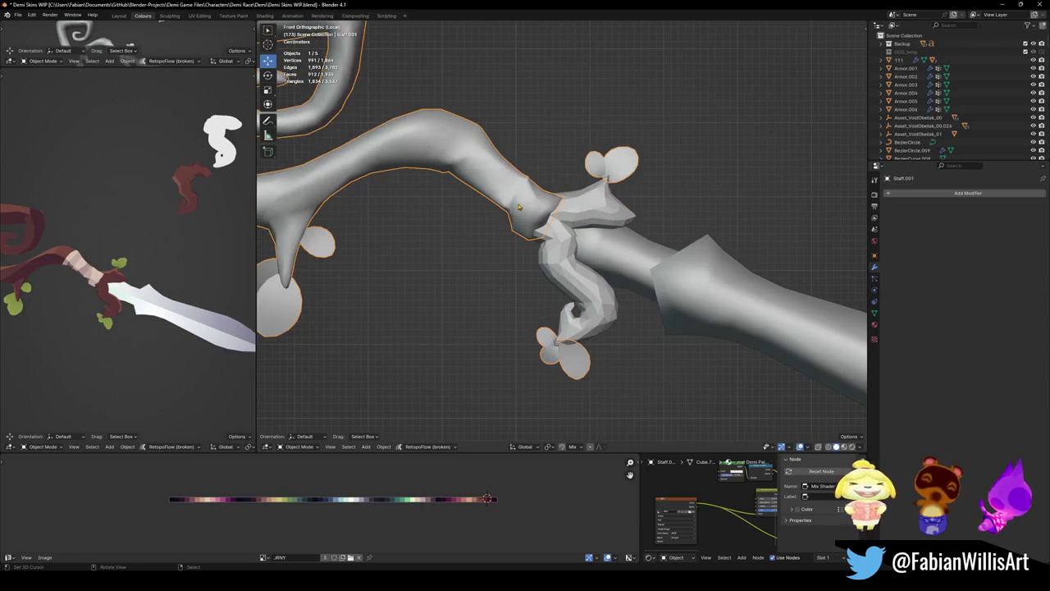
key("g")
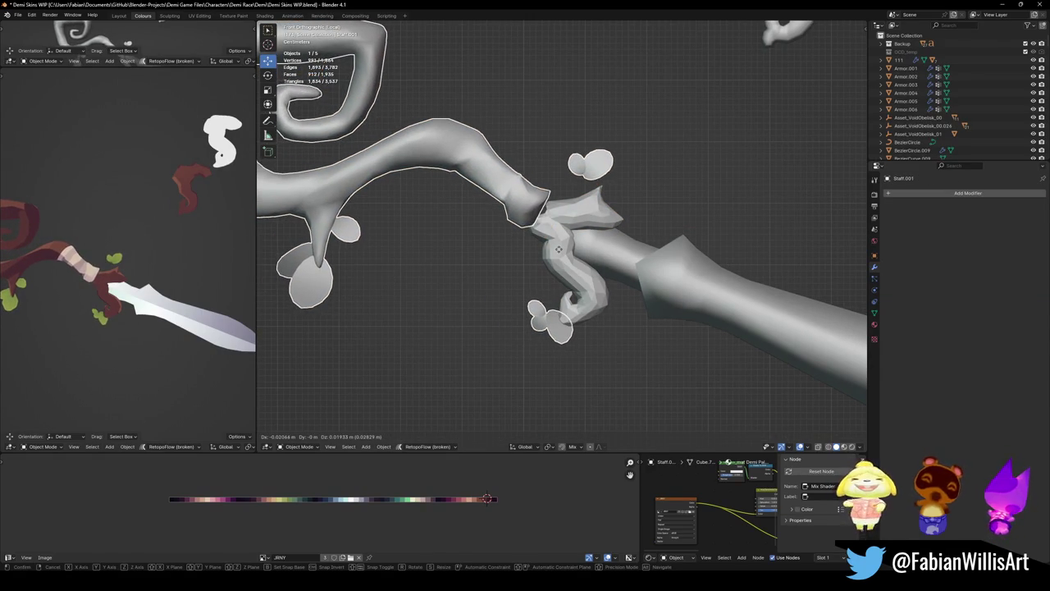
left_click(558, 248)
key("Tab")
key("KP_Decimal")
- Delete two face rings from Staff.001 where it meets the guard
middle_click_drag(566, 238, 615, 246)
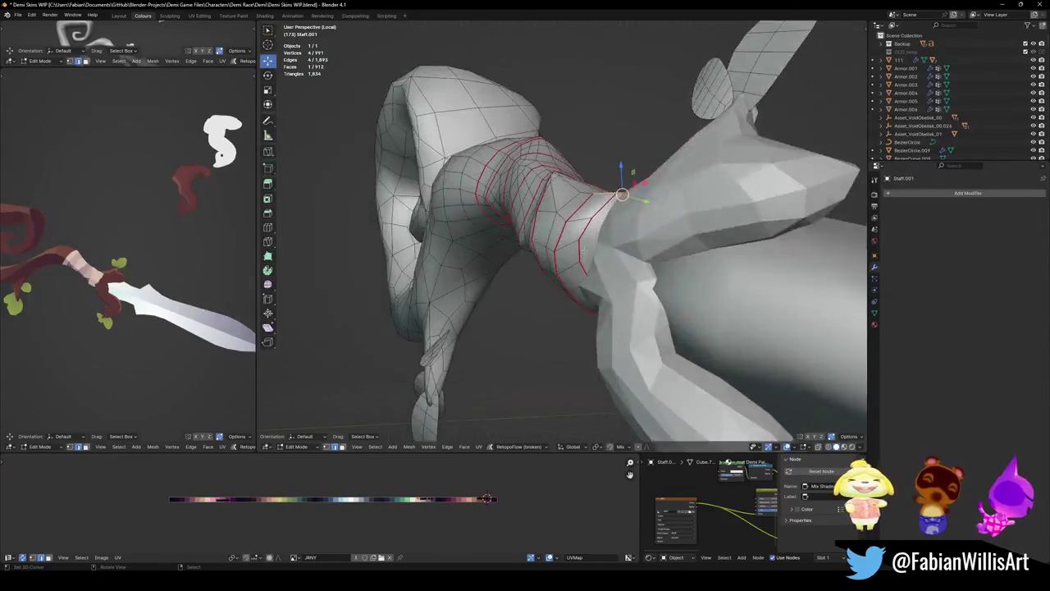
left_click(618, 243, "alt")
left_click(618, 243, "alt+shift")
key("x")
left_click(618, 246)
middle_click_drag(618, 246, 617, 260)
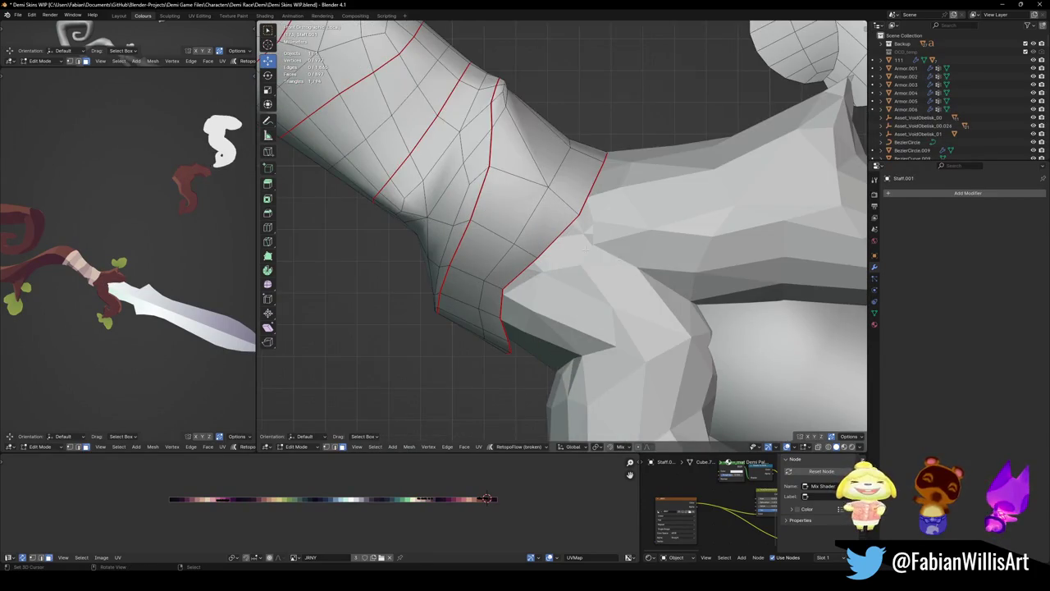
- Return to Object Mode and shade the Staff.001 branch flat
key("Tab")
scroll(574, 246, "down", 3)
left_click(574, 238)
key("KP_Decimal")
left_click(508, 233)
right_click(508, 233)
left_click(467, 254)
- Edit the Cube.305 guard mesh and try scaling its rim vertices at the joint
left_click(565, 257)
key("Tab")
middle_click_drag(574, 246, 546, 225)
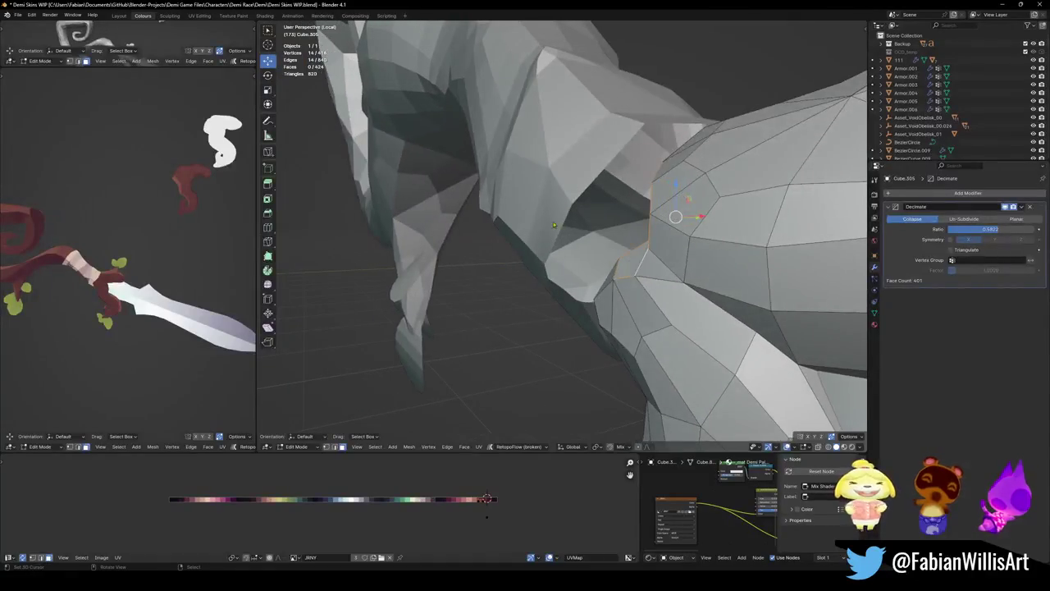
key("alt+q")
key("Tab")
key("Tab")
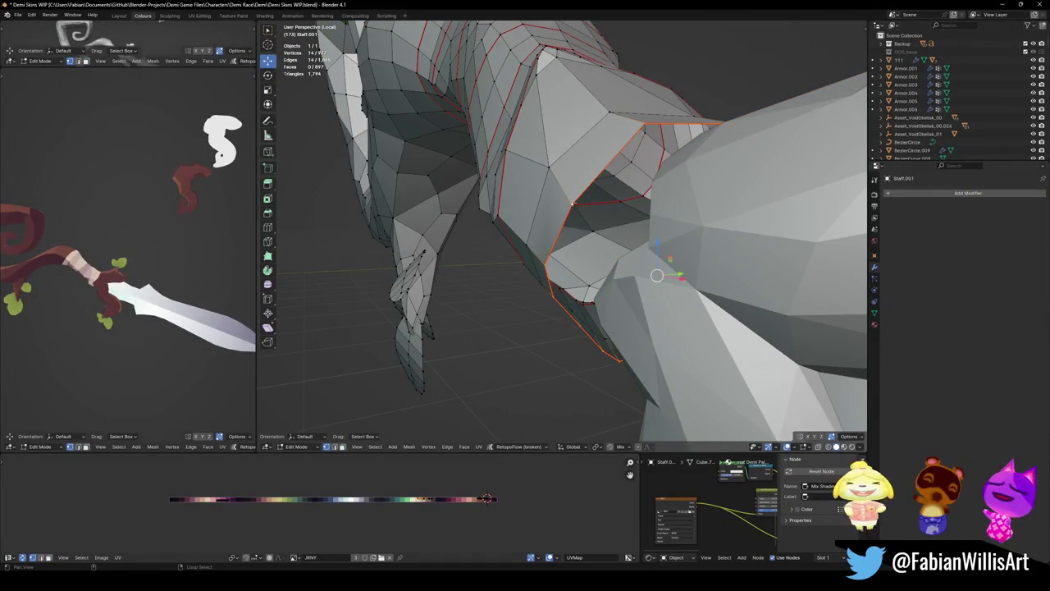
middle_click_drag(571, 260, 591, 246)
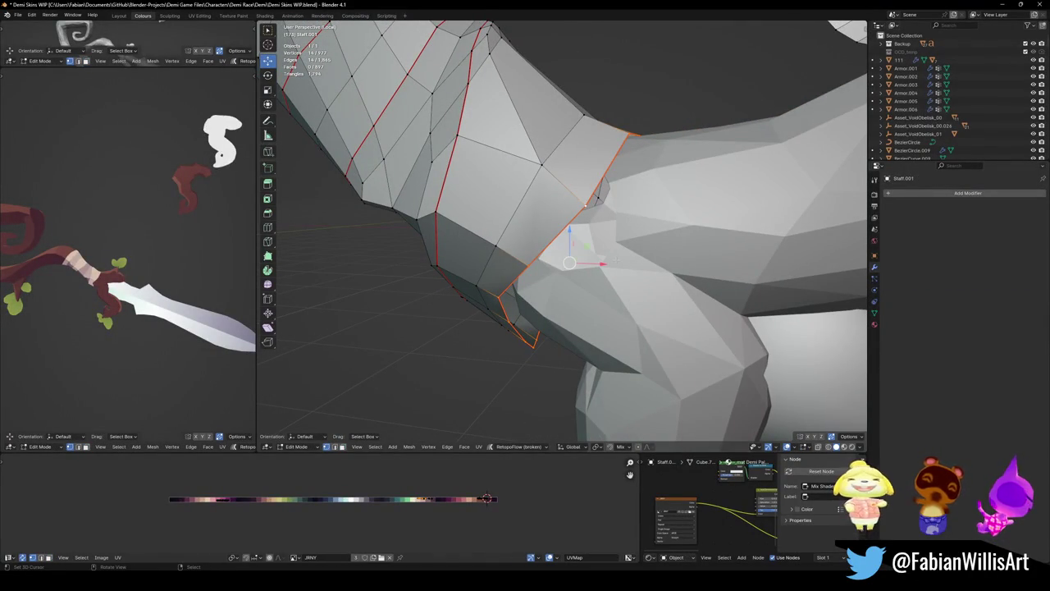
mouse_move(619, 249)
middle_mouse_down()
mouse_move(593, 274)
mouse_move(628, 264)
middle_mouse_up()
key("alt+q")
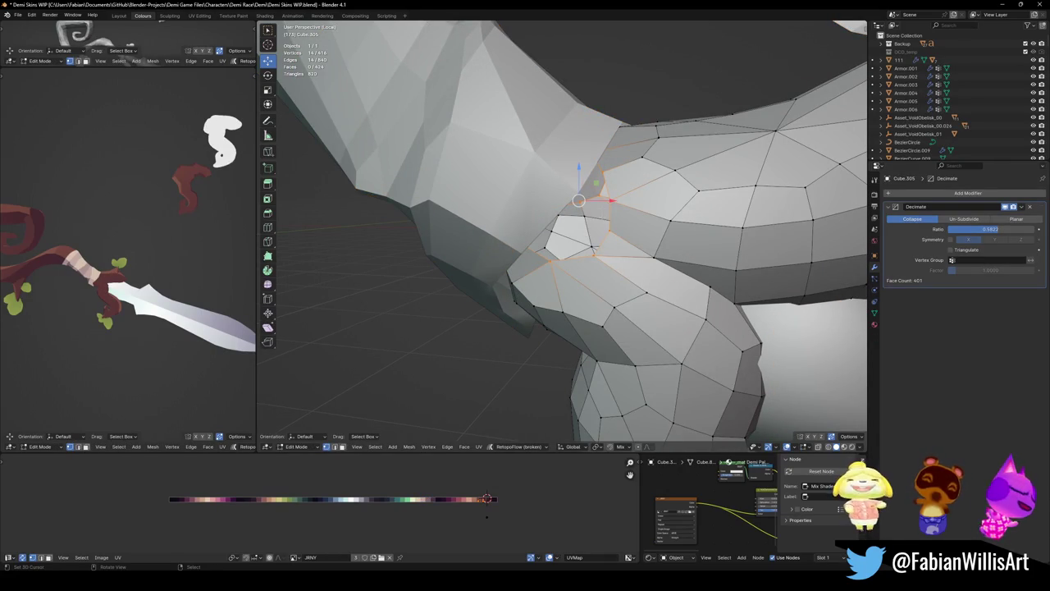
mouse_move(598, 149)
middle_mouse_down()
mouse_move(588, 176)
mouse_move(541, 205)
middle_mouse_up()
key("s")
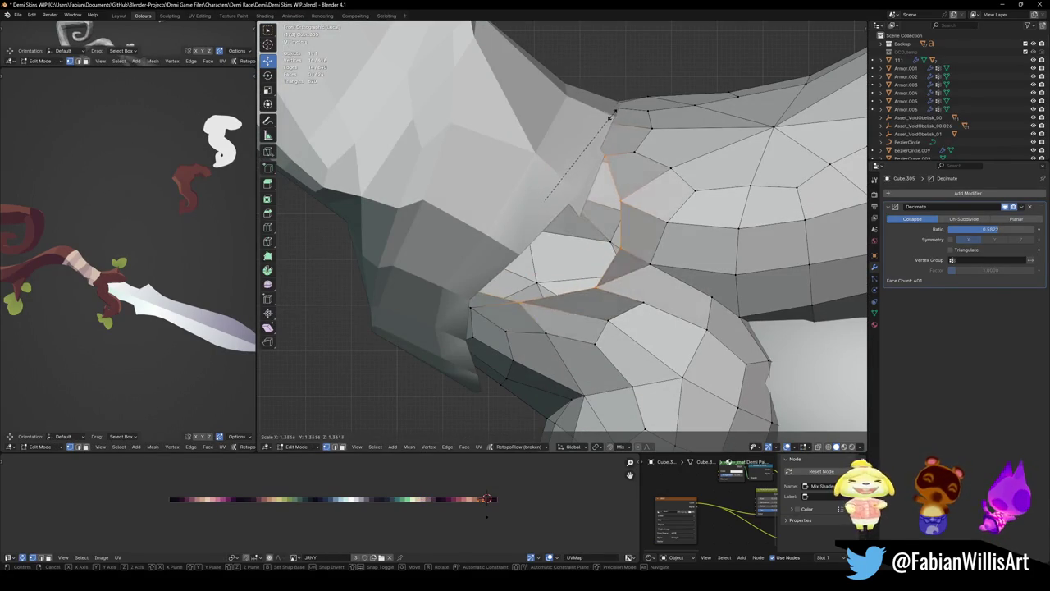
right_click(610, 116)
mouse_move(602, 133)
middle_mouse_down()
mouse_move(563, 188)
mouse_move(499, 228)
middle_mouse_up()
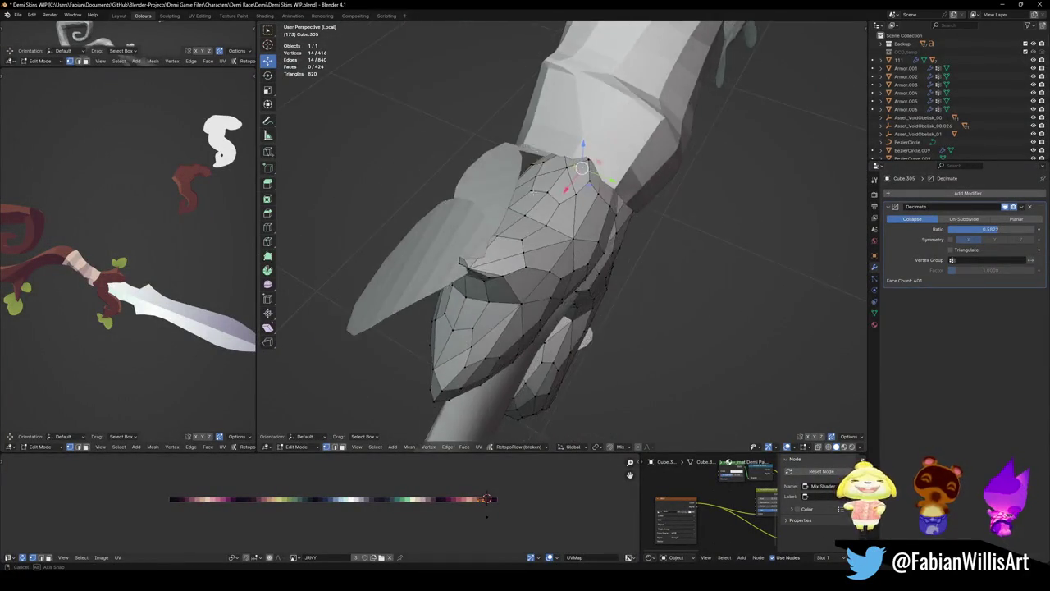
- Select the guard rim loop, try a proportional Y scale, then cancel it
key("alt+a")
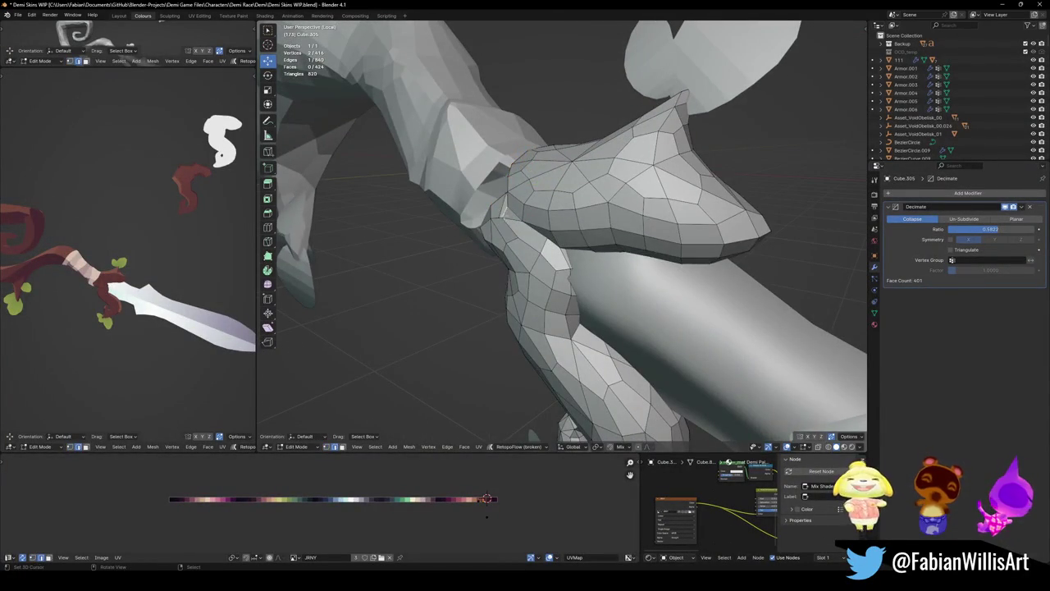
left_click(509, 212)
middle_click_drag(508, 212, 503, 212)
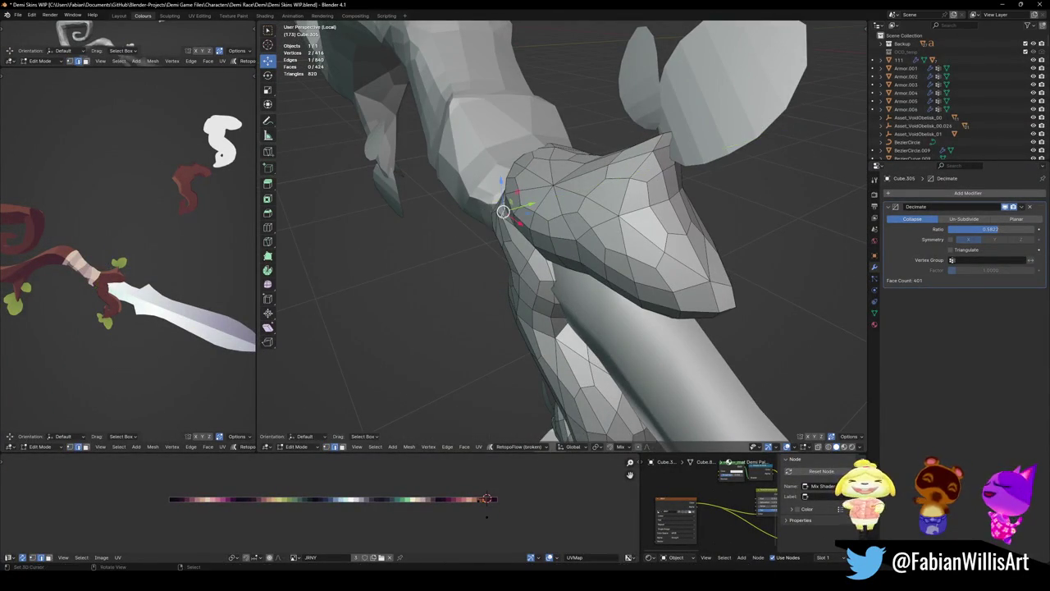
middle_click_drag(526, 178, 545, 184)
key("s")
key("y")
scroll(559, 180, "down", 3)
scroll(560, 179, "down", 3)
scroll(563, 178, "down", 4)
scroll(561, 178, "down", 1)
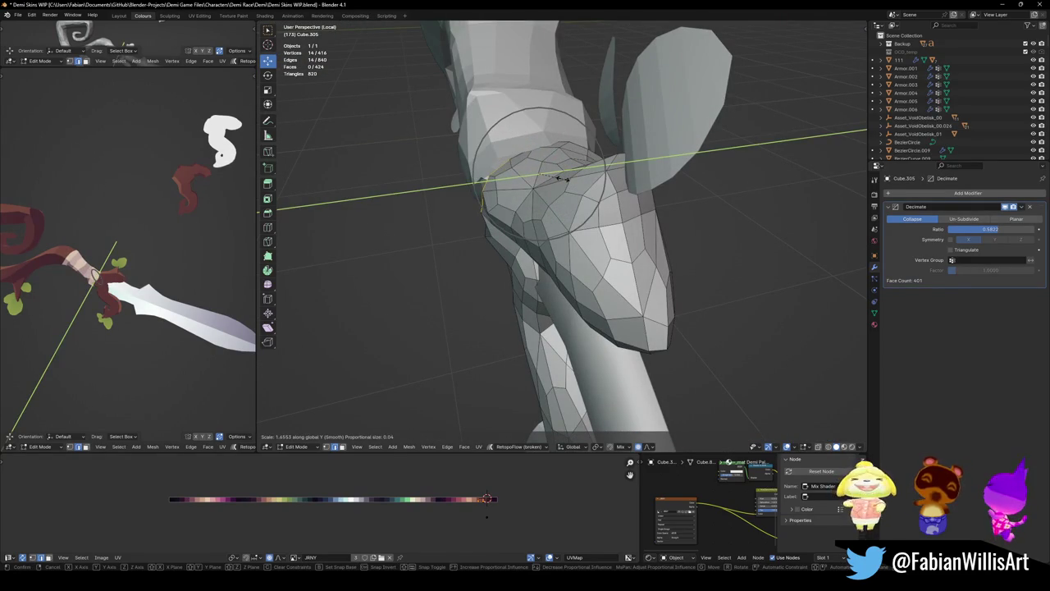
key("Escape")
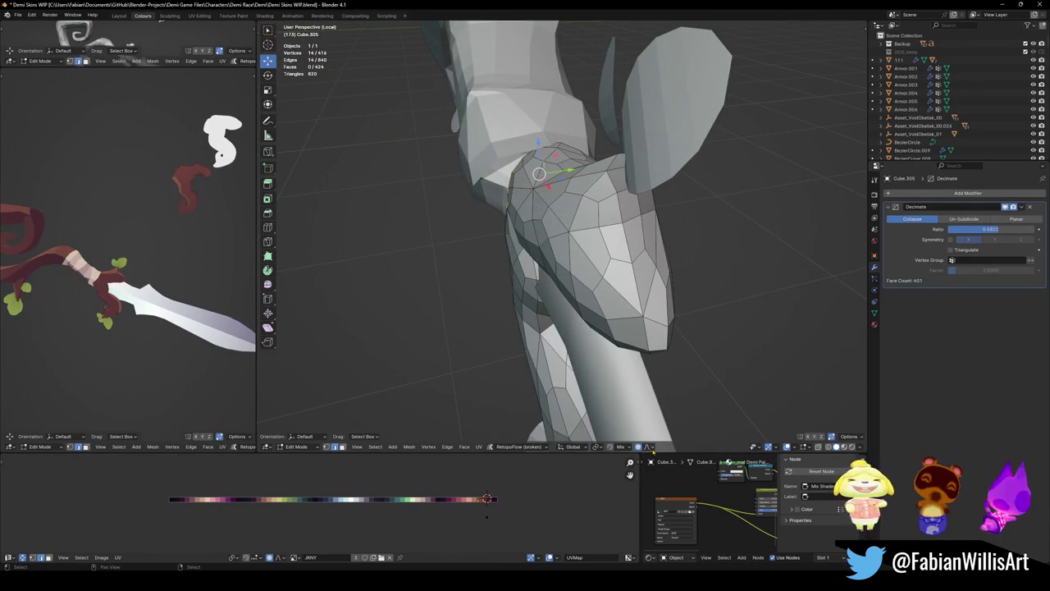
- Set proportional falloff to Sharp and stretch the guard loop along Y
left_click(648, 447)
left_click(648, 404)
key("s")
key("y")
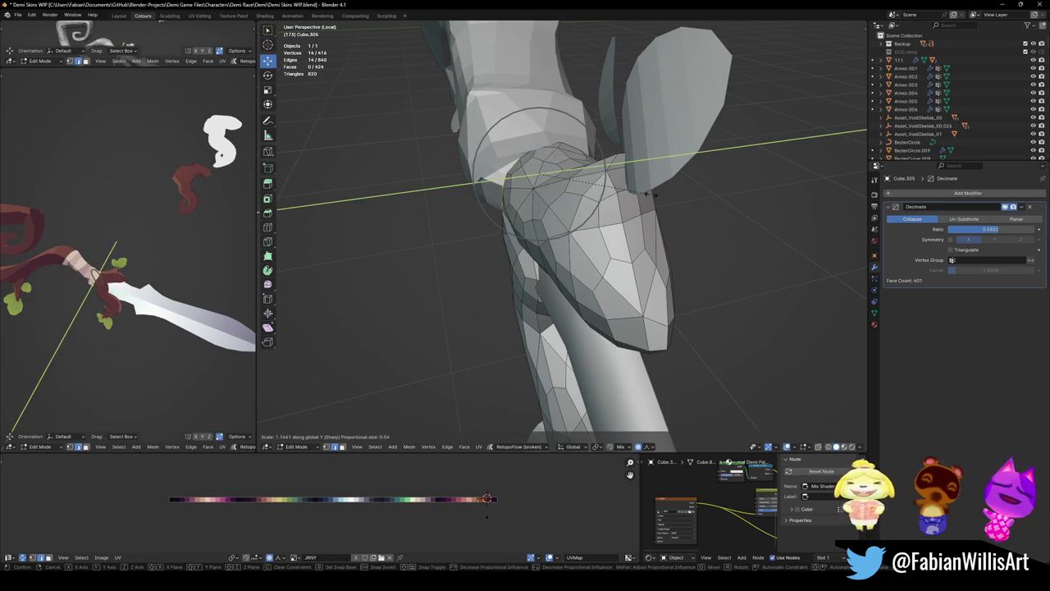
scroll(699, 186, "down", 1)
scroll(693, 185, "down", 1)
scroll(689, 185, "down", 1)
scroll(684, 190, "down", 1)
scroll(685, 190, "down", 2)
scroll(684, 190, "down", 3)
left_click(686, 191)
mouse_move(685, 190)
middle_mouse_down()
mouse_move(610, 183)
mouse_move(610, 164)
middle_mouse_up()
- Stretch the guard loop along Z by about 1.279 with proportional editing
key("s")
key("z")
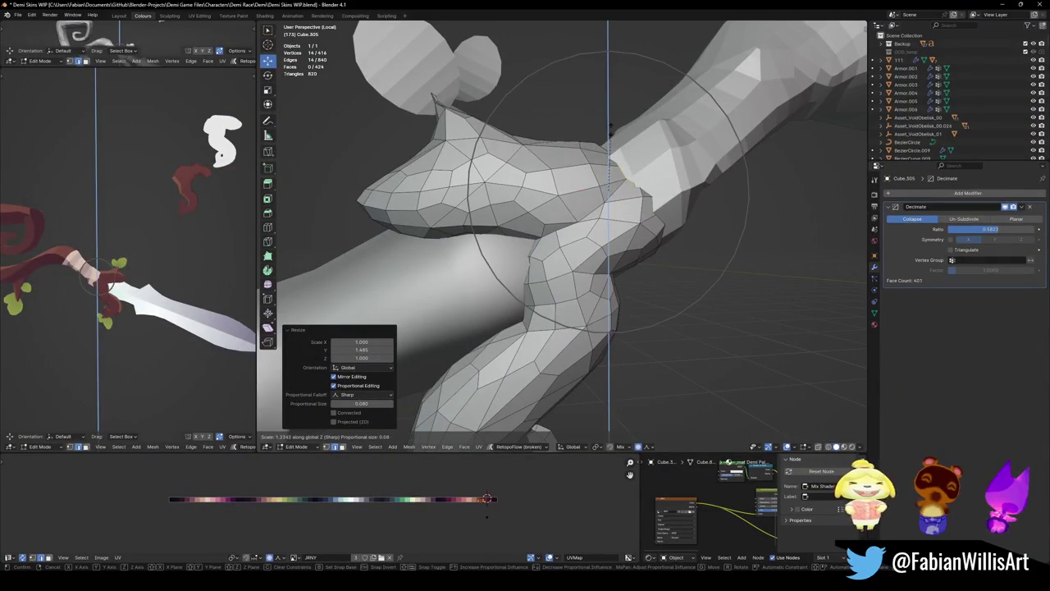
scroll(615, 119, "up", 7)
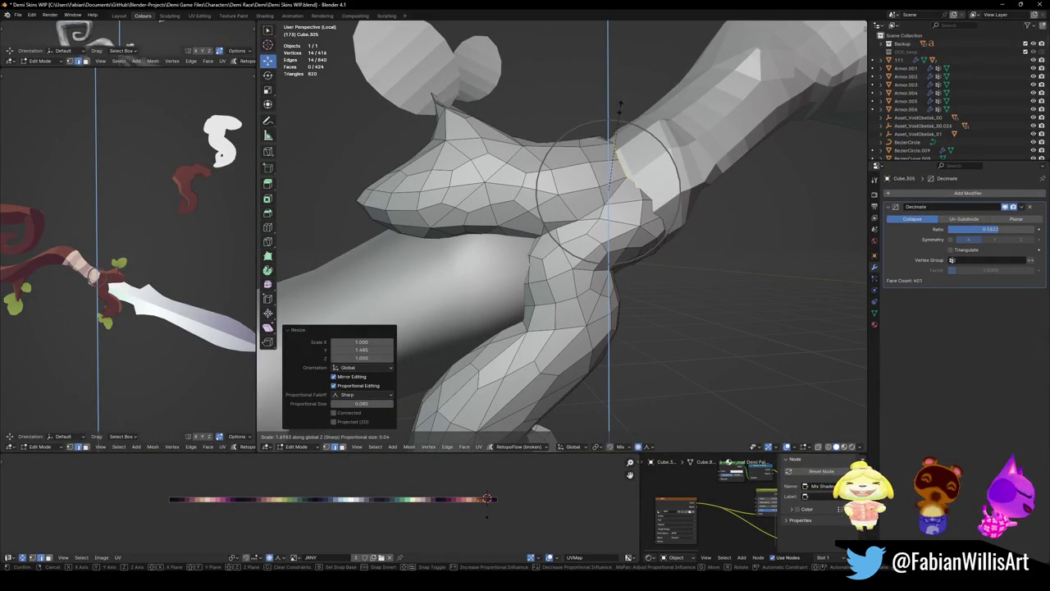
left_click(619, 102)
middle_click_drag(619, 103, 566, 115)
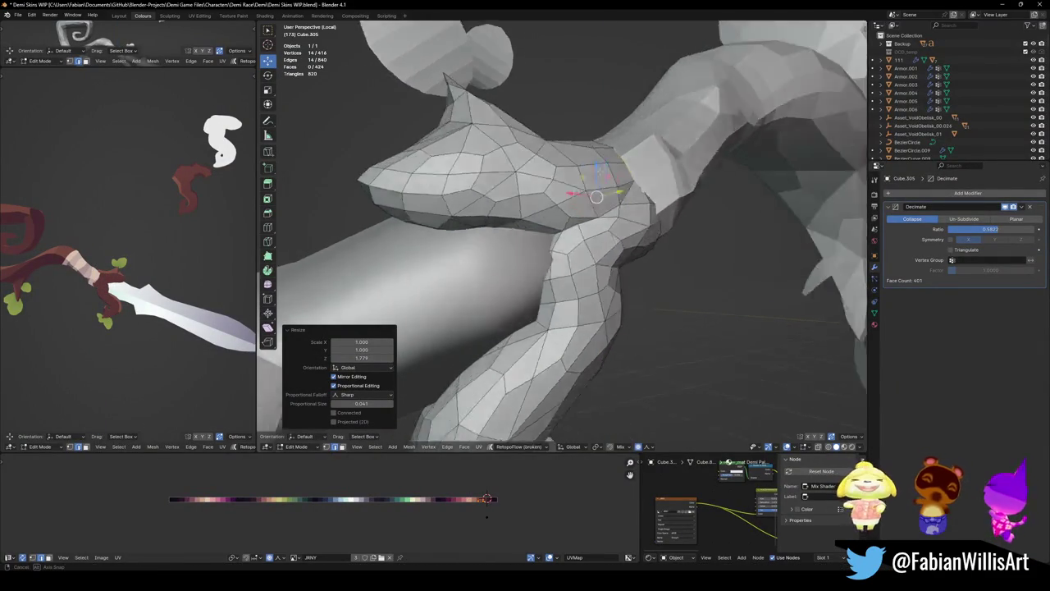
scroll(562, 238, "up", 3)
mouse_move(562, 238)
middle_mouse_down()
mouse_move(431, 269)
mouse_move(459, 254)
middle_mouse_up()
- Deselect the guard vertices and return to Object Mode to inspect the staff joint
key("alt+a")
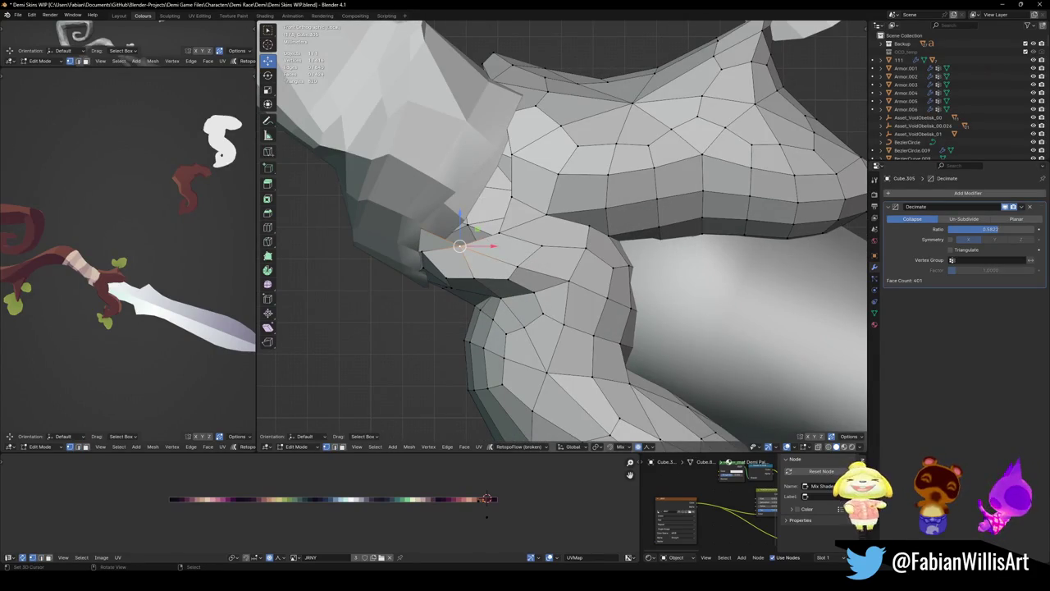
key("Tab")
key("q")
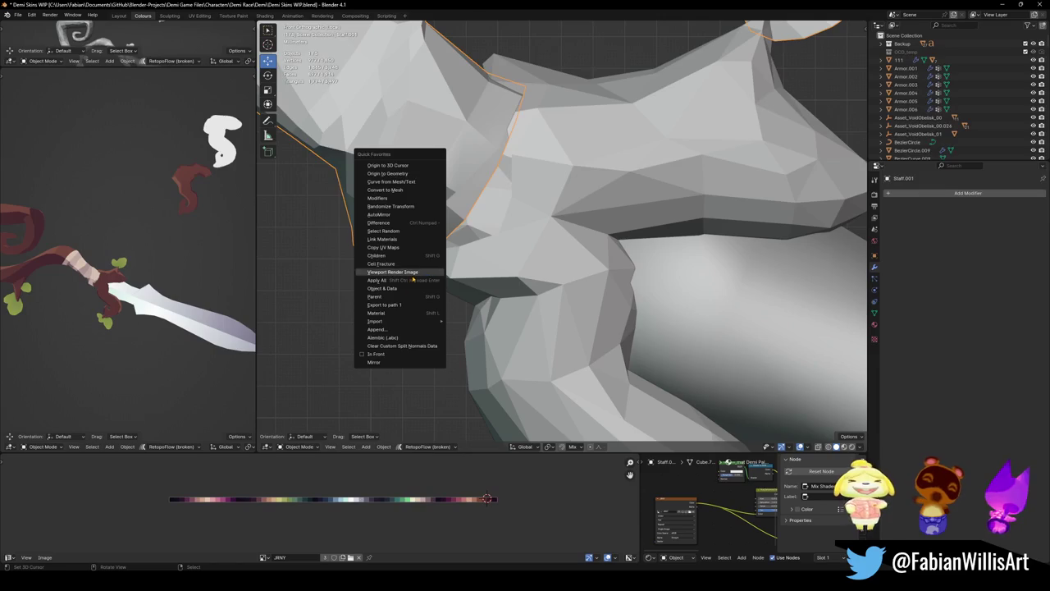
left_click(402, 345)
scroll(495, 220, "down", 2)
scroll(496, 220, "down", 2)
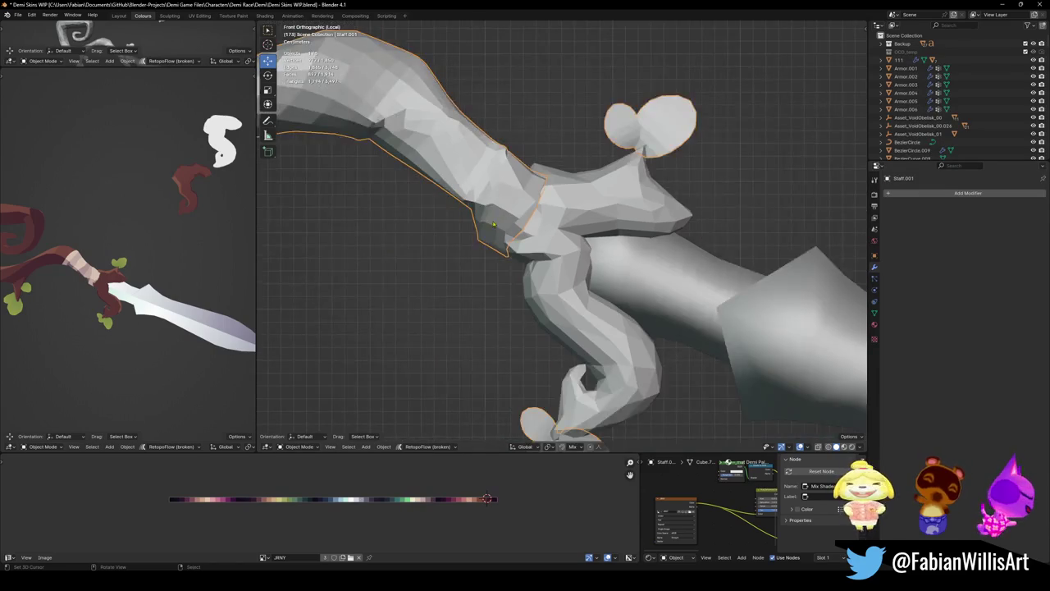
middle_click_drag(495, 219, 556, 261)
scroll(556, 261, "up", 3)
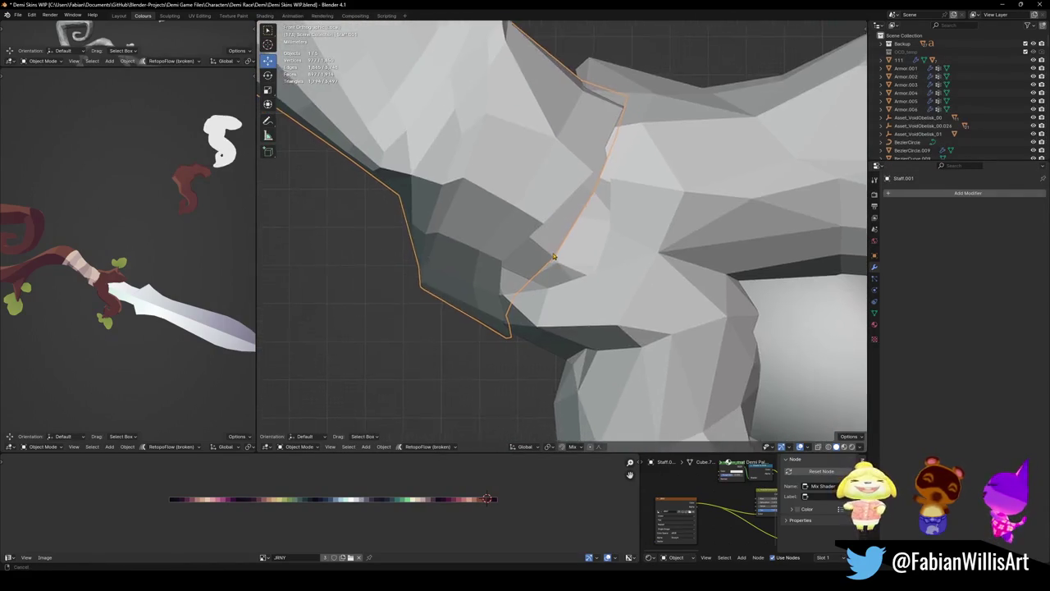
- In front view, edit Staff.001 and move its end loop down and right
key("KP_1")
scroll(545, 246, "down", 2)
scroll(539, 237, "down", 1)
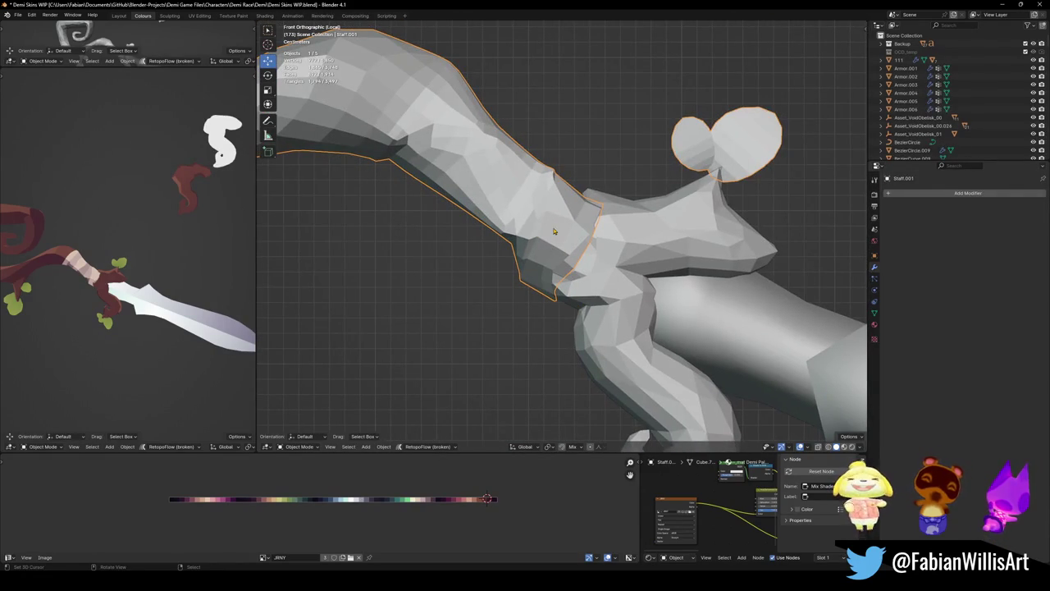
key("Tab")
key("alt+a")
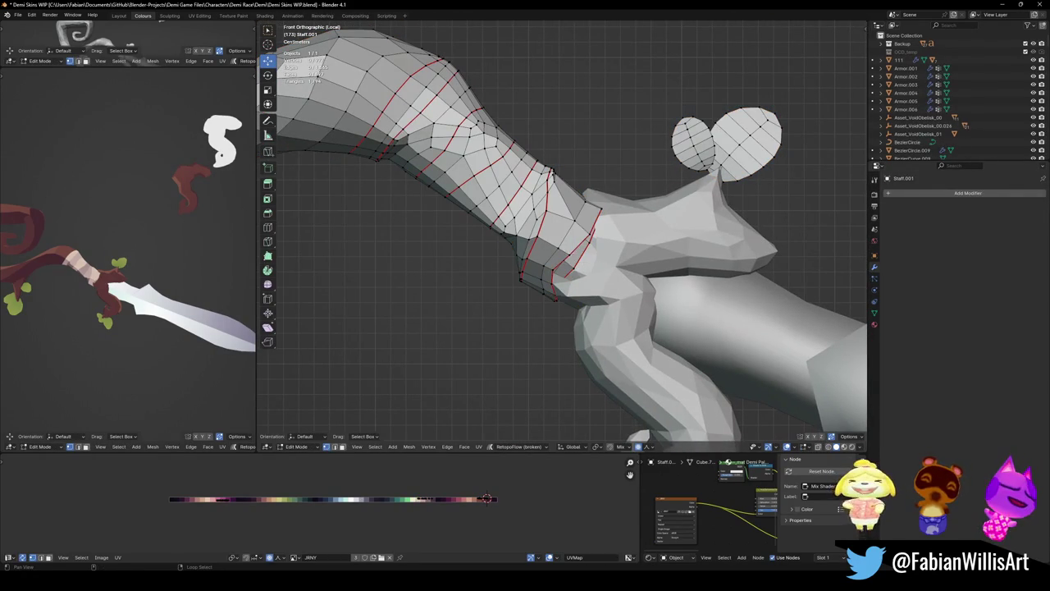
key("g")
scroll(594, 235, "down", 2)
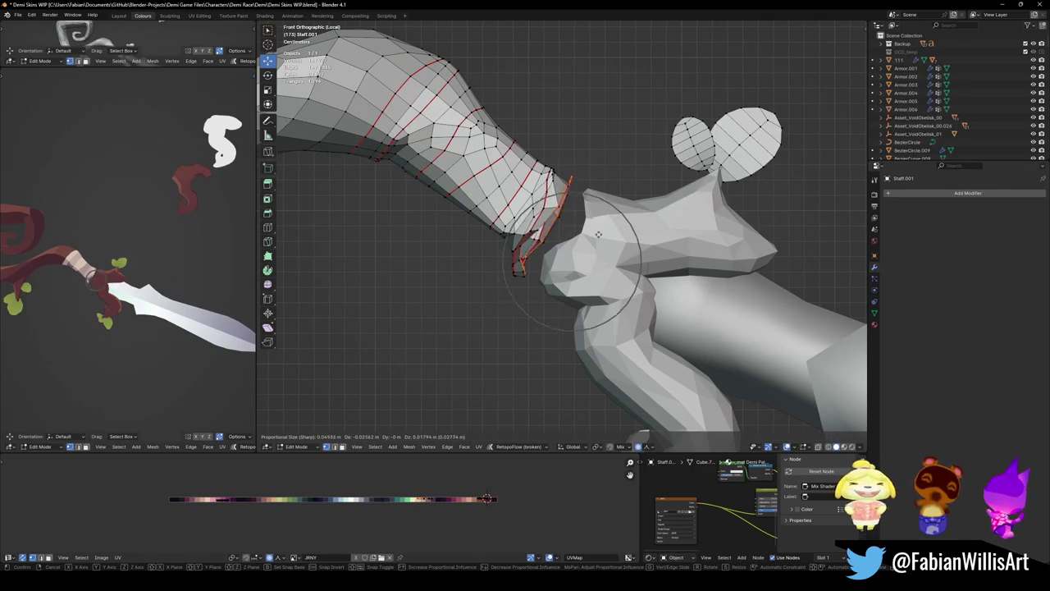
scroll(598, 234, "down", 6)
left_click(629, 264)
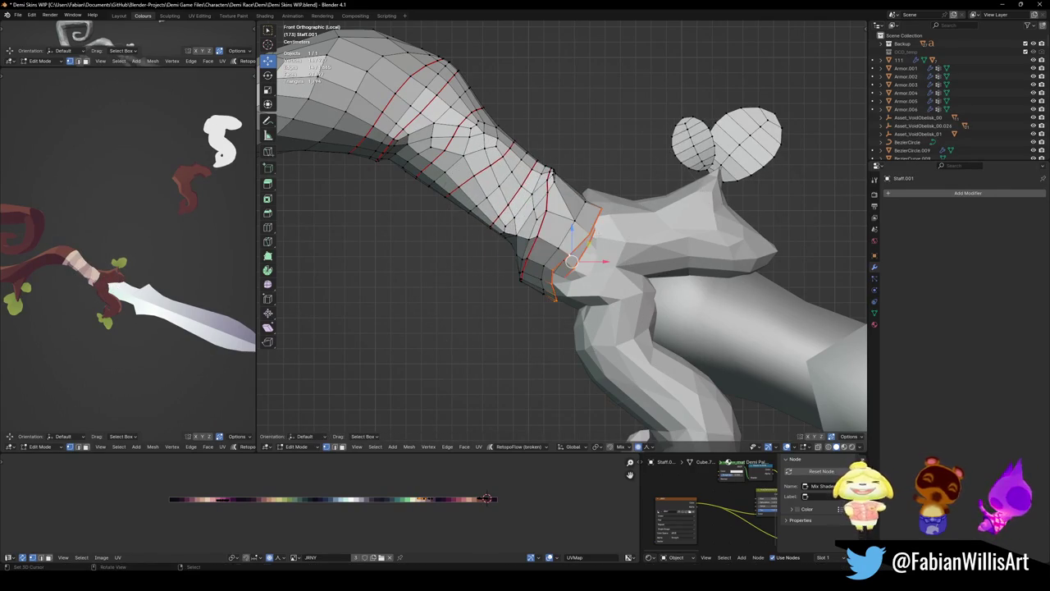
- Move the staff tip into the guard opening with Sharp proportional falloff (about -0.014 X, 0.015 Z)
left_click(649, 447)
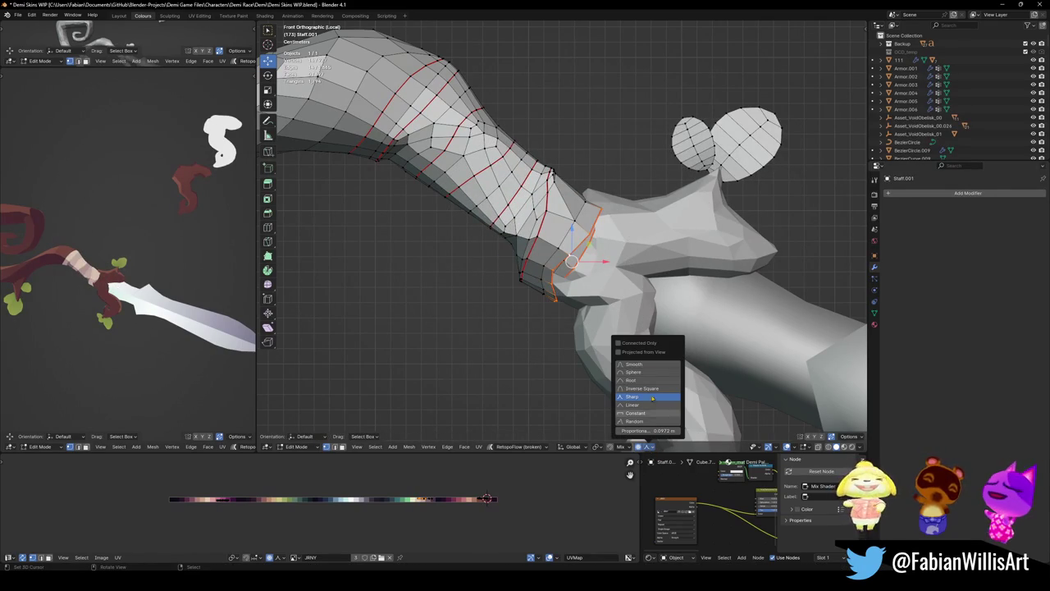
key("g")
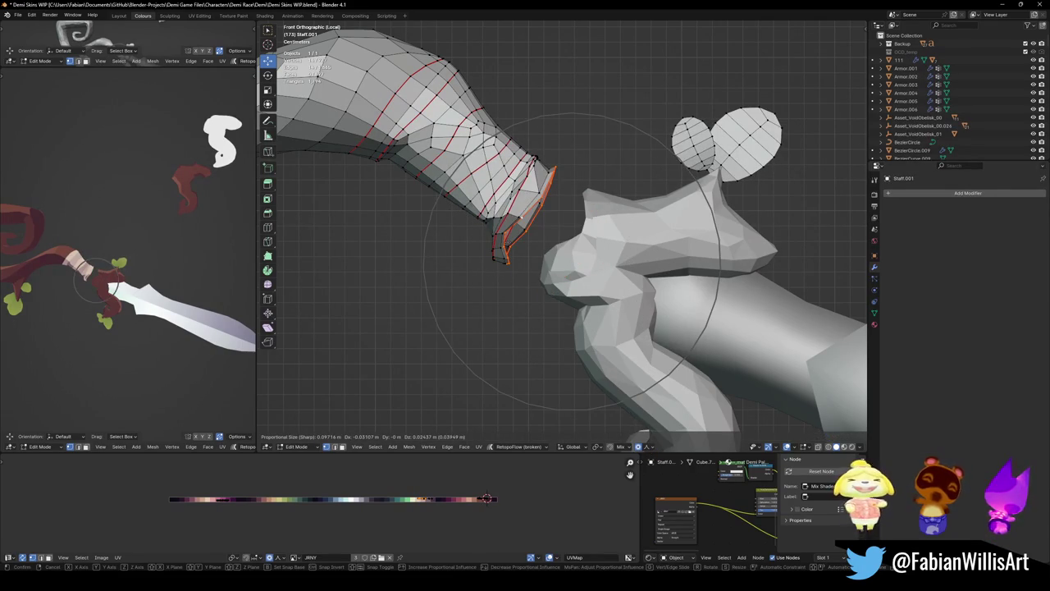
left_click(579, 238)
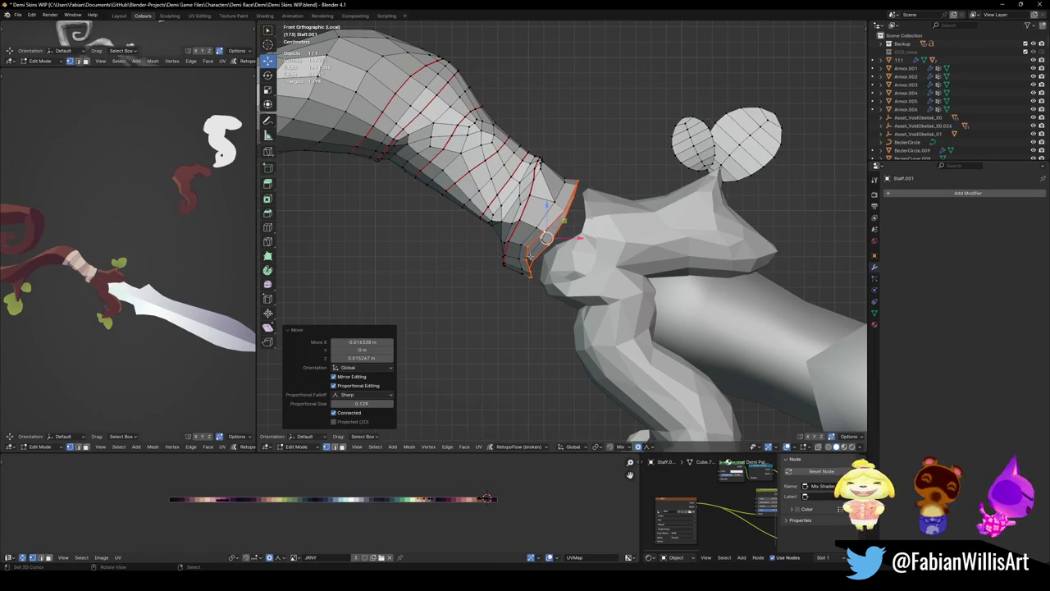
- Switch to wireframe shading, return to Object Mode and select the guard Cube.305
key("z")
left_click(507, 281)
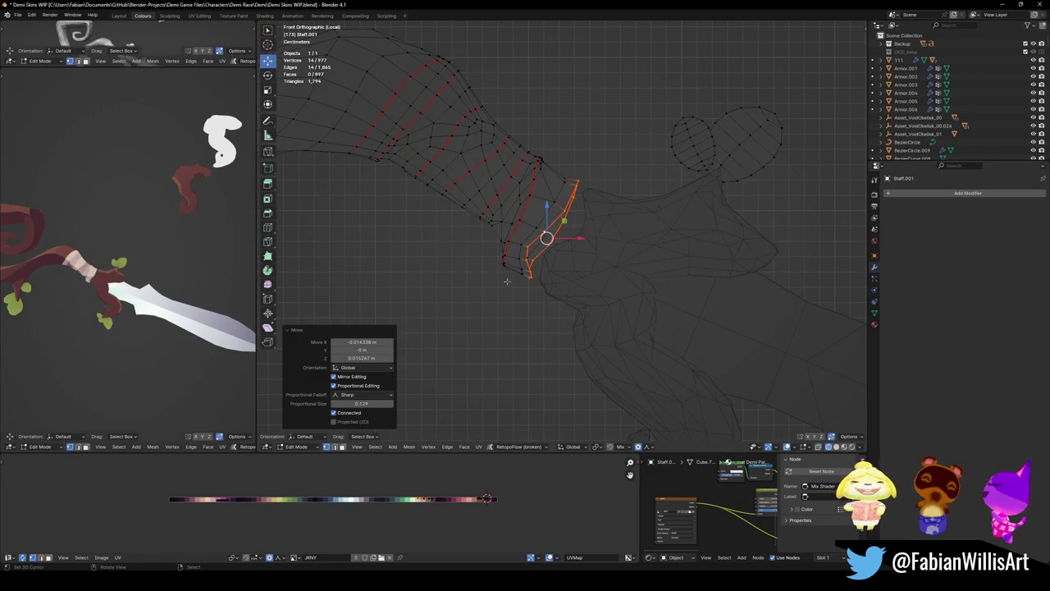
scroll(549, 273, "up", 4)
key("Tab")
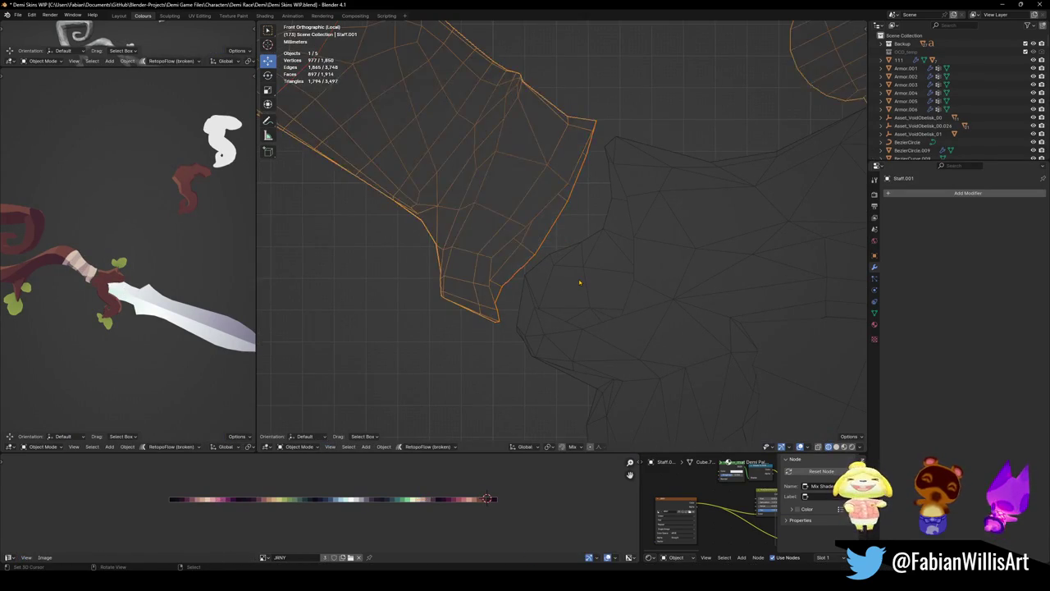
left_click(579, 283)
scroll(563, 238, "down", 4)
- Apply the Decimate modifier on the guard Cube.305
scroll(563, 238, "down", 1)
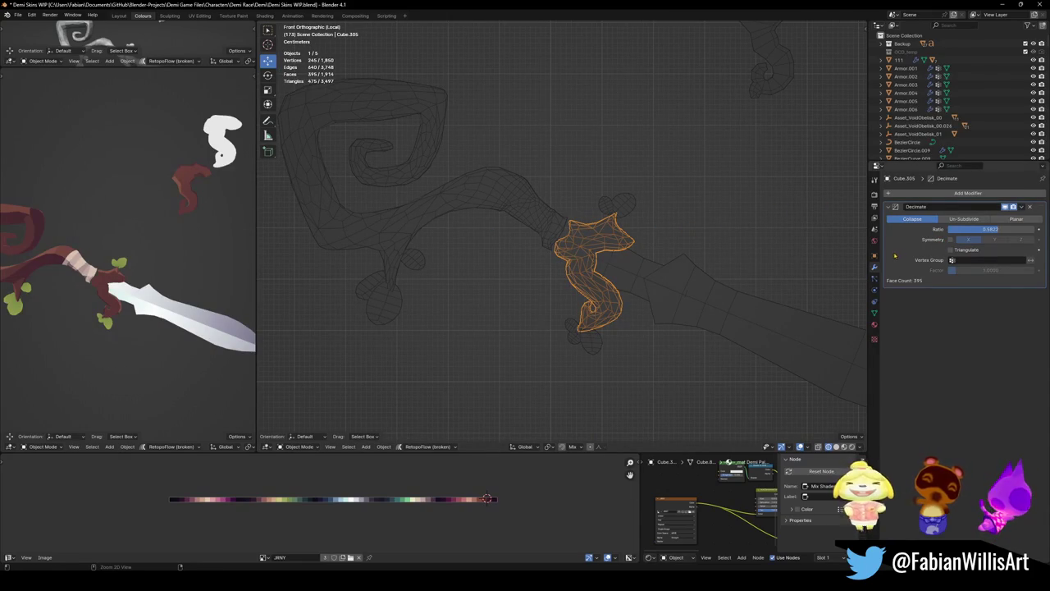
key("ctrl+a")
scroll(534, 239, "up", 5)
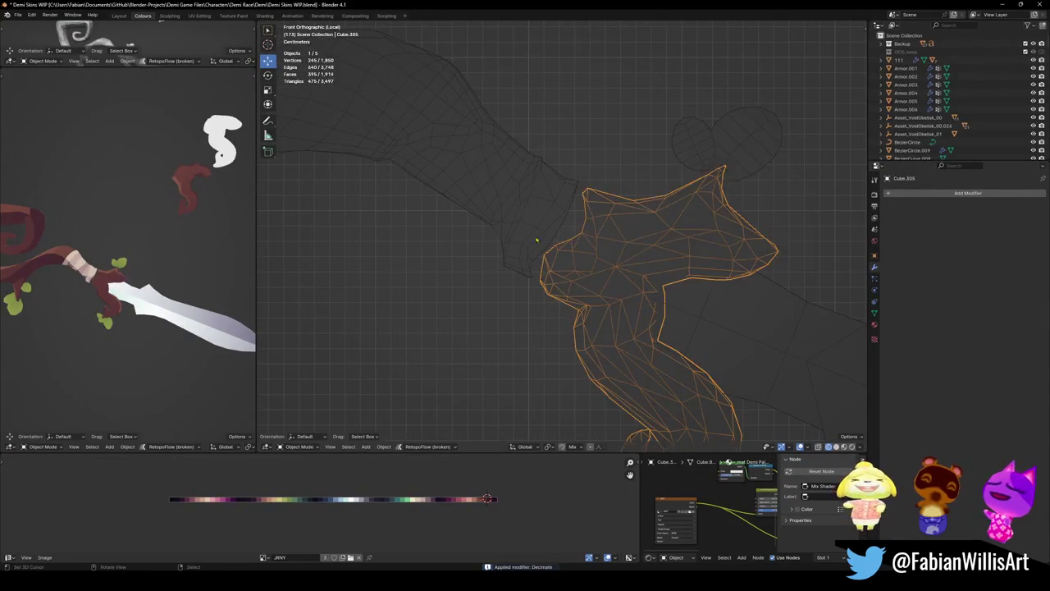
- Select the guard with Staff.001 active, edit both meshes together, and switch to solid shading
left_click(532, 237)
left_click(618, 273, "shift")
left_click(539, 239, "shift")
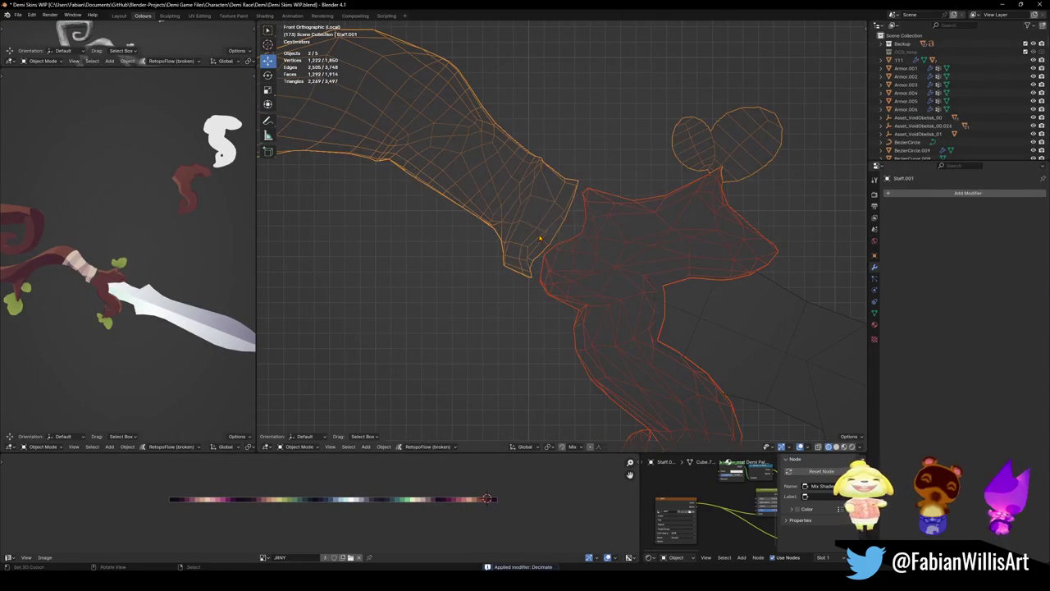
key("Tab")
scroll(539, 238, "up", 3)
scroll(537, 279, "up", 2)
key("z")
left_click(576, 286)
- Merge stray staff vertices at centre and move one vertex onto the guard
mouse_move(576, 287)
middle_mouse_down()
mouse_move(533, 360)
mouse_move(529, 330)
mouse_move(423, 284)
middle_mouse_up()
right_click(444, 285)
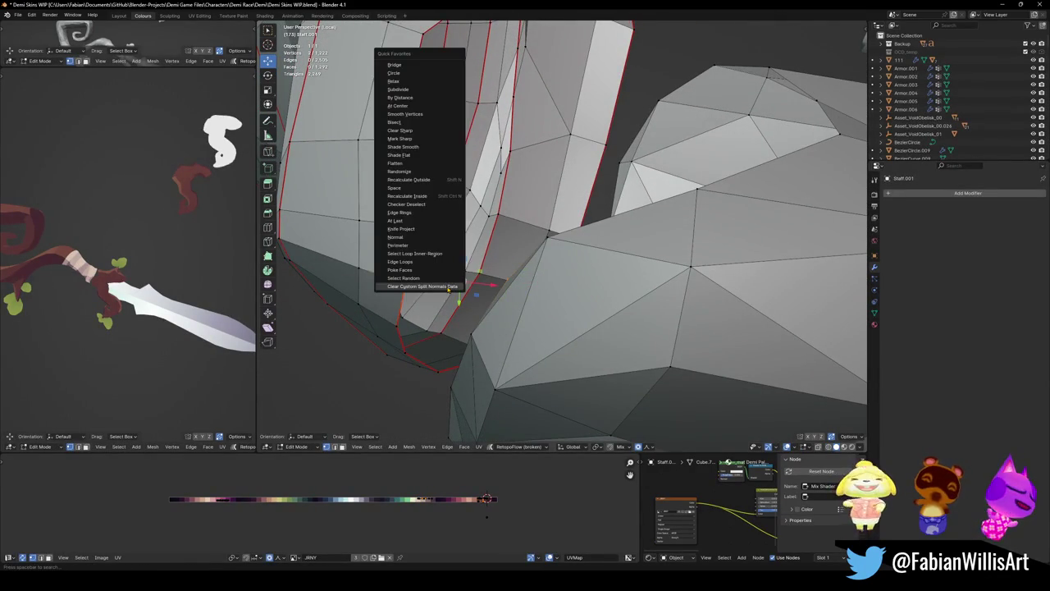
left_click(398, 106)
middle_click_drag(563, 238, 508, 263)
key("g")
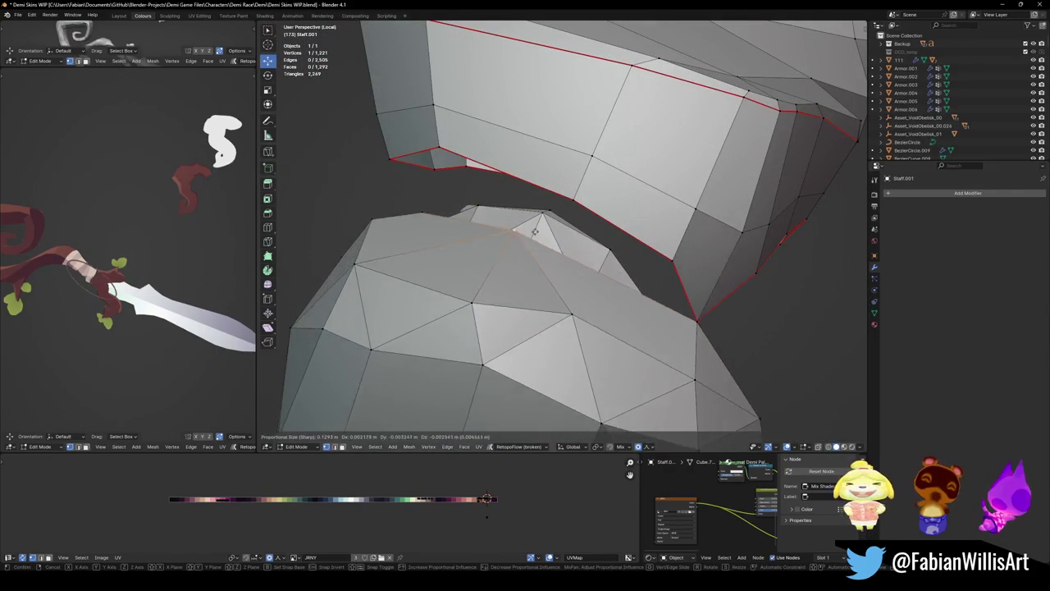
left_click(541, 217)
right_click(564, 197)
left_click(566, 195)
mouse_move(566, 194)
middle_mouse_down()
mouse_move(611, 220)
mouse_move(652, 302)
middle_mouse_up()
- Knife a new cut edge from a guard vertex across the gap to the staff
key("alt+a")
key("k")
left_click(663, 283)
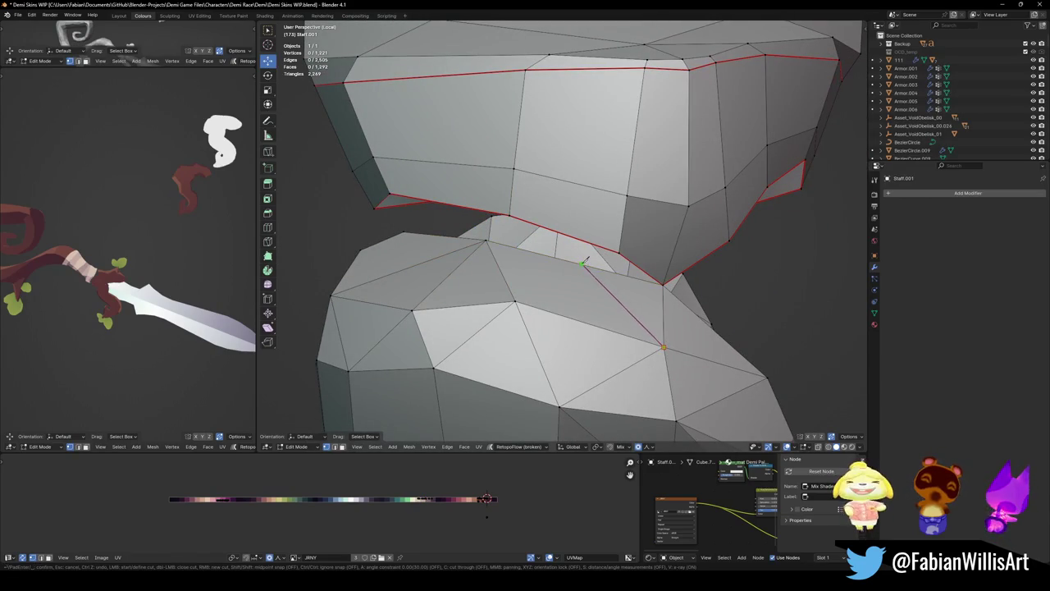
key("Return")
- Merge the first staff–guard vertex pairs at centre along the seam
left_click(582, 264)
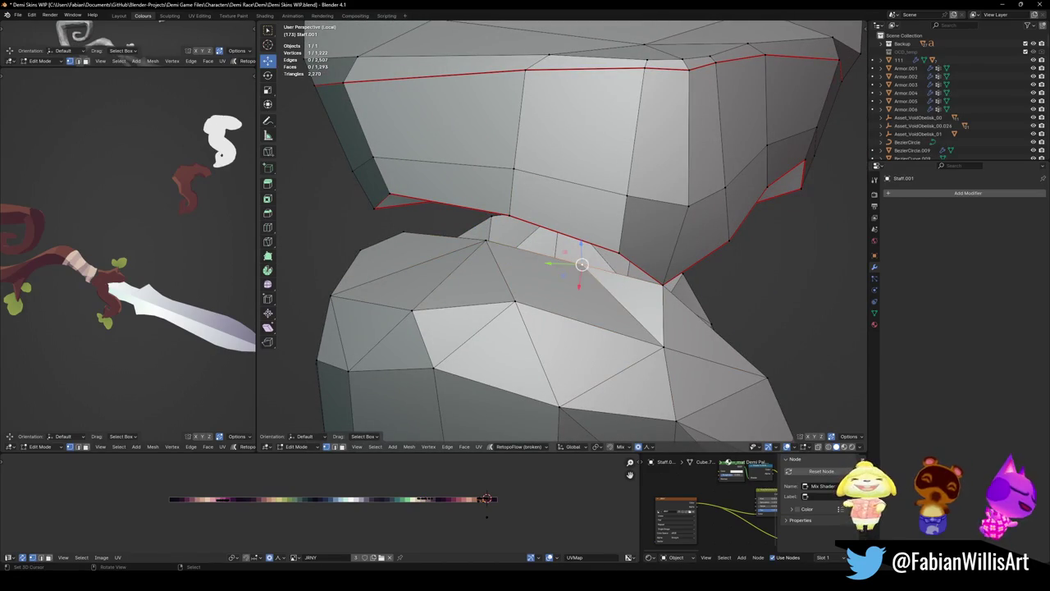
key("q")
left_click(626, 245)
key("q")
left_click(509, 217)
middle_click_drag(509, 219, 574, 246)
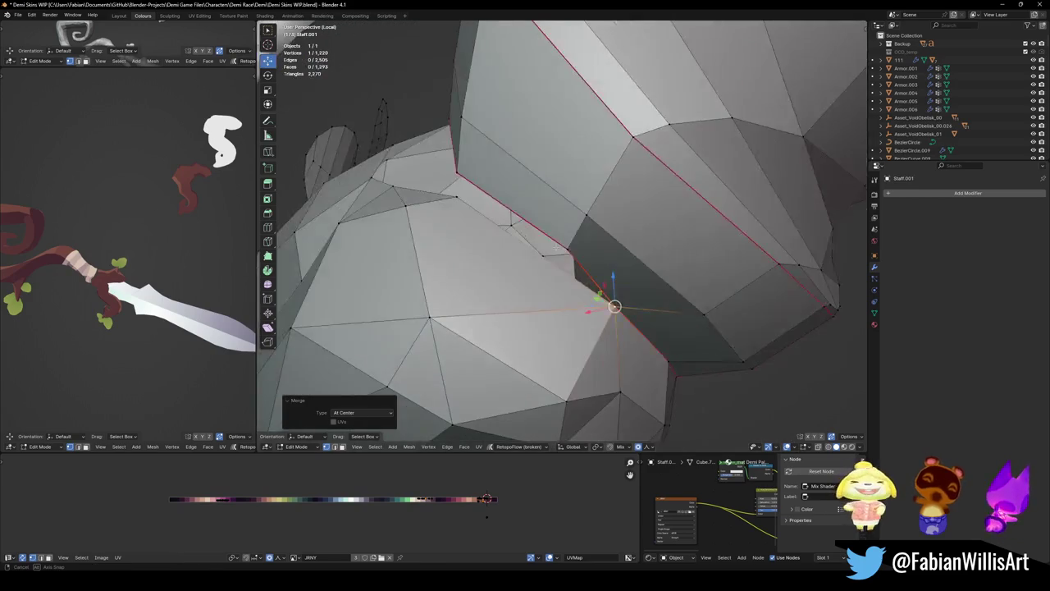
left_click(569, 247, "shift")
key("q")
left_click(459, 197)
middle_click_drag(459, 197, 574, 278)
left_click(592, 296)
key("q")
left_click(443, 246)
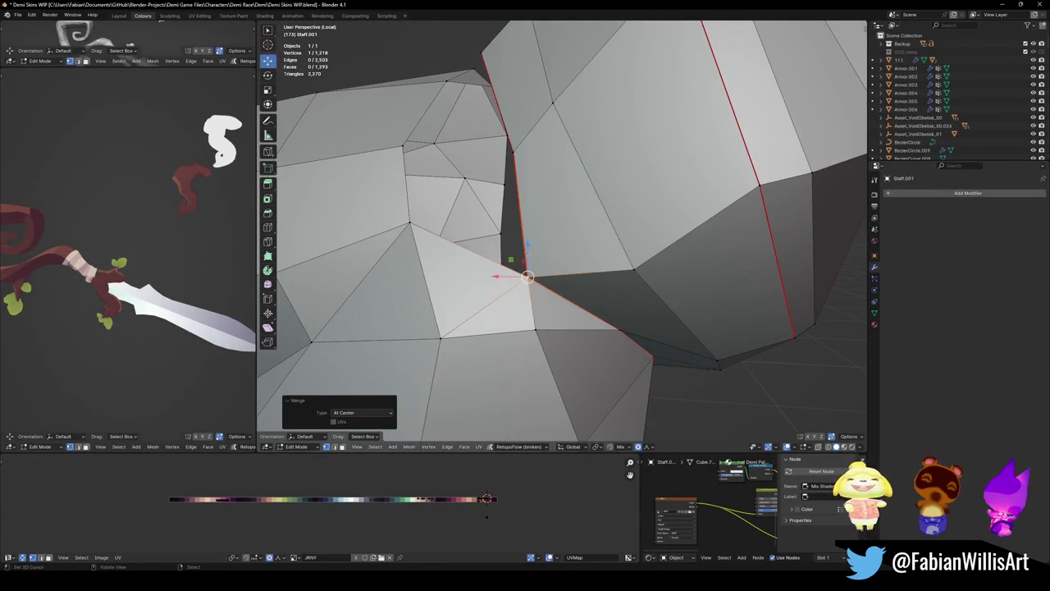
- Merge the remaining staff and guard vertex pairs at centre along the seam
middle_click_drag(443, 246, 550, 260)
left_click(481, 285)
left_click(578, 194, "shift")
key("q")
left_click(508, 223)
middle_click_drag(499, 230, 491, 253)
left_click(476, 259)
left_click(537, 123, "shift")
key("q")
left_click(537, 123)
mouse_move(537, 123)
middle_mouse_down()
mouse_move(601, 324)
mouse_move(419, 308)
mouse_move(475, 312)
middle_mouse_up()
- Select the two overlapping triangle faces at the staff–guard join
key("alt+a")
left_click(482, 306)
left_click(453, 275, "shift")
- Delete the two faces at the seam's hole and merge the opposite vertices at centre
key("x")
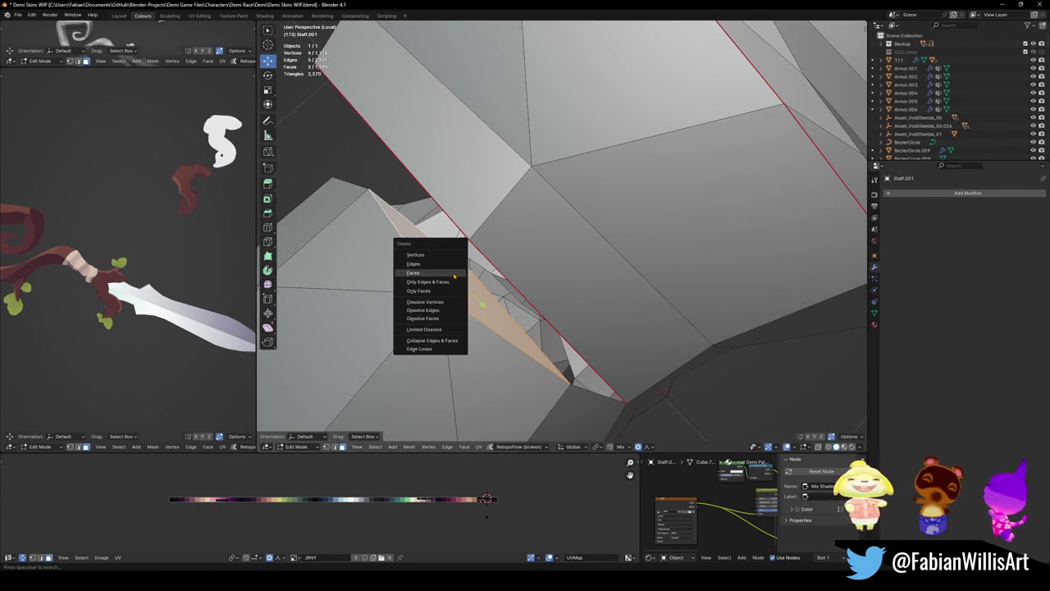
left_click(450, 273)
left_click(438, 292)
left_click(453, 287, "shift")
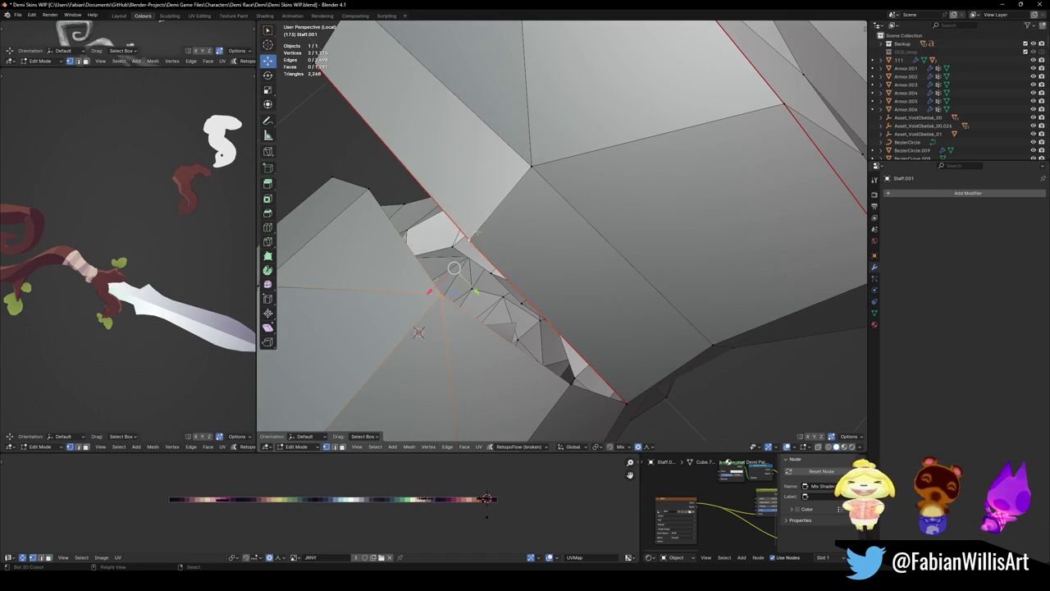
key("q")
left_click(478, 234)
- Merge several more vertex pairs at centre along the staff head's seam with the guard
mouse_move(478, 235)
middle_mouse_down()
mouse_move(654, 288)
mouse_move(414, 219)
mouse_move(492, 246)
middle_mouse_up()
key("q")
left_click(415, 219)
right_click(706, 227, "shift")
key("q")
left_click(459, 206)
mouse_move(459, 206)
middle_mouse_down()
mouse_move(541, 238)
mouse_move(623, 246)
middle_mouse_up()
key("q")
left_click(545, 210)
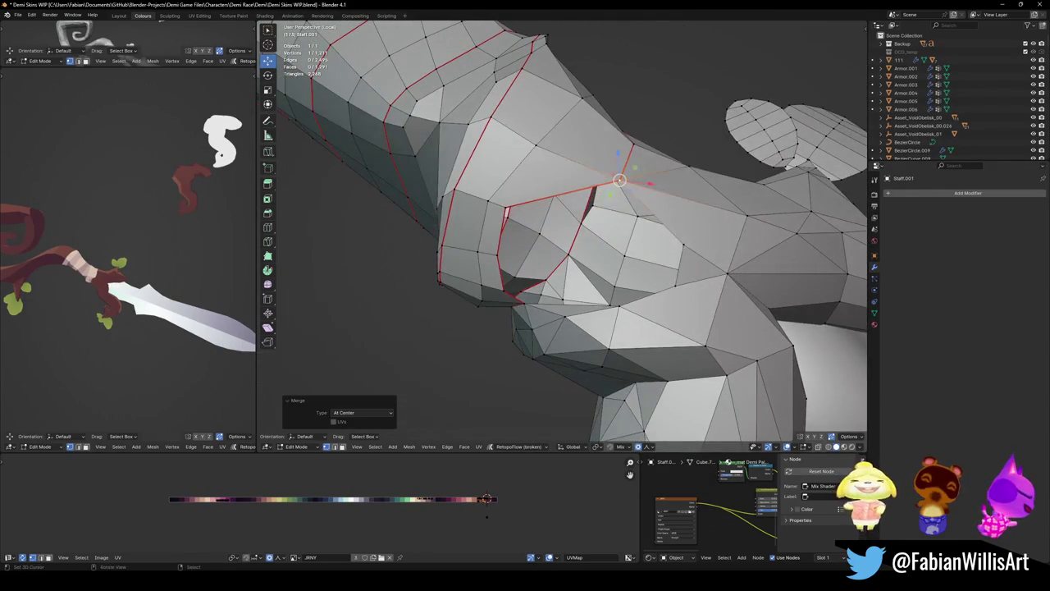
- Merge the remaining stray vertices around the staff head
key("q")
left_click(623, 229)
right_click(674, 286, "shift")
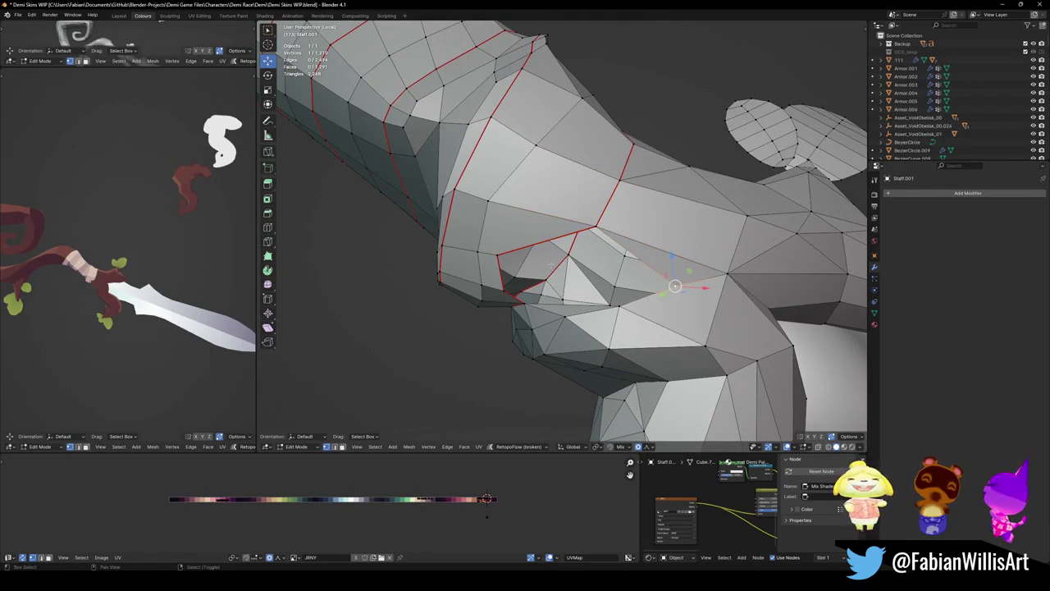
key("q")
left_click(497, 254)
mouse_move(497, 254)
middle_mouse_down()
mouse_move(622, 302)
mouse_move(591, 279)
middle_mouse_up()
key("q")
left_click(501, 254)
- Move the selected vertex into place on the seam
key("g")
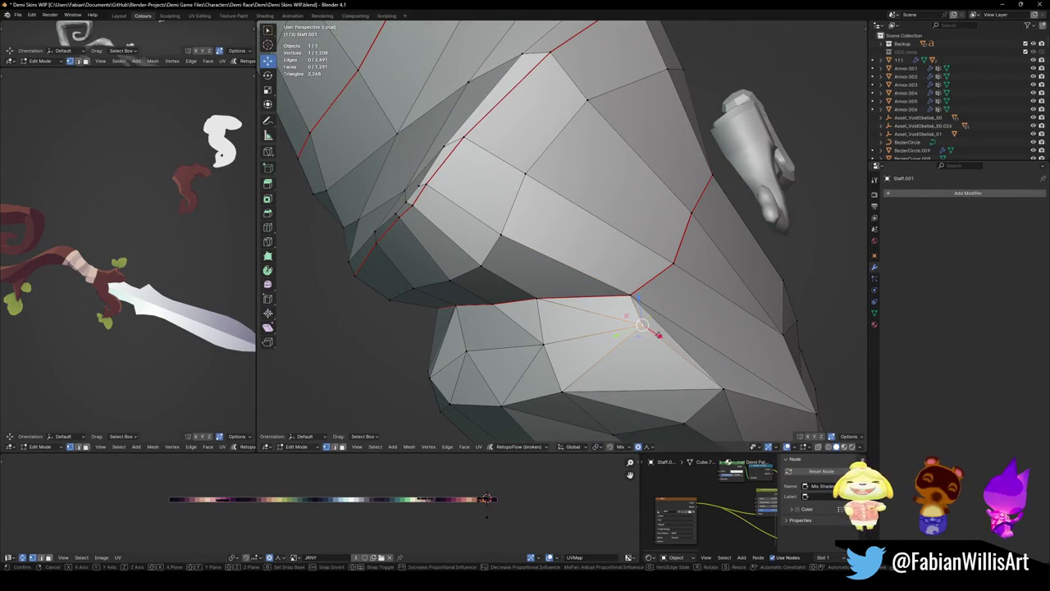
left_click(606, 319)
mouse_move(164, 246)
middle_mouse_down()
mouse_move(131, 262)
mouse_move(199, 281)
mouse_move(46, 317)
middle_mouse_up()
scroll(140, 268, "up", 4)
mouse_move(459, 287)
middle_mouse_down()
mouse_move(486, 431)
mouse_move(525, 344)
middle_mouse_up()
scroll(562, 237, "up", 5)
- Slide a head vertex toward the nearby corner, then undo the slide and view the whole staff
left_click(519, 250)
key("shift+v")
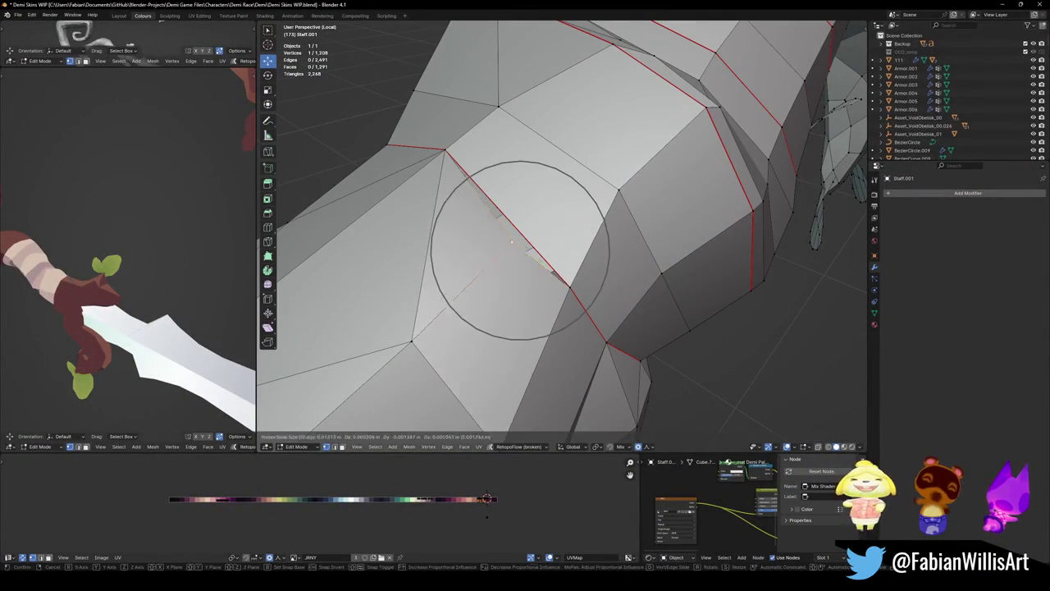
left_click(443, 150)
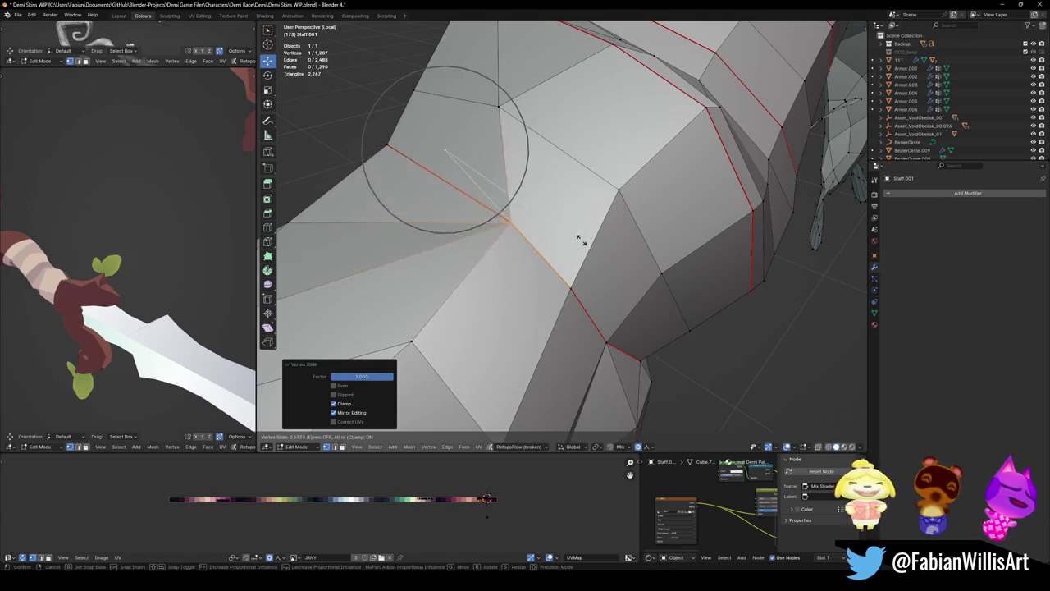
key("ctrl+z")
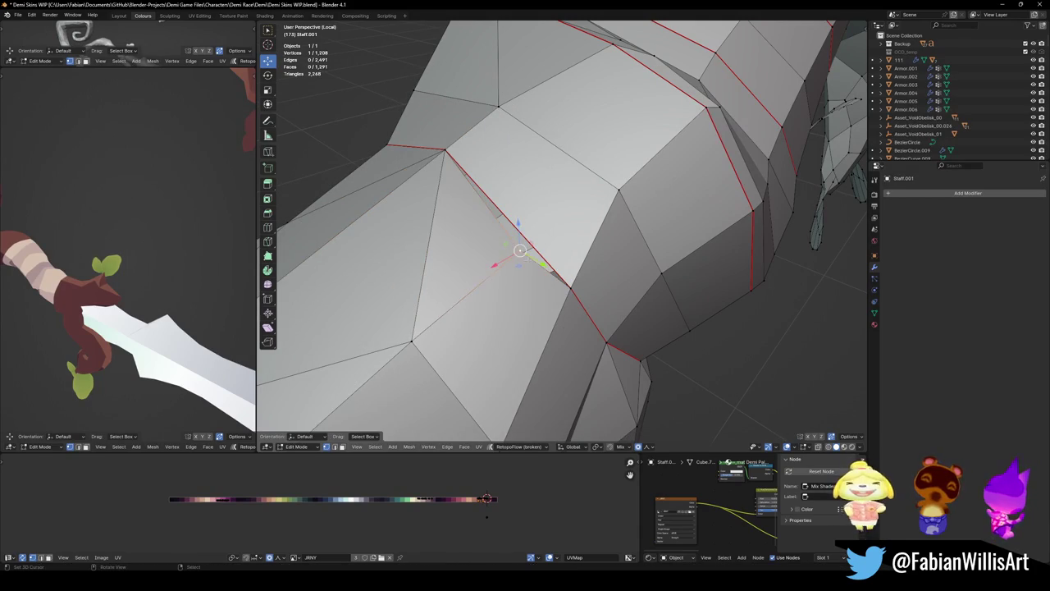
scroll(517, 254, "down", 5)
mouse_move(517, 254)
middle_mouse_down()
mouse_move(675, 263)
mouse_move(649, 189)
mouse_move(864, 326)
mouse_move(624, 296)
middle_mouse_up()
scroll(207, 301, "down", 5)
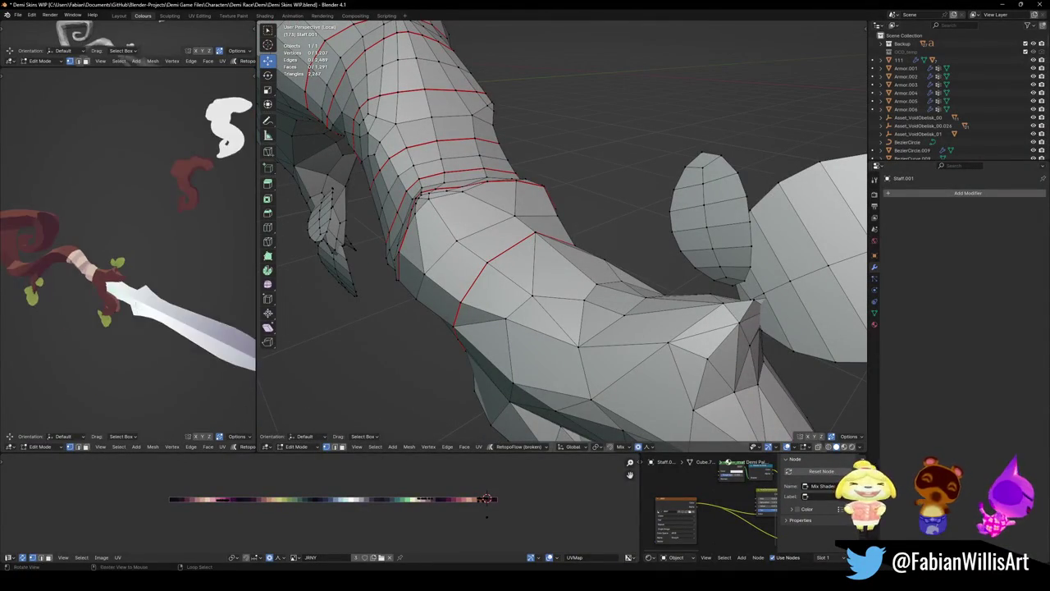
middle_click_drag(354, 251, 492, 246)
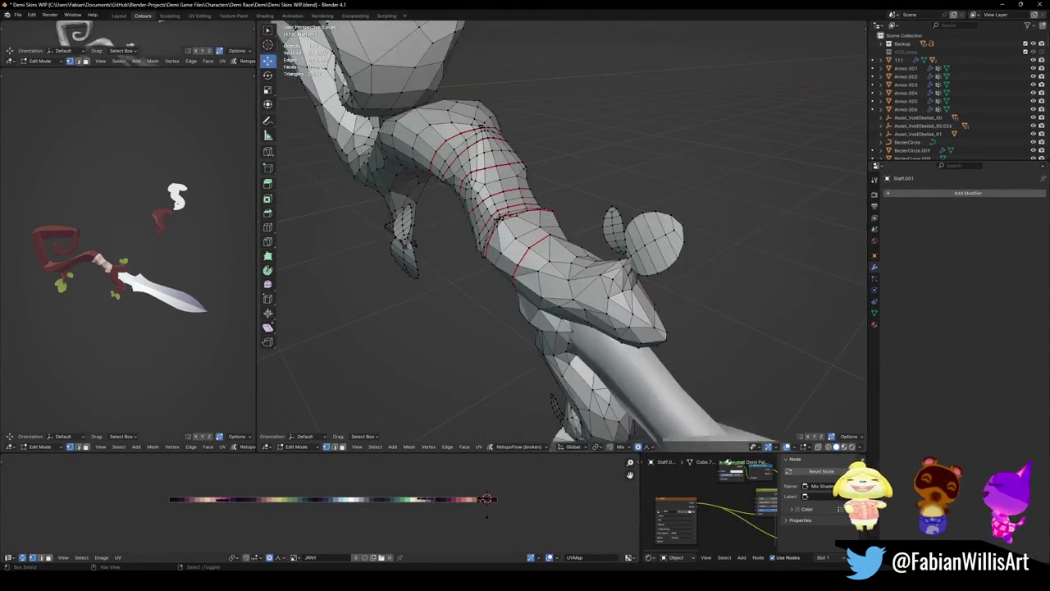
- Switch to the front view with material colour shading on the staff
key("KP_1")
key("z")
left_click(572, 276)
scroll(571, 276, "up", 2)
- Select a loop on the wrap band and slide it to a tidier position
left_click(517, 324, "alt")
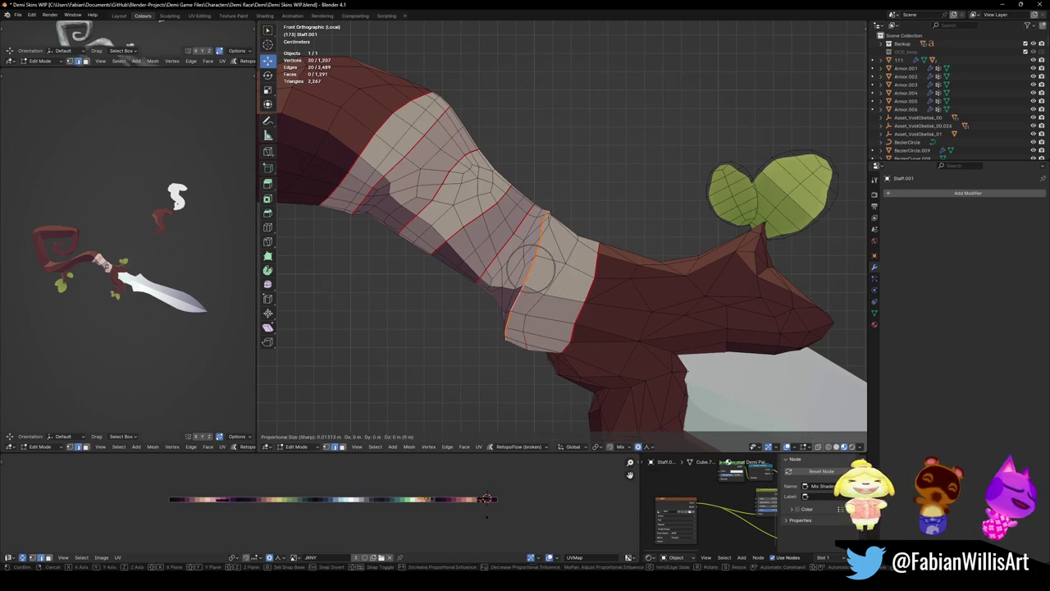
left_click(525, 333, "alt")
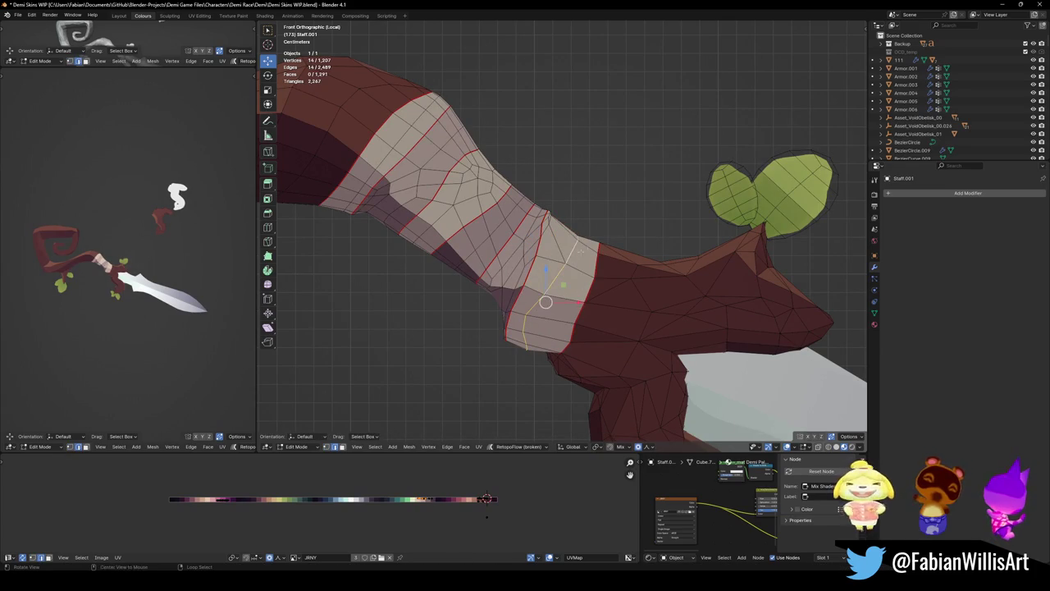
middle_click_drag(546, 302, 597, 261)
key("g")
key("g")
left_click(597, 261)
left_click(523, 275, "alt")
middle_click_drag(522, 276, 525, 283)
key("alt+a")
scroll(464, 344, "up", 5)
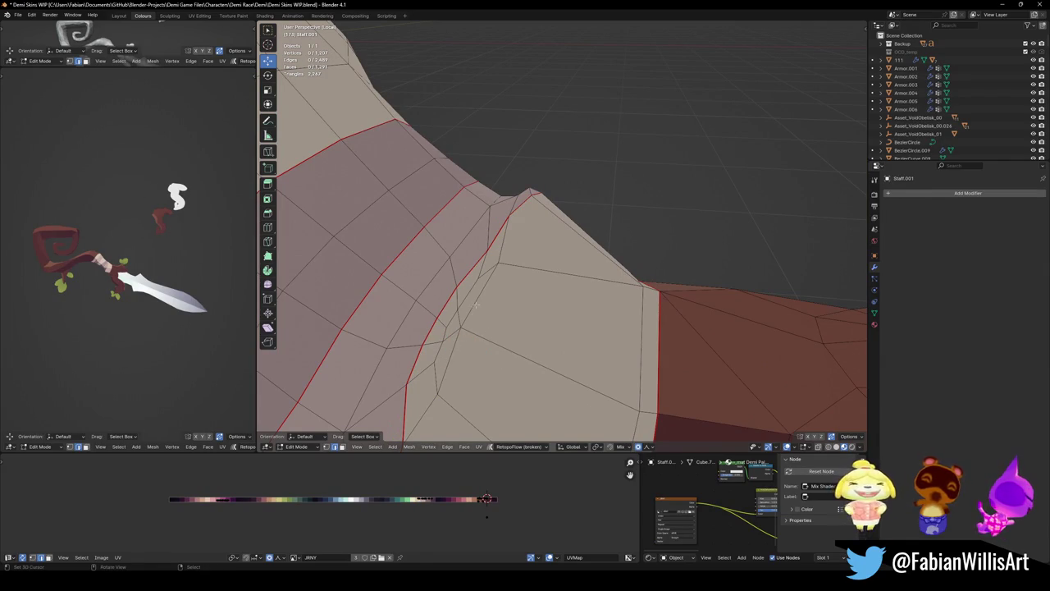
- Slide a seam vertex, then slide the surrounding seam edges along the band
key("1")
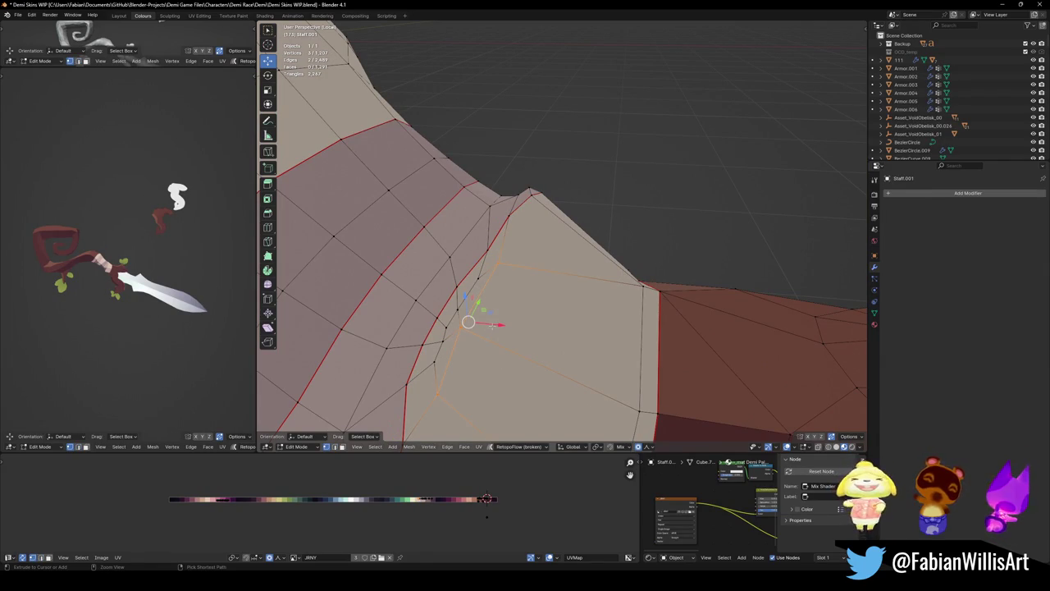
middle_click_drag(498, 341, 566, 315)
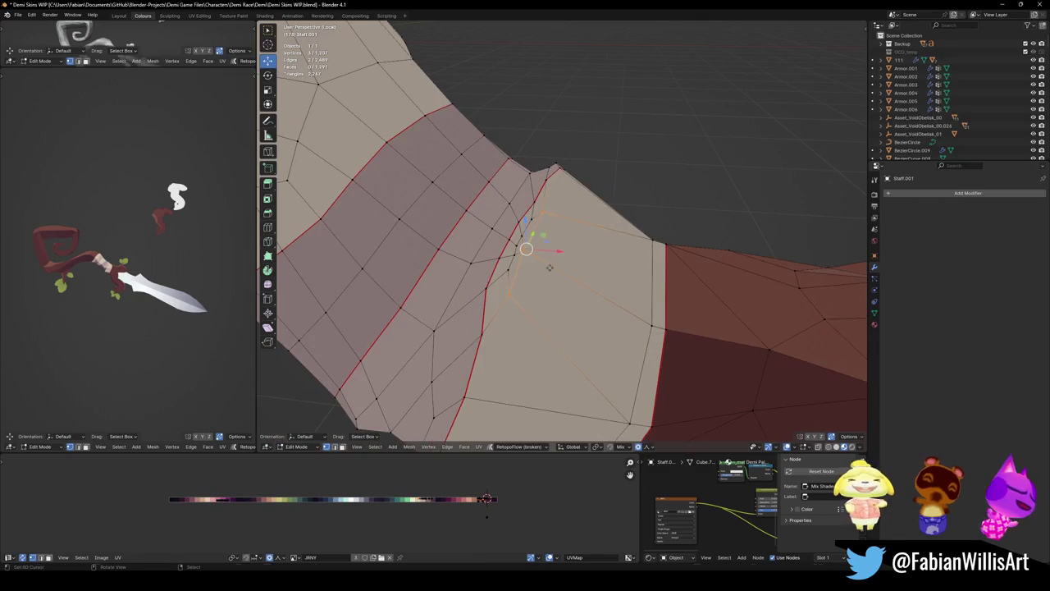
key("g")
key("g")
left_click(591, 294)
key("2")
key("g")
key("g")
left_click(550, 263)
left_click(525, 242, "shift")
key("g")
key("g")
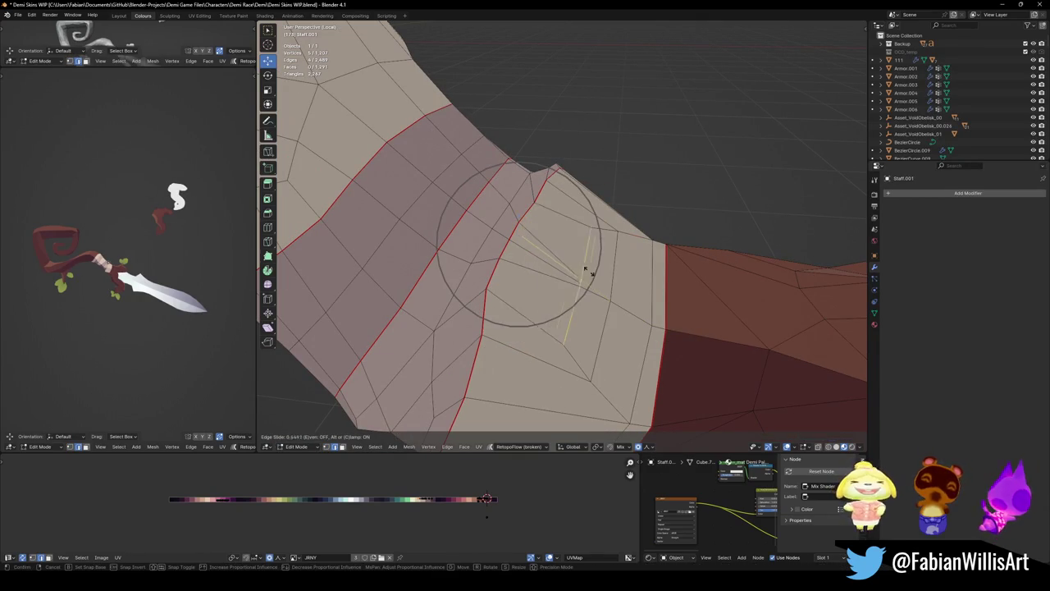
left_click(570, 264)
key("alt+a")
- Slide the loop at the band's edge into a new position
middle_click_drag(569, 264, 557, 268)
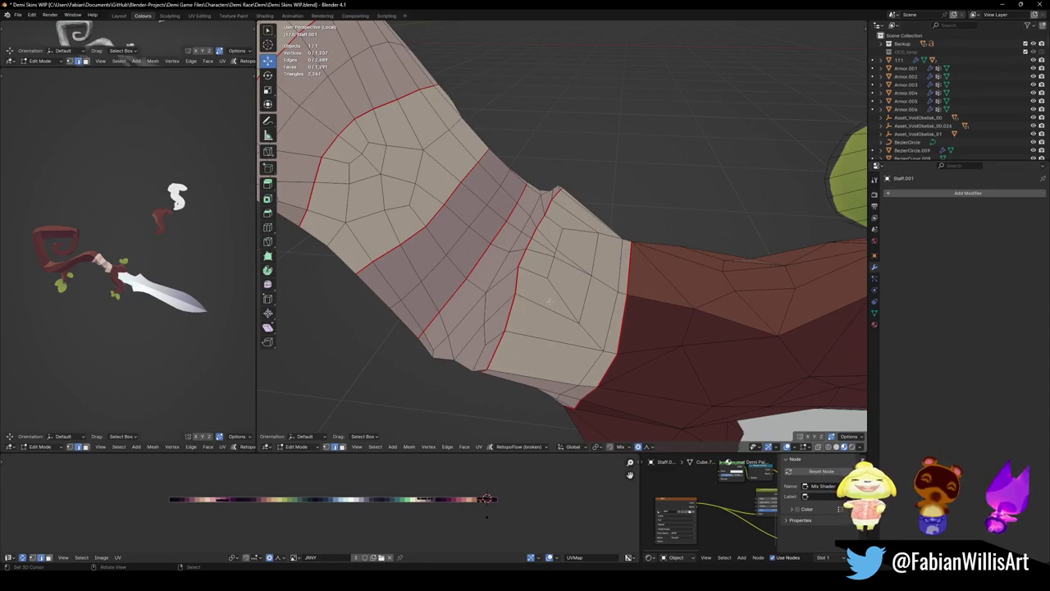
scroll(549, 302, "down", 4)
scroll(587, 267, "up", 4)
left_click(518, 270, "alt")
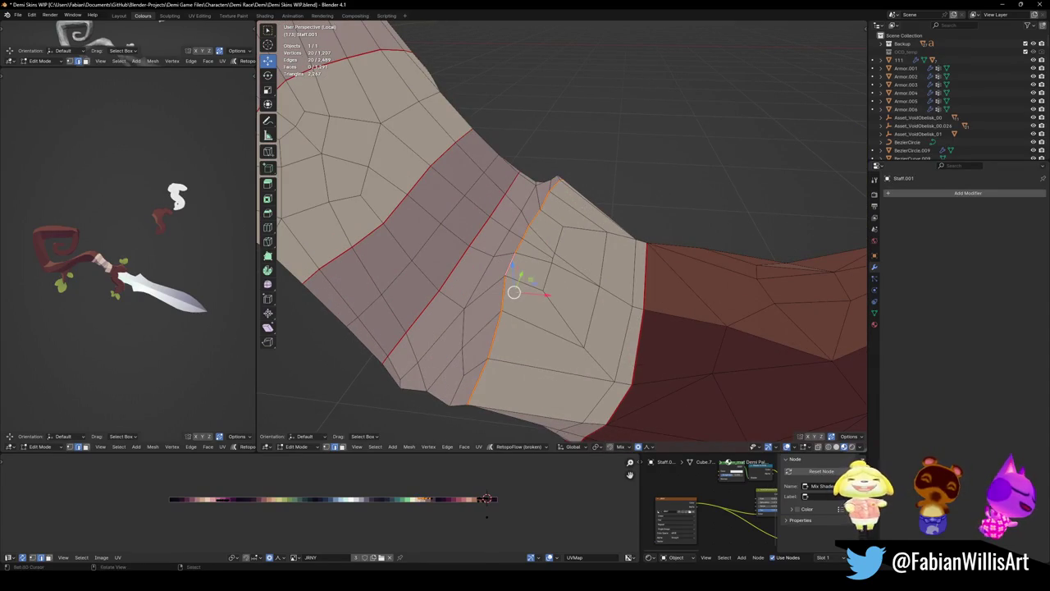
key("g")
key("g")
left_click(550, 281)
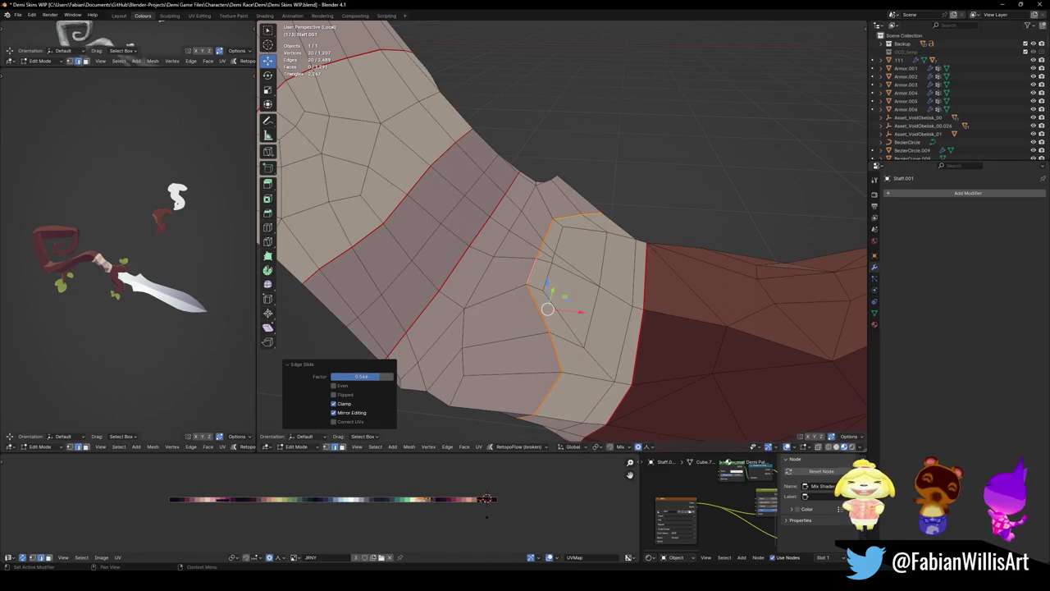
scroll(570, 282, "down", 3)
scroll(541, 304, "up", 3)
key("alt+a")
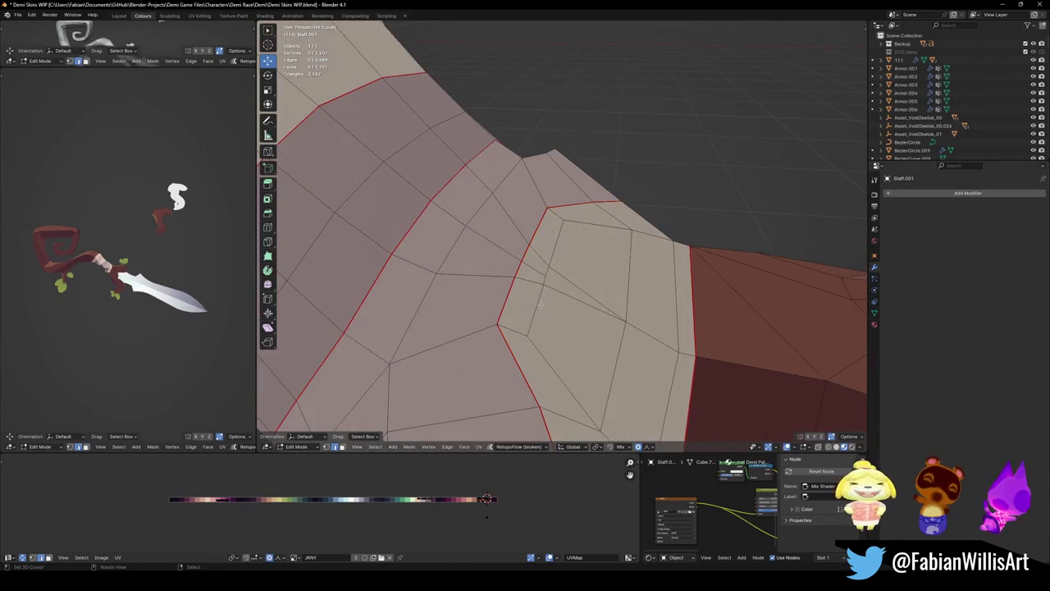
- Move the leftover vertex onto its neighbour to merge it away
mouse_move(559, 265)
middle_mouse_down()
mouse_move(595, 286)
mouse_move(535, 276)
mouse_move(643, 234)
mouse_move(575, 254)
mouse_move(549, 278)
middle_mouse_up()
key("g")
left_click(534, 287)
scroll(541, 257, "down", 4)
scroll(574, 254, "down", 4)
scroll(542, 272, "up", 4)
key("ctrl+Tab")
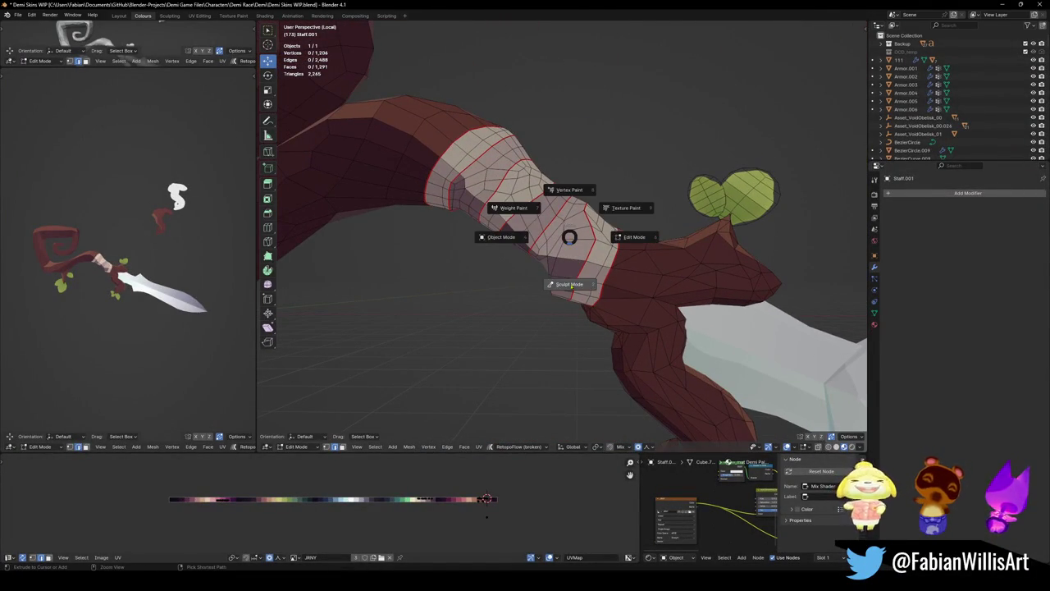
- Enter Sculpt Mode on the staff and set the Smooth brush strength to 0.339
left_click(567, 316)
scroll(567, 317, "up", 2)
middle_click_drag(568, 316, 571, 292)
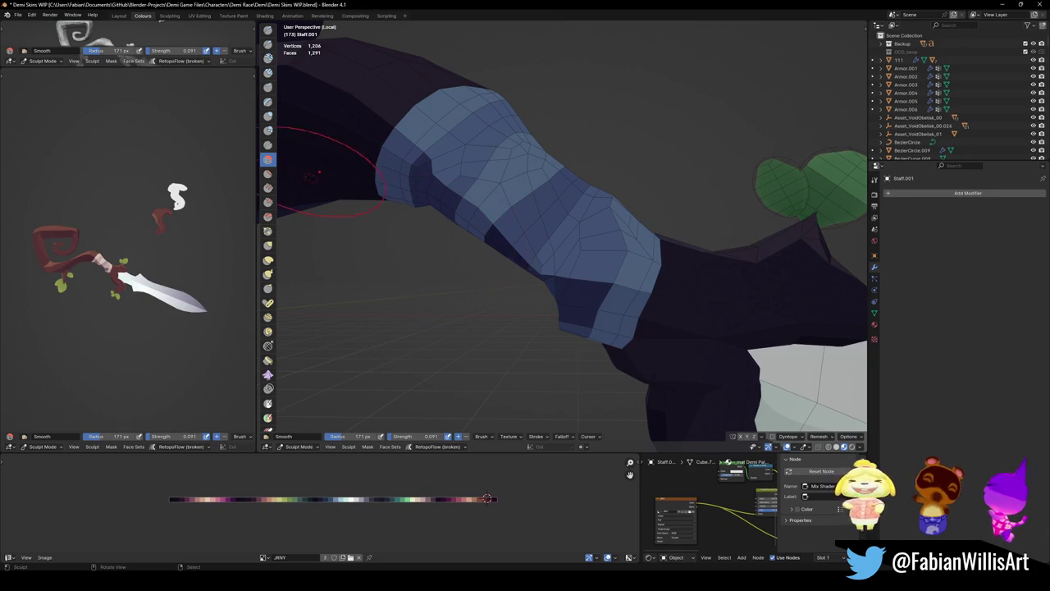
key("q")
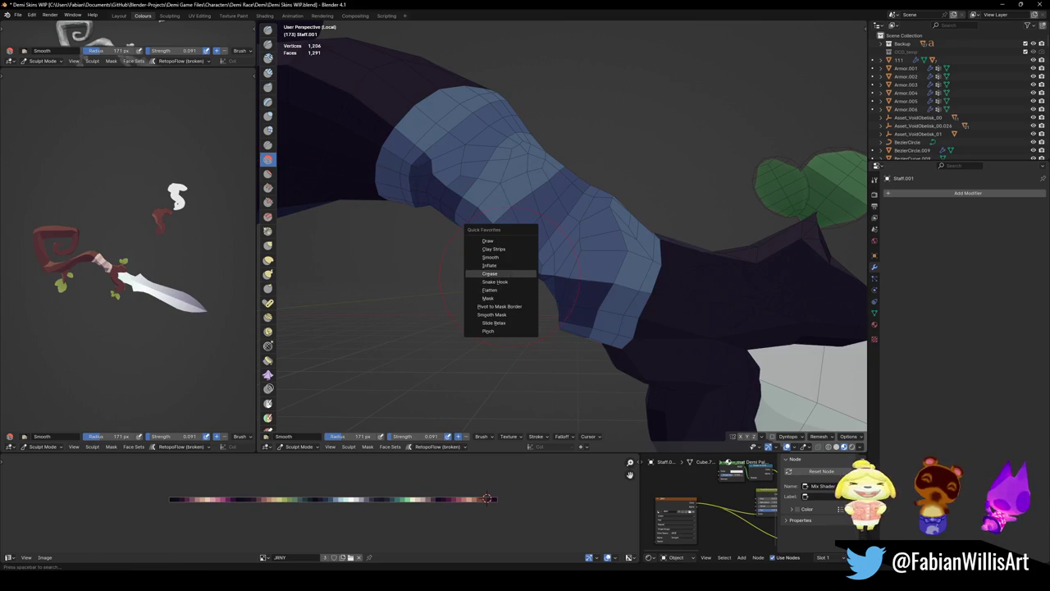
left_click(490, 273)
key("shift+f")
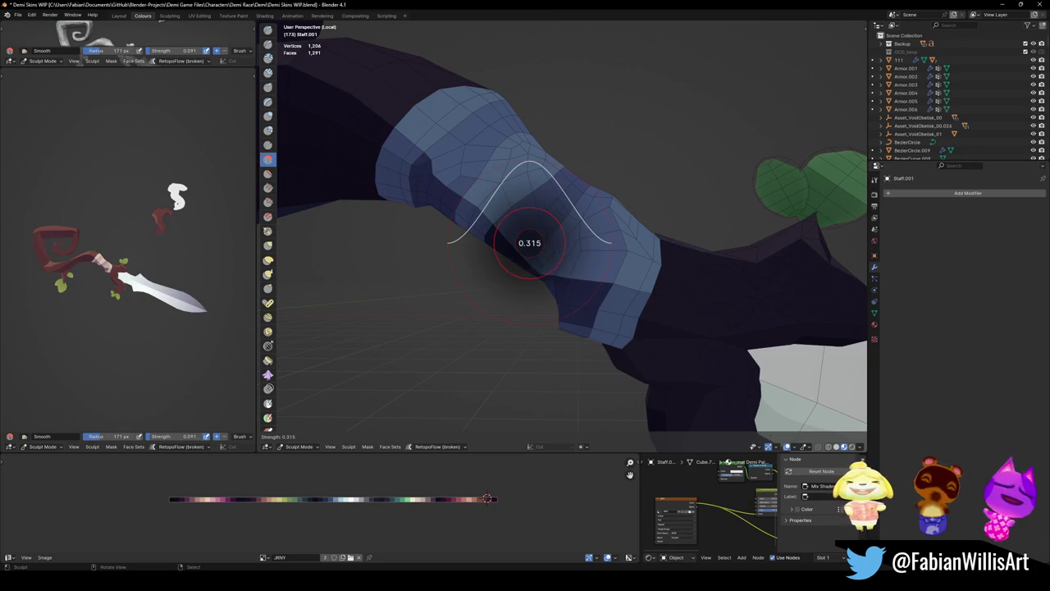
left_click(576, 239)
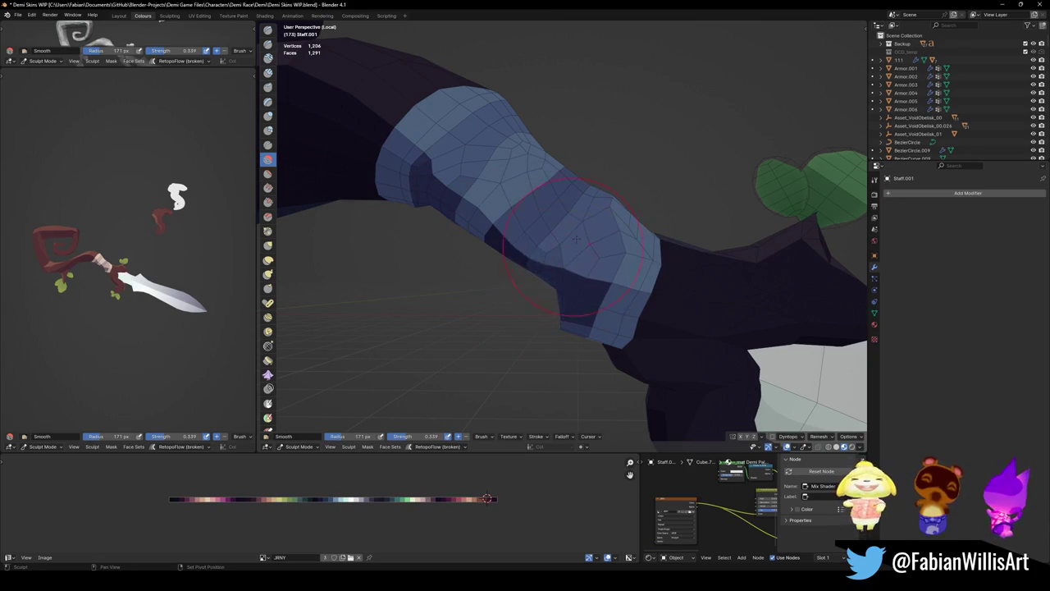
- Smooth the wrap band's faces near the guard with Smooth brush strokes
left_click_drag(585, 277, 596, 246)
left_click_drag(654, 263, 659, 264)
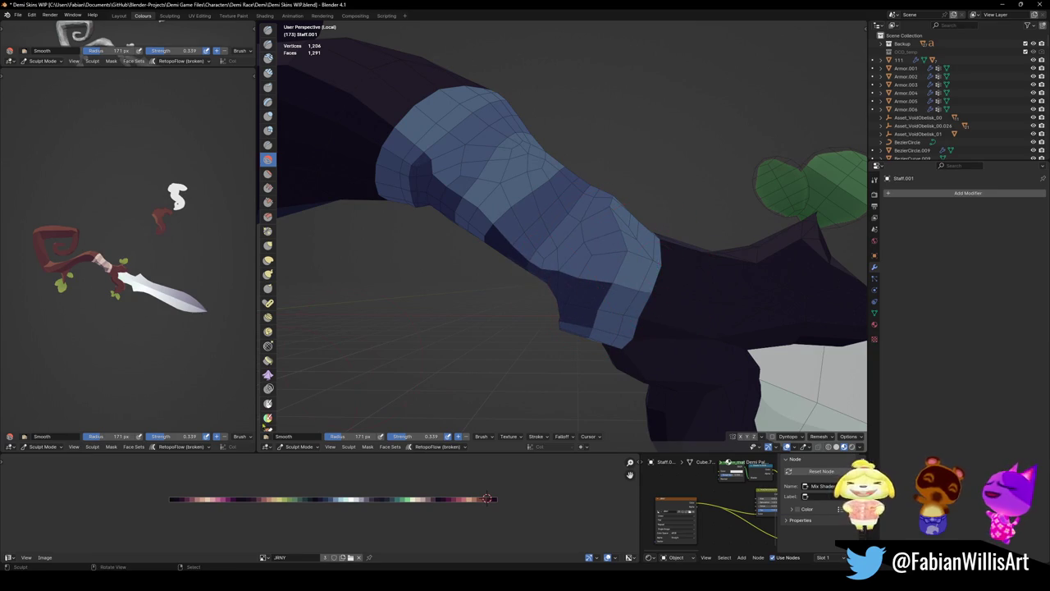
scroll(267, 394, "down", 3)
scroll(267, 394, "down", 3)
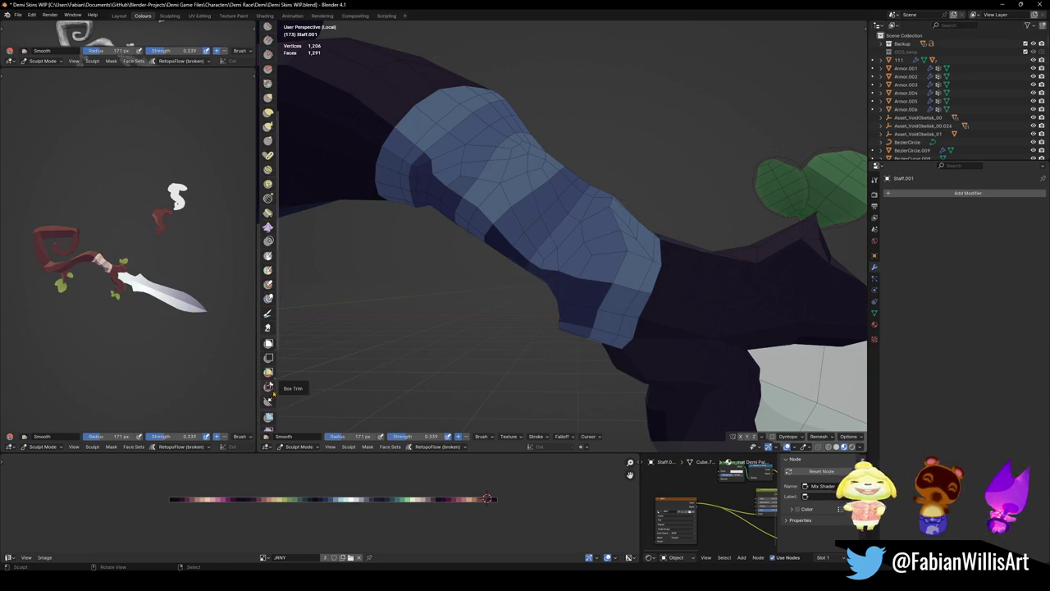
scroll(272, 320, "down", 3)
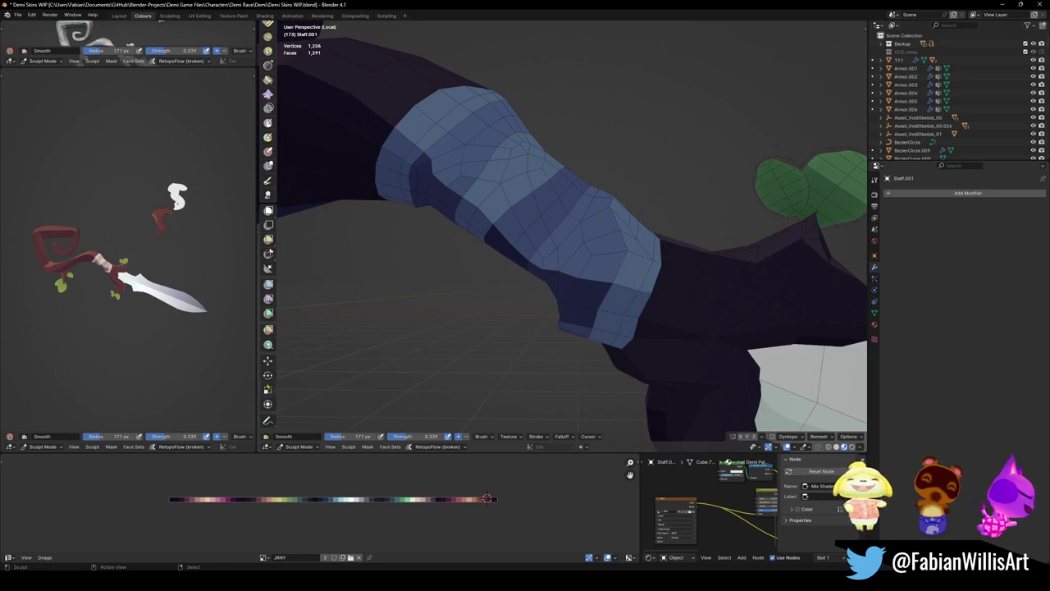
scroll(266, 220, "up", 1)
scroll(267, 220, "up", 1)
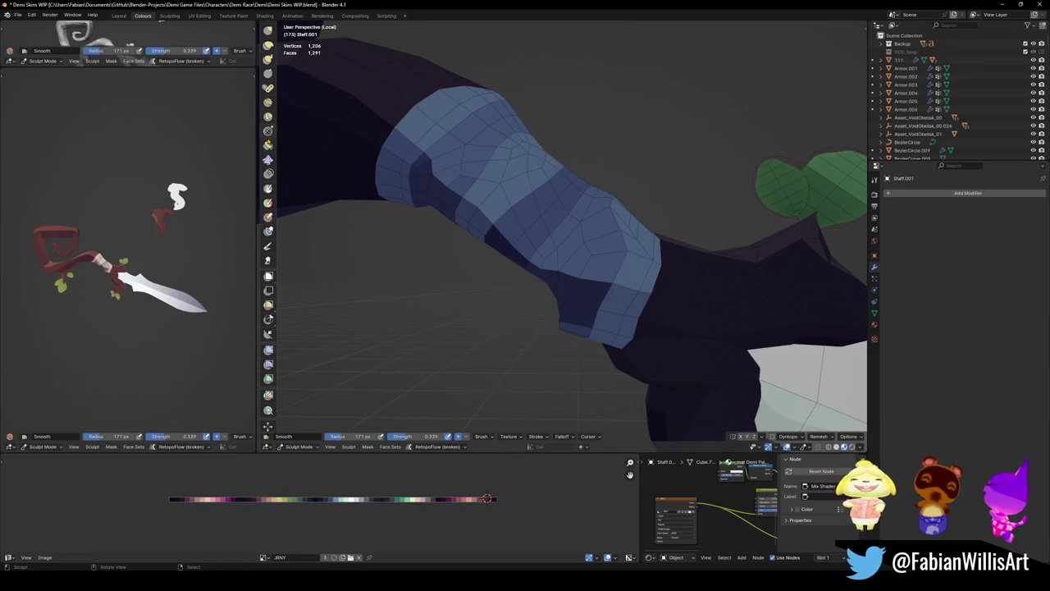
left_click(269, 130)
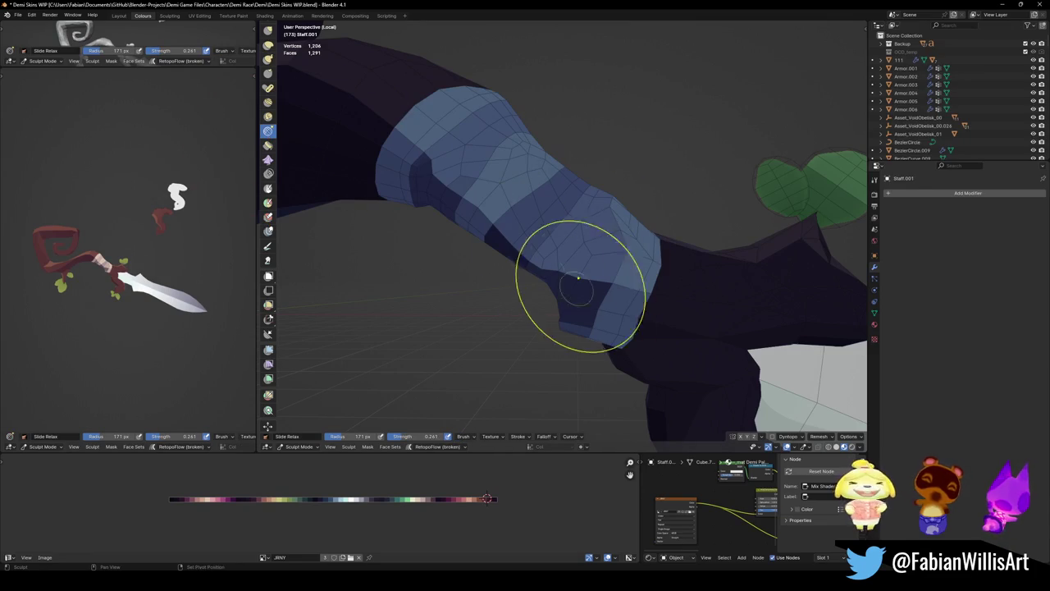
- Relax the wrap band's topology near the guard and inspect it from several angles
mouse_move(578, 279)
left_mouse_down()
mouse_move(574, 295)
mouse_move(555, 241)
left_mouse_up()
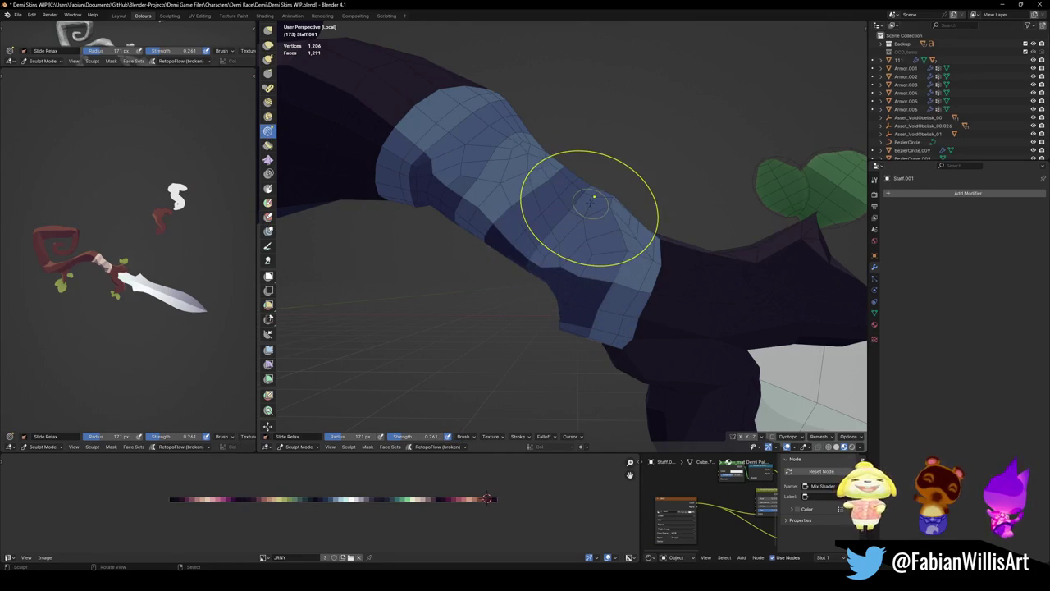
middle_click_drag(594, 197, 595, 240)
left_click_drag(595, 240, 547, 261)
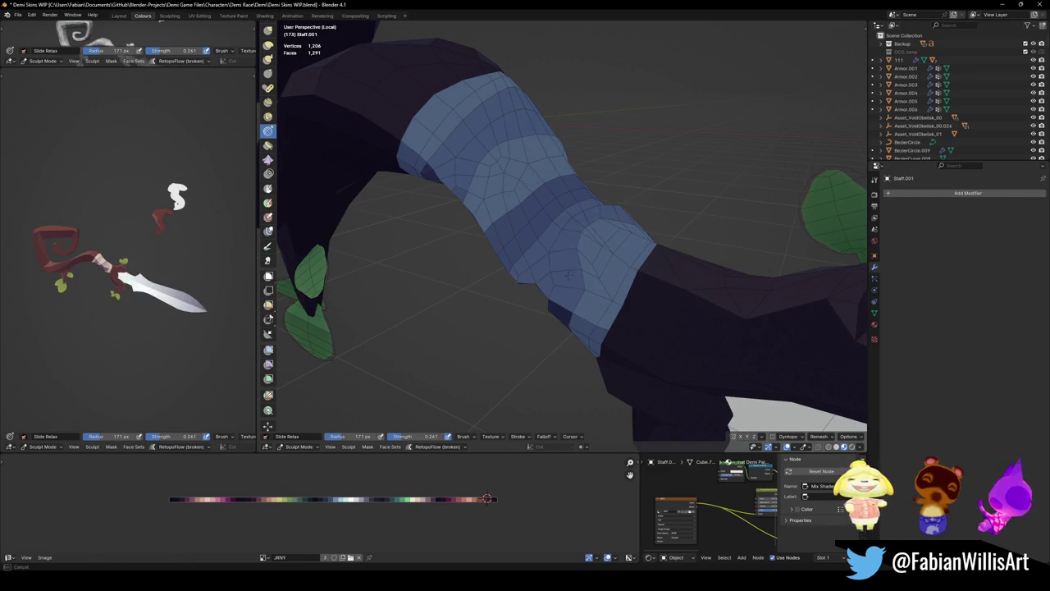
mouse_move(597, 227)
middle_mouse_down()
mouse_move(573, 236)
mouse_move(544, 206)
mouse_move(574, 226)
middle_mouse_up()
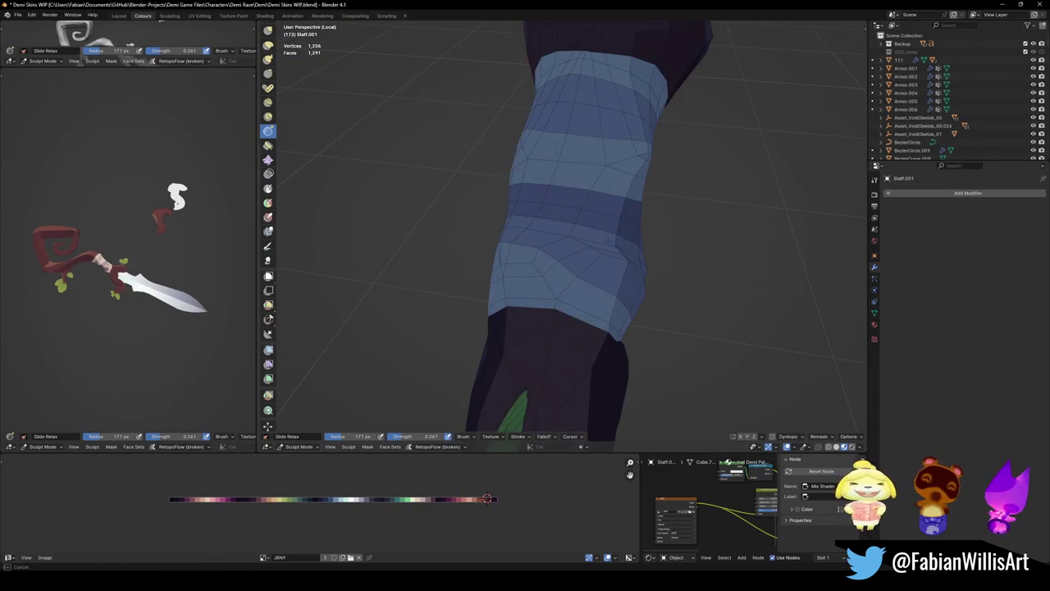
middle_click_drag(506, 236, 563, 192)
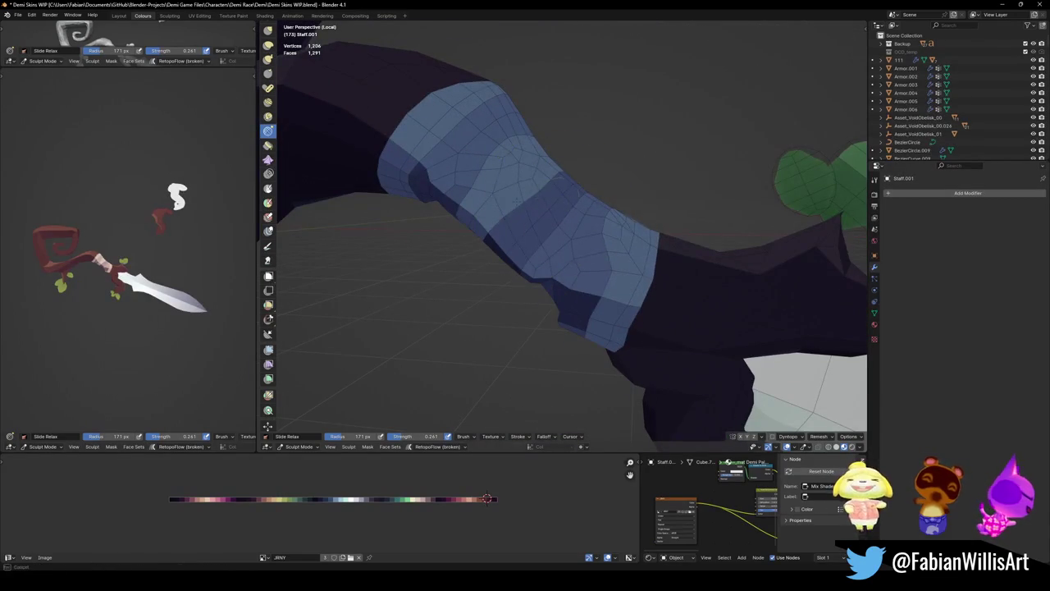
mouse_move(557, 230)
middle_mouse_down()
mouse_move(539, 211)
mouse_move(485, 247)
middle_mouse_up()
middle_click_drag(562, 238, 656, 188)
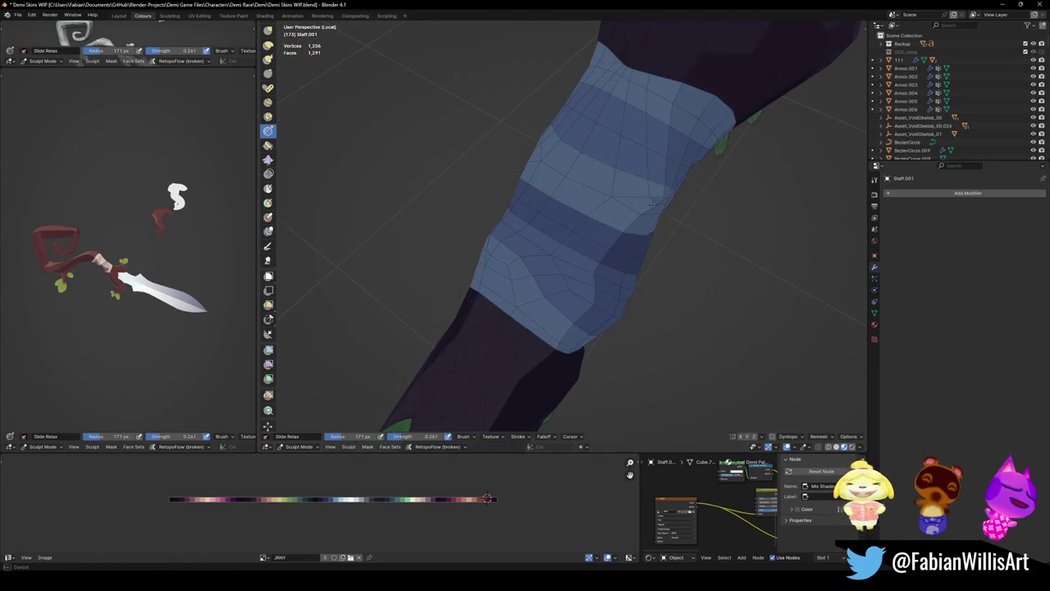
middle_click_drag(492, 235, 533, 246)
mouse_move(610, 238)
middle_mouse_down()
mouse_move(521, 140)
mouse_move(538, 183)
mouse_move(579, 197)
mouse_move(574, 246)
mouse_move(539, 234)
middle_mouse_up()
mouse_move(672, 263)
middle_mouse_down()
mouse_move(520, 235)
mouse_move(440, 235)
middle_mouse_up()
mouse_move(534, 218)
middle_mouse_down()
mouse_move(628, 172)
mouse_move(645, 274)
mouse_move(577, 268)
mouse_move(680, 313)
middle_mouse_up()
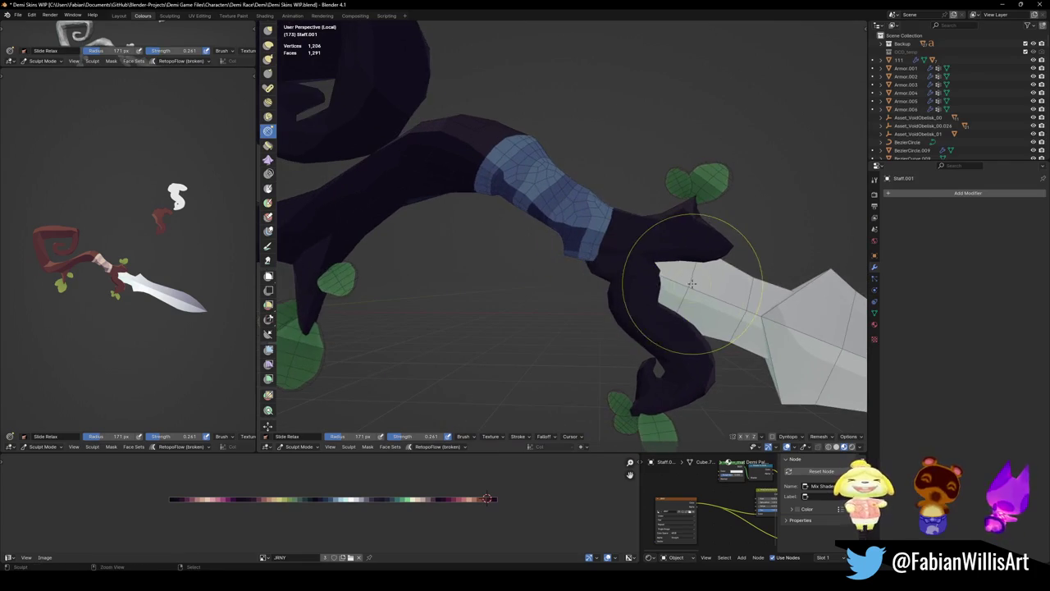
- Return to Object Mode and deselect the staff
key("ctrl+Tab")
scroll(585, 265, "up", 4)
mouse_move(534, 288)
middle_mouse_down()
mouse_move(644, 293)
mouse_move(583, 271)
mouse_move(614, 259)
middle_mouse_up()
key("alt+a")
scroll(572, 275, "down", 5)
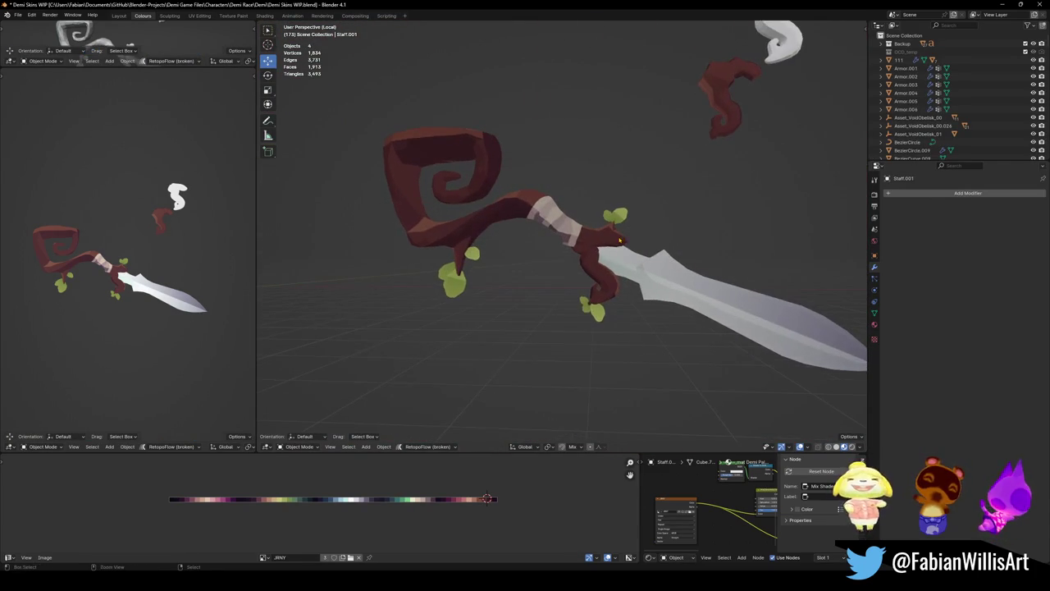
- Save Demi Skins WIP.blend and exit Local view to show the full wizard scene
key("ctrl+s")
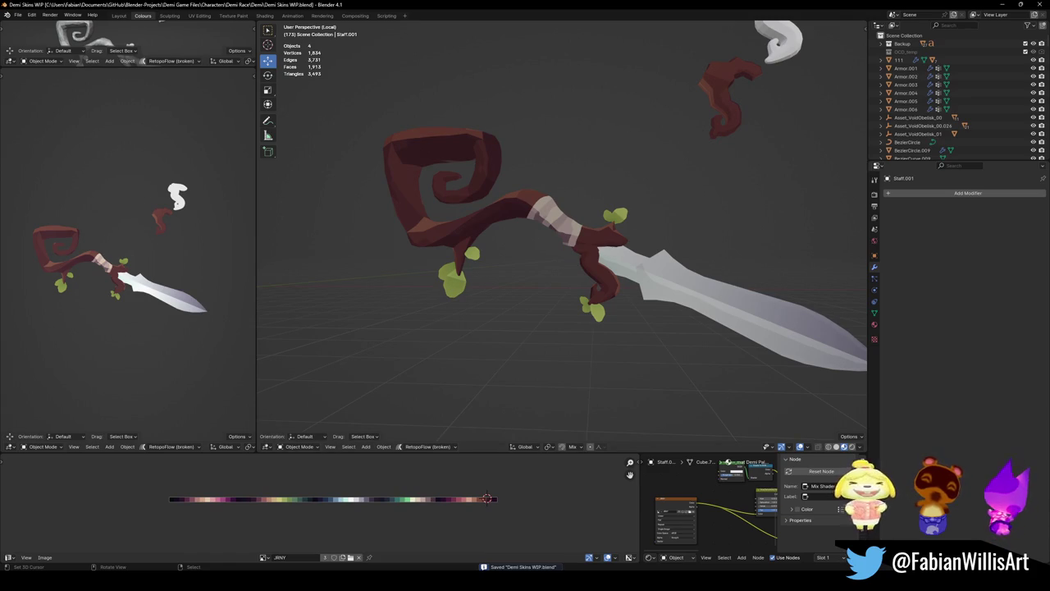
mouse_move(505, 275)
middle_mouse_down()
mouse_move(528, 272)
mouse_move(492, 259)
middle_mouse_up()
scroll(573, 283, "up", 5)
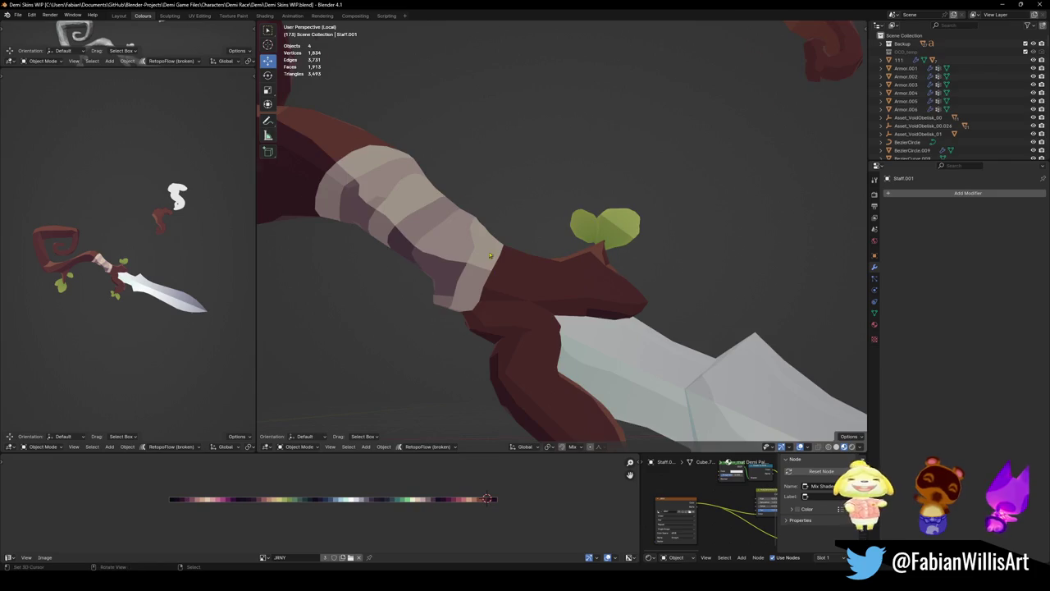
scroll(492, 259, "down", 6)
key("KP_Divide")
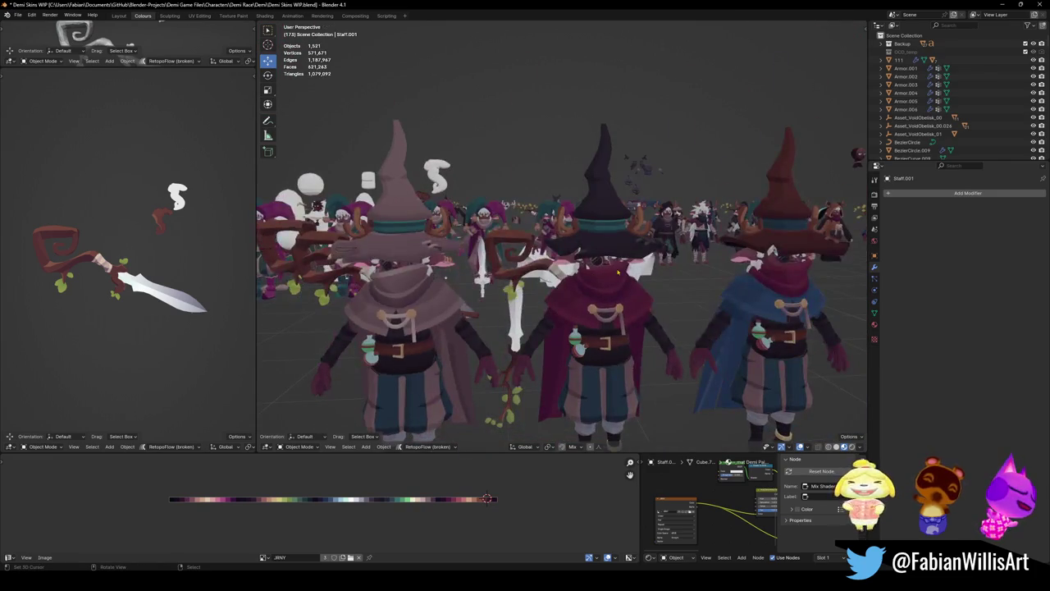
- Select, frame and delete the pink wizard's original staff
middle_click_drag(594, 259, 677, 272)
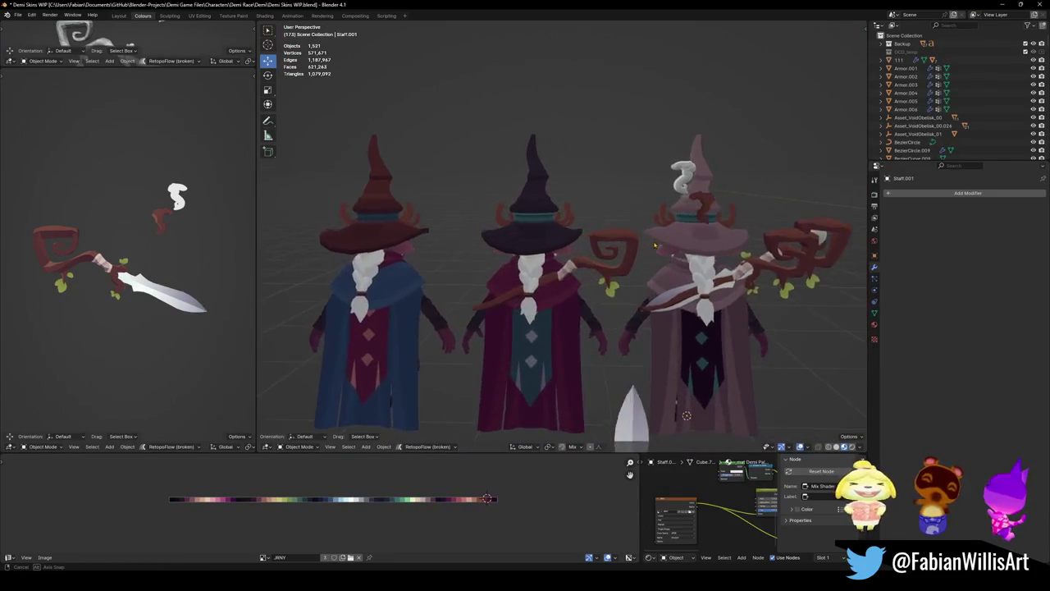
left_click(678, 301)
key("KP_Decimal")
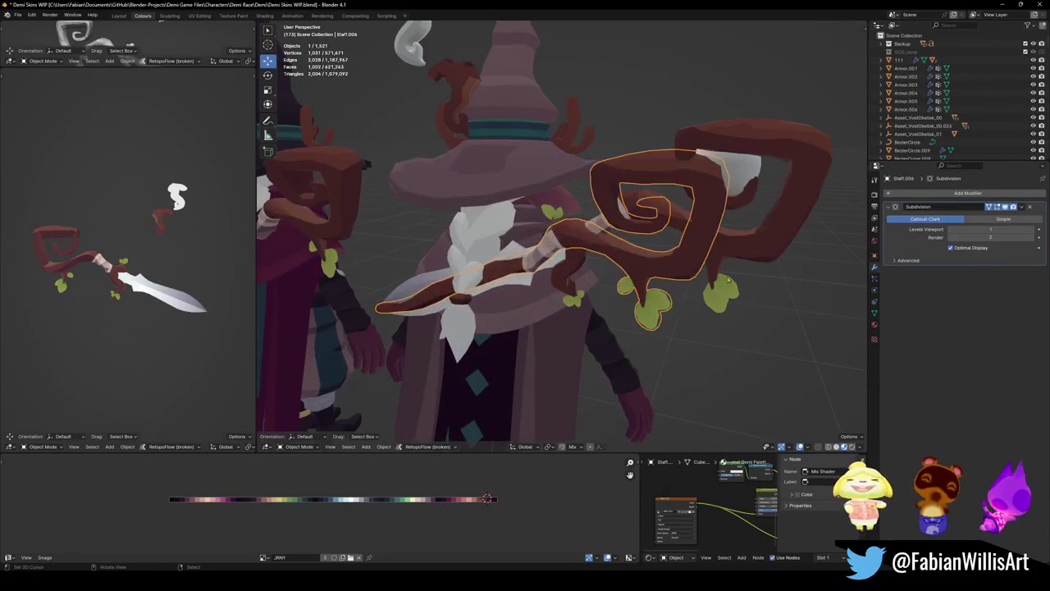
middle_click_drag(602, 276, 738, 279)
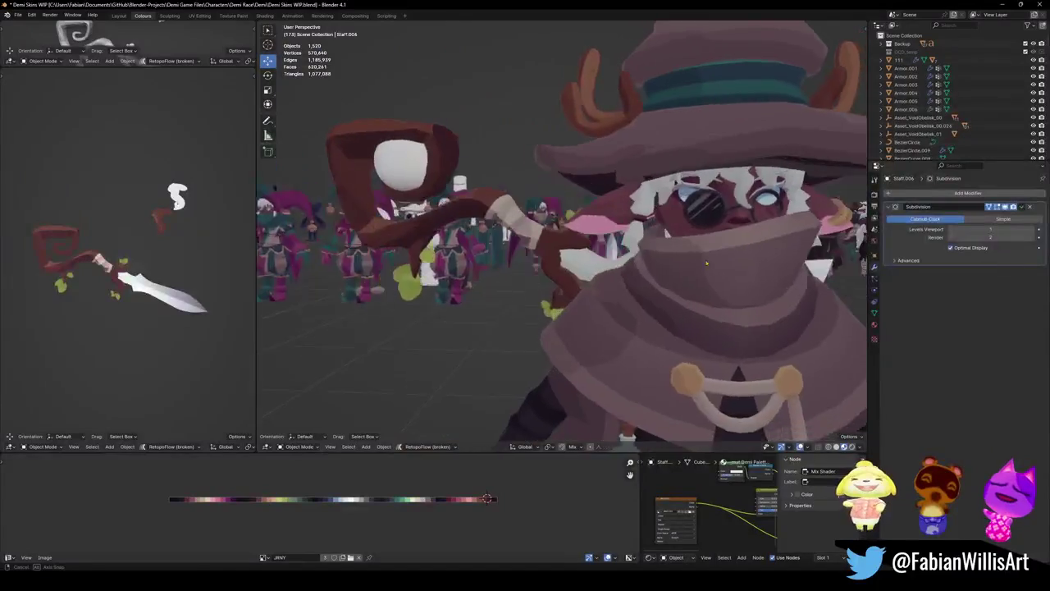
middle_click_drag(640, 270, 628, 262)
left_click(628, 263)
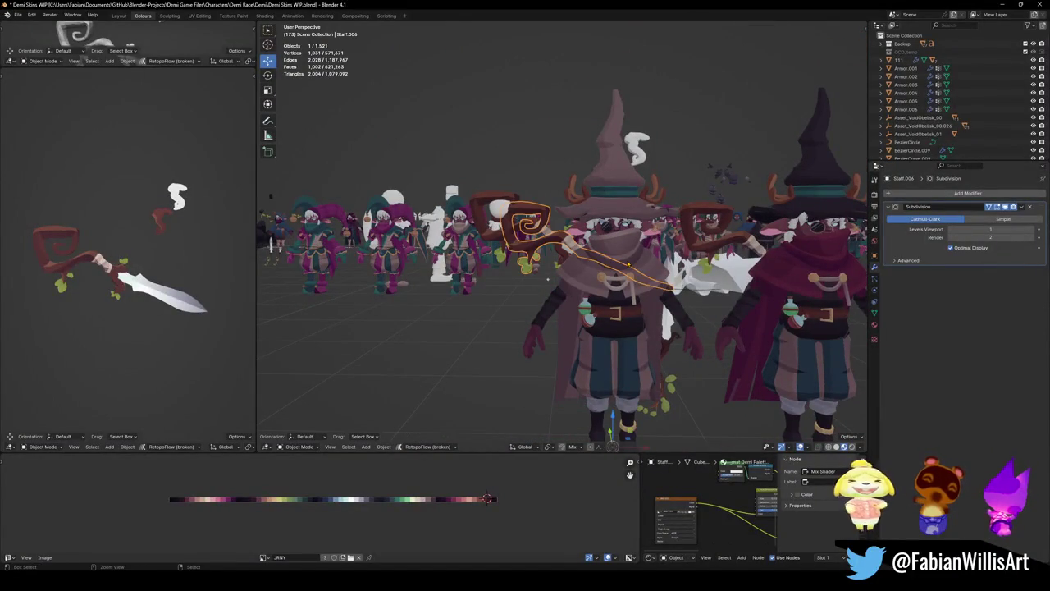
key("Delete")
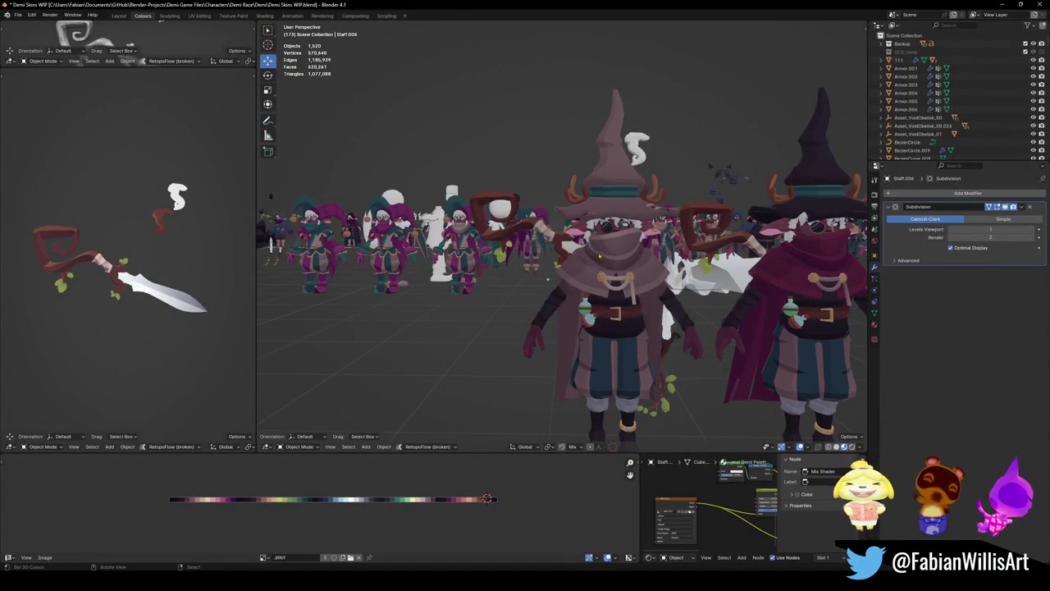
middle_click_drag(629, 258, 588, 265)
scroll(589, 265, "down", 2)
scroll(601, 263, "down", 5)
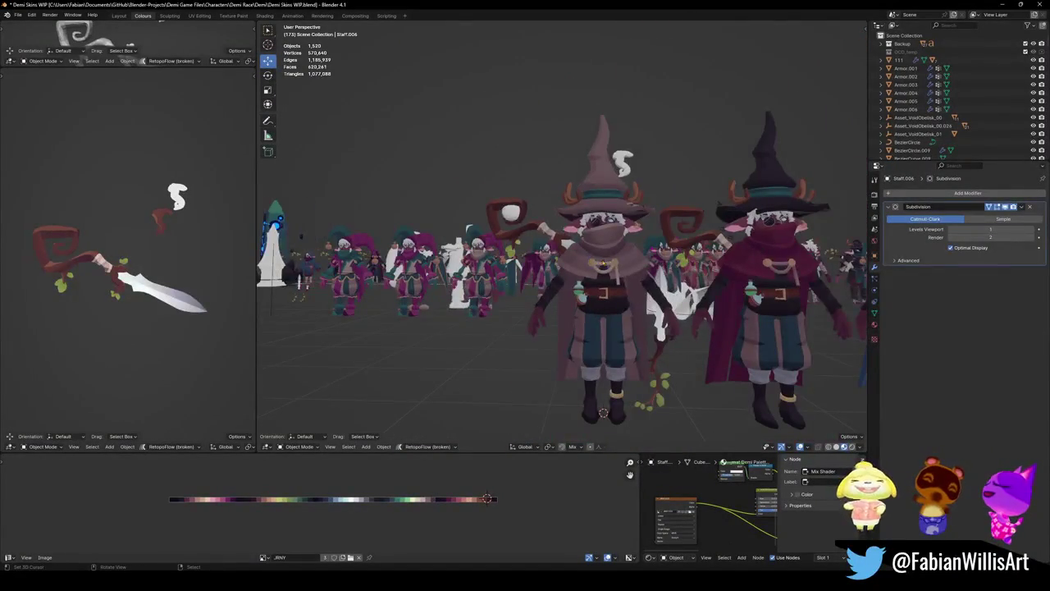
scroll(631, 262, "up", 5)
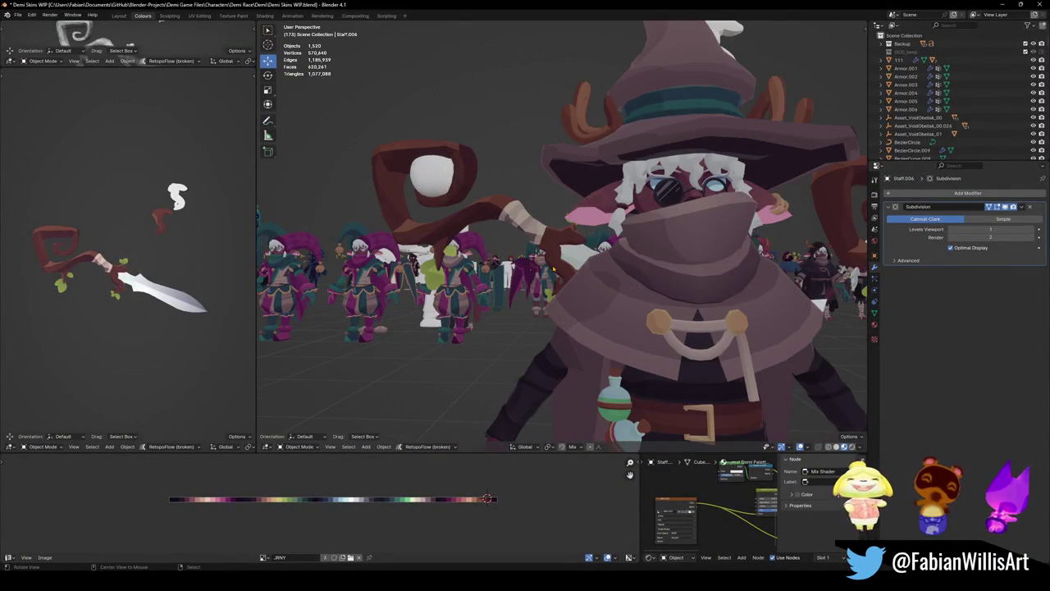
scroll(553, 269, "down", 5)
mouse_move(552, 269)
middle_mouse_down()
mouse_move(602, 220)
mouse_move(639, 278)
middle_mouse_up()
- Clear Sword.002's rotation so it stands upright, then select and frame Sword.003 in the crowd
left_click(584, 275)
key("alt+r")
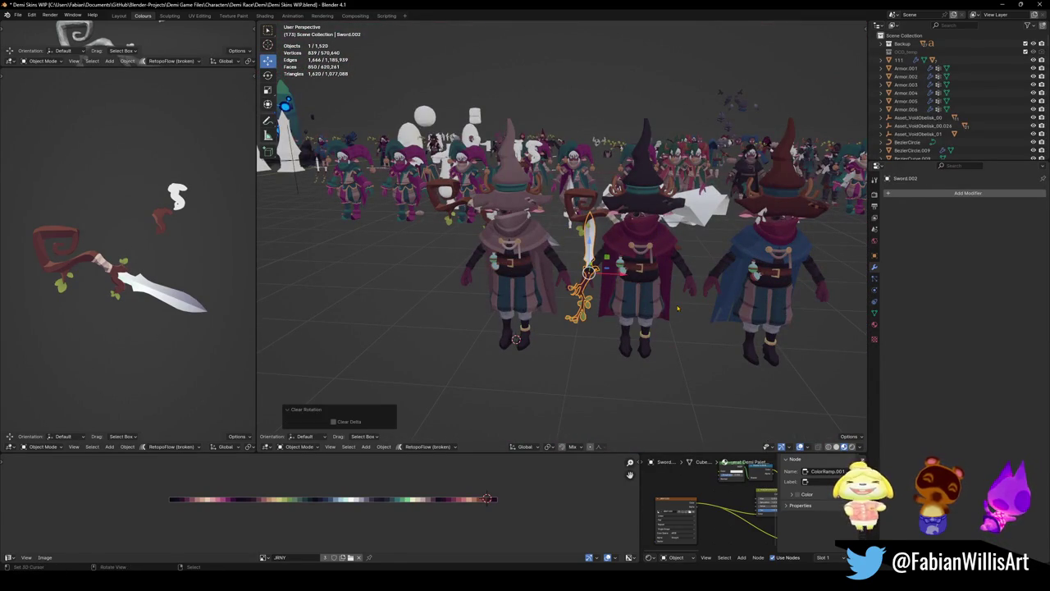
mouse_move(677, 308)
middle_mouse_down()
mouse_move(505, 264)
mouse_move(832, 239)
middle_mouse_up()
left_click(778, 278)
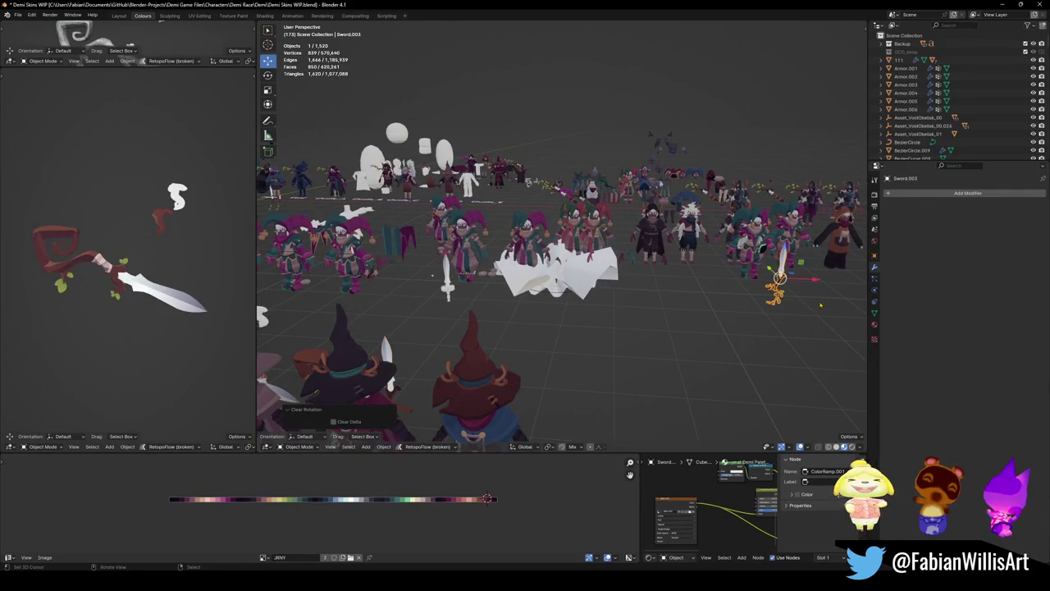
middle_click_drag(820, 305, 845, 344)
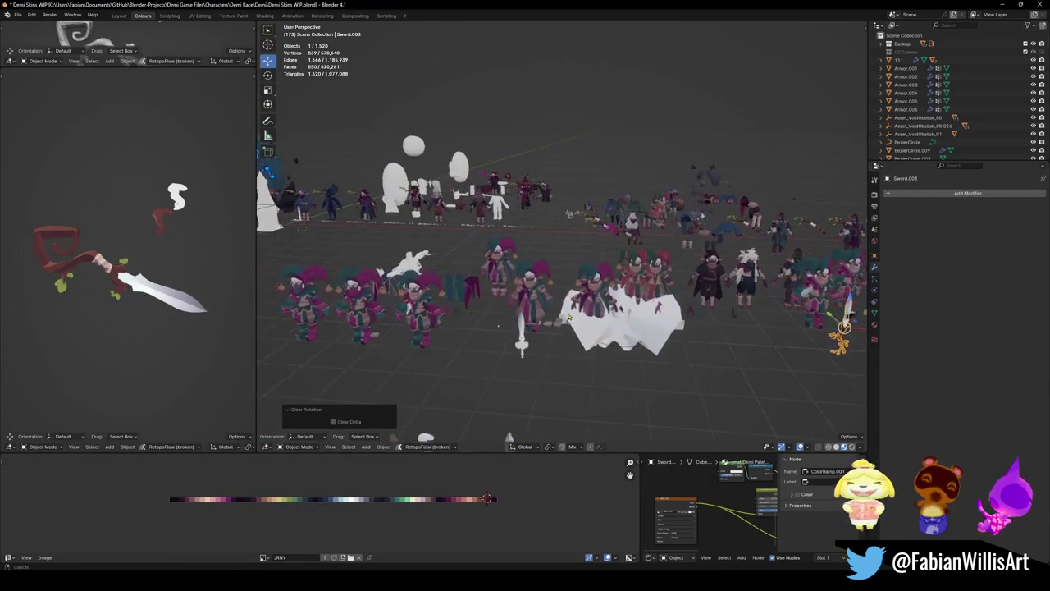
key("KP_Decimal")
- Look around the wizard crowd, select the white sphere, and save Demi Skins WIP.blend
mouse_move(606, 263)
middle_mouse_down()
mouse_move(528, 263)
mouse_move(600, 278)
mouse_move(601, 263)
mouse_move(574, 262)
middle_mouse_up()
scroll(601, 260, "down", 5)
scroll(601, 261, "down", 3)
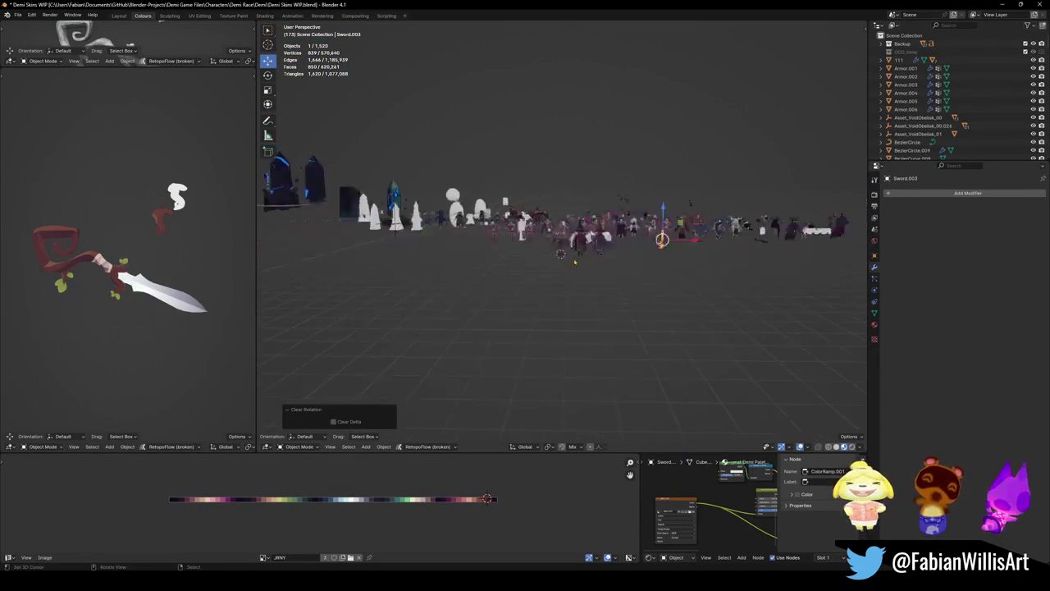
scroll(575, 262, "up", 5)
scroll(574, 261, "up", 2)
scroll(574, 259, "up", 3)
scroll(573, 256, "up", 2)
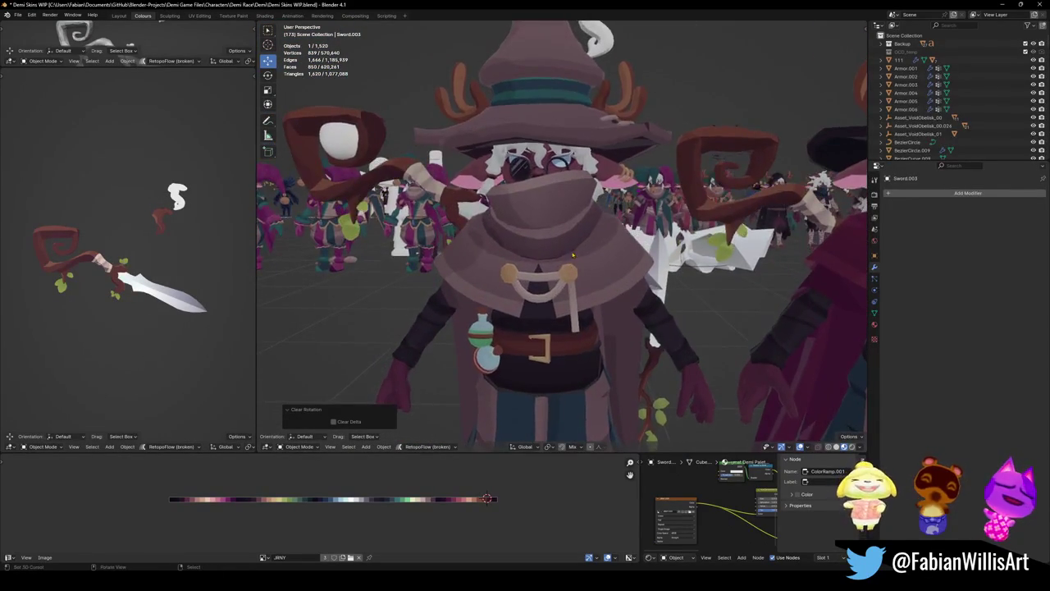
scroll(573, 256, "down", 4)
mouse_move(572, 256)
middle_mouse_down()
mouse_move(543, 264)
mouse_move(450, 218)
middle_mouse_up()
middle_click_drag(561, 276, 632, 259)
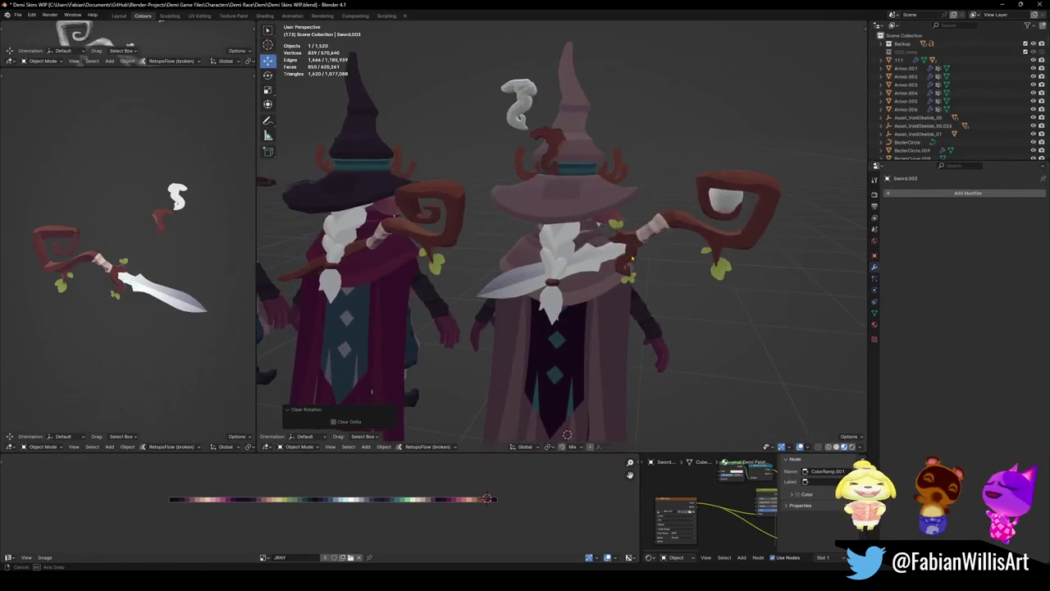
left_click(633, 259)
mouse_move(633, 259)
middle_mouse_down()
mouse_move(564, 203)
mouse_move(546, 281)
middle_mouse_up()
key("ctrl+s")
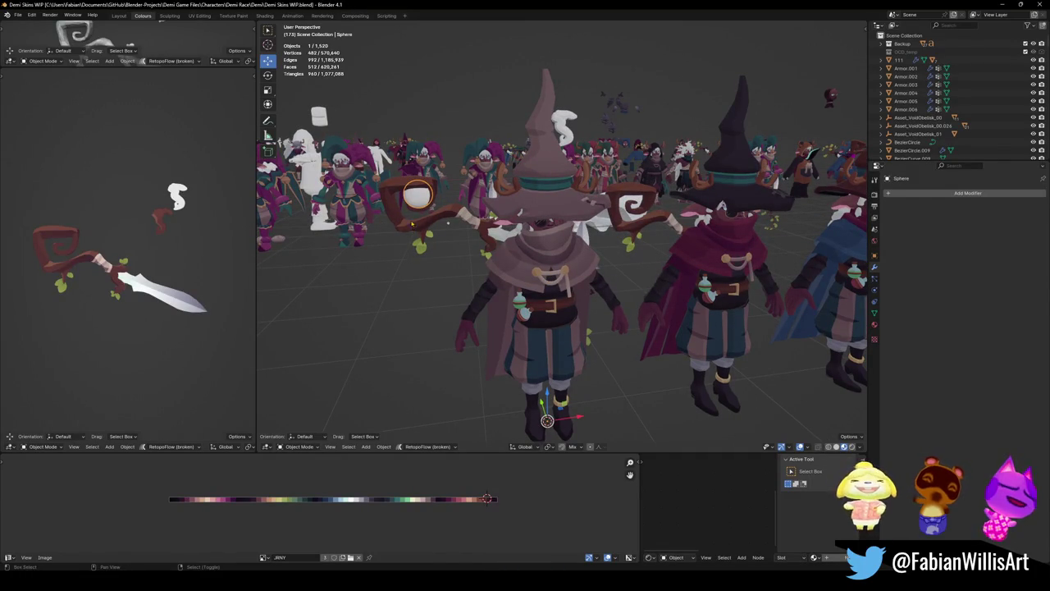
- Place a duplicate sphere, Sphere.001, in front of the wizards and open File Explorer on the Demi folder
key("shift+d")
left_click(385, 300)
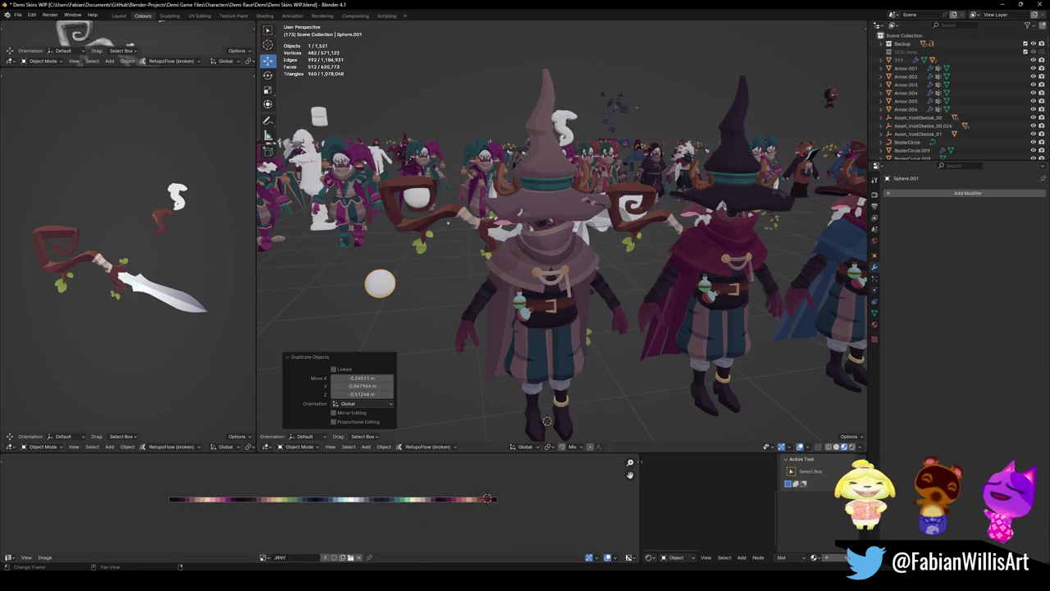
key("super+e")
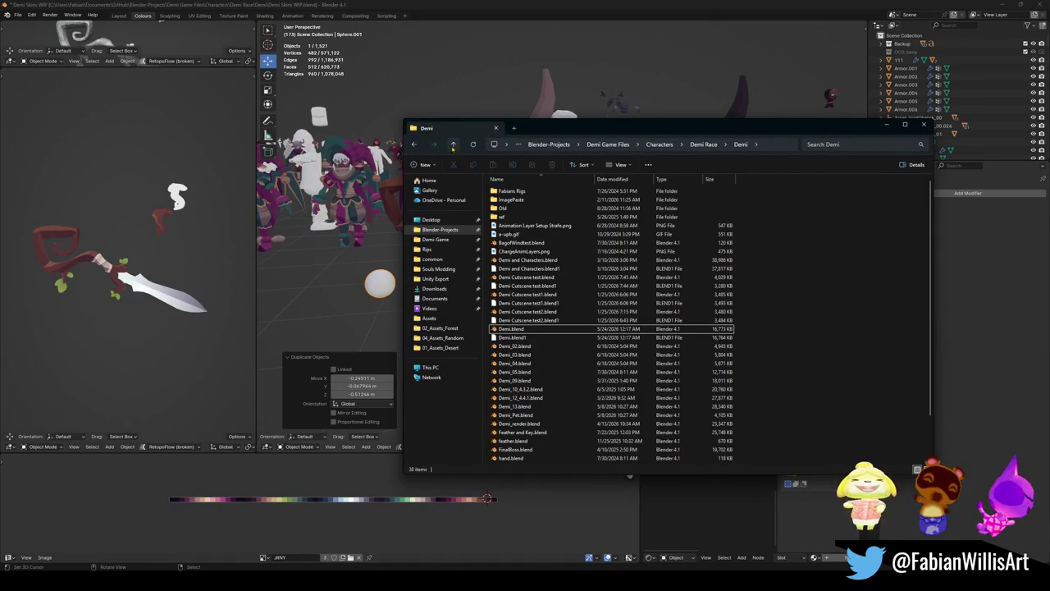
- Go up two levels from Demi through Demi Race to the Characters folder
left_click(452, 145)
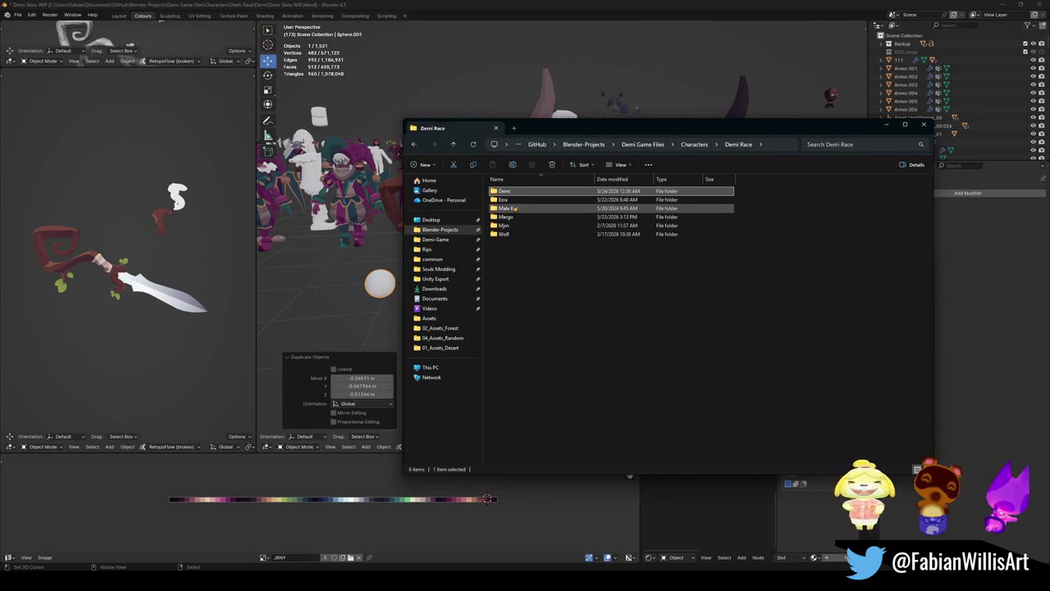
left_click(453, 144)
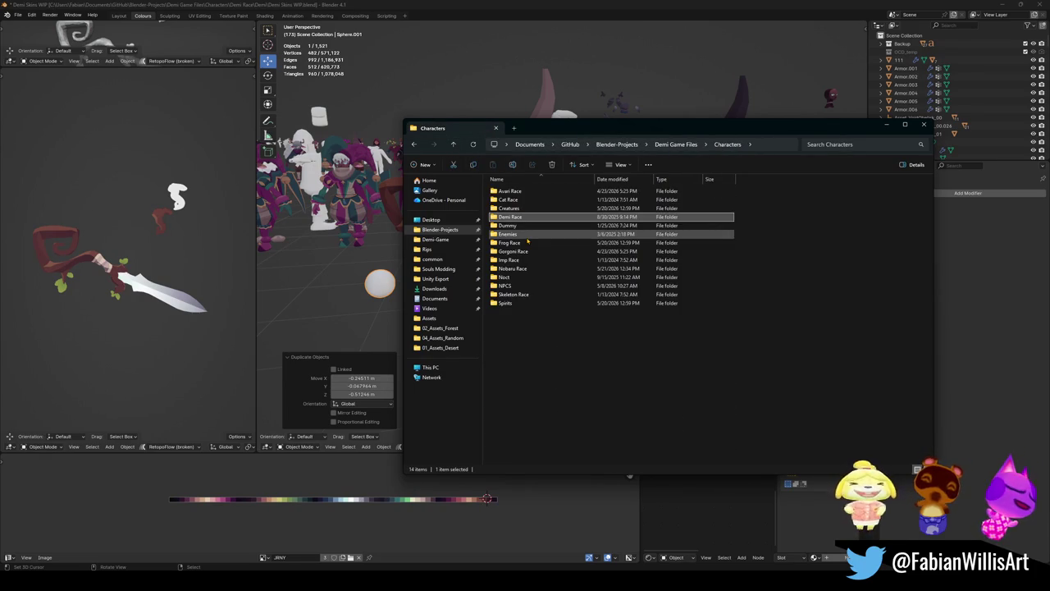
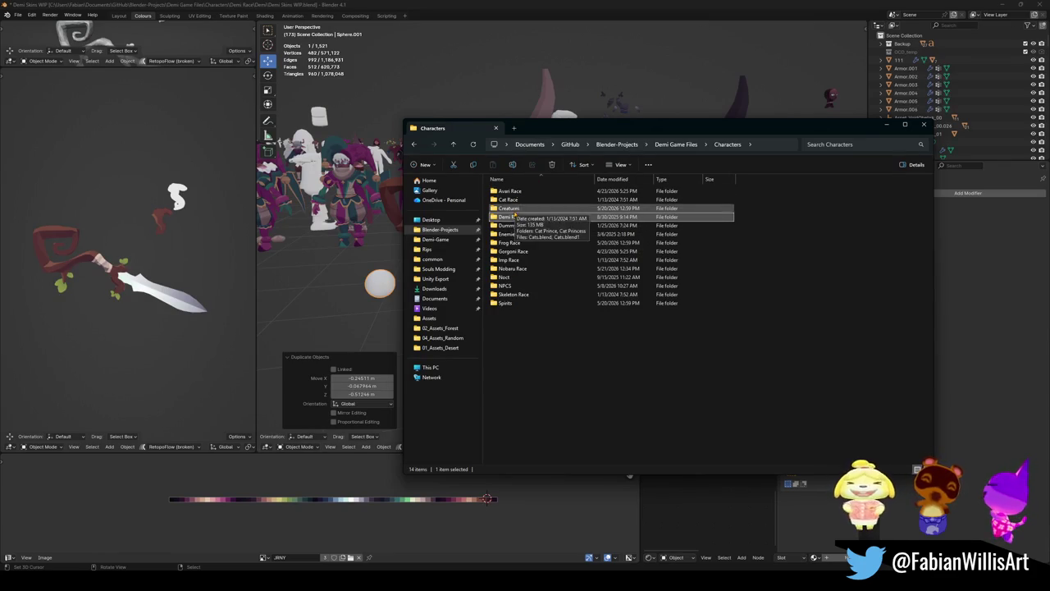
- Open Zion_Animated.blend from Characters > Noct > Maester Zion in Blender
double_click(514, 277)
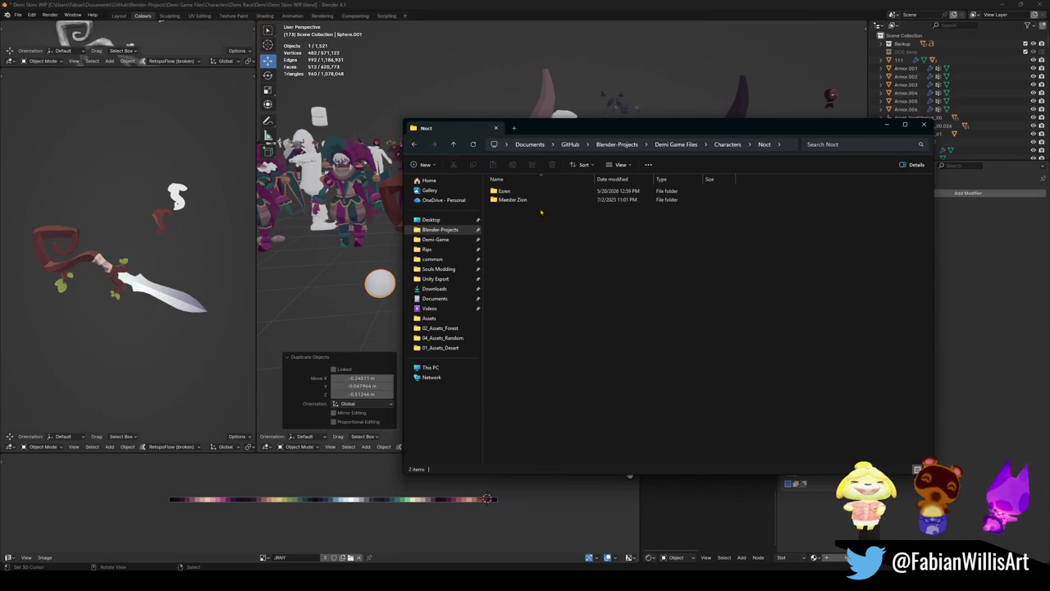
double_click(519, 202)
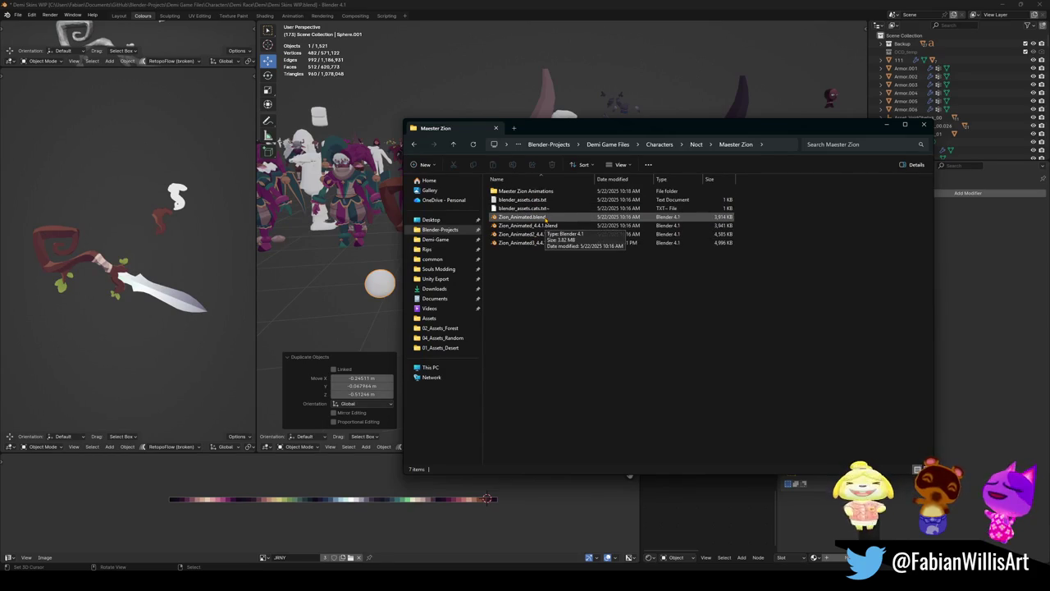
left_click(551, 218)
double_click(560, 219)
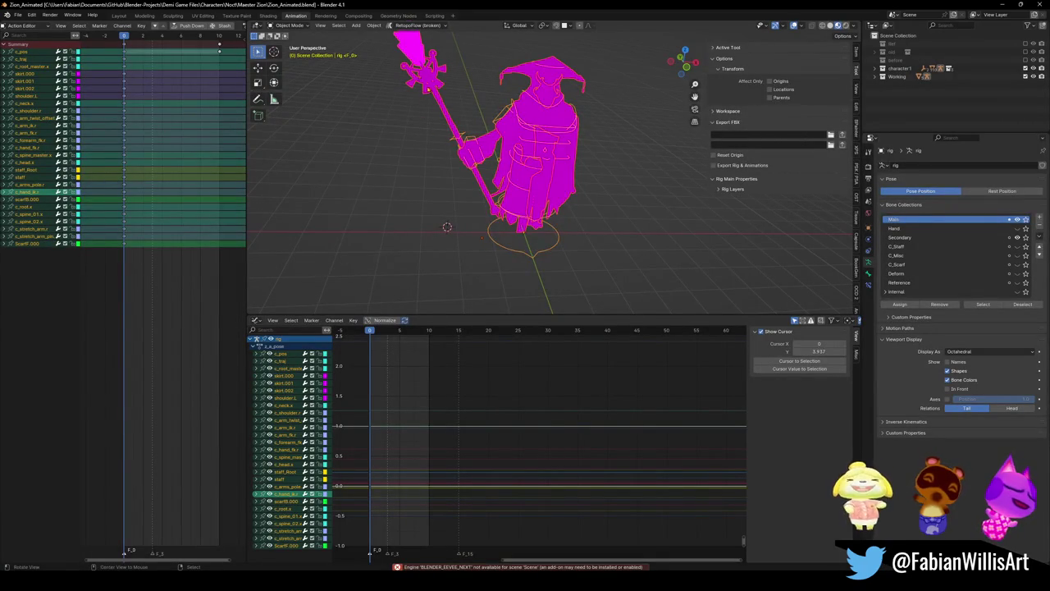
- Unparent mesh_staff with Clear and Keep Transformation and delete its Armature modifier
middle_click_drag(447, 228, 509, 213)
scroll(558, 164, "up", 4)
left_click(585, 235)
scroll(585, 235, "down", 4)
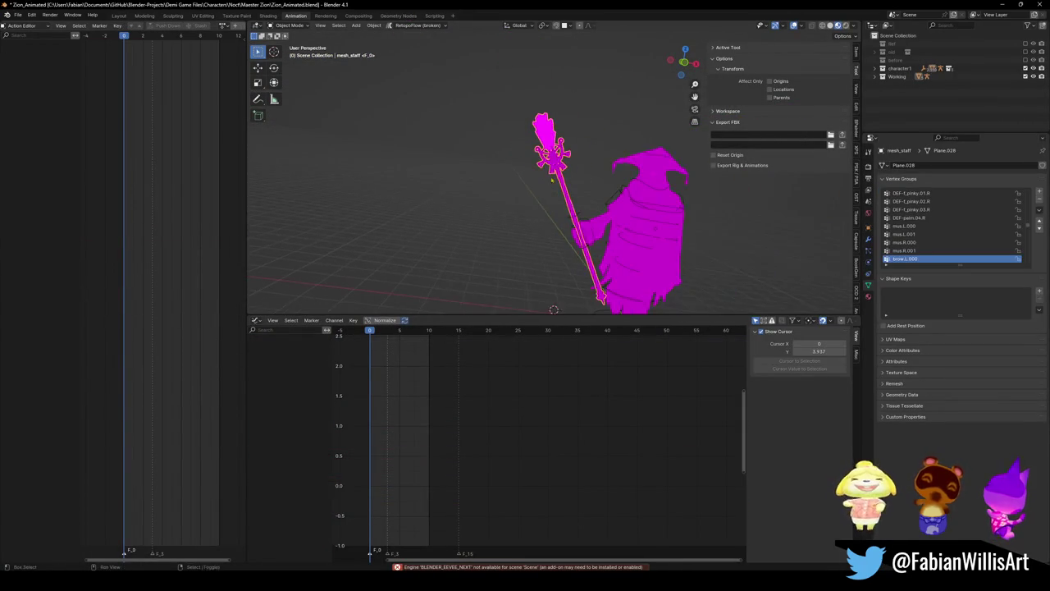
middle_click_drag(525, 164, 487, 150)
key("alt+p")
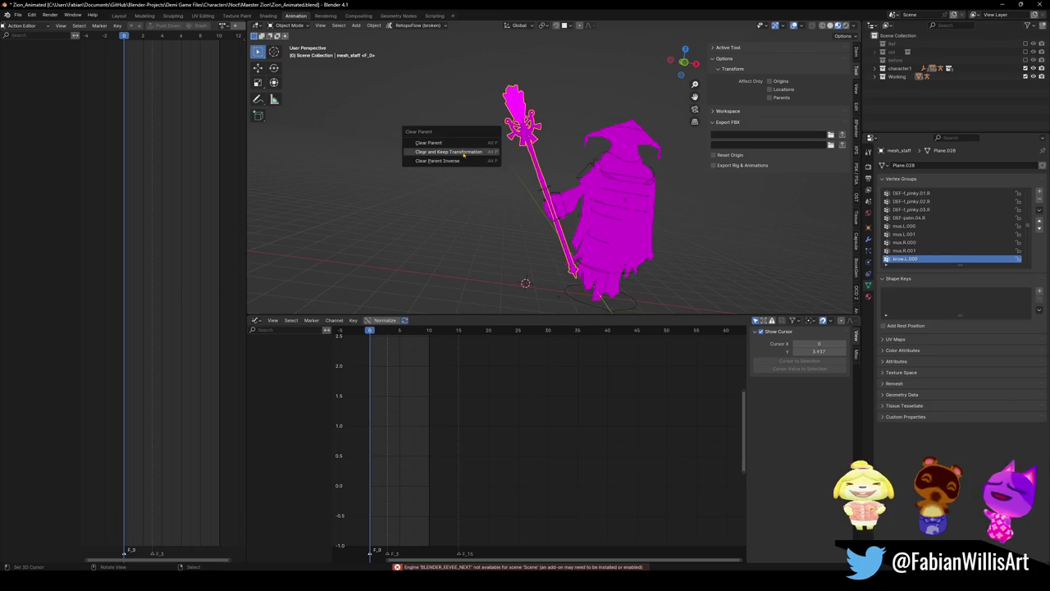
left_click(449, 151)
left_click(868, 239)
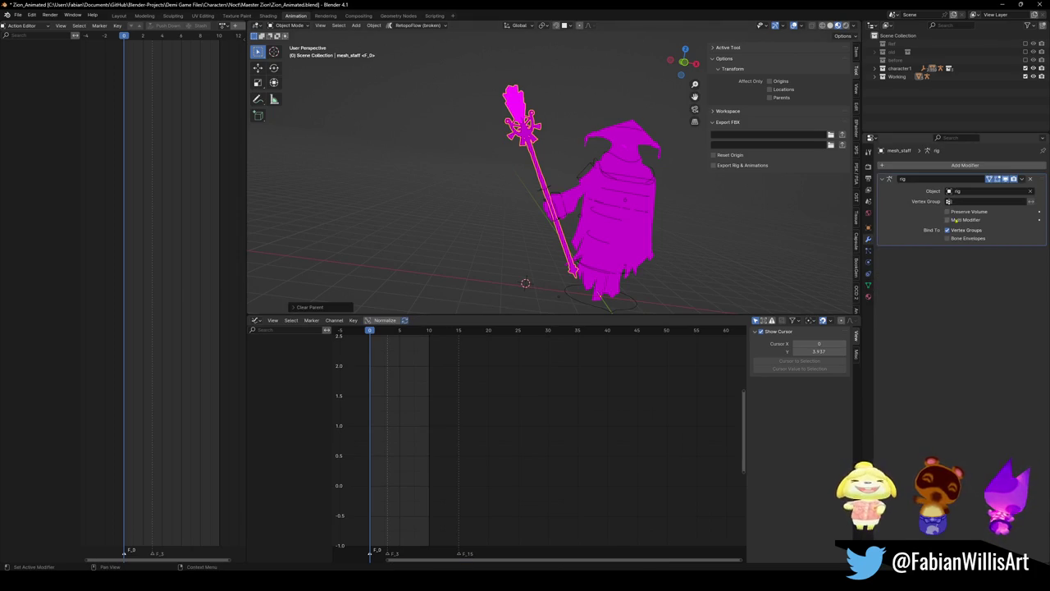
left_click(1030, 180)
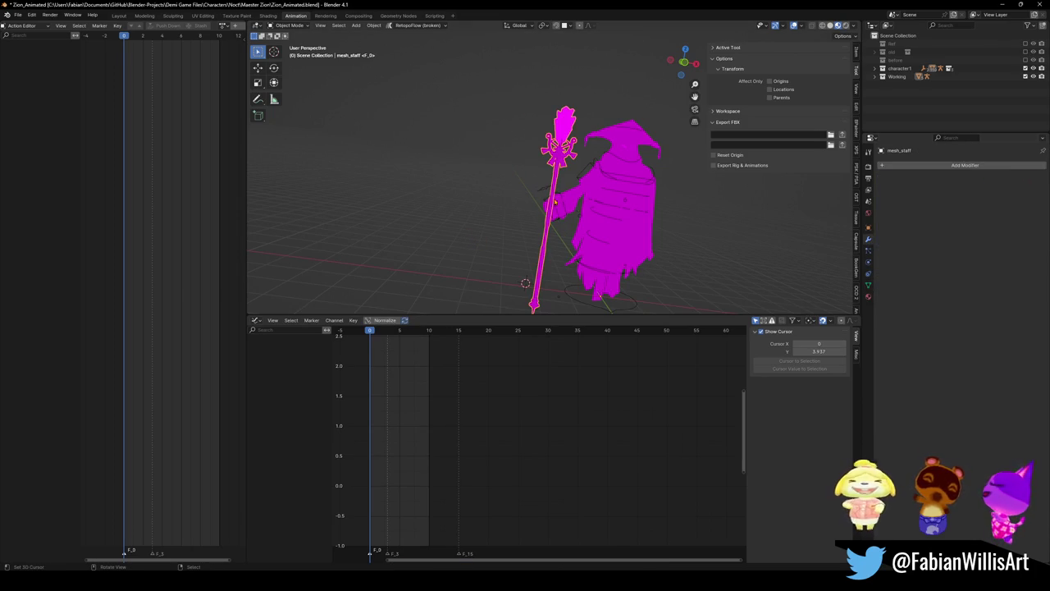
- Duplicate the freed staff and copy it to the clipboard
left_click(547, 194)
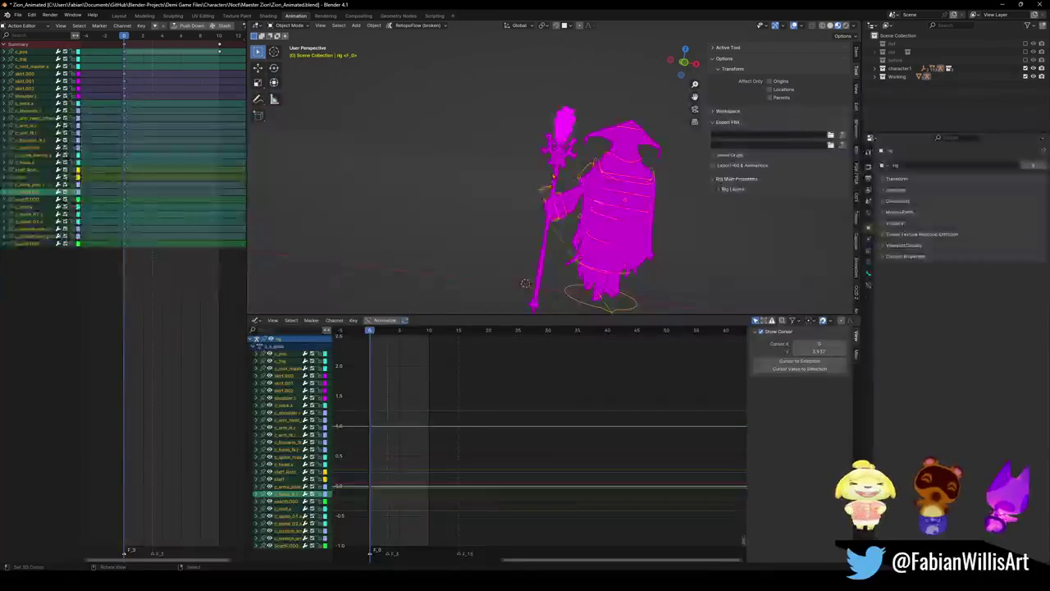
left_click(547, 194)
key("shift+d")
right_click(485, 163)
right_click(484, 165)
left_click(484, 167)
key("g")
right_click(500, 193)
key("ctrl+c")
left_click(506, 190)
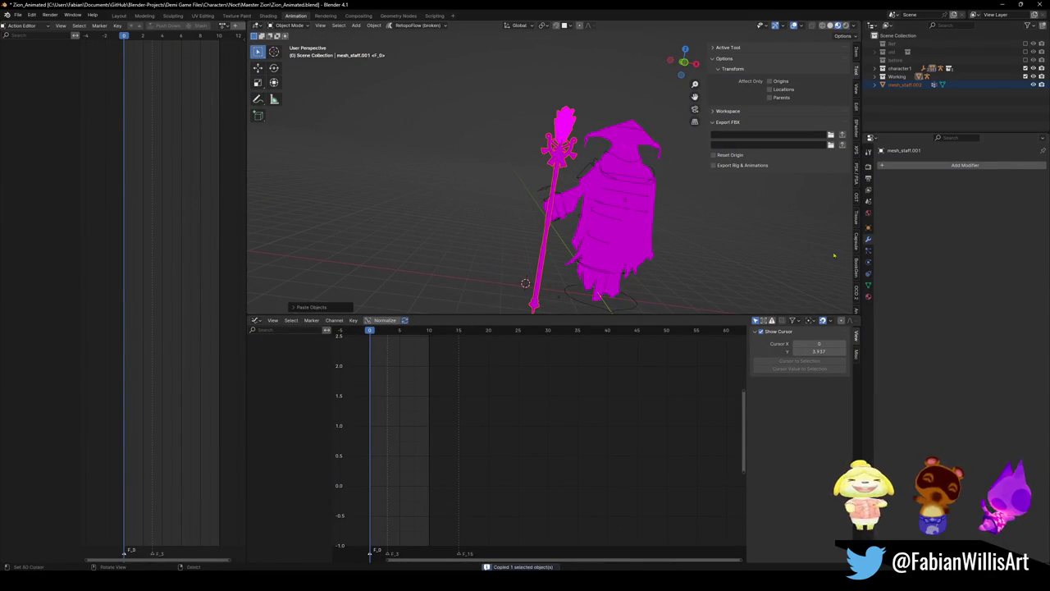
left_click(868, 296)
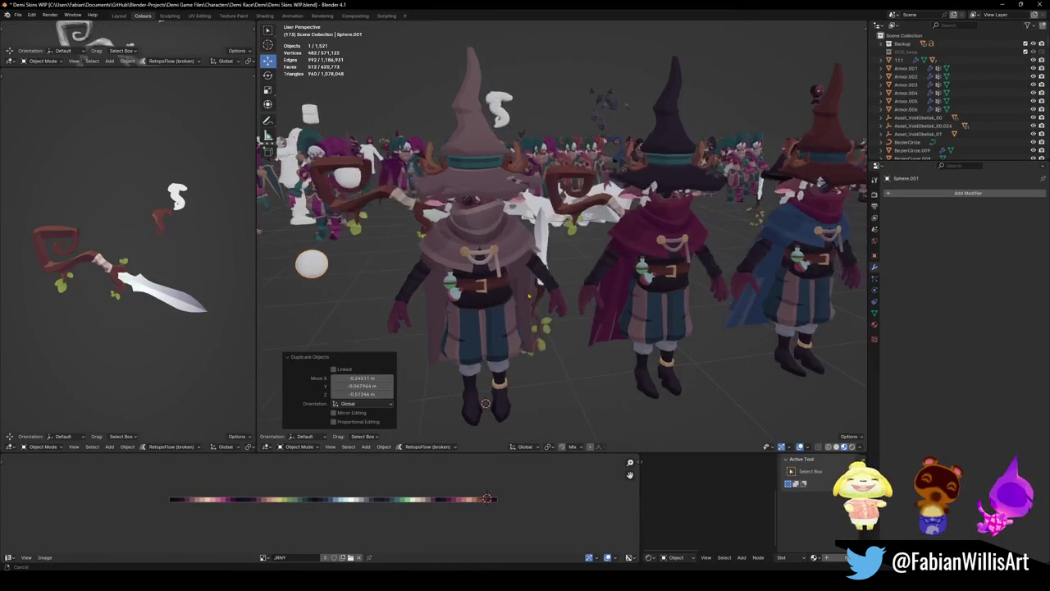
- Paste the staff into Demi Skins WIP, snap it to the 3D cursor, and scale it to 0.311
key("ctrl+v")
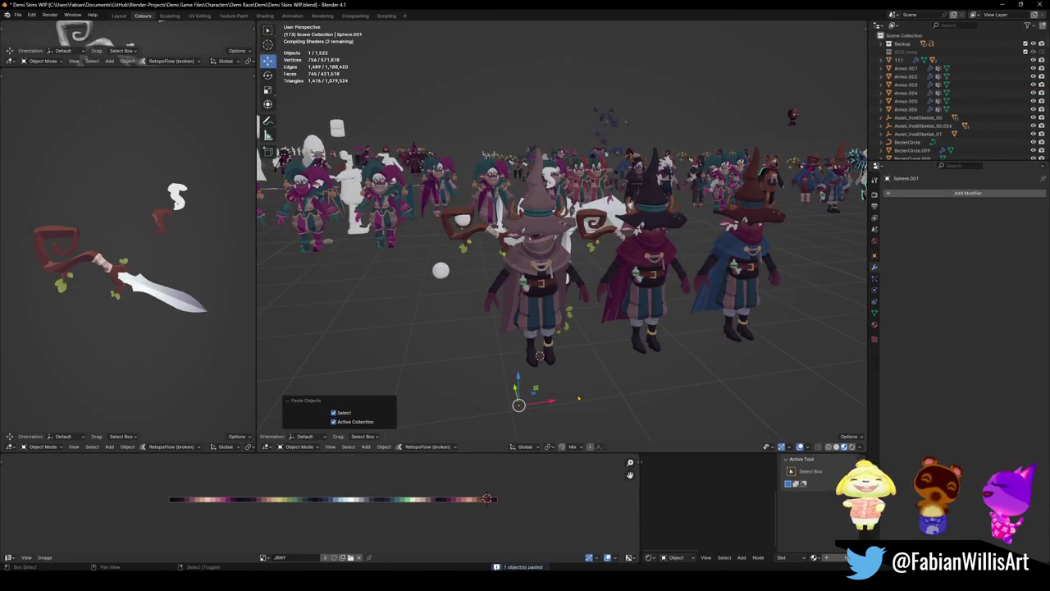
key("shift+s")
left_click(578, 360)
middle_click_drag(578, 360, 549, 400)
key("s")
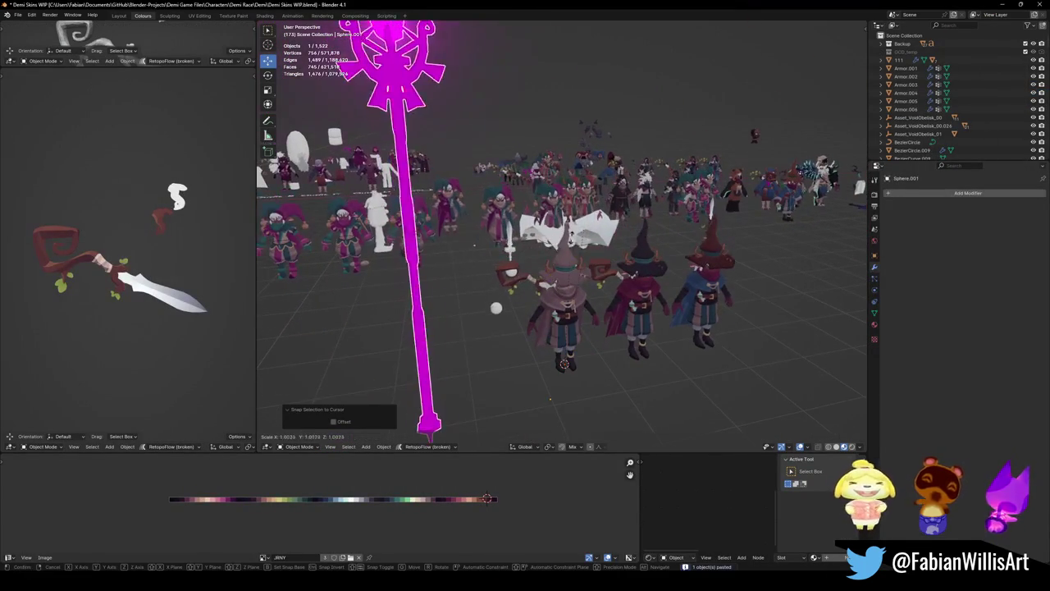
left_click(549, 399)
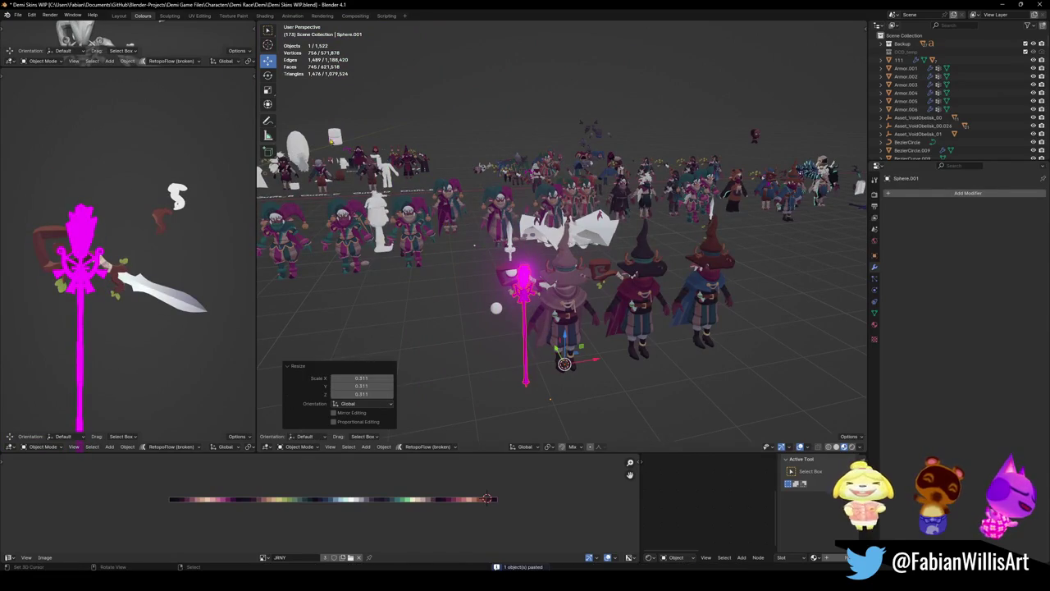
- Relink the staff's missing textures with Find Missing Files in Blender-Projects
left_click(19, 15)
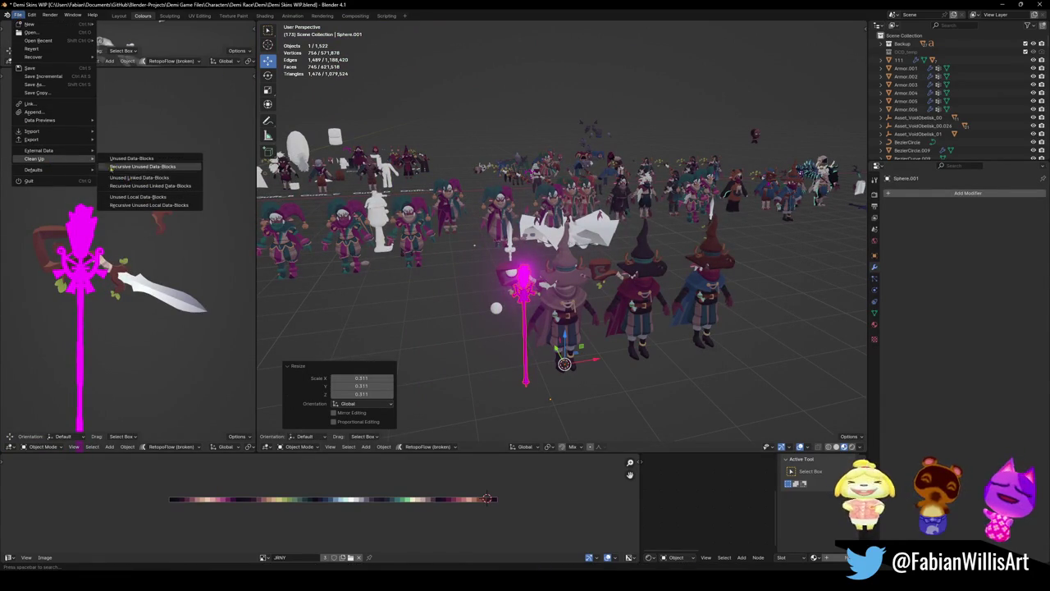
mouse_move(38, 150)
left_click(127, 224)
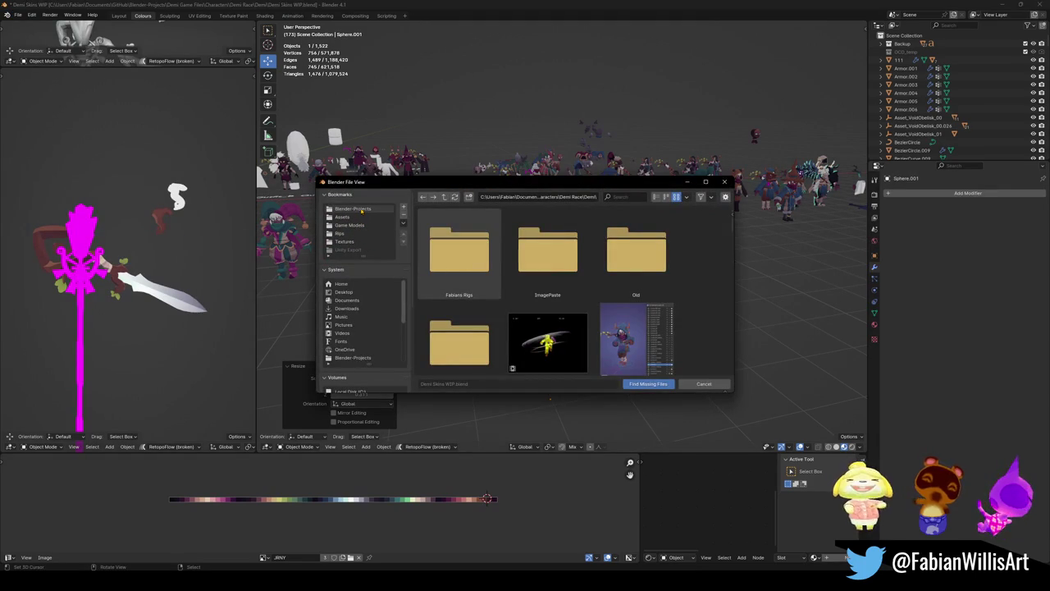
left_click(362, 210)
left_click(656, 384)
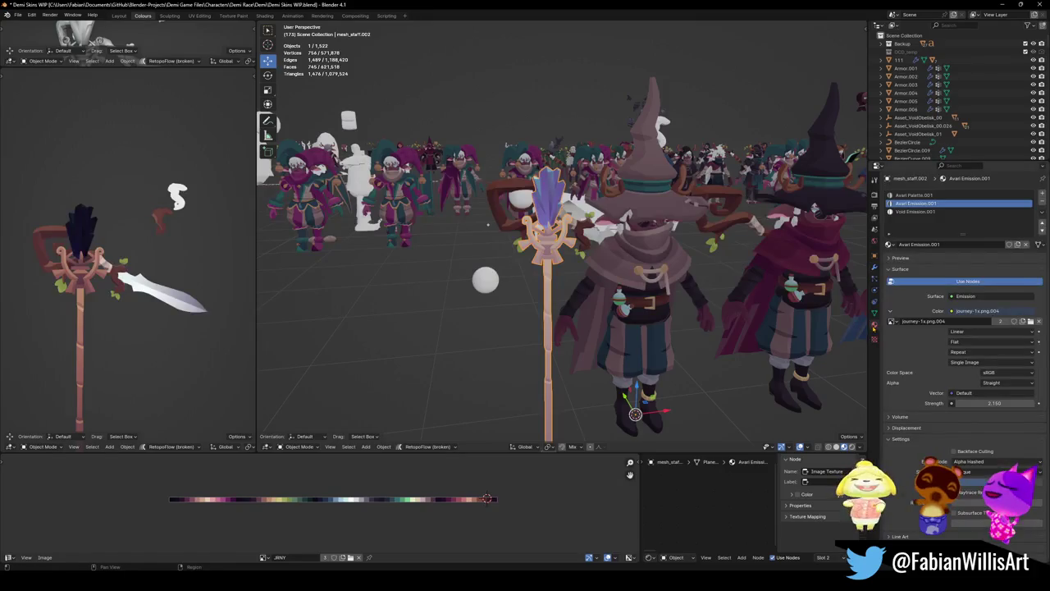
- In Edit Mode, box-select the staff's UV island and slide it along the palette on X
key("Tab")
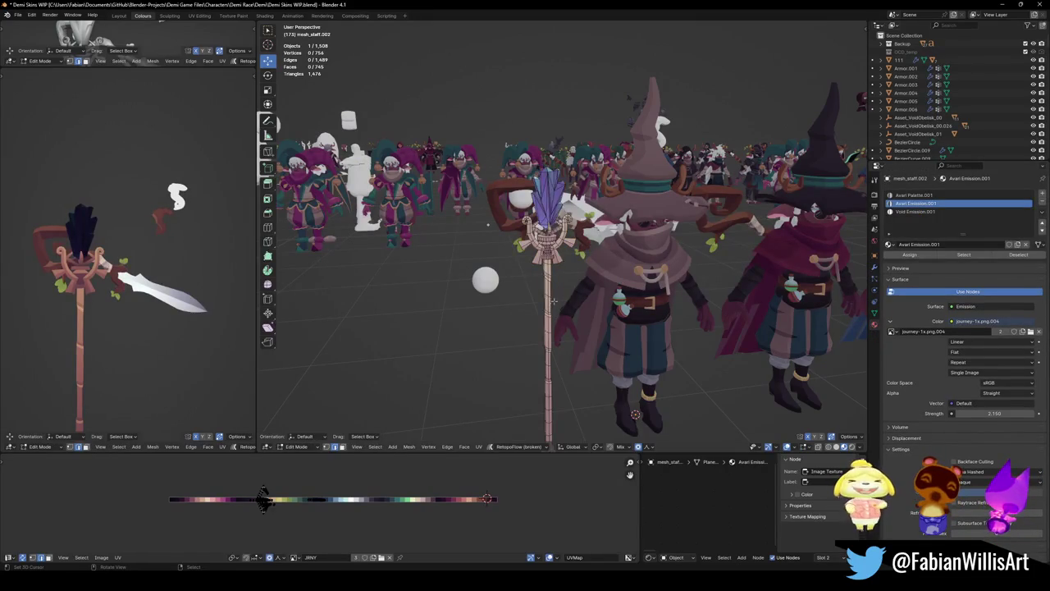
scroll(552, 308, "up", 3)
scroll(552, 307, "up", 2)
left_click_drag(223, 476, 282, 523)
key("g")
key("x")
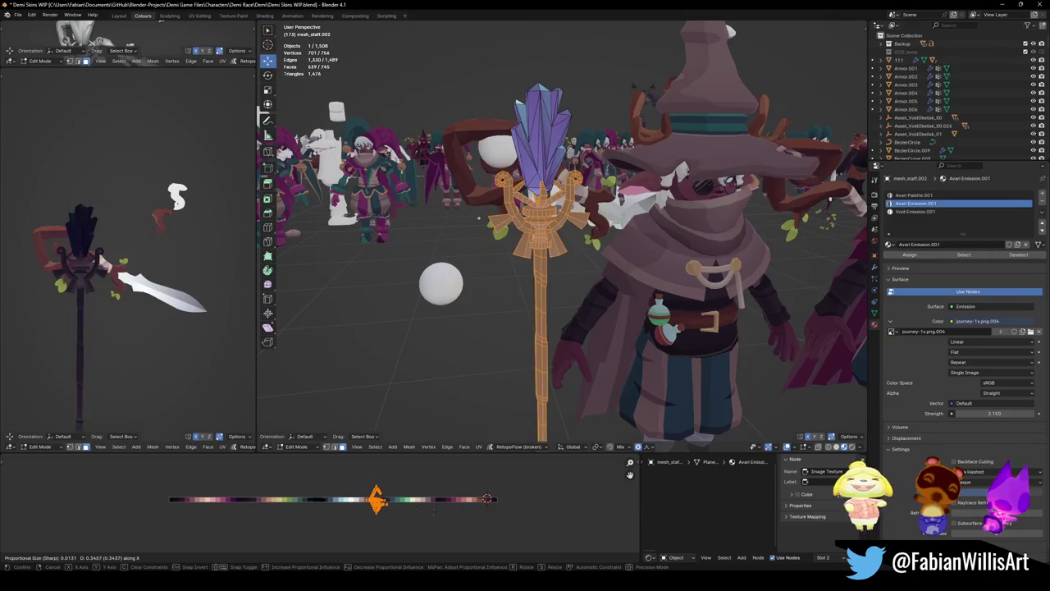
left_click(406, 514)
- Show the left view textured with the staff upright, and shift the UV island further along X
left_click(93, 292)
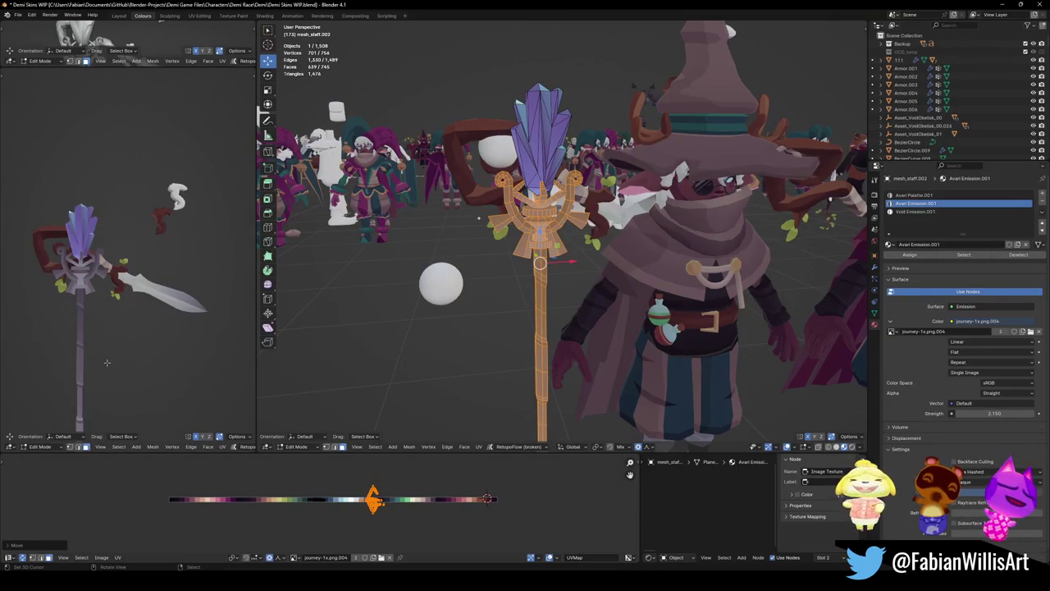
scroll(135, 331, "down", 2)
scroll(135, 331, "up", 2)
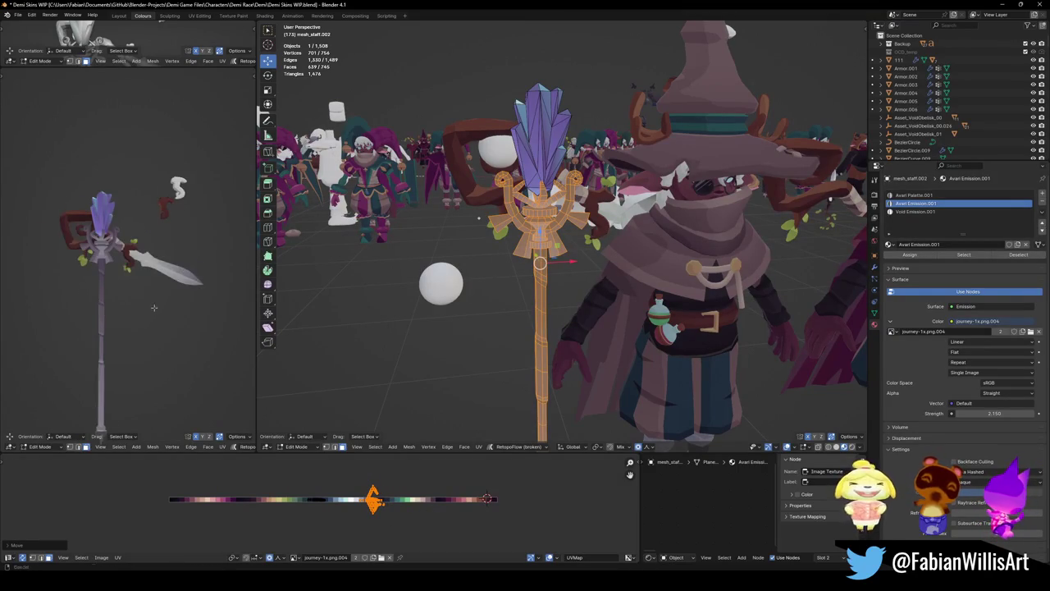
middle_click_drag(135, 331, 148, 320)
key("g")
key("x")
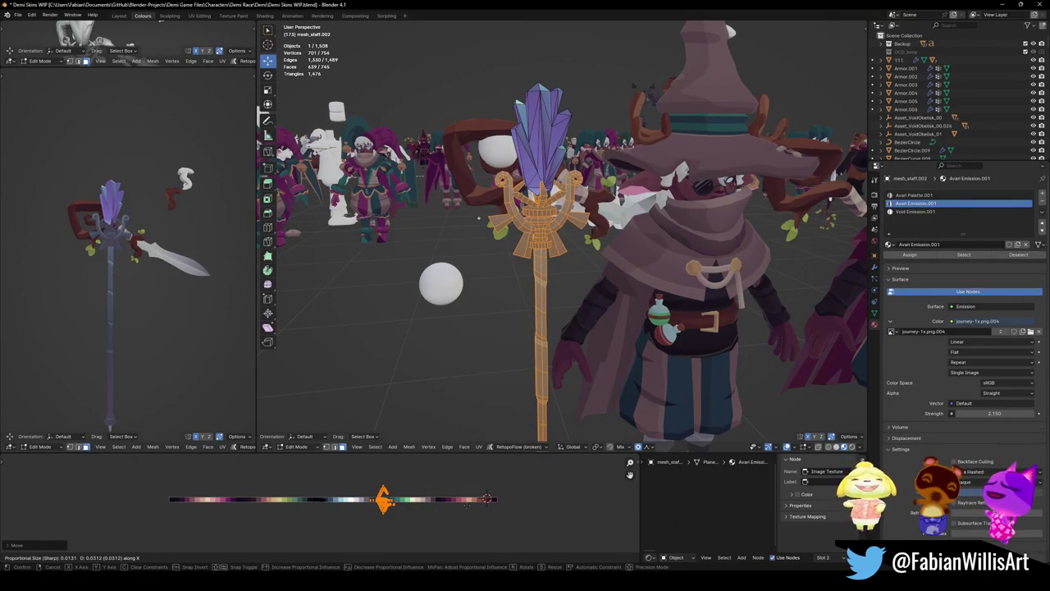
left_click(467, 509)
- Mirror the UV island along X and assign the Avari Palette.001 material slot to the staff faces
key("ctrl+m")
key("x")
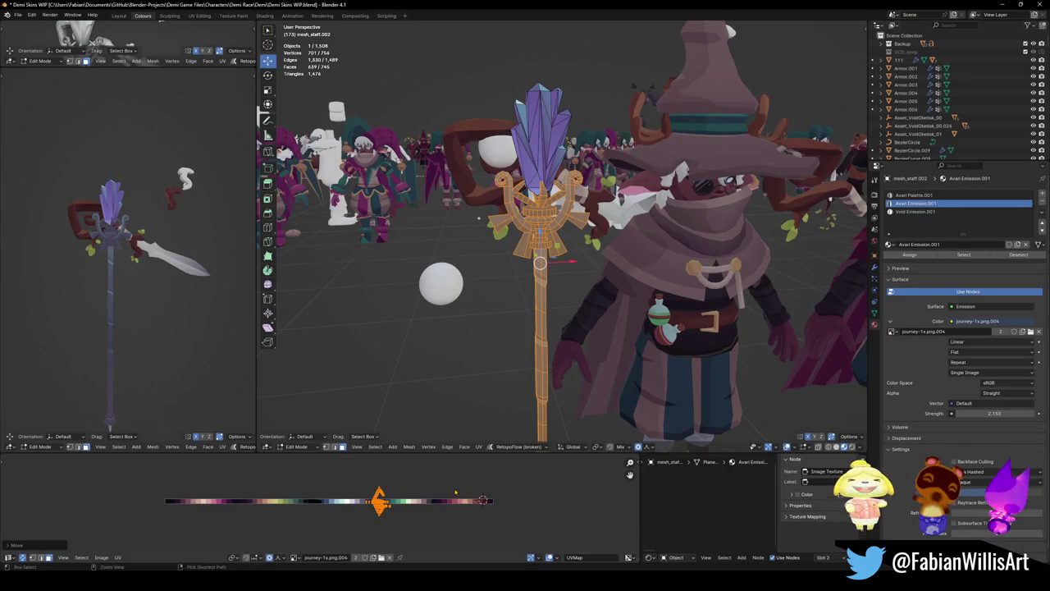
key("g")
key("x")
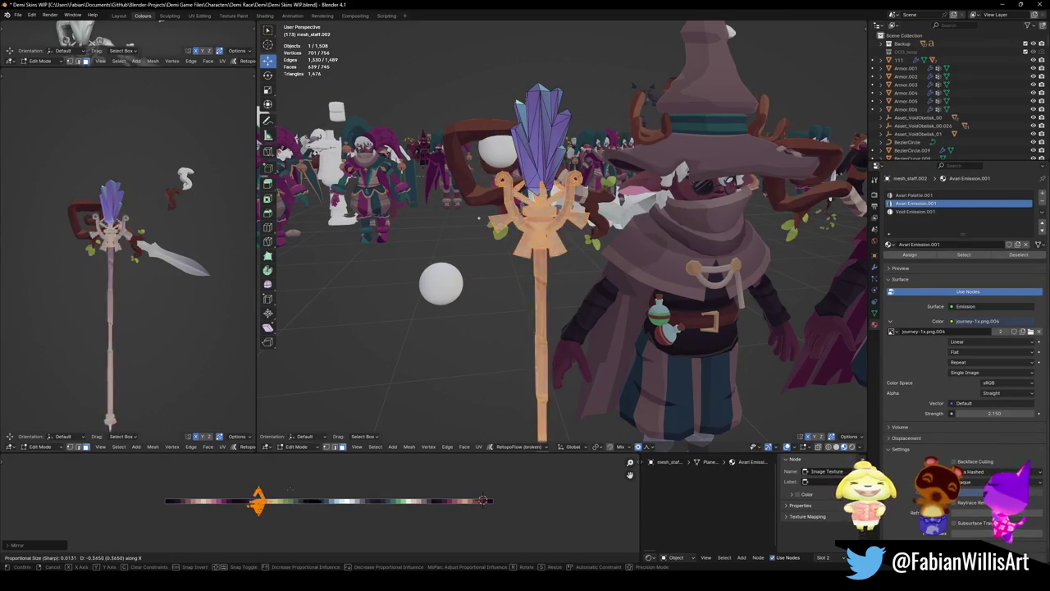
key("Escape")
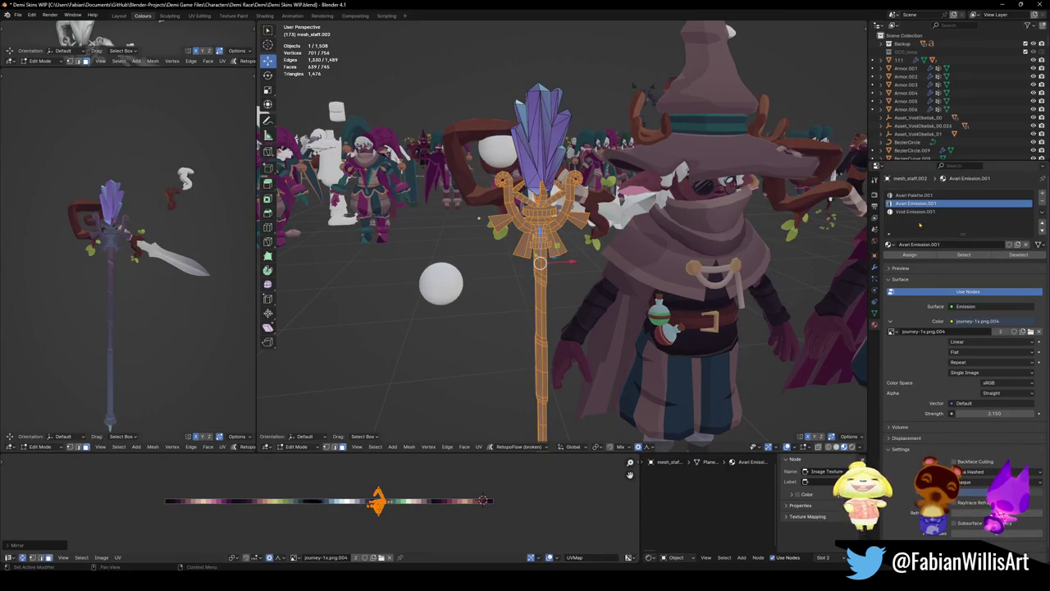
left_click(914, 195)
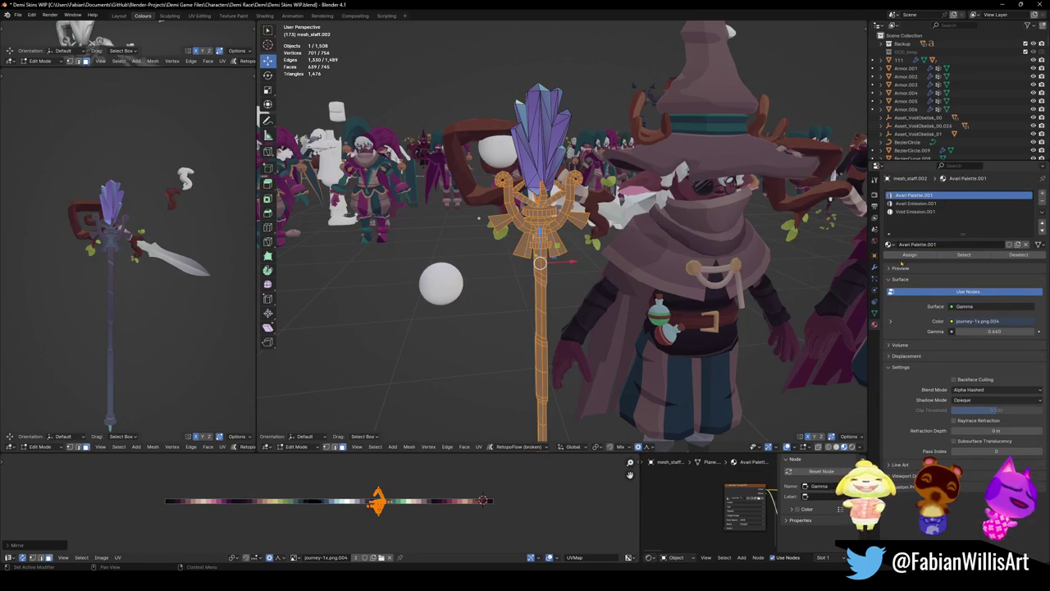
left_click(909, 255)
left_click(908, 255)
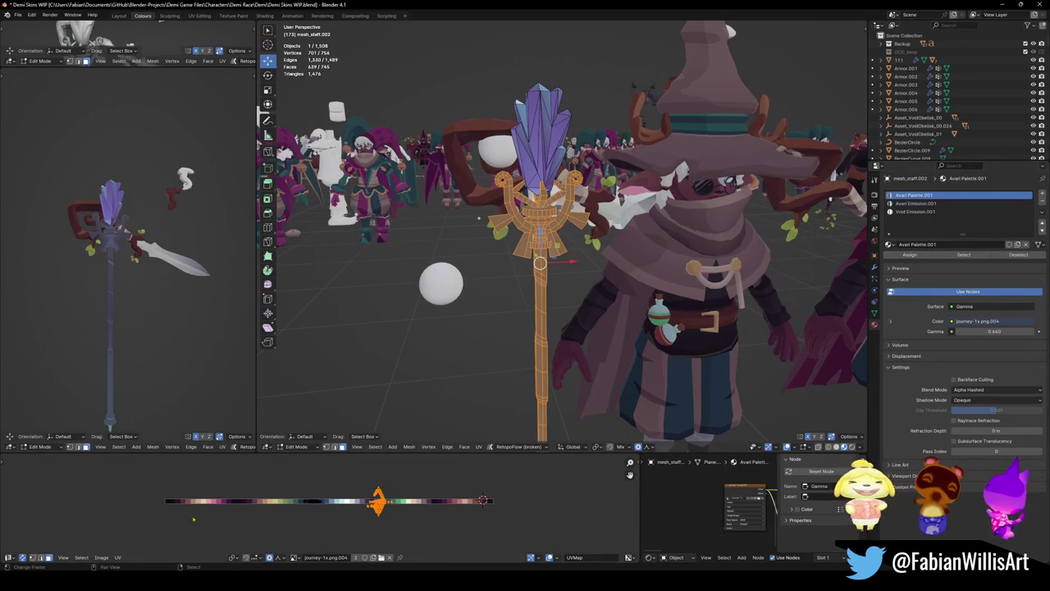
key("g")
key("x")
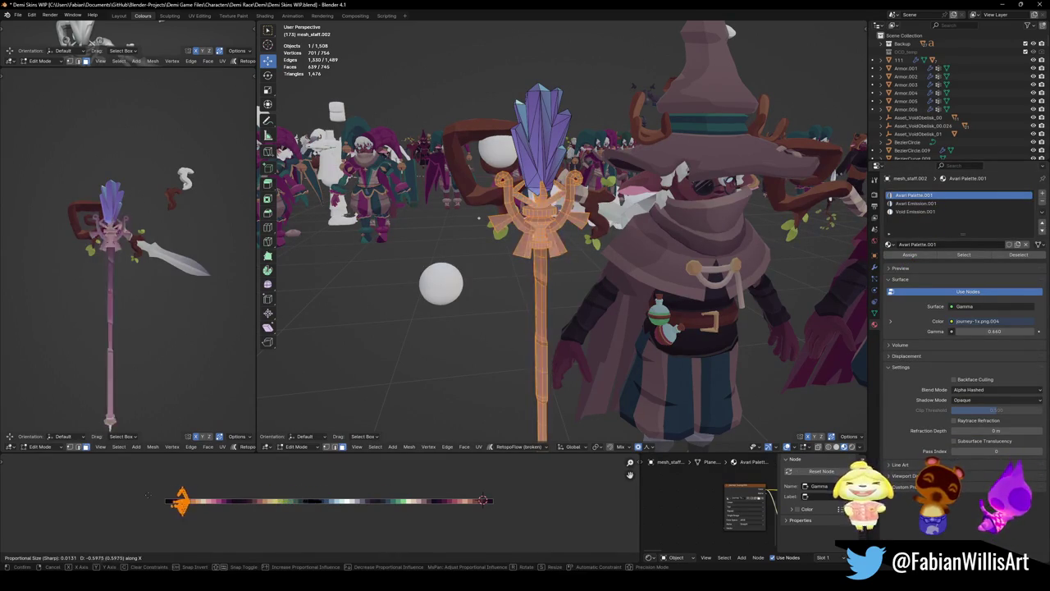
key("Escape")
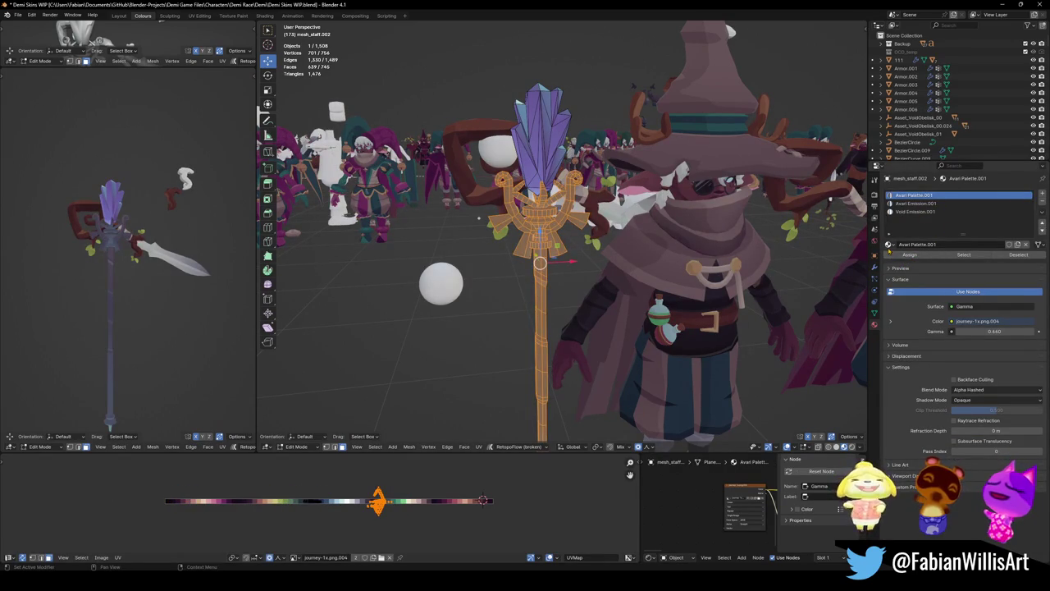
- Apply _mat Demi Palette to the staff and slide its UVs onto the dark blue palette colour
left_click(889, 245)
type("demi pal")
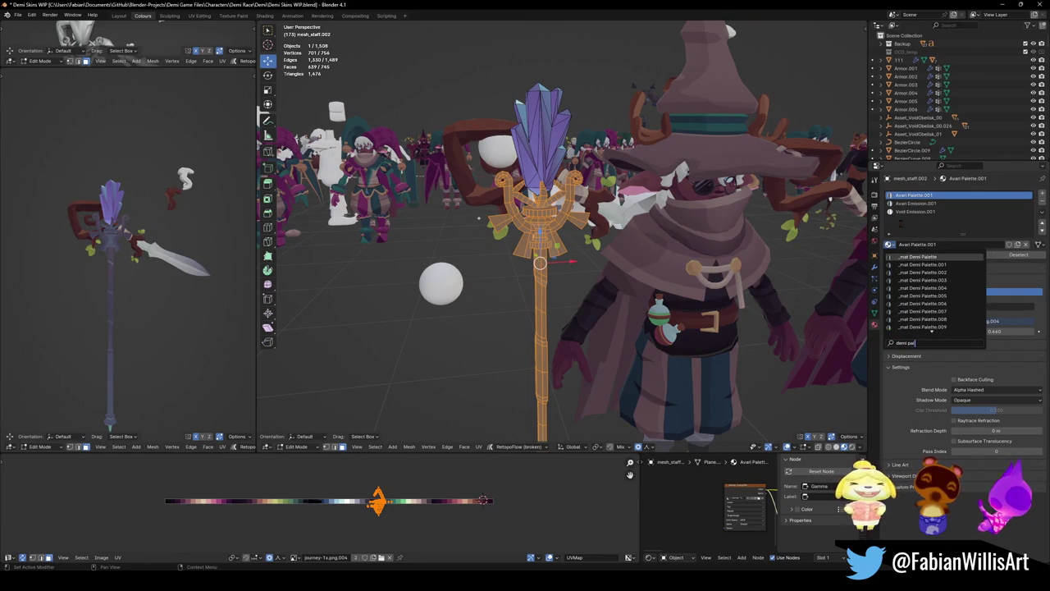
key("Return")
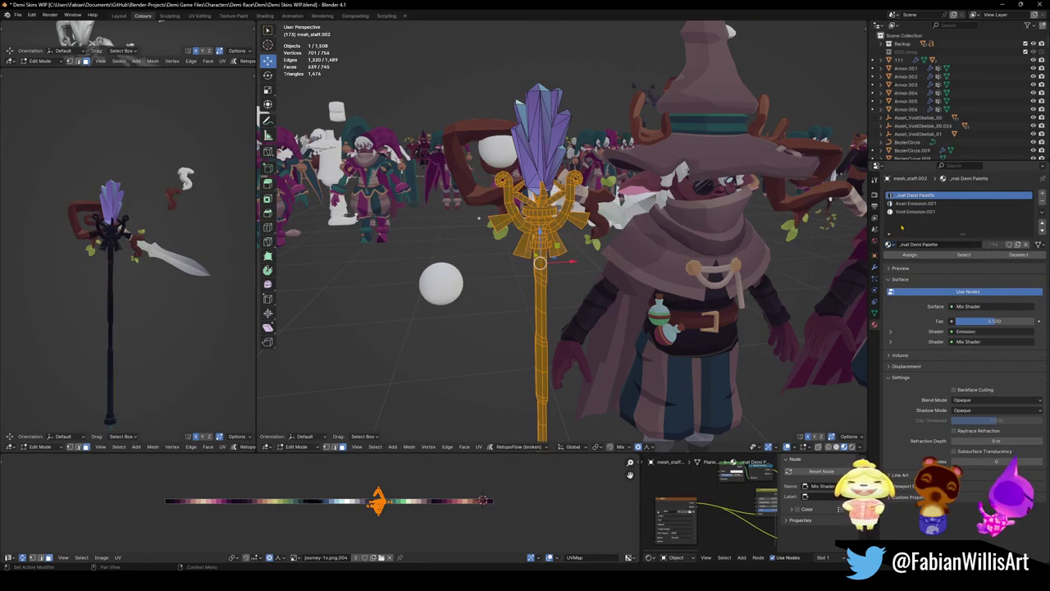
key("g")
key("x")
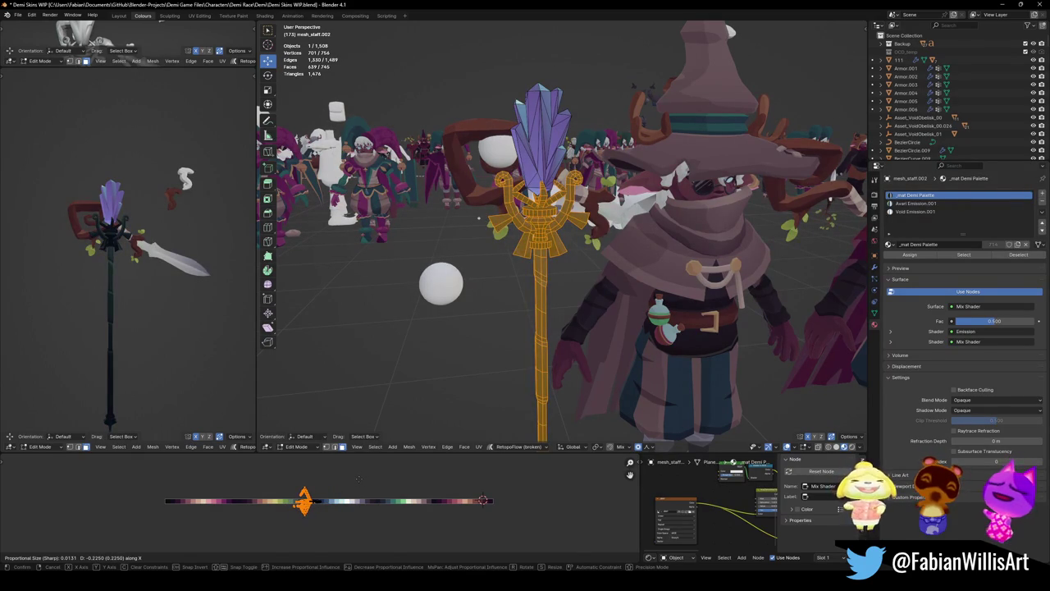
left_click(358, 478)
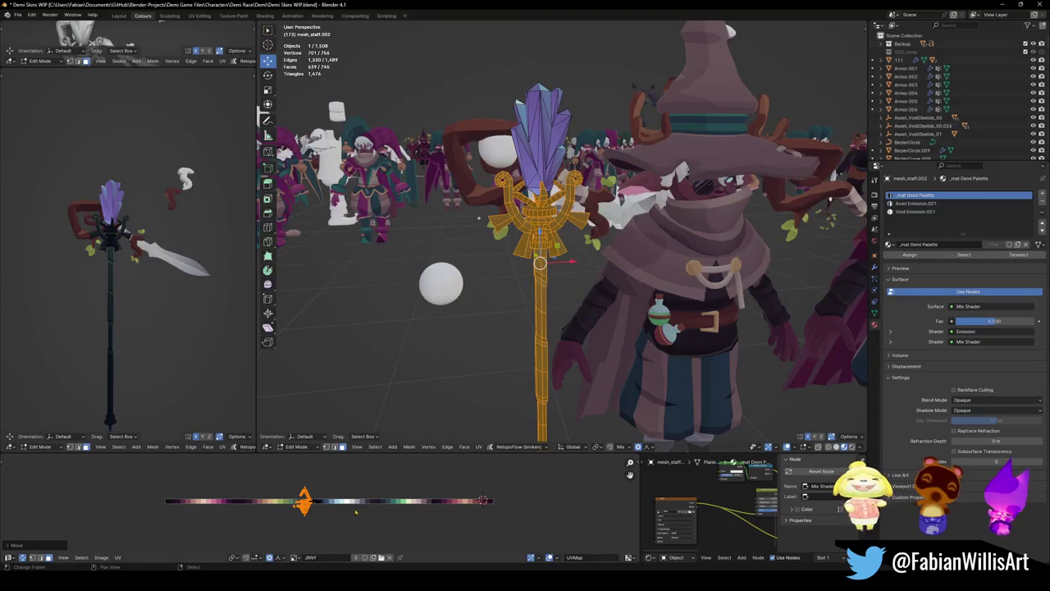
key("g")
key("x")
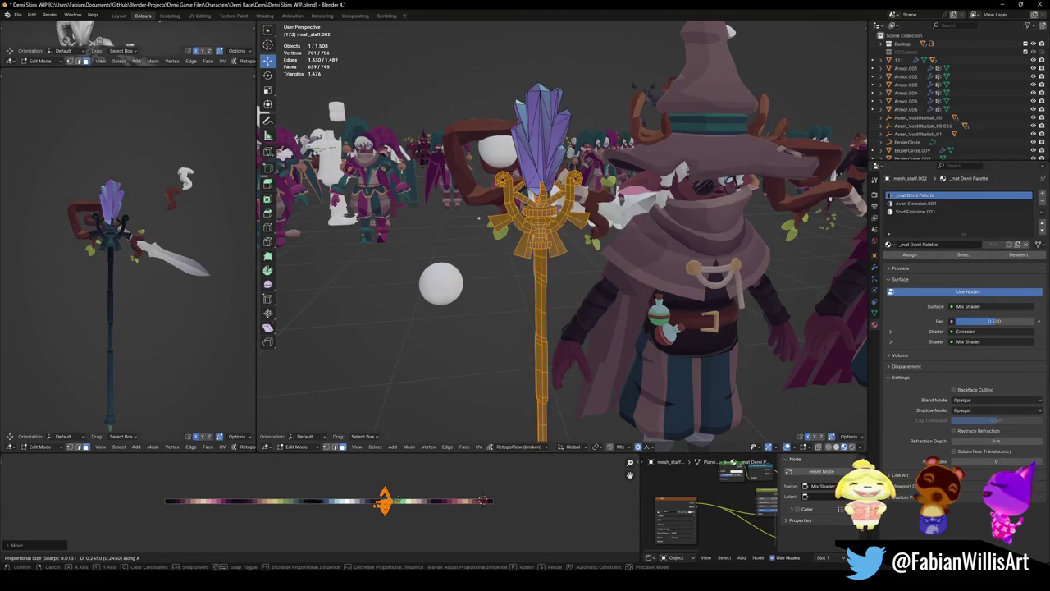
left_click(406, 487)
- Return to Object Mode and set the staff's origin to its geometry
mouse_move(331, 279)
middle_mouse_down()
mouse_move(562, 273)
mouse_move(539, 352)
middle_mouse_up()
key("Tab")
left_click(550, 279)
right_click(562, 273)
left_click(553, 305)
- Circle-select the wizard's meshes and staff, then save the file
key("c")
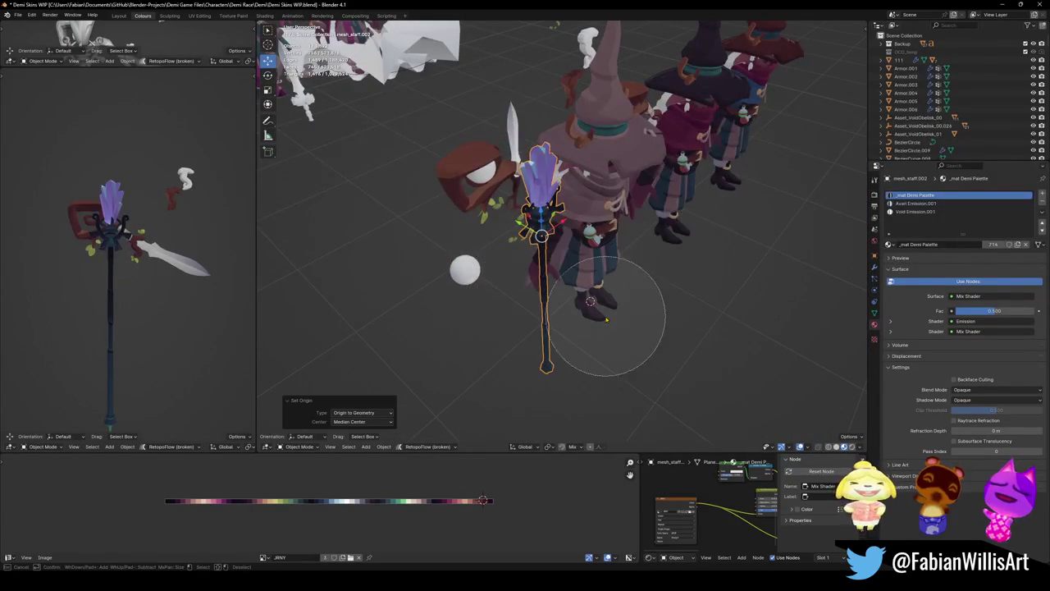
left_click(606, 319)
key("Escape")
key("ctrl+s")
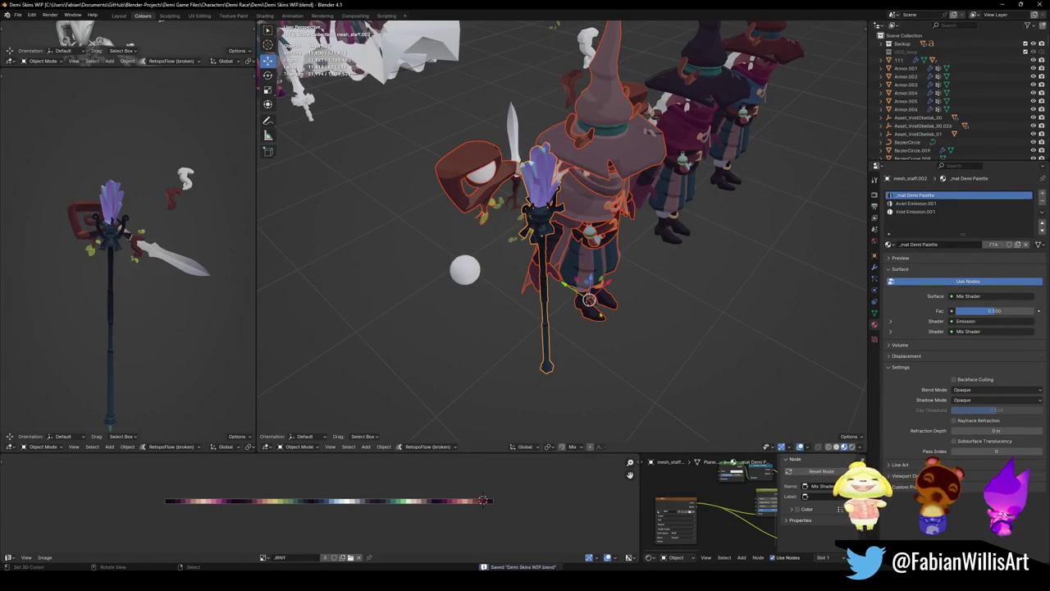
key("ctrl+space")
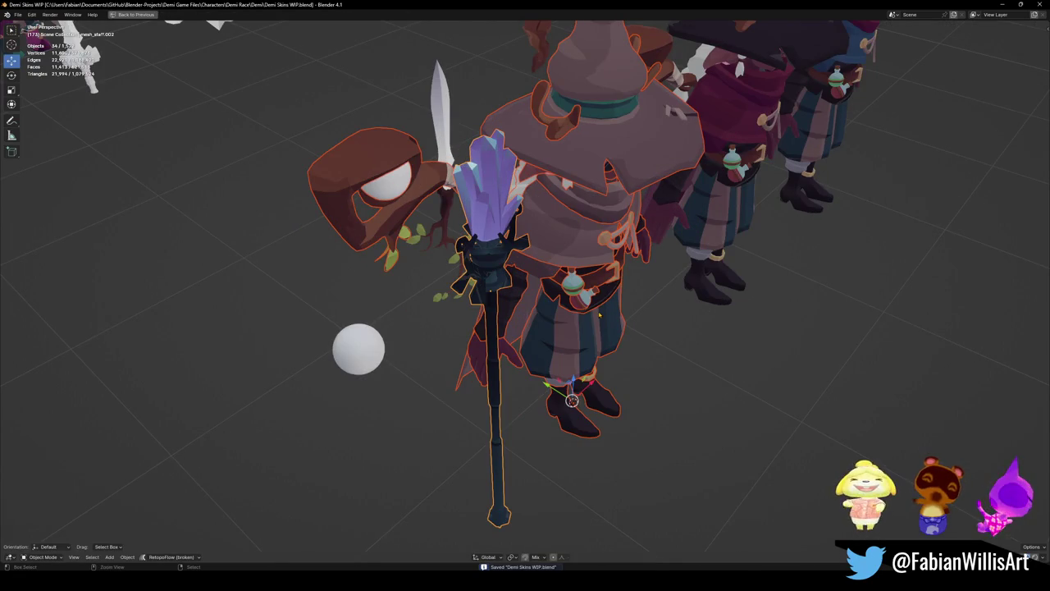
key("ctrl+space")
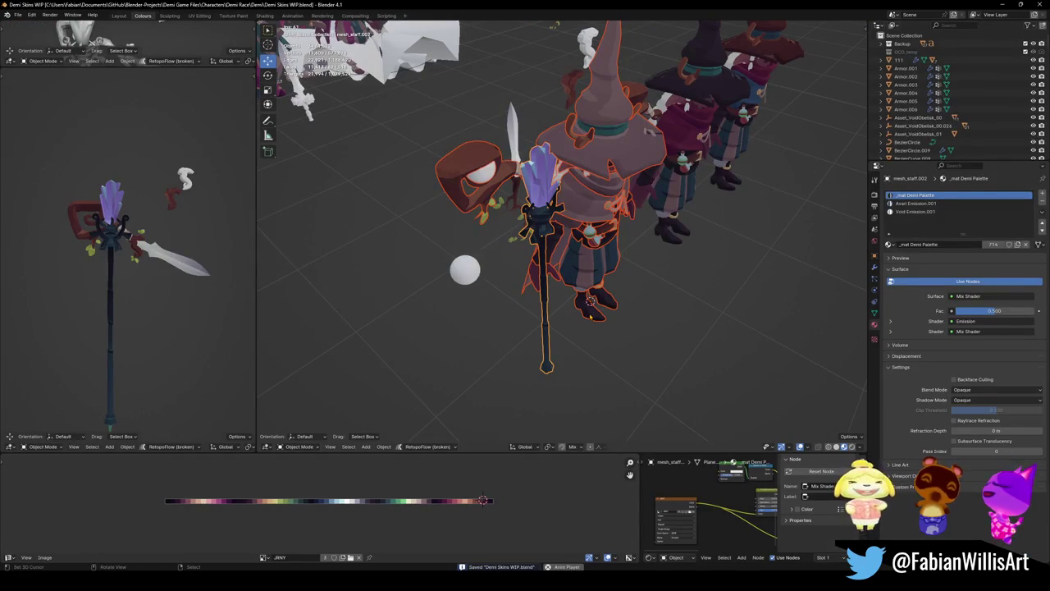
- Isolate the wizard with Shift+H and tilt the staff diagonally in front view
key("shift+h")
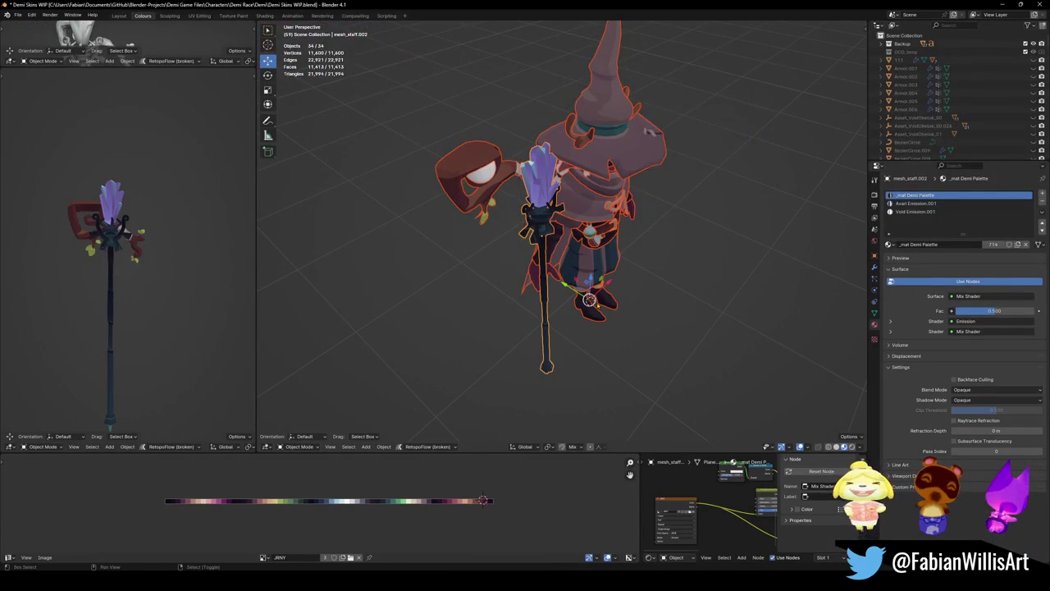
middle_click_drag(589, 300, 529, 298)
left_click(529, 298)
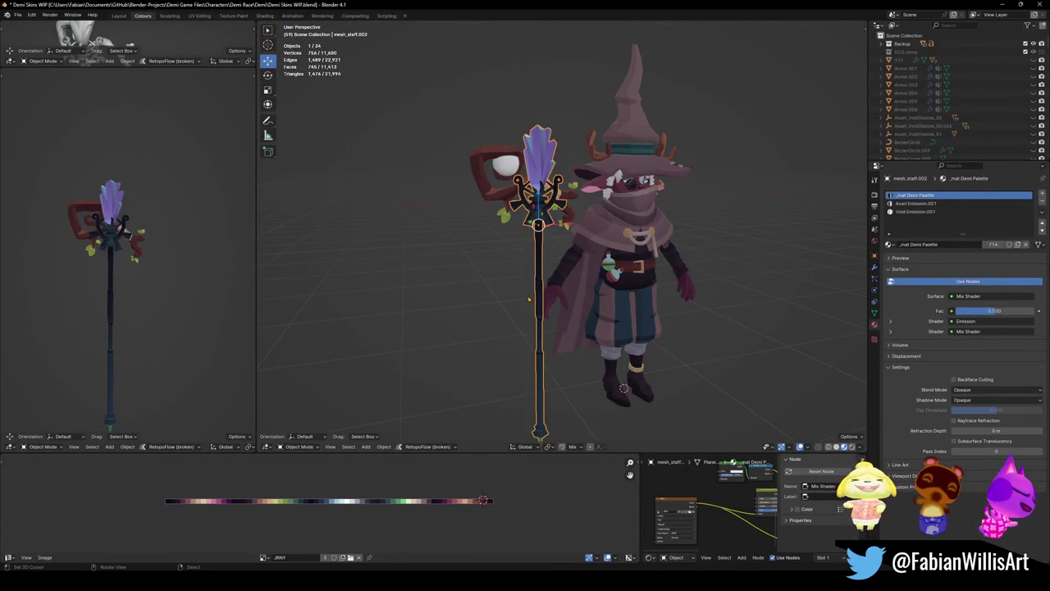
key("KP_1")
key("r")
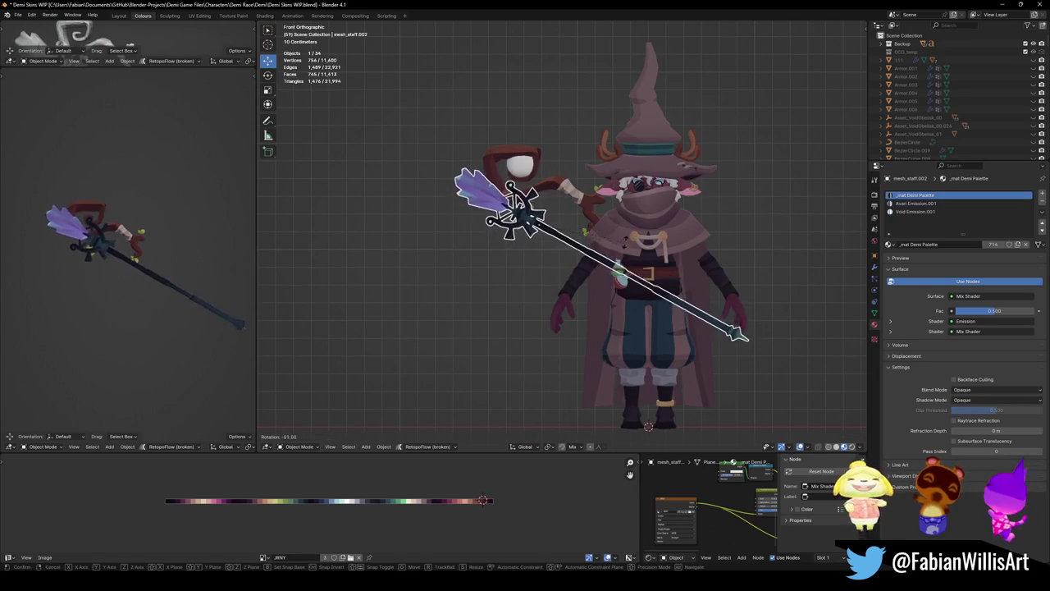
left_click(692, 252)
key("g")
key("Return")
- Refine the staff's angle and push it back along Y behind the wizard
key("r")
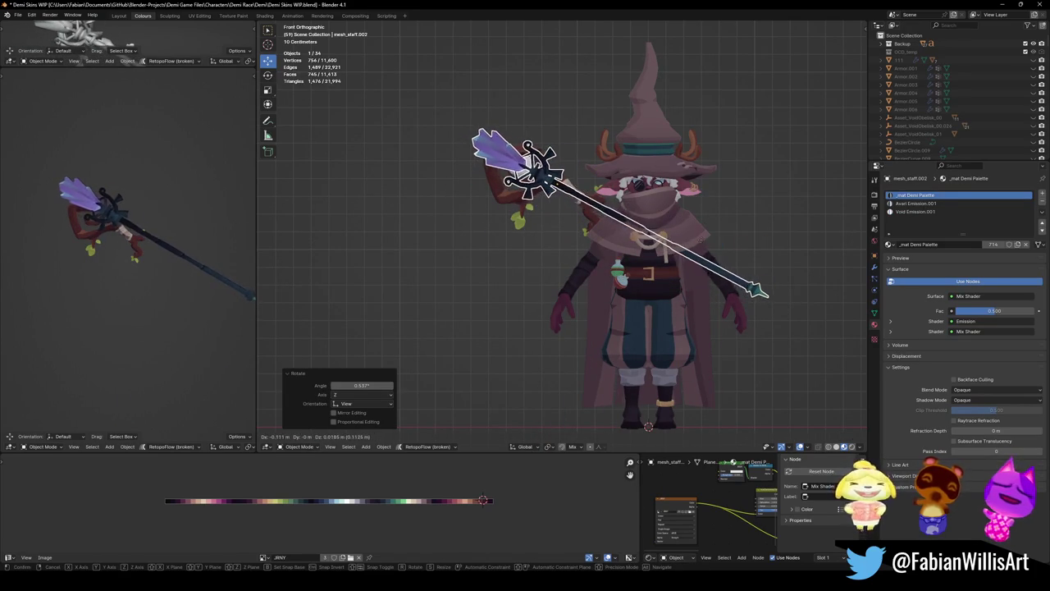
left_click(757, 238)
middle_click_drag(757, 239, 656, 263)
key("y")
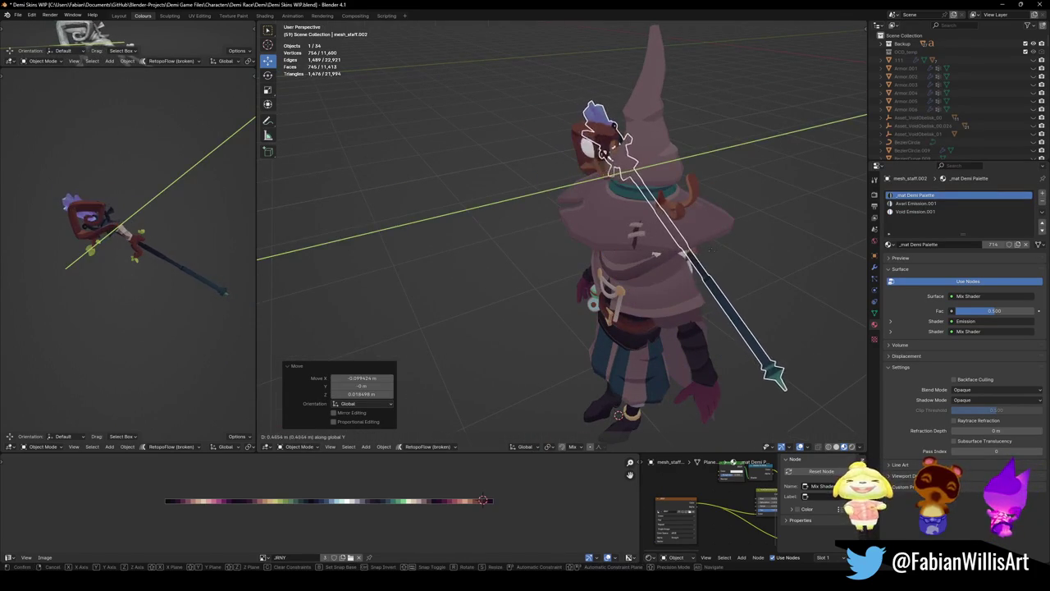
left_click(584, 203)
middle_click_drag(584, 202, 584, 202)
key("KP_1")
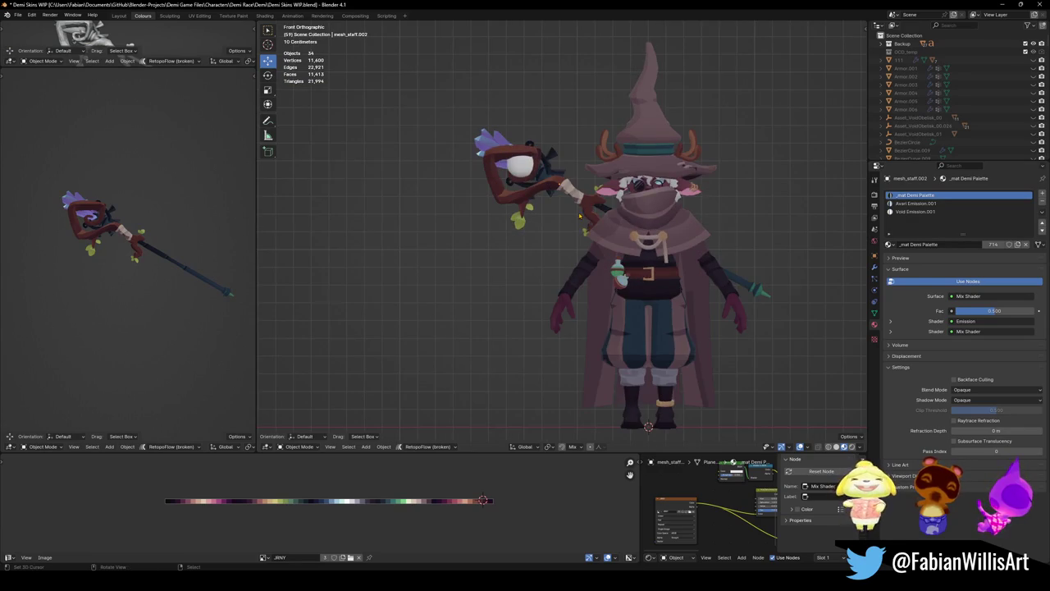
- Remove the crook from the staff head, restore the white sphere, and unhide all objects
key("ctrl+z")
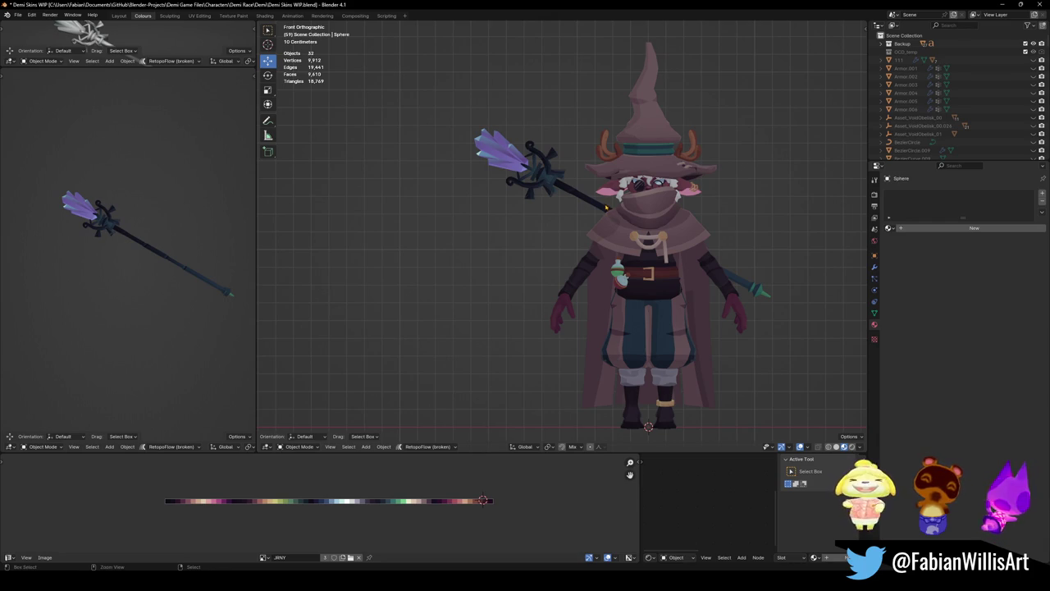
key("alt+h")
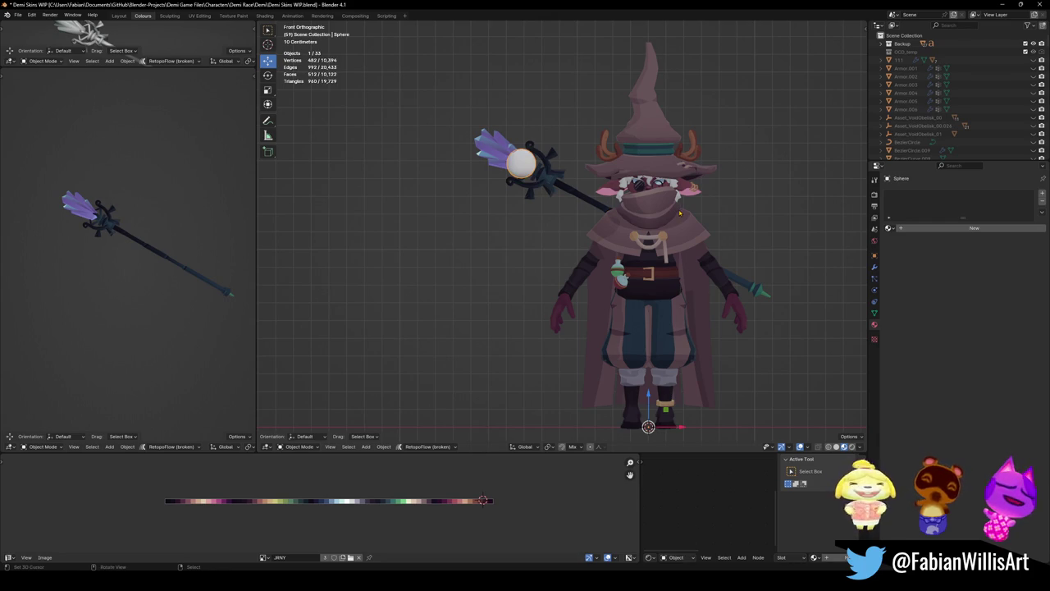
key("alt+h")
mouse_move(679, 213)
middle_mouse_down()
mouse_move(532, 273)
mouse_move(552, 245)
middle_mouse_up()
- Delete the old staff heads Staff.006, Staff.001, Staff.007 and the leftover Sphere.001
left_click(551, 245)
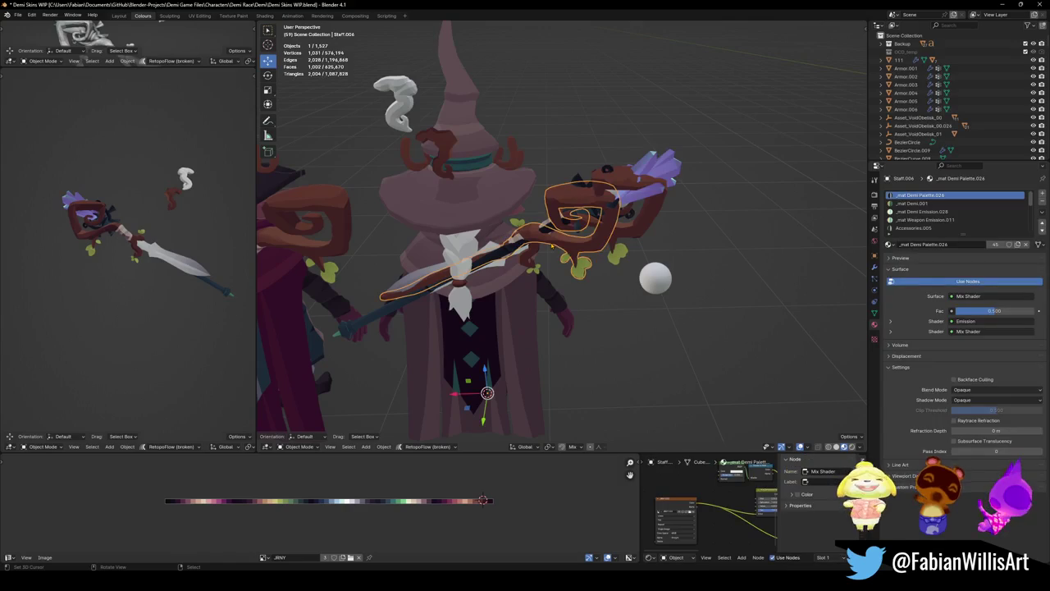
key("h")
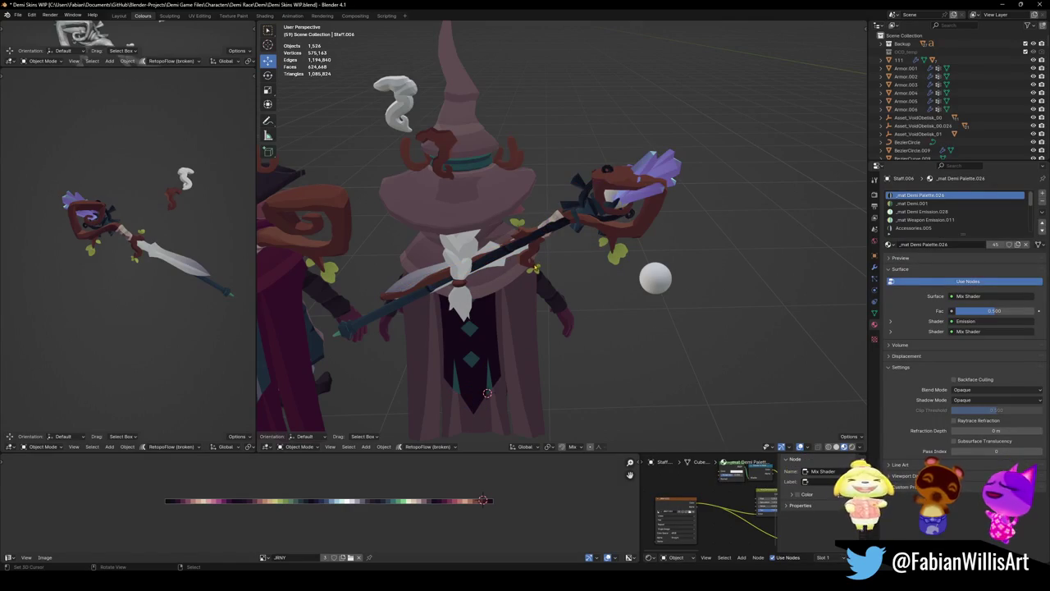
left_click(544, 254)
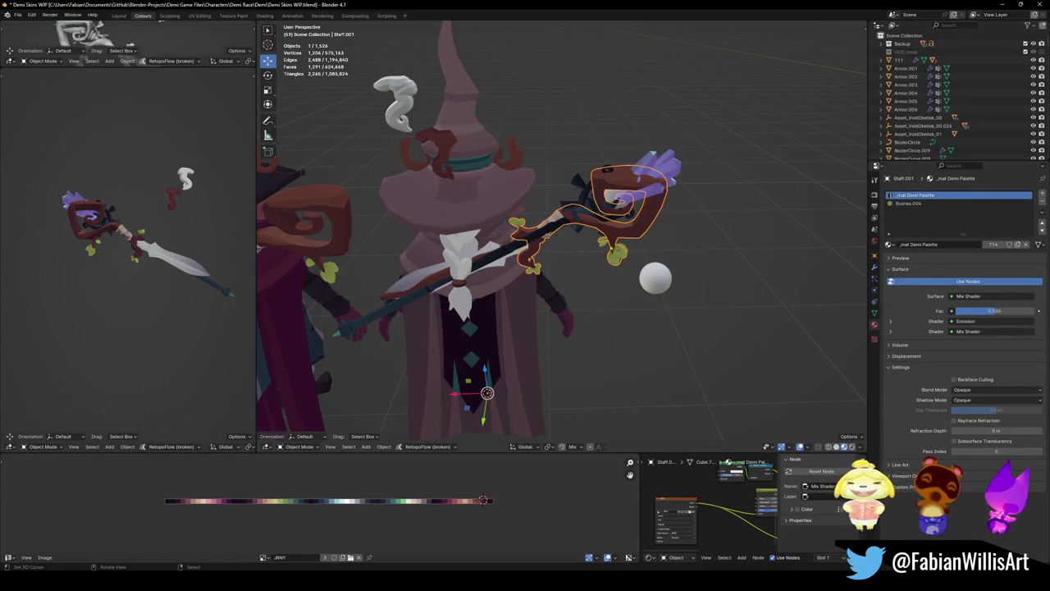
key("h")
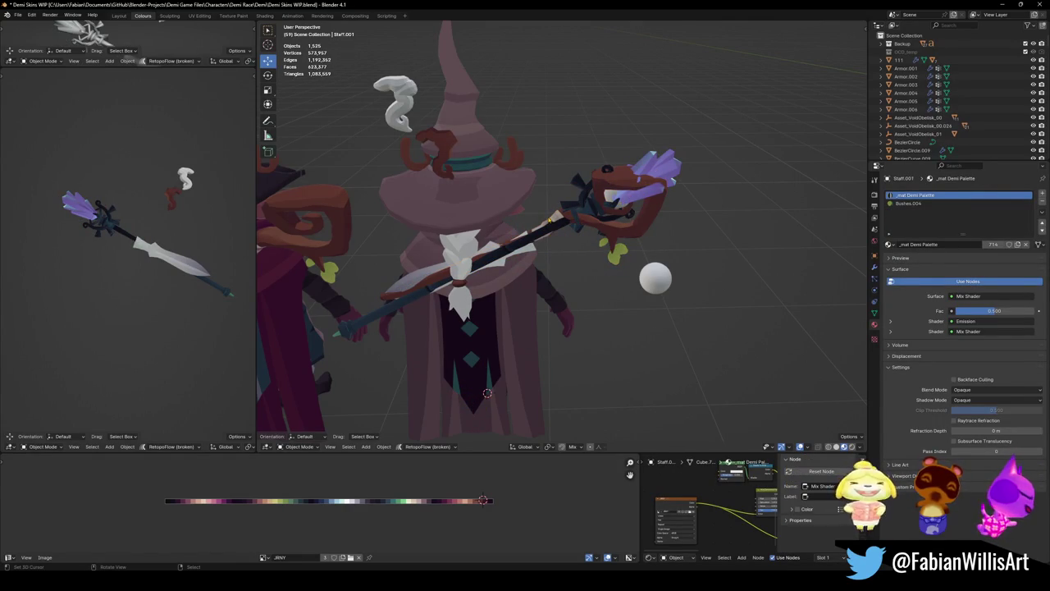
left_click(553, 230)
key("h")
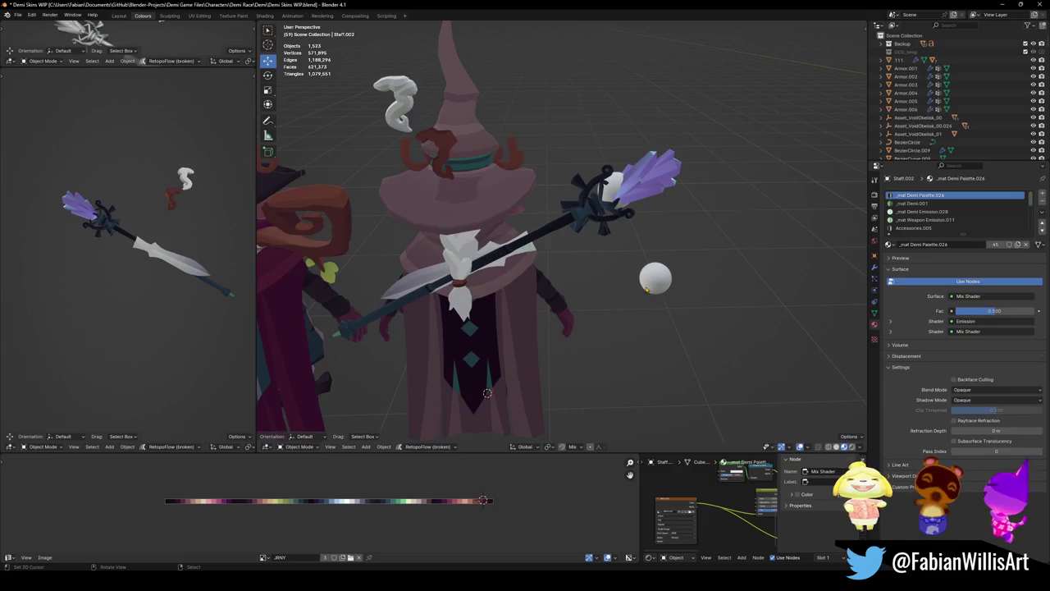
left_click(647, 288)
key("h")
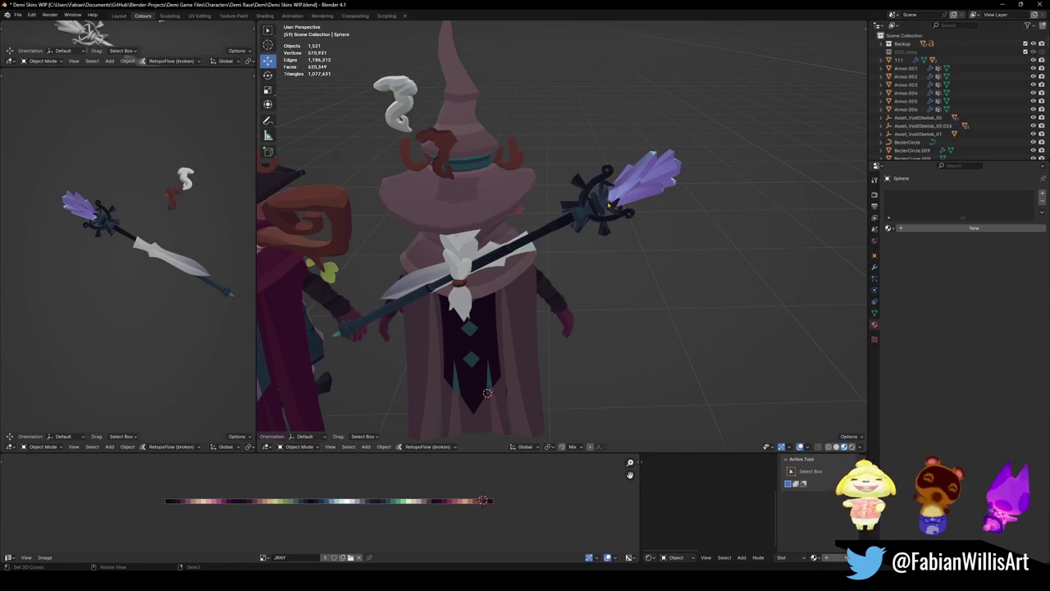
- Save, select the wizard's body plus Sword.004, and switch to front view
mouse_move(600, 220)
middle_mouse_down()
mouse_move(633, 283)
mouse_move(611, 316)
mouse_move(692, 247)
middle_mouse_up()
key("ctrl+s")
left_click(607, 316)
left_click(550, 238, "shift")
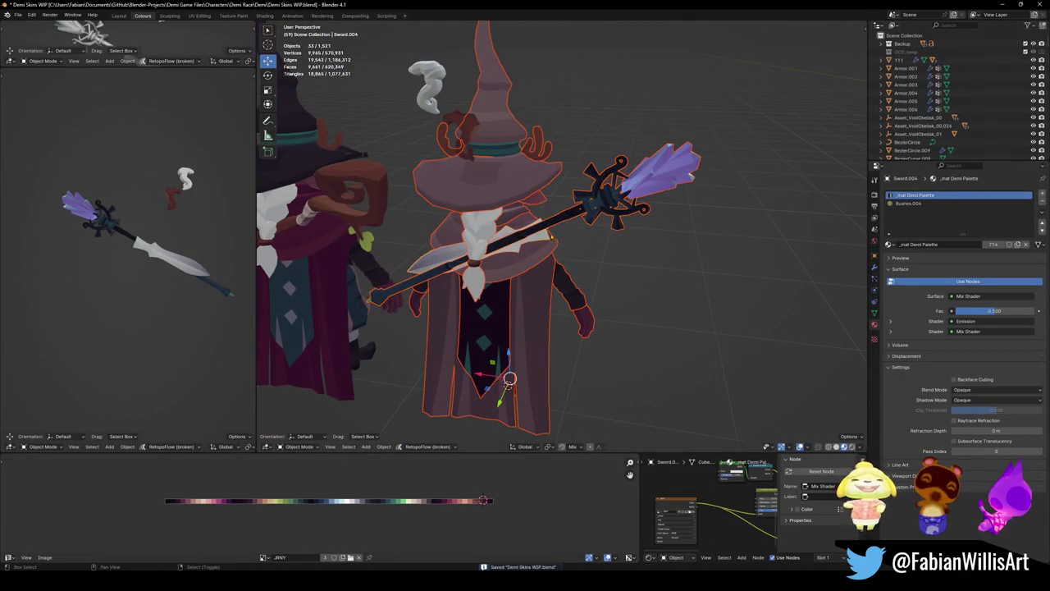
key("KP_1")
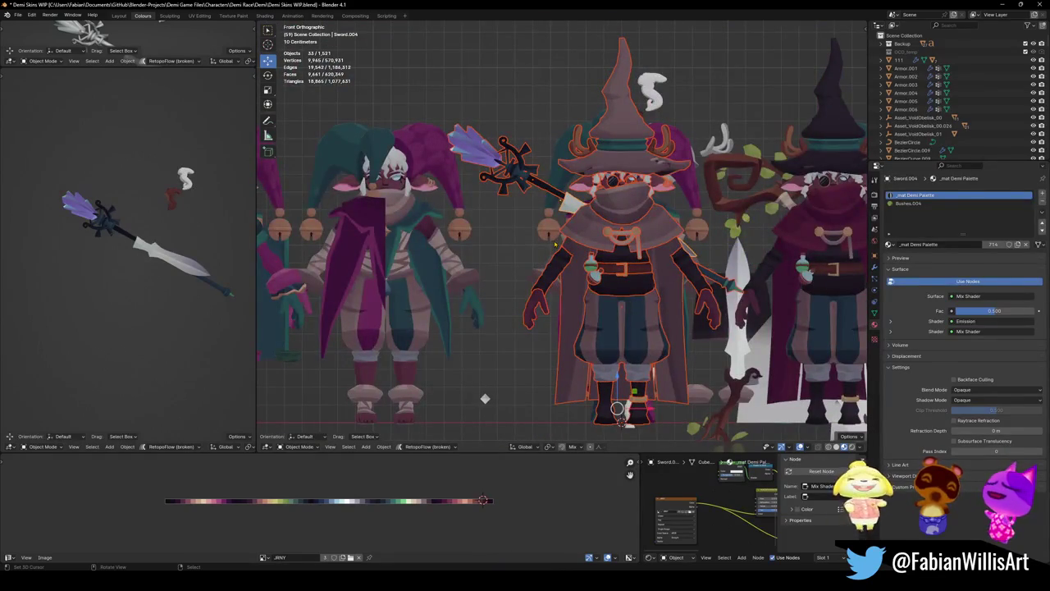
- Isolate the wizard and staff, zoom in, and shift the staff to the left
key("shift+h")
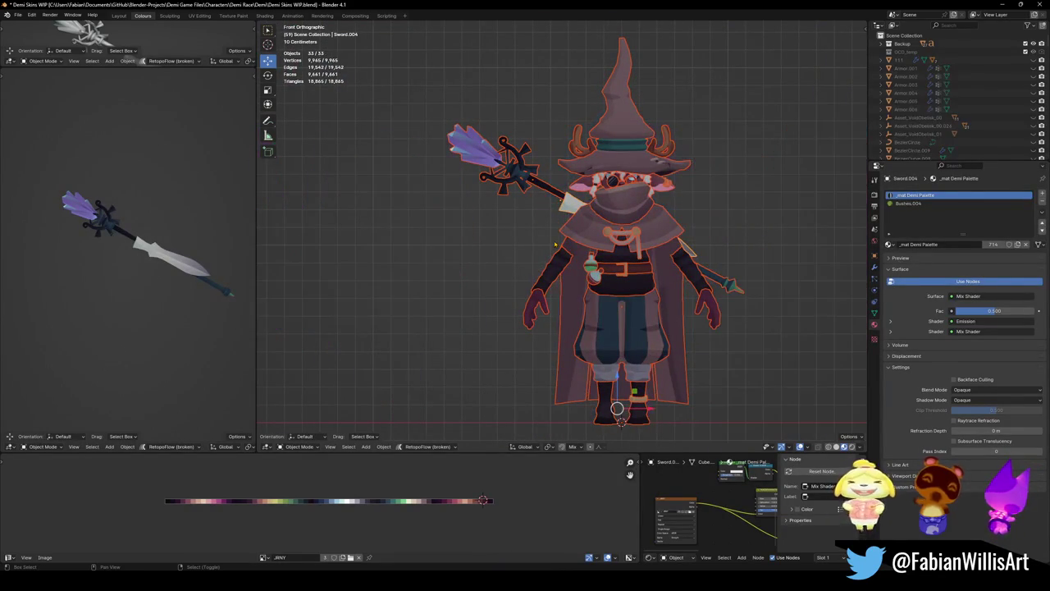
scroll(561, 160, "up", 5)
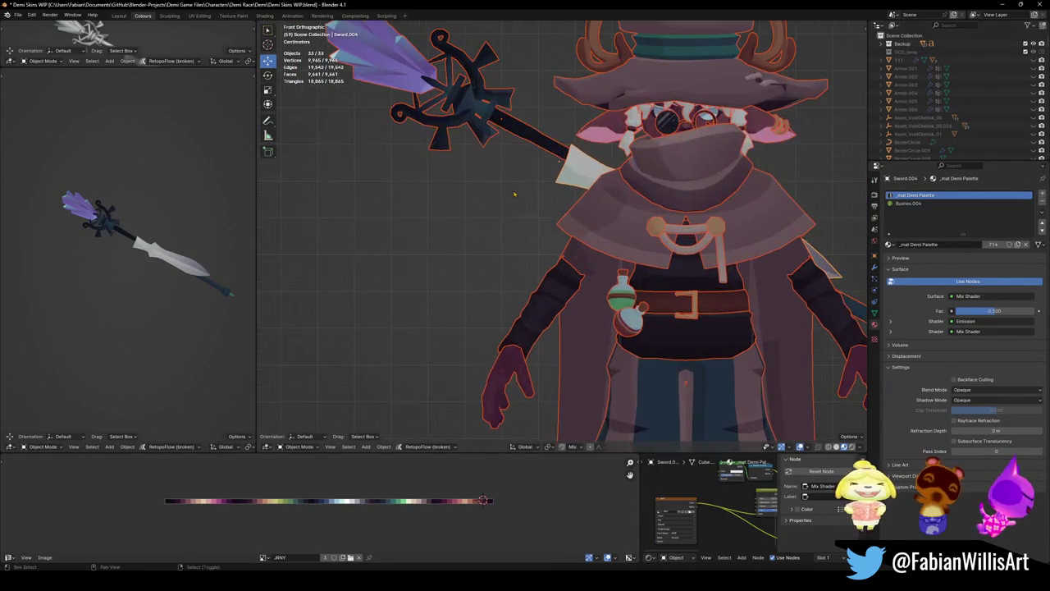
key("ctrl+s")
left_click_drag(527, 232, 517, 231)
key("r")
key("g")
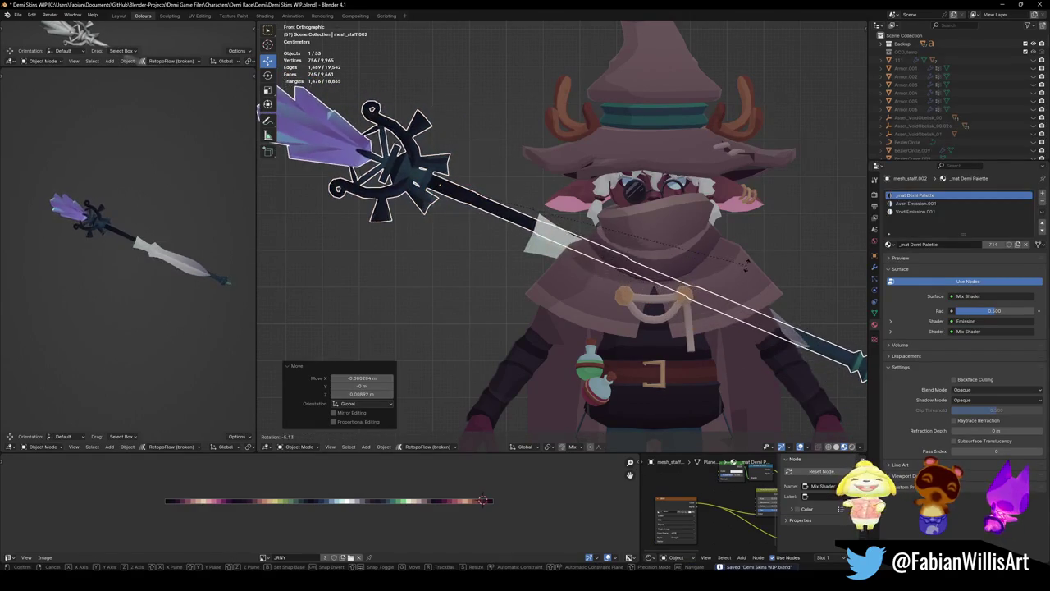
left_click(736, 267)
- Reposition the staff and lower it vertically along Z into the wizard's hand
key("r")
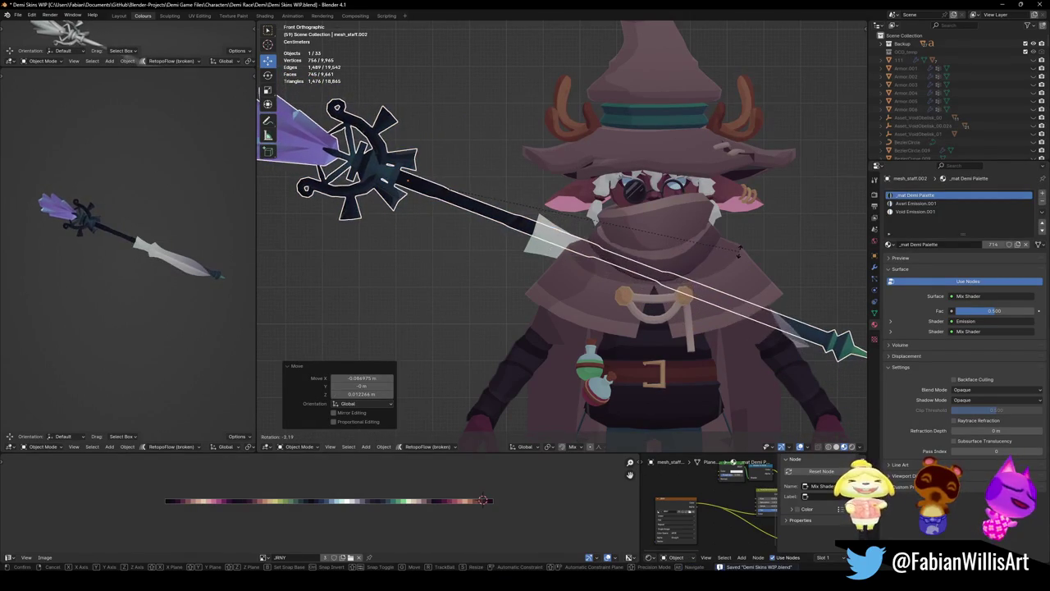
right_click(735, 262)
key("g")
left_click(747, 260)
key("g")
key("z")
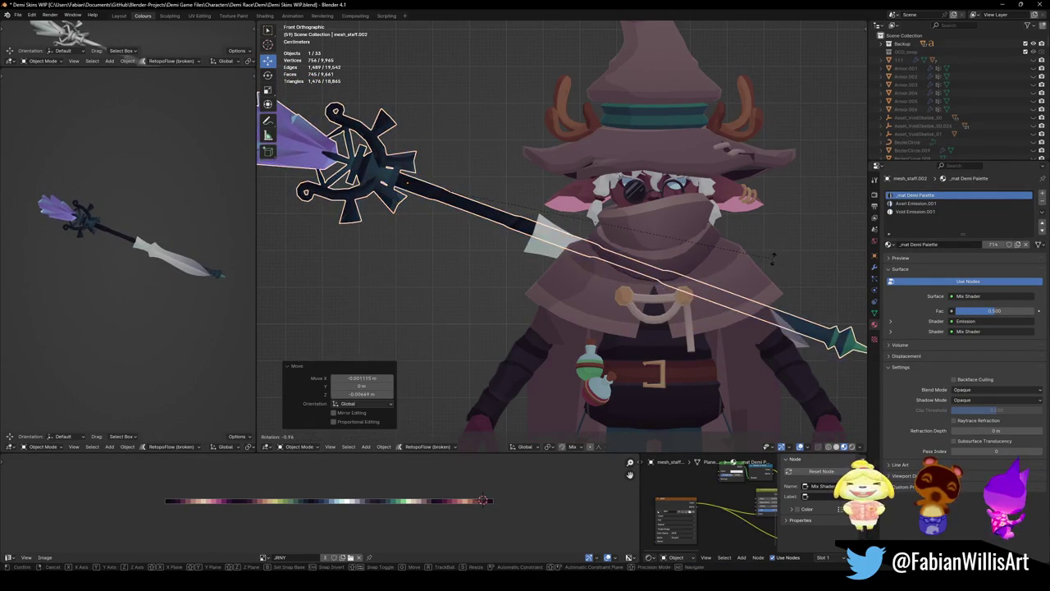
left_click(772, 268)
- Tilt the staff slightly, deselect it, then reselect it and open its mesh framed in Edit Mode
scroll(773, 268, "down", 2)
key("r")
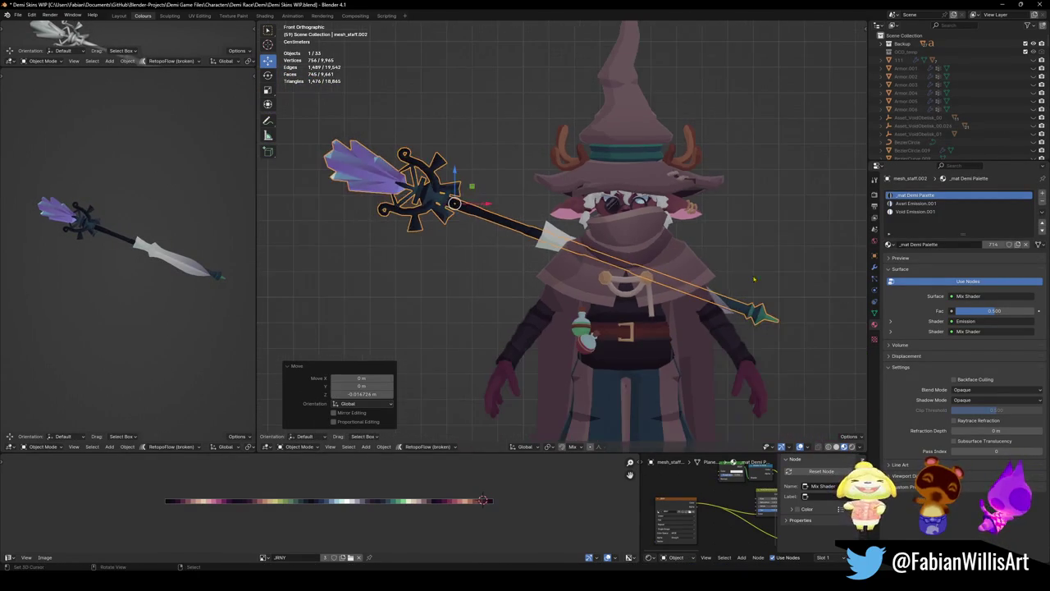
left_click(790, 282)
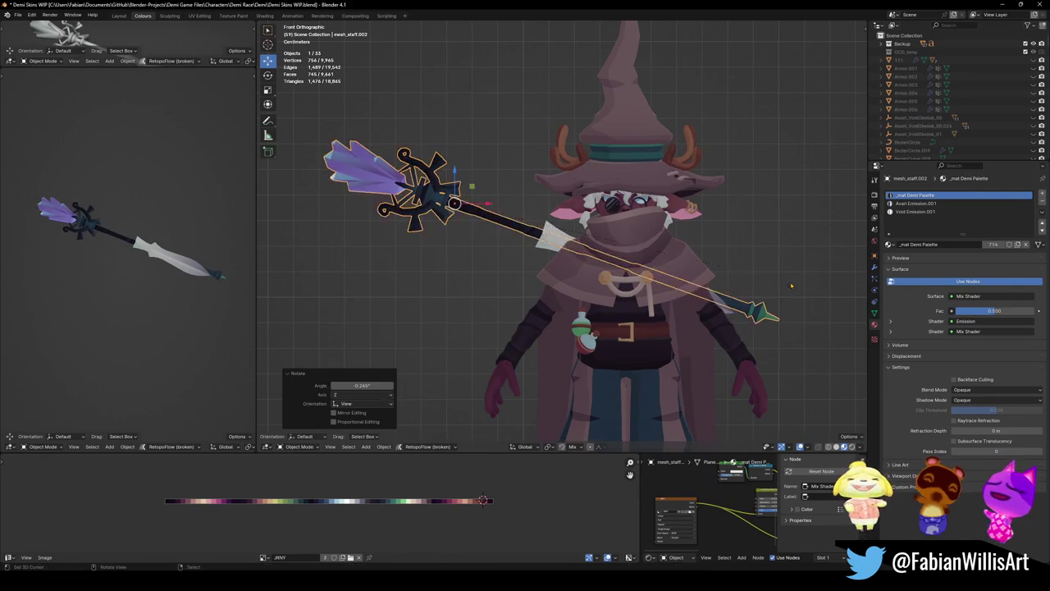
left_click(491, 223)
left_click(448, 203)
key("Tab")
key("KP_Decimal")
- Duplicate the shaft collar, place the copy just behind the blade, and scale it about 1.67x
key("alt+a")
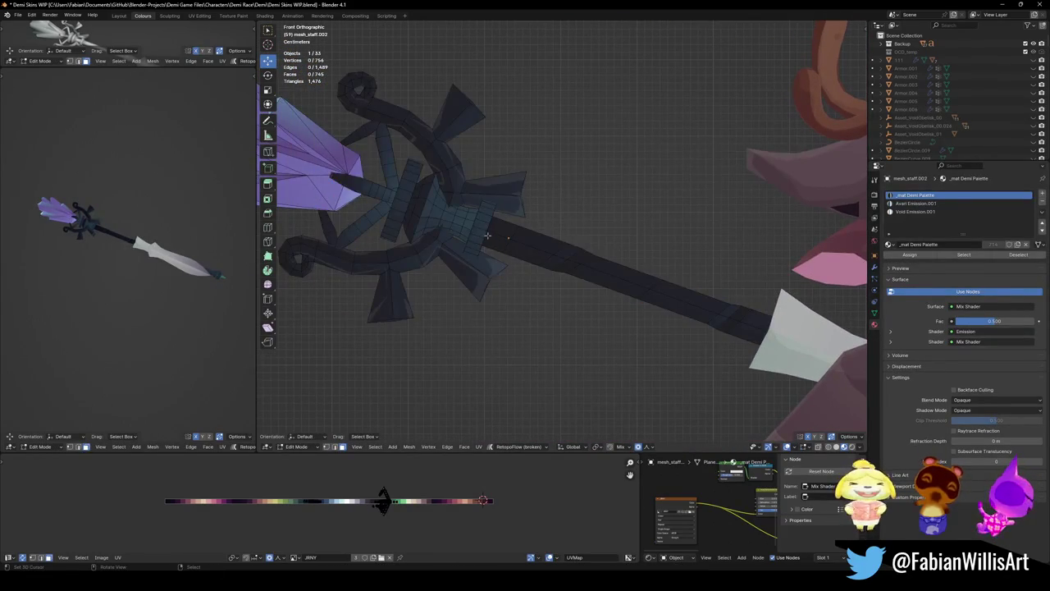
key("l")
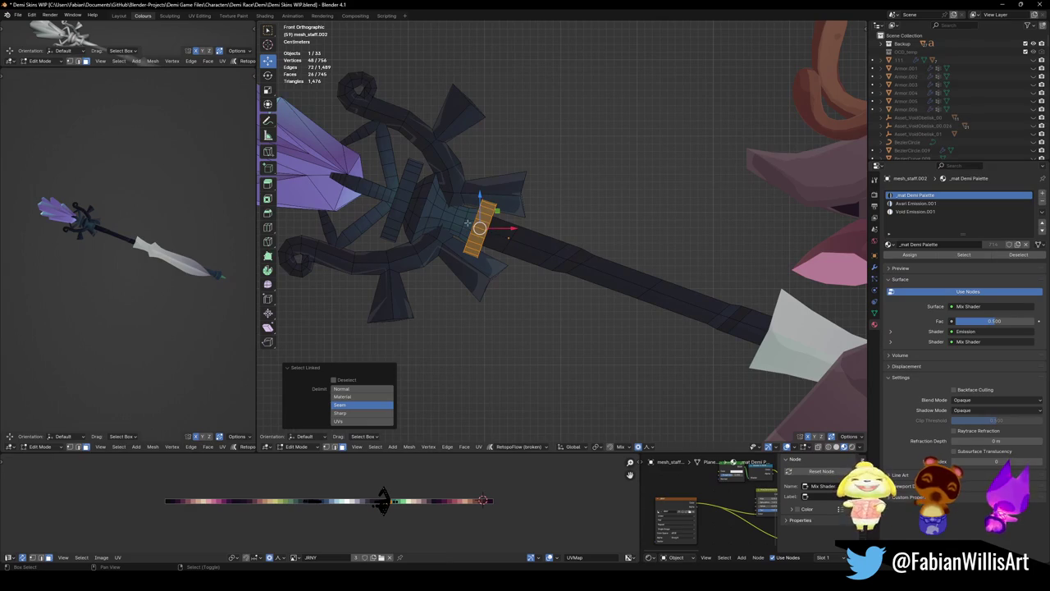
key("ctrl+l")
key("g")
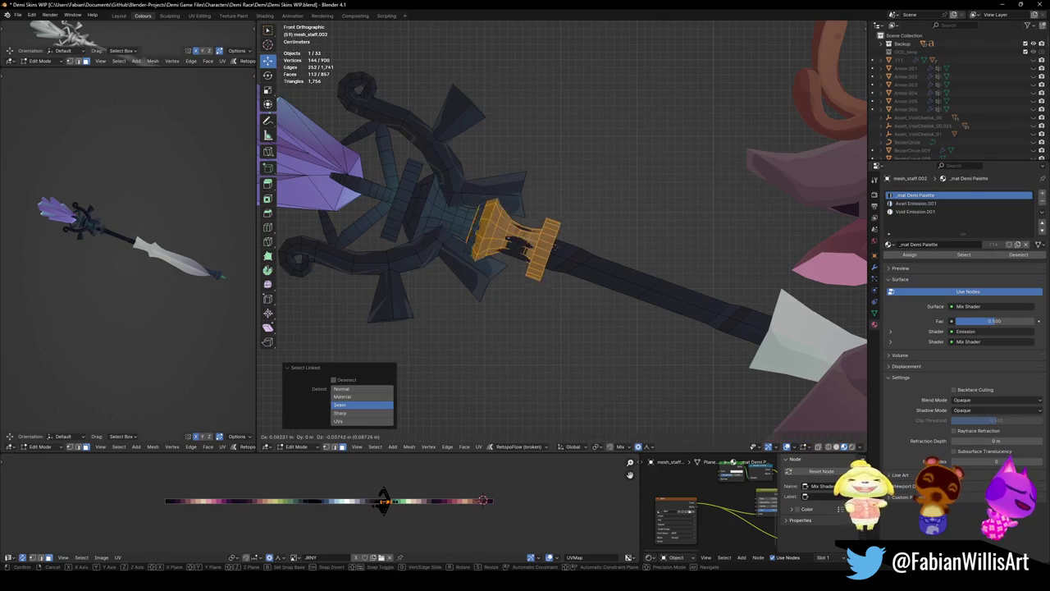
left_click(756, 319)
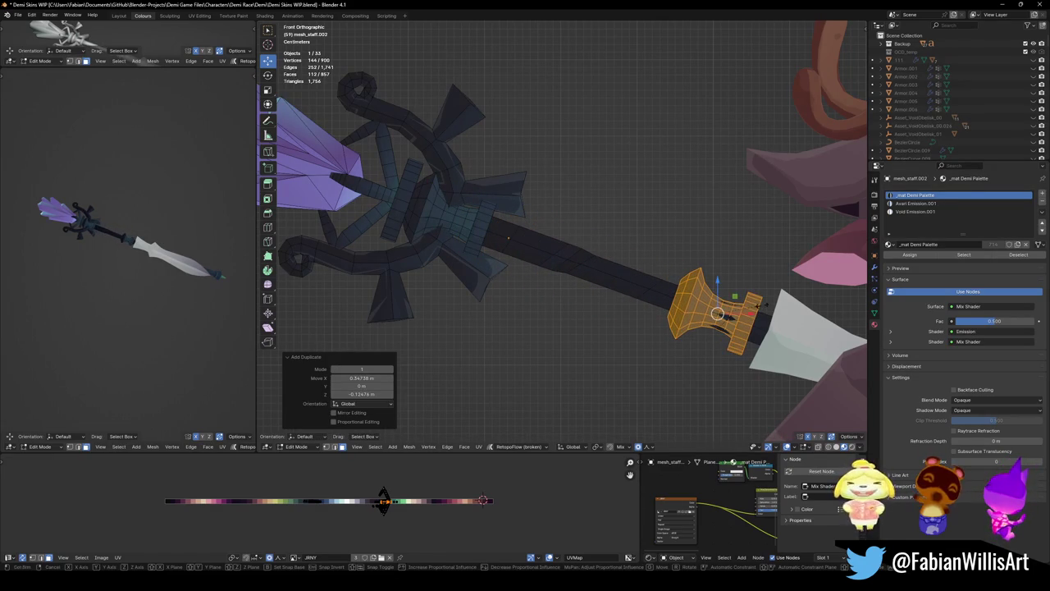
key("s")
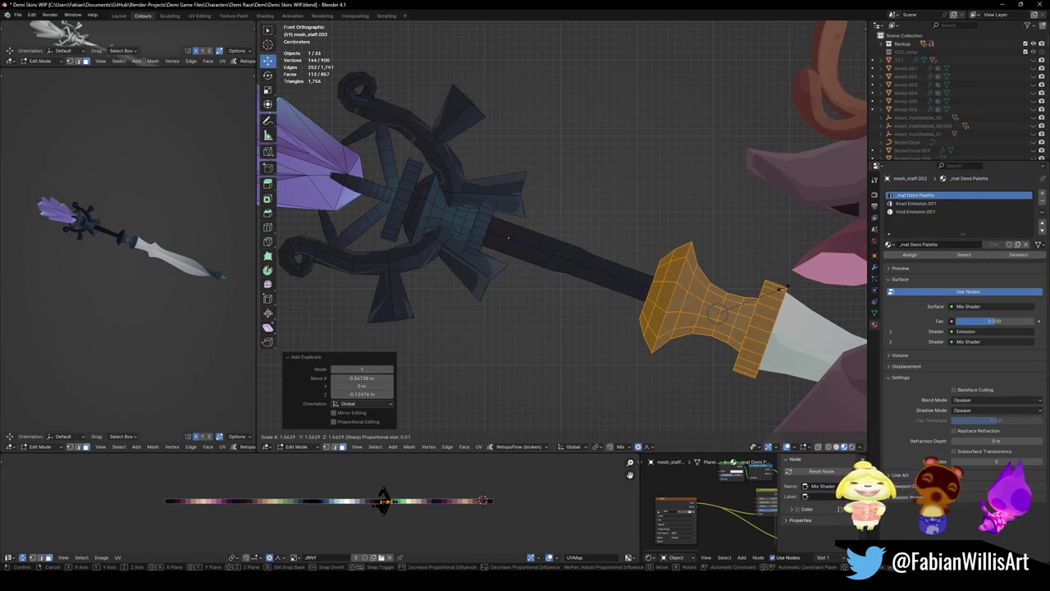
left_click(789, 287)
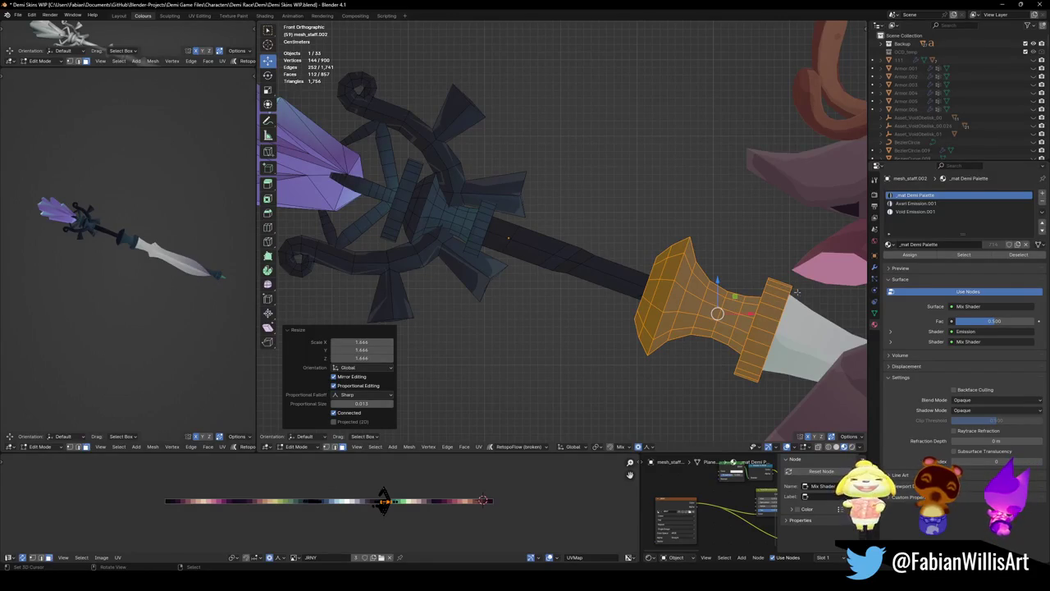
- Reframe the character in front orthographic view and clear the collar selection
scroll(799, 292, "down", 4)
mouse_move(799, 292)
middle_mouse_down("shift")
mouse_move(704, 293)
mouse_move(672, 269)
middle_mouse_up("shift")
scroll(704, 294, "down", 2)
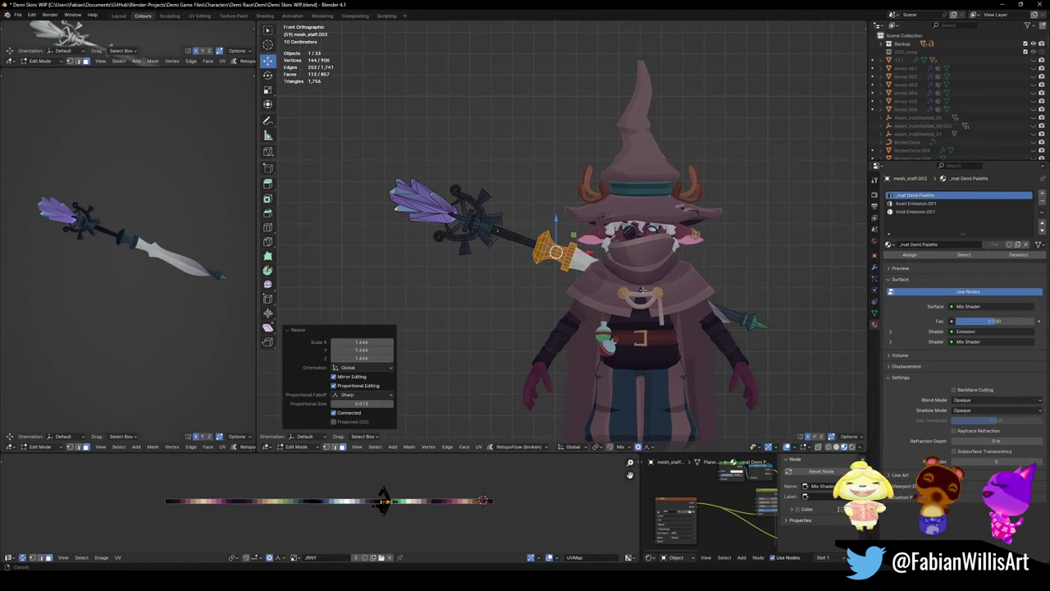
scroll(595, 252, "up", 1)
scroll(582, 254, "up", 4)
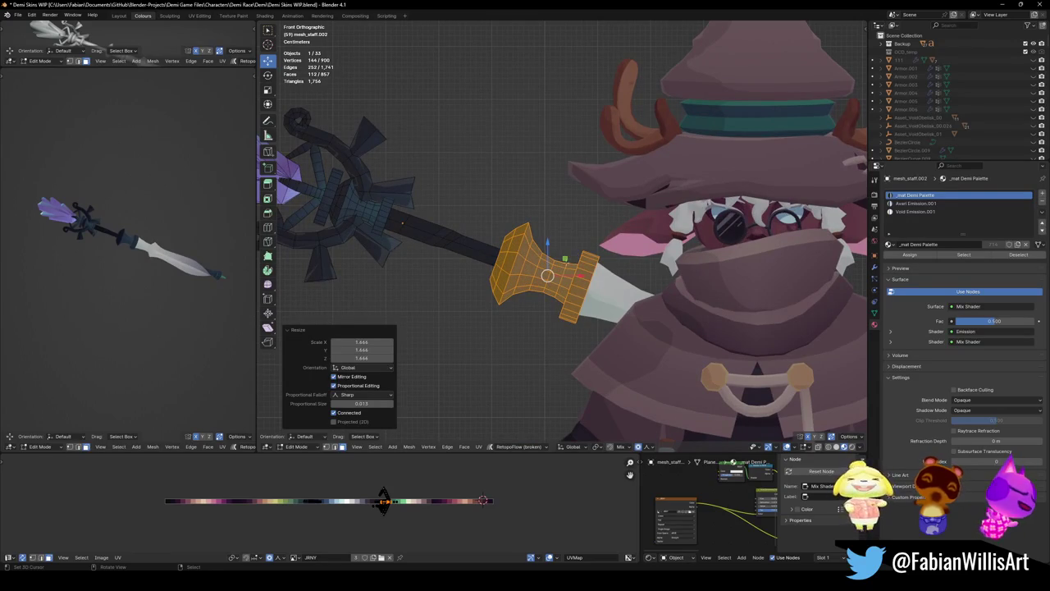
middle_click_drag(582, 254, 623, 271)
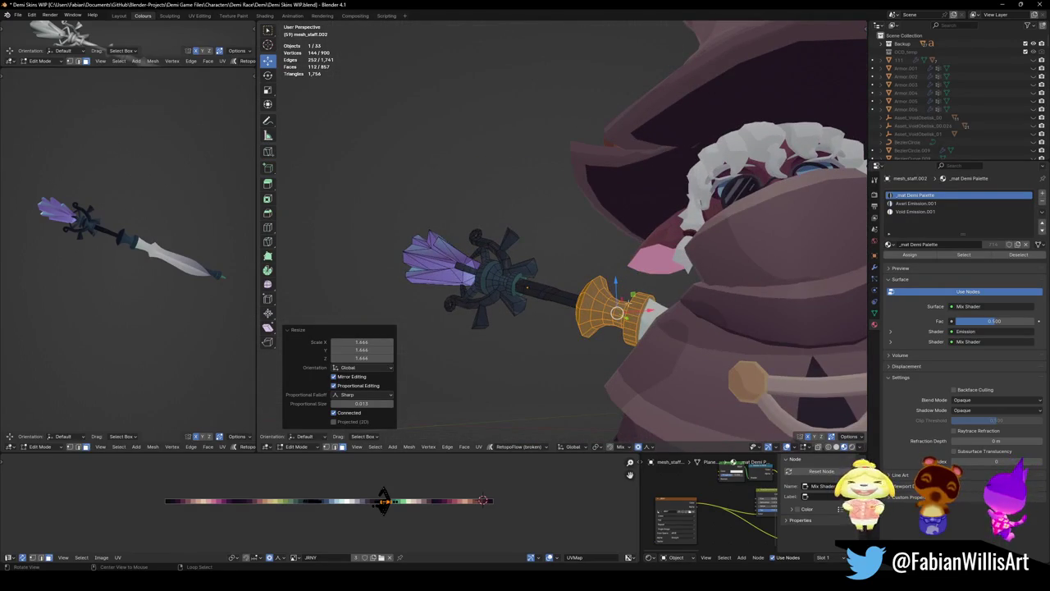
key("KP_1")
scroll(630, 286, "down", 2)
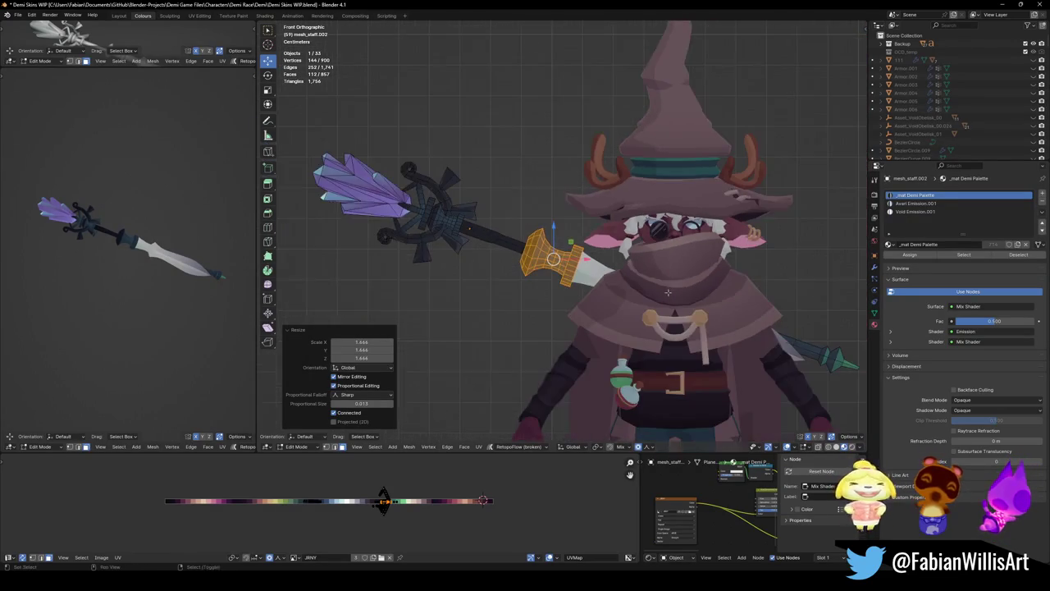
middle_click_drag(648, 295, 630, 285, "shift")
key("alt+a")
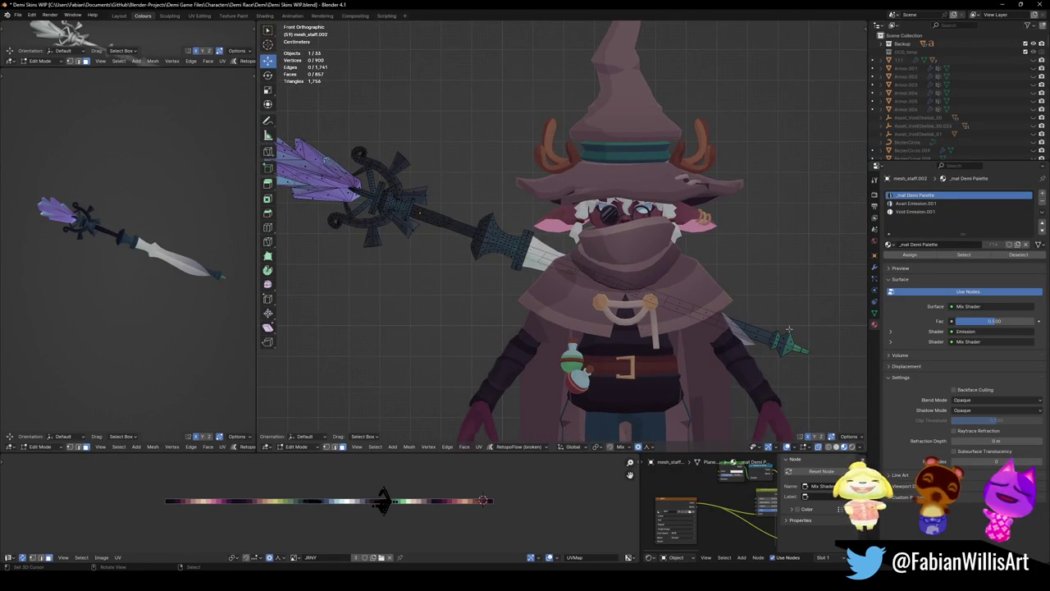
- Circle-select the lower shaft behind the cloak and delete its faces
key("c")
left_click_drag(799, 345, 558, 264)
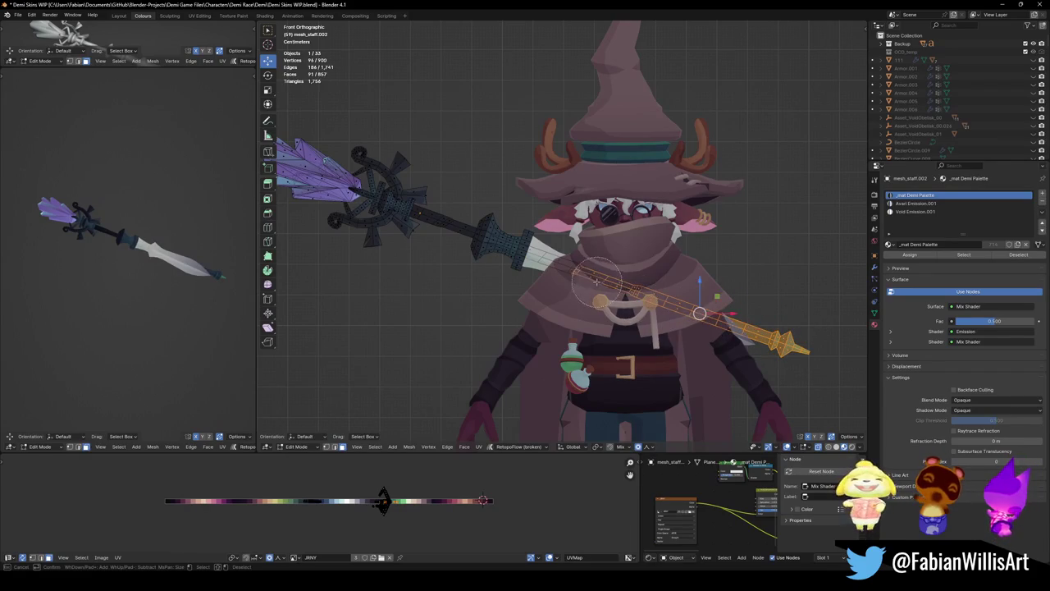
key("Escape")
key("x")
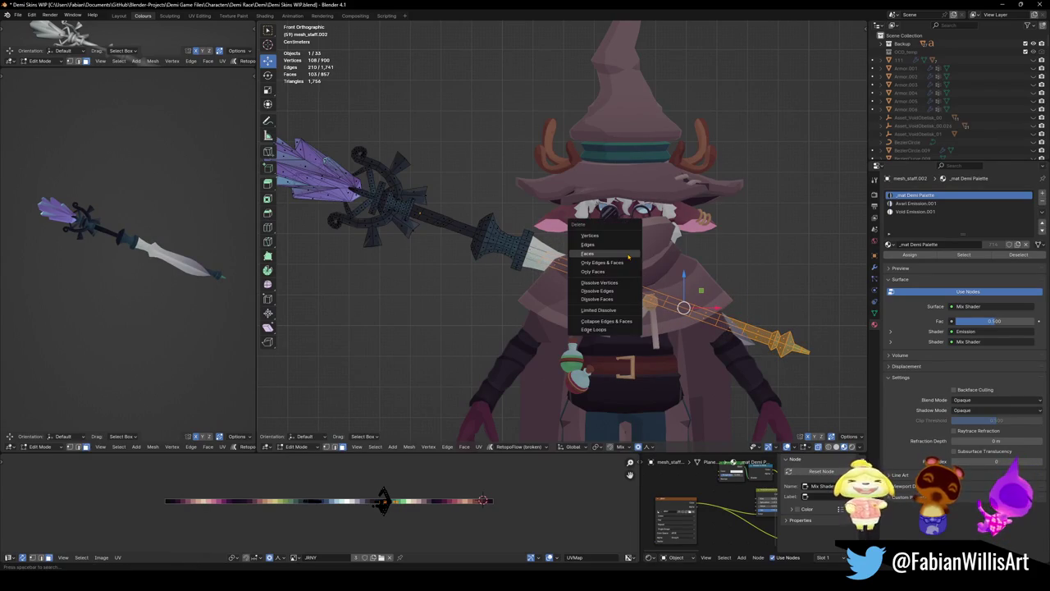
left_click(626, 257)
- Delete the leftover geometry inside the blade and the collar
scroll(607, 246, "up", 4)
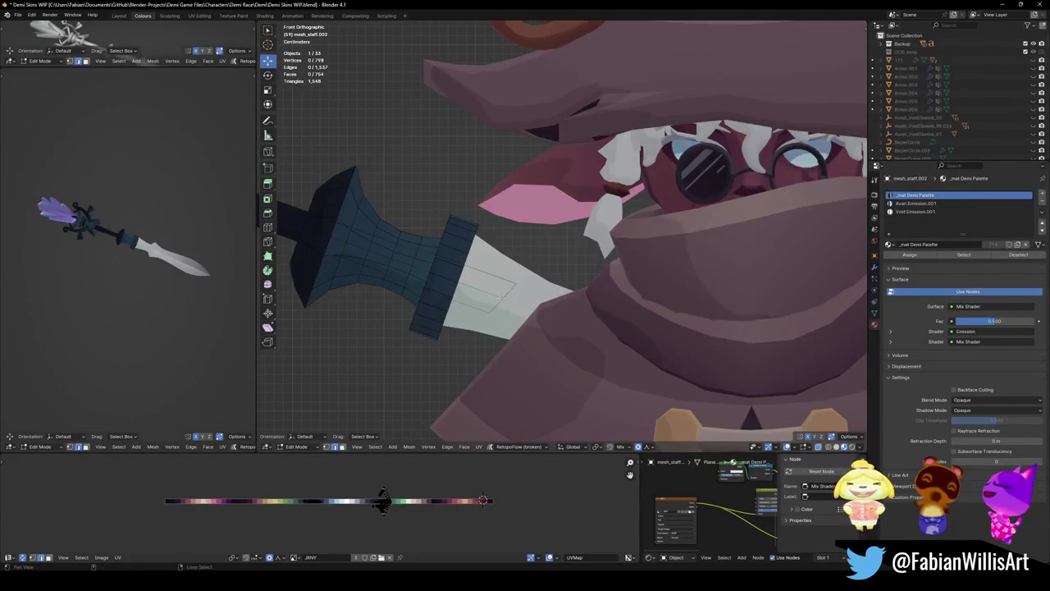
key("c")
key("Escape")
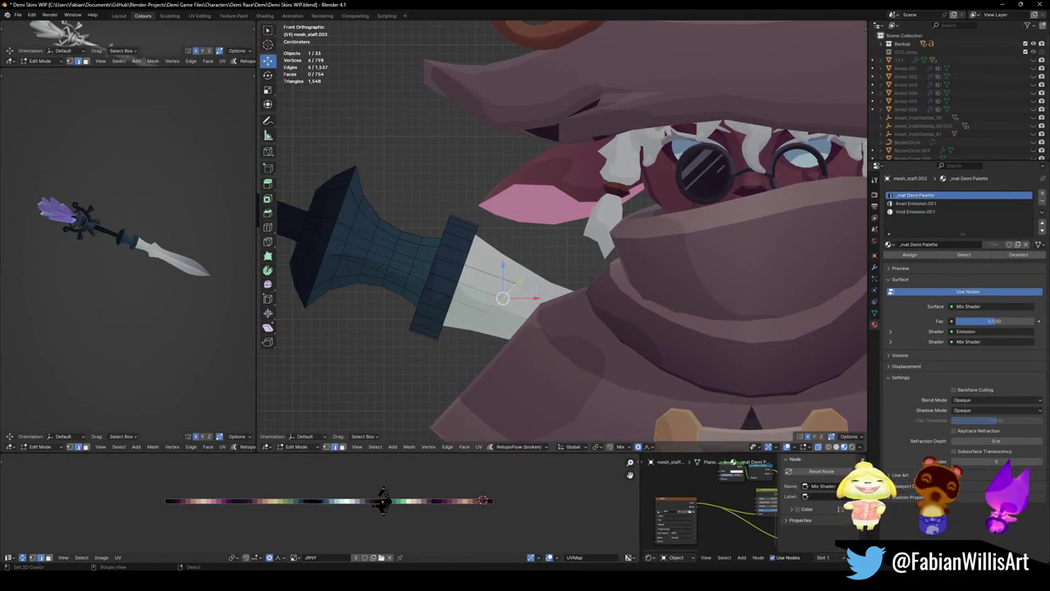
key("x")
left_click(520, 266)
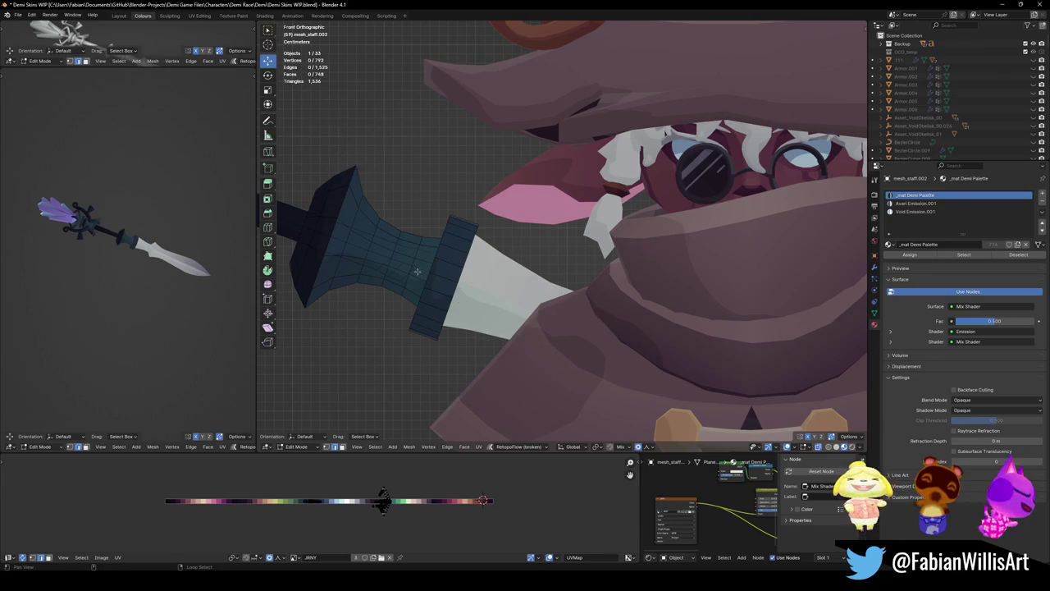
left_click(410, 264, "alt+shift")
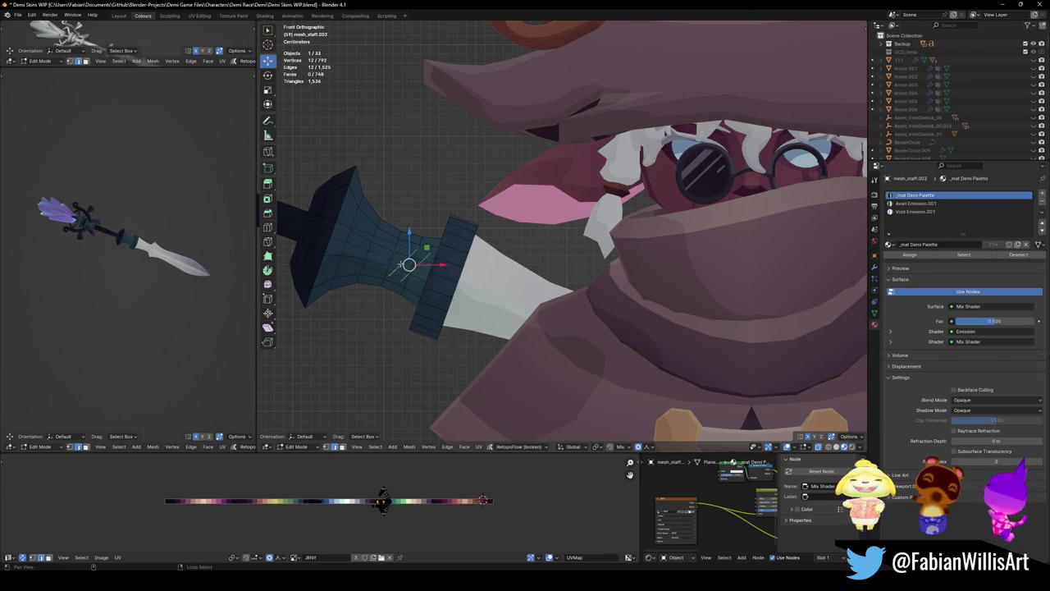
middle_click_drag(410, 265, 501, 215, "shift")
key("x")
key("Escape")
scroll(501, 215, "down", 4)
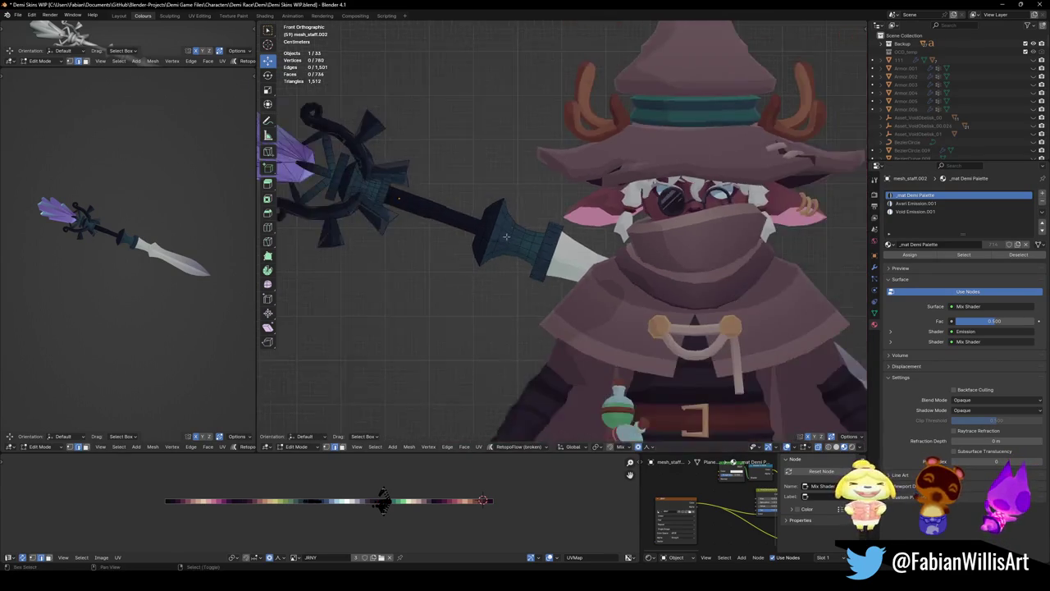
middle_click_drag(543, 260, 564, 273, "shift")
- Return to Object Mode, deselect the staff, and angle the side preview diagonally
key("Tab")
key("alt+a")
scroll(564, 272, "down", 5)
middle_click_drag(129, 257, 115, 280)
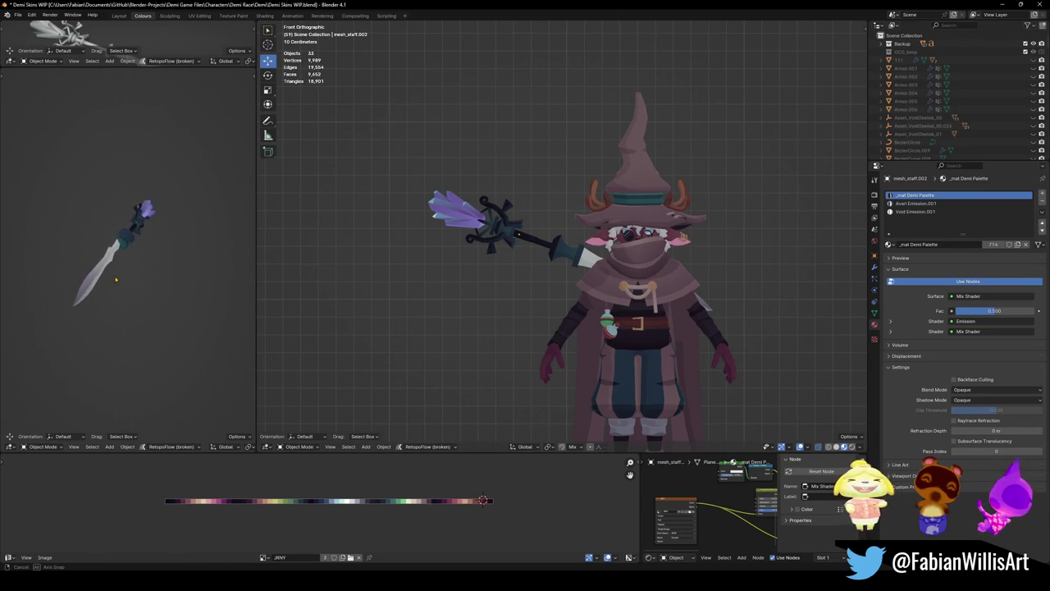
- Nudge the staff back in depth along the Y axis
scroll(115, 280, "up", 3)
scroll(115, 281, "up", 3)
left_click(515, 238)
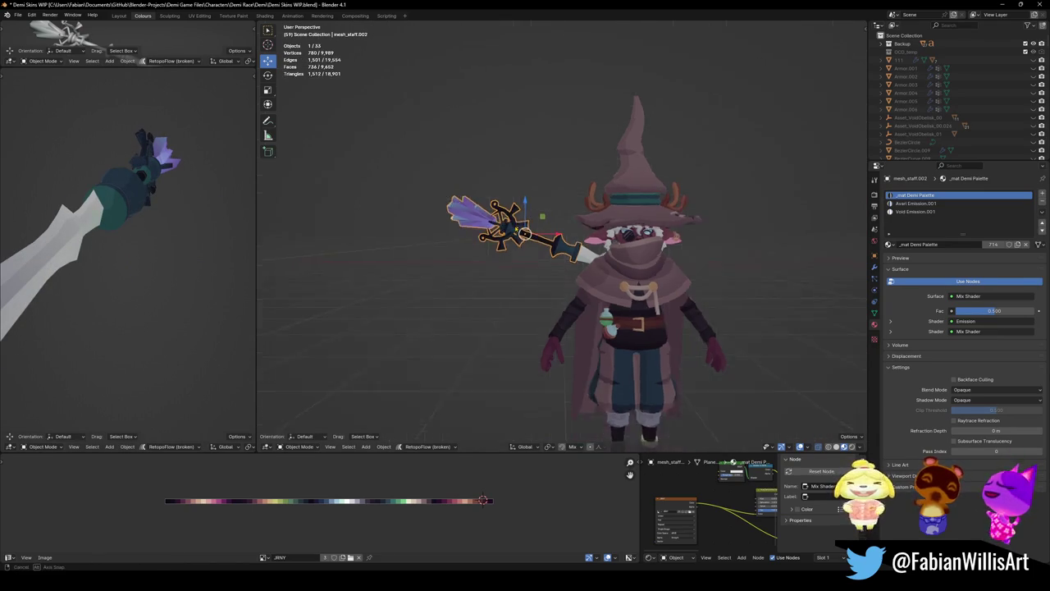
middle_click_drag(515, 238, 522, 262)
key("g")
key("y")
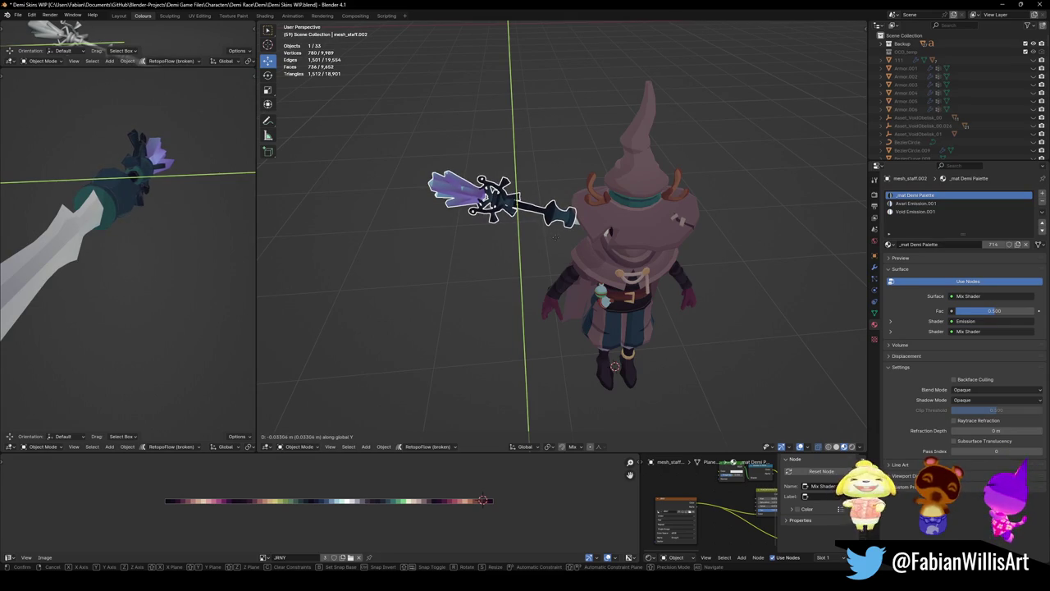
left_click(555, 239)
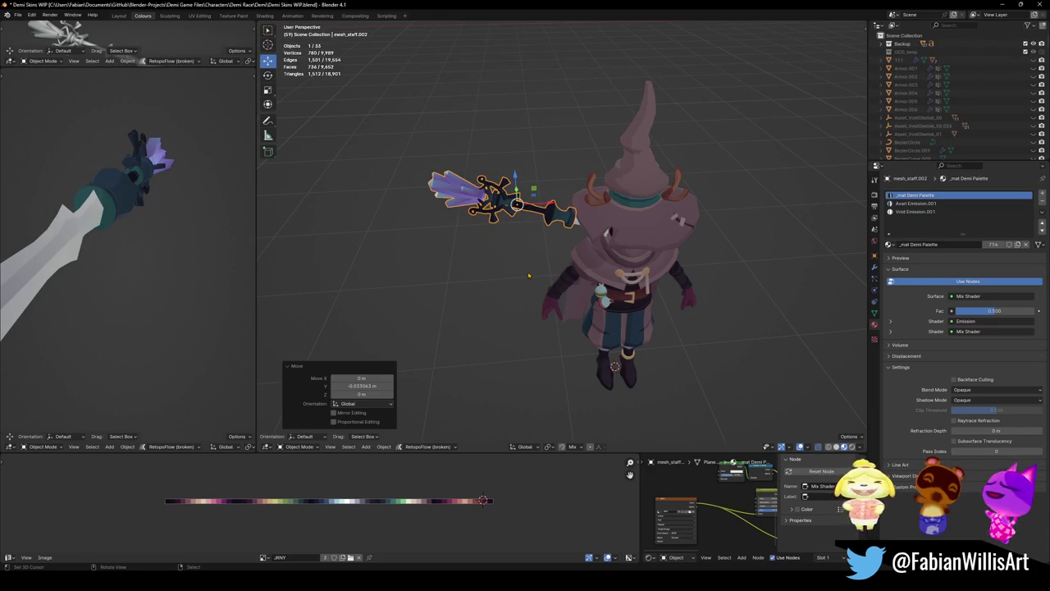
- Return to front view and save Demi Skins WIP.blend
left_click(521, 227)
mouse_move(521, 227)
middle_mouse_down()
mouse_move(607, 259)
mouse_move(638, 253)
middle_mouse_up()
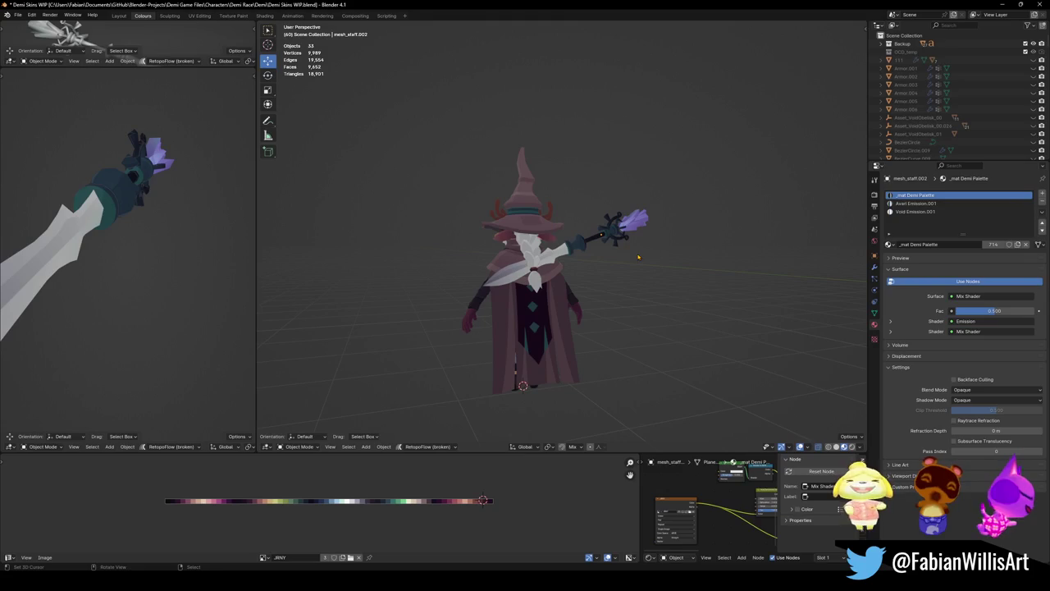
key("KP_1")
key("ctrl+s")
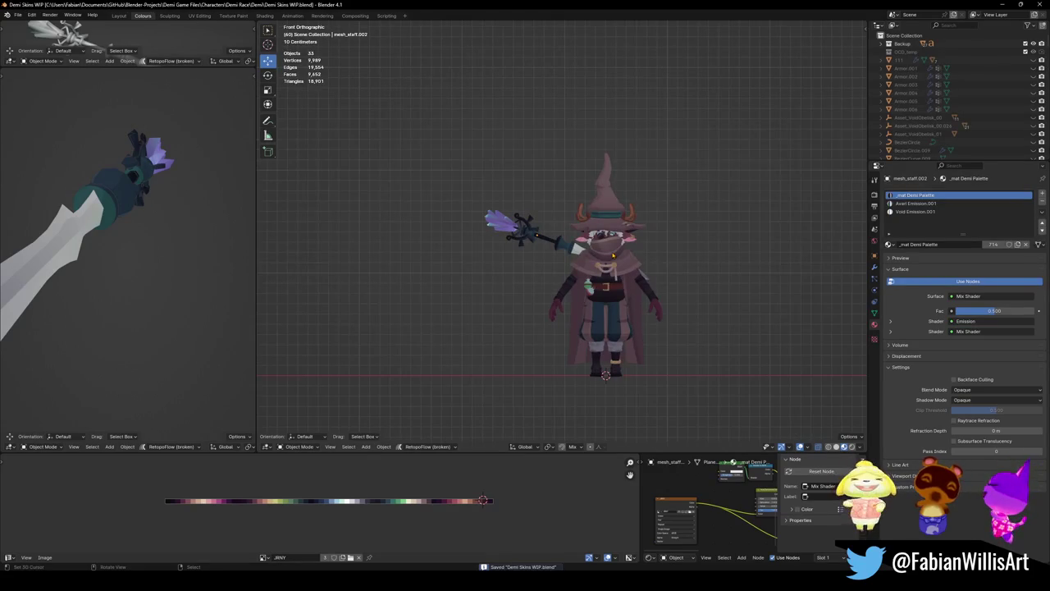
- Unhide all hidden characters and props, then edit the wizard's staff mesh
scroll(566, 234, "up", 4)
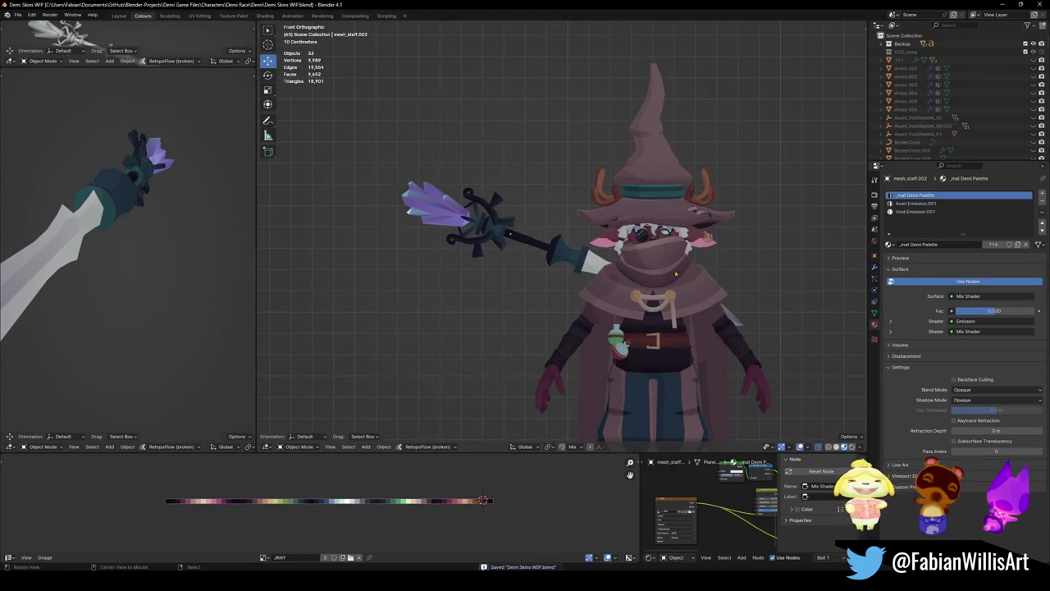
key("alt+h")
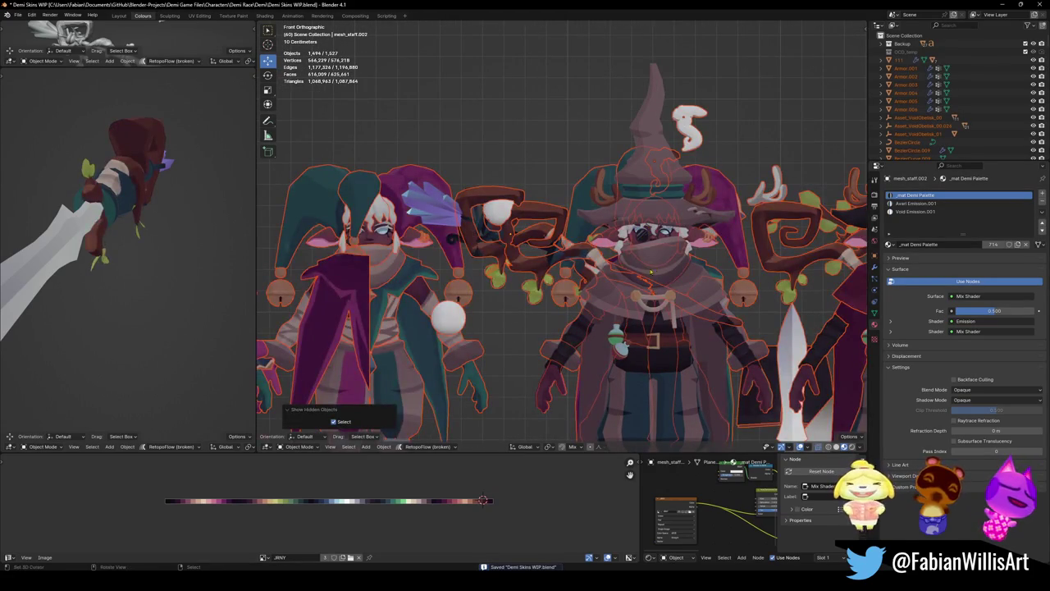
left_click(428, 218)
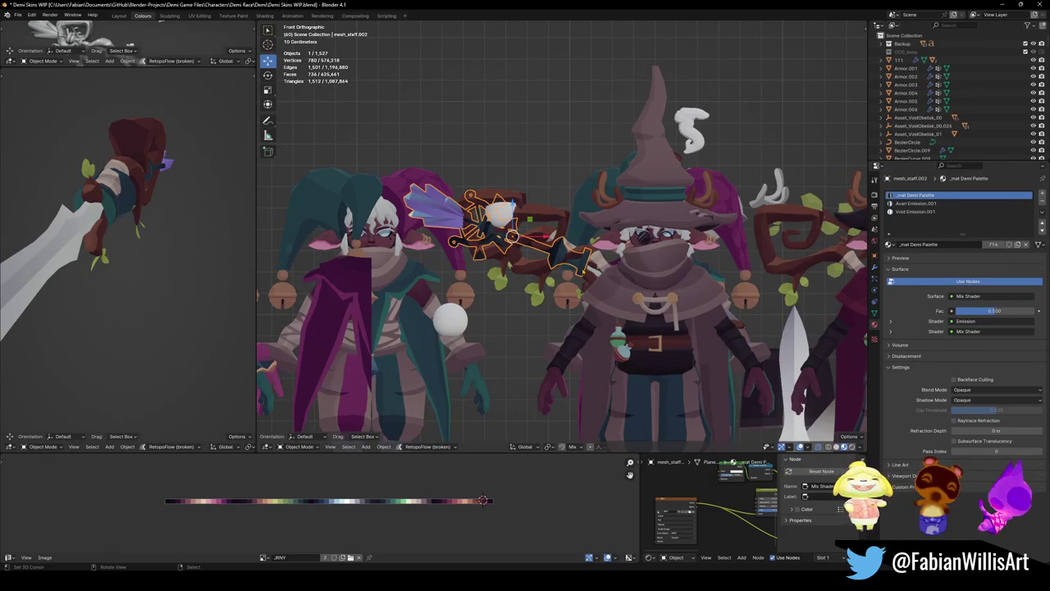
key("Tab")
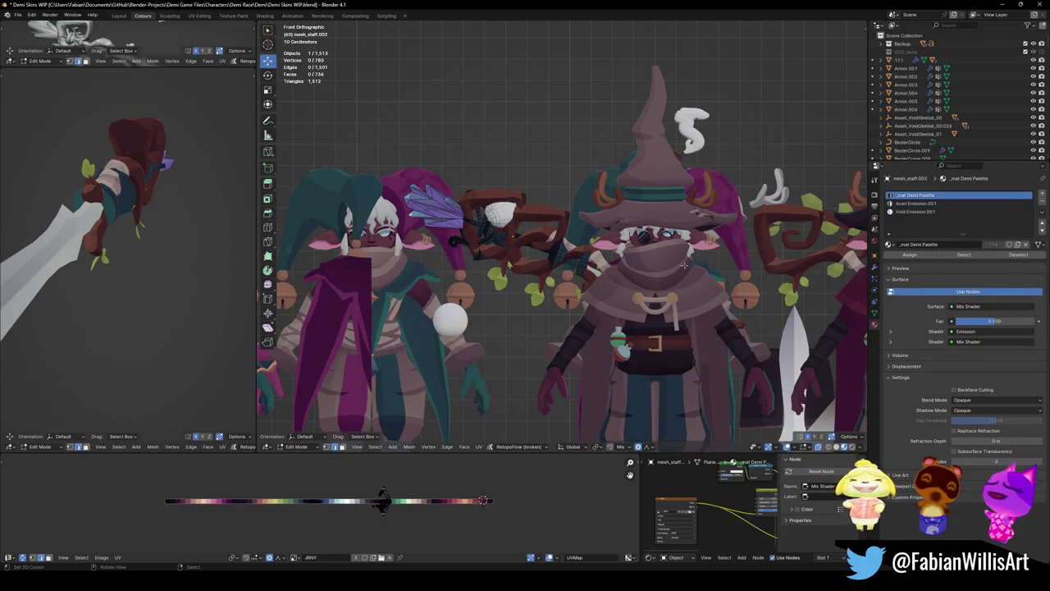
- Move the staff head and purple crystal about 0.14 m along X and 0.04 m down, then exit Edit Mode
key("l")
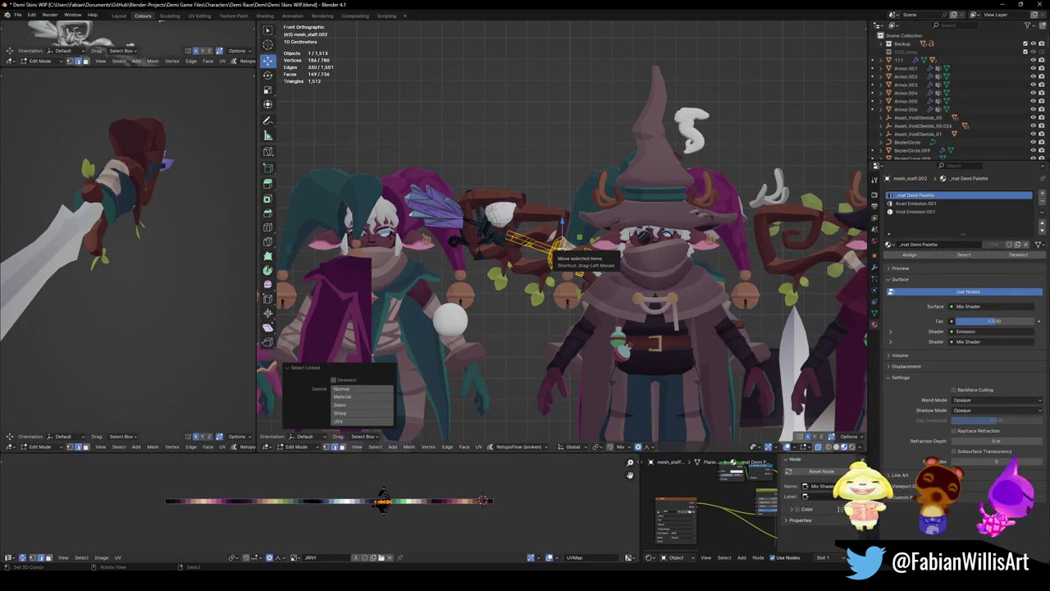
key("l")
key("g")
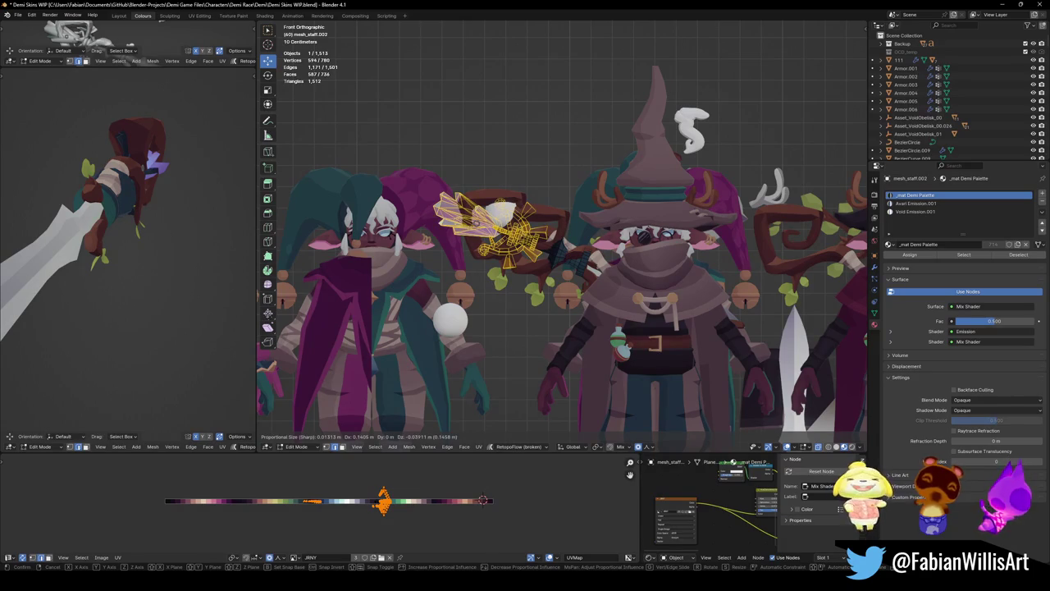
left_click(271, 324)
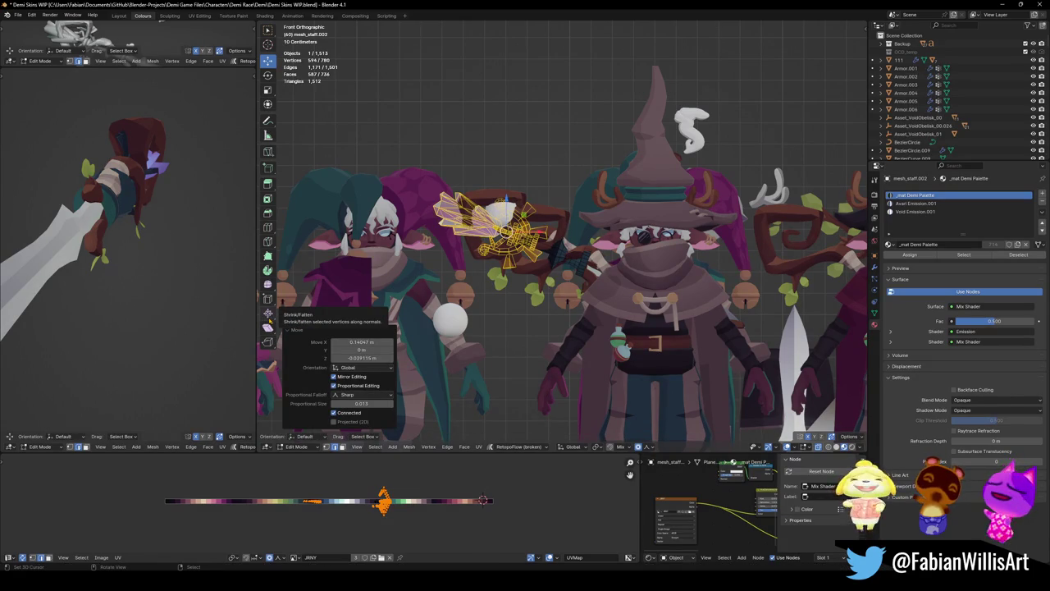
key("Tab")
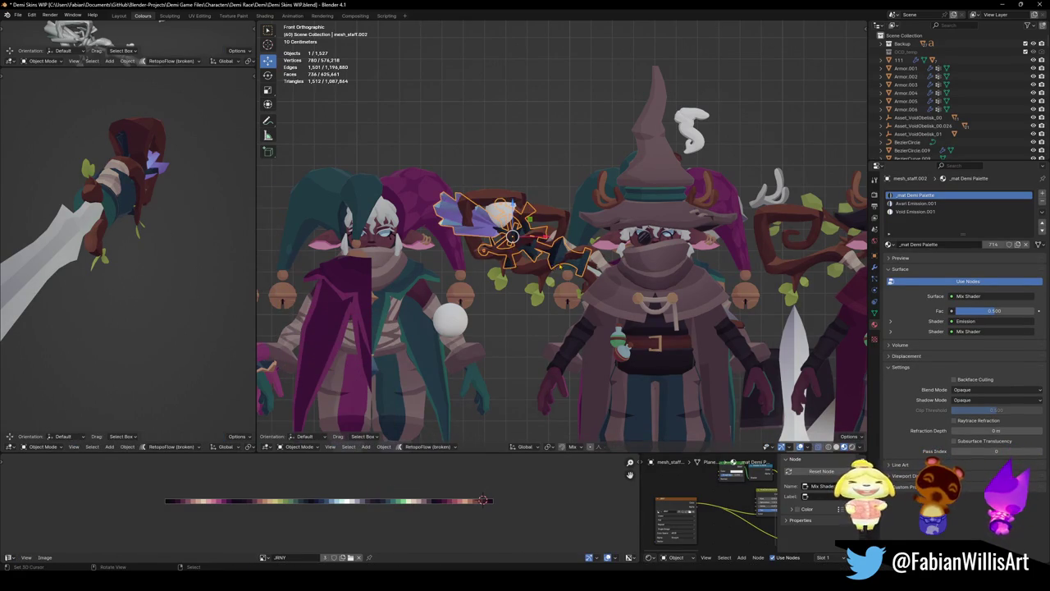
- Delete the old brown staff (Staff.006) and the stray sphere beside it
left_click(531, 273)
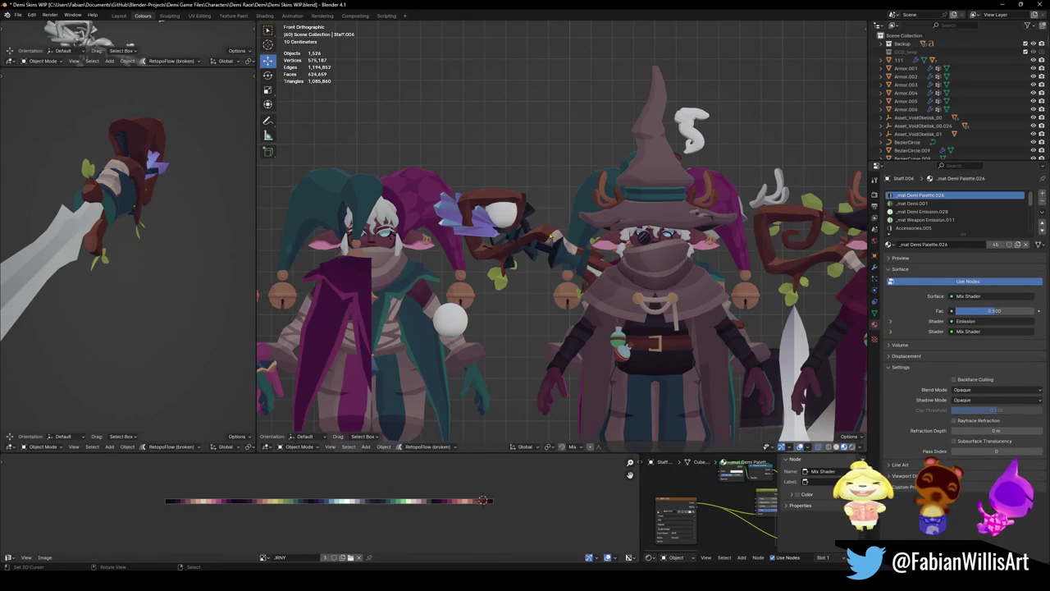
key("ctrl+z")
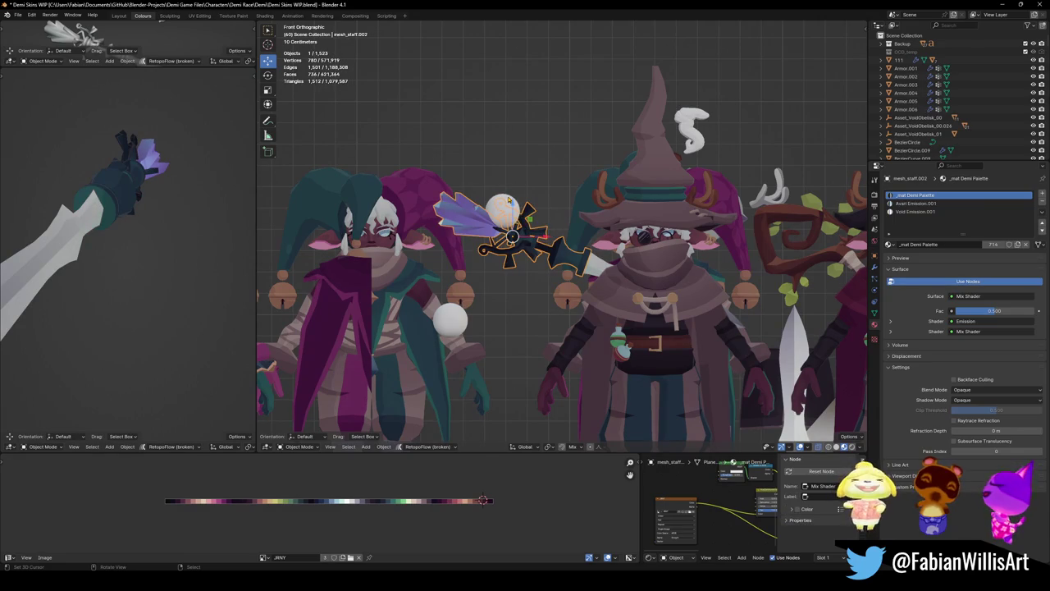
left_click(509, 199)
key("Delete")
- Select the new dark staff mesh_staff.002 and enter Edit Mode
mouse_move(509, 198)
middle_mouse_down()
mouse_move(627, 250)
mouse_move(576, 310)
mouse_move(735, 318)
mouse_move(719, 306)
middle_mouse_up()
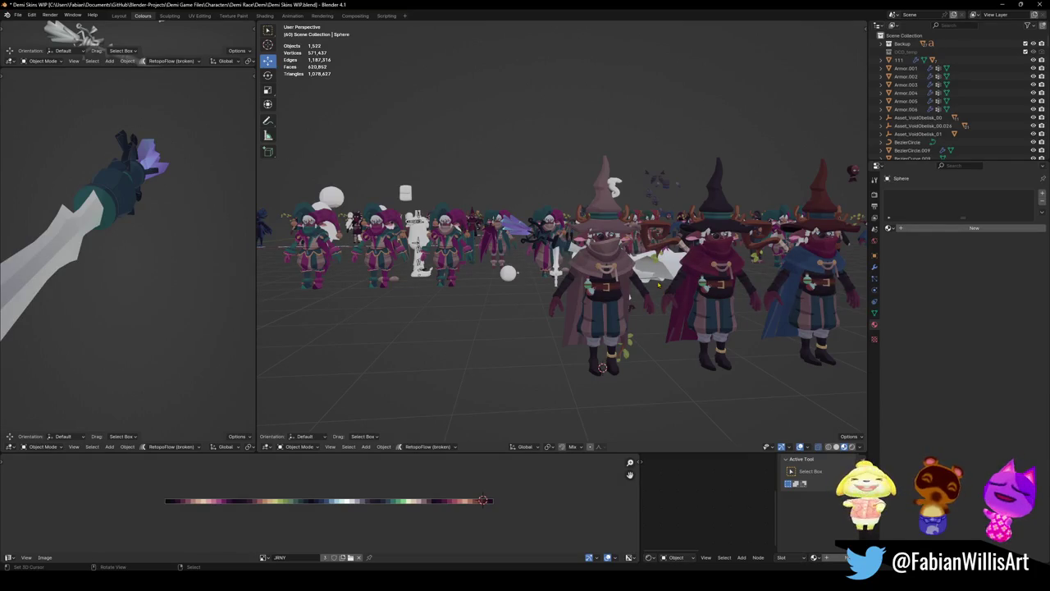
scroll(647, 323, "up", 2)
scroll(648, 324, "up", 2)
scroll(647, 324, "up", 3)
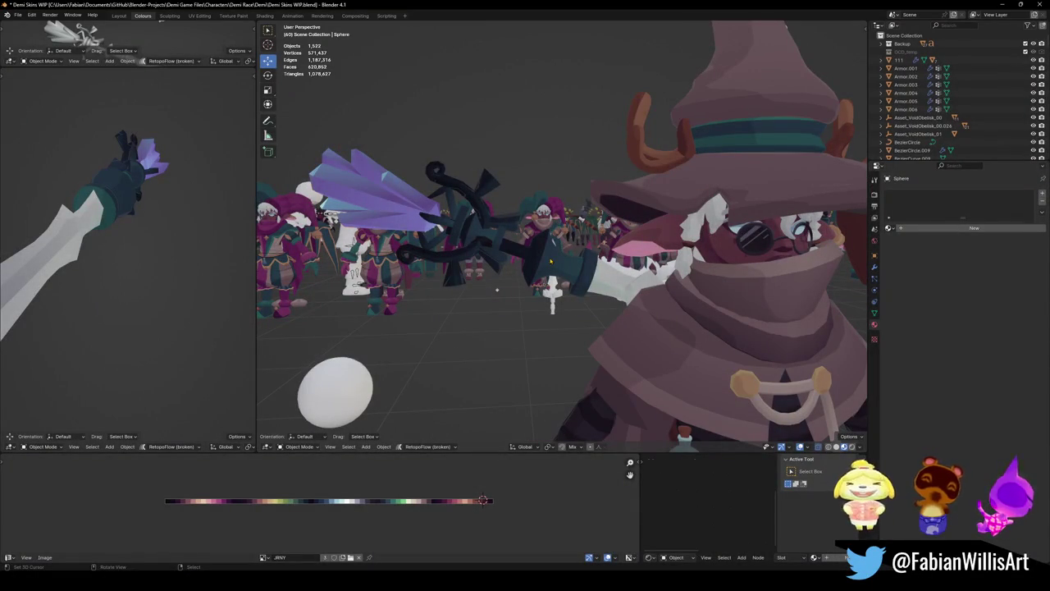
left_click(550, 260)
key("Tab")
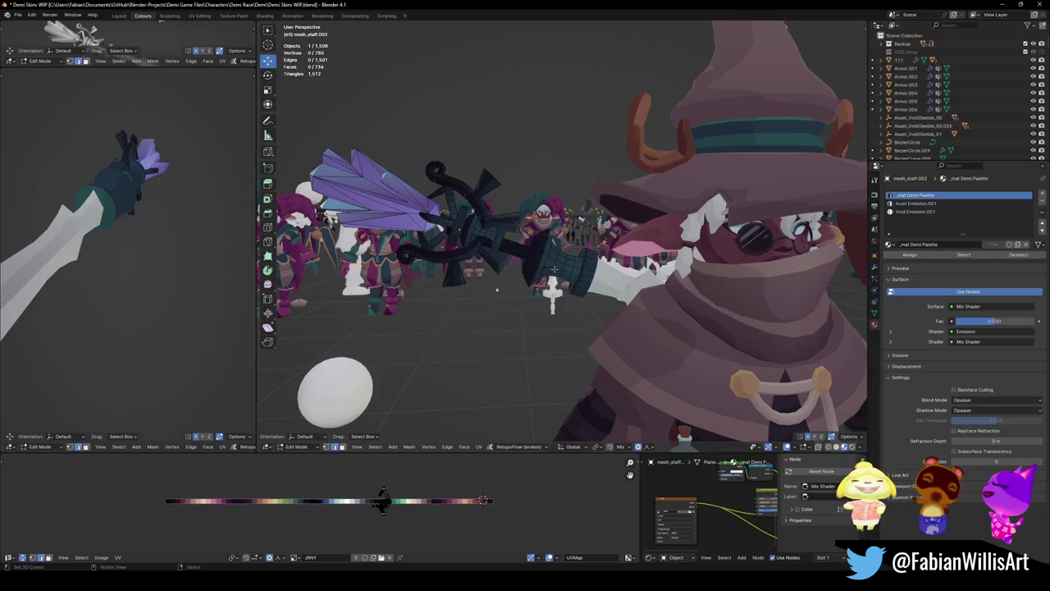
- Hide the selected staff part and slide an edge loop along the staff
key("h")
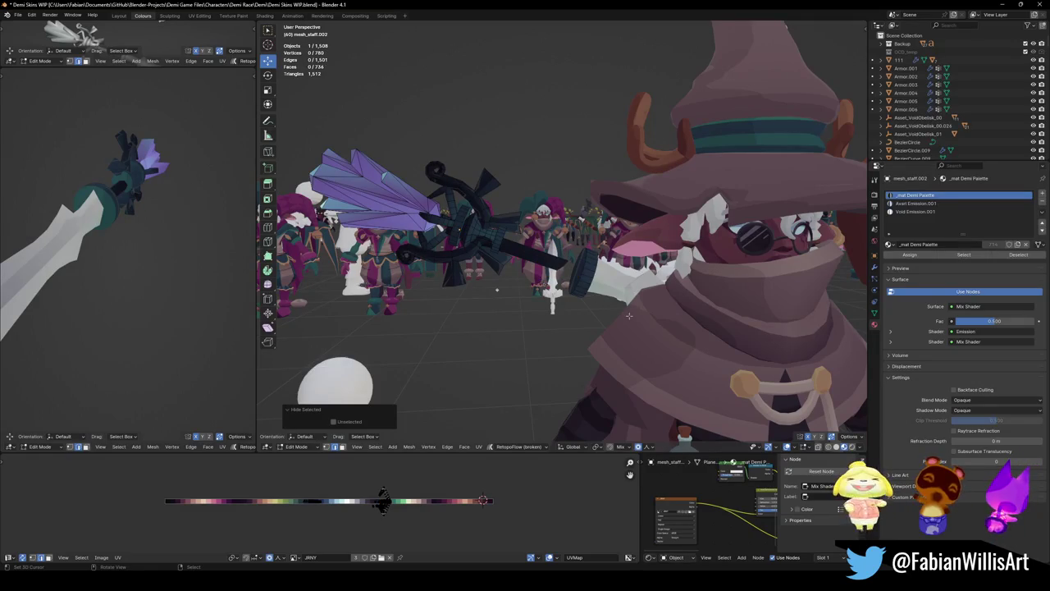
mouse_move(496, 289)
middle_mouse_down()
mouse_move(604, 299)
mouse_move(423, 301)
mouse_move(597, 227)
mouse_move(596, 246)
middle_mouse_up()
scroll(605, 299, "up", 5)
left_click(585, 245, "alt")
key("g")
key("g")
left_click(596, 245)
scroll(596, 245, "up", 5)
scroll(647, 322, "down", 5)
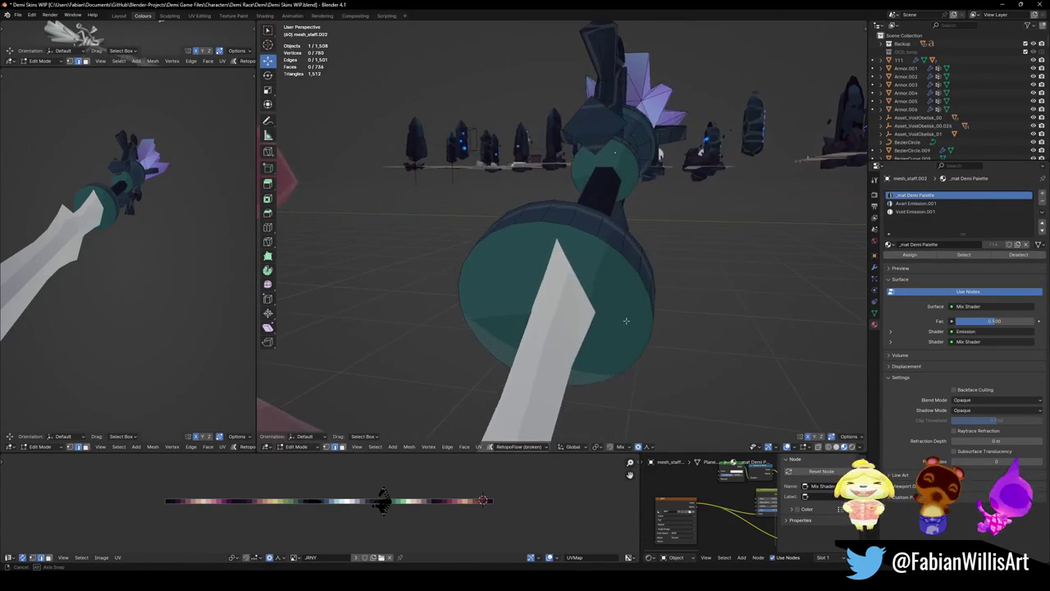
mouse_move(647, 323)
middle_mouse_down()
mouse_move(616, 259)
mouse_move(585, 286)
mouse_move(607, 258)
mouse_move(666, 281)
middle_mouse_up()
- In Object Mode, move the staff about 0.006 m along Y
key("Tab")
key("g")
key("y")
left_click(616, 259)
- Delete one connected part of the staff mesh, leaving 684 vertices
key("Tab")
key("alt+a")
key("l")
key("x")
left_click(645, 271)
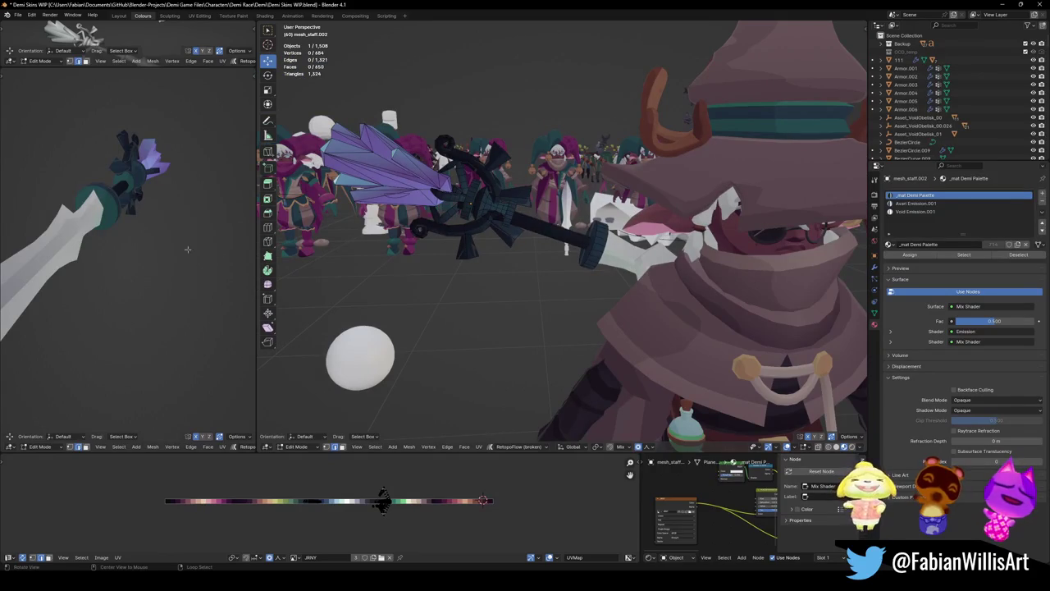
scroll(624, 270, "up", 5)
- Select the end disc, set transform orientation to Normal, and trial a duplicate, then undo it
key("l")
middle_click_drag(669, 275, 669, 285)
key("comma")
left_click(669, 332)
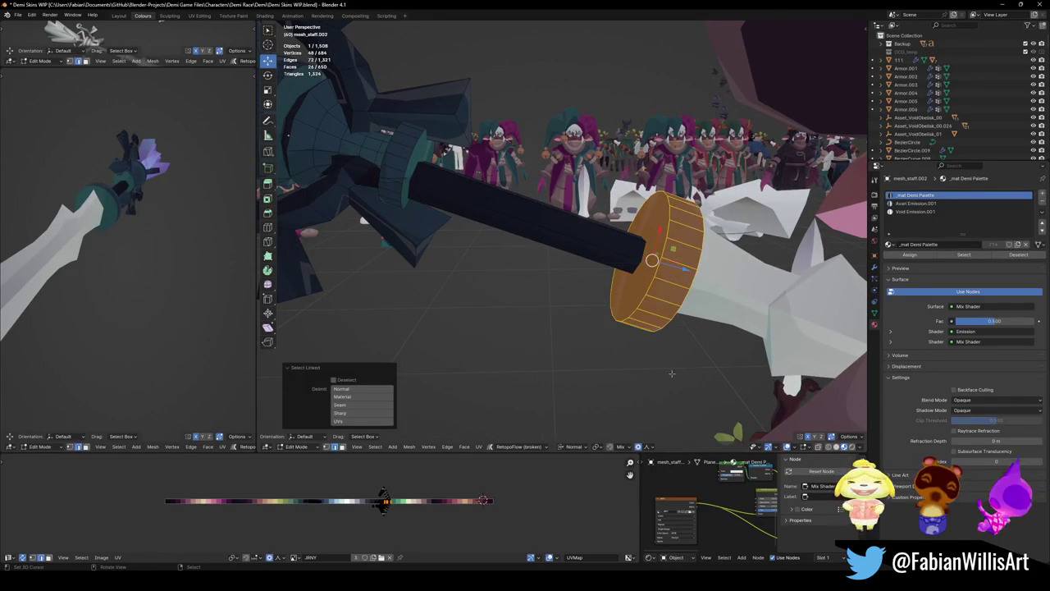
key("shift+d")
key("z")
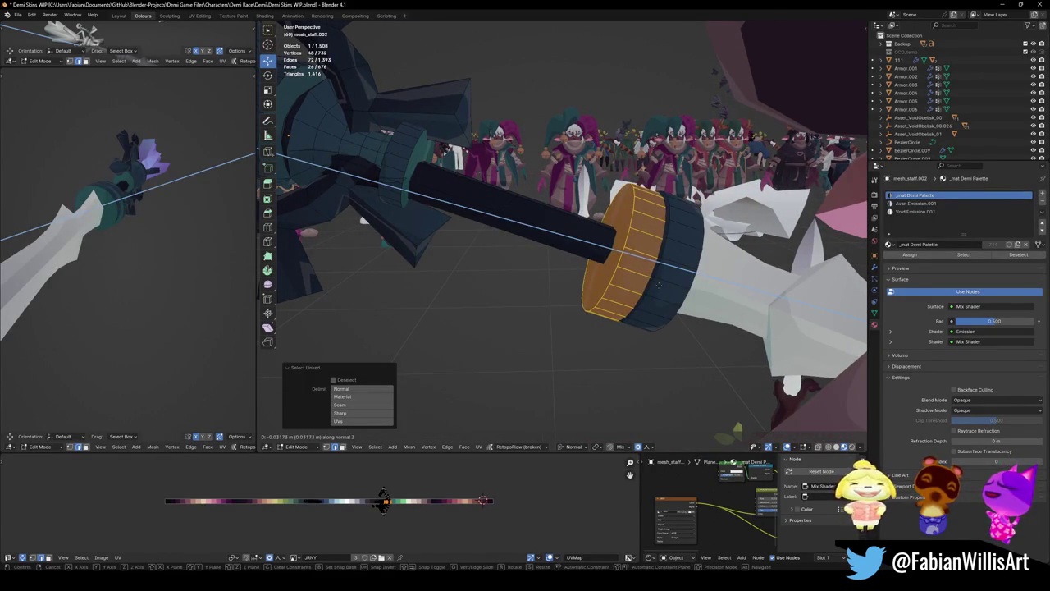
left_click(648, 285)
mouse_move(648, 284)
middle_mouse_down()
mouse_move(659, 355)
mouse_move(636, 265)
middle_mouse_up()
key("ctrl+z")
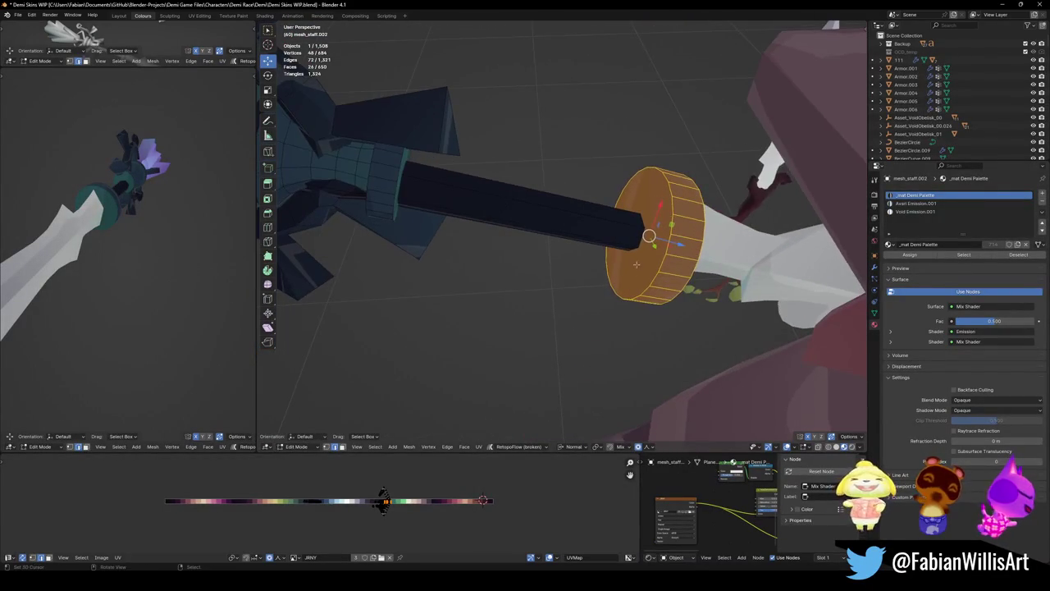
- Trial moving and deleting the end disc, cancelling and undoing each change
key("comma")
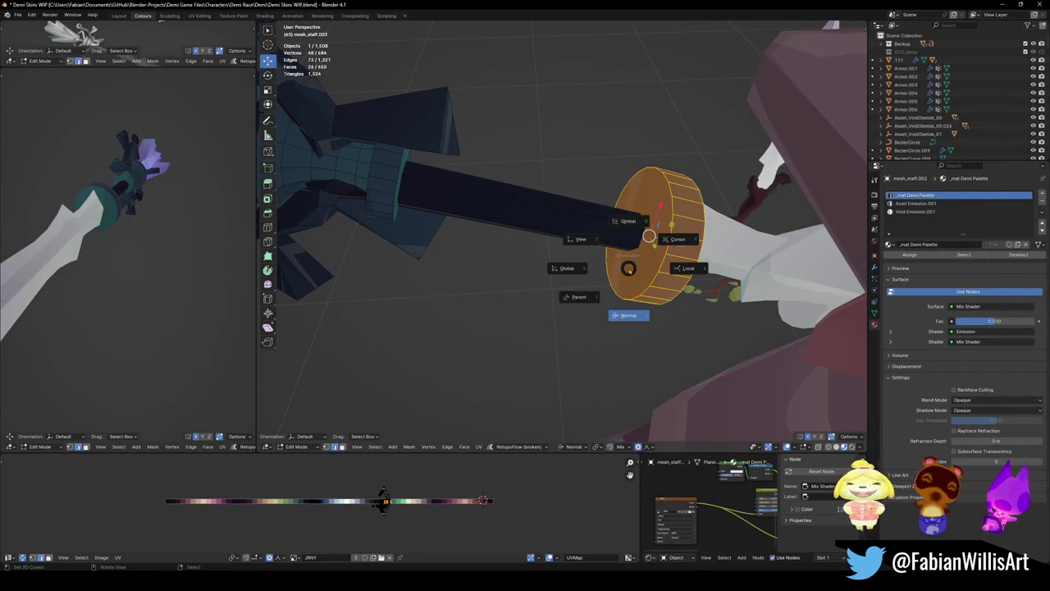
key("Escape")
key("comma")
key("Escape")
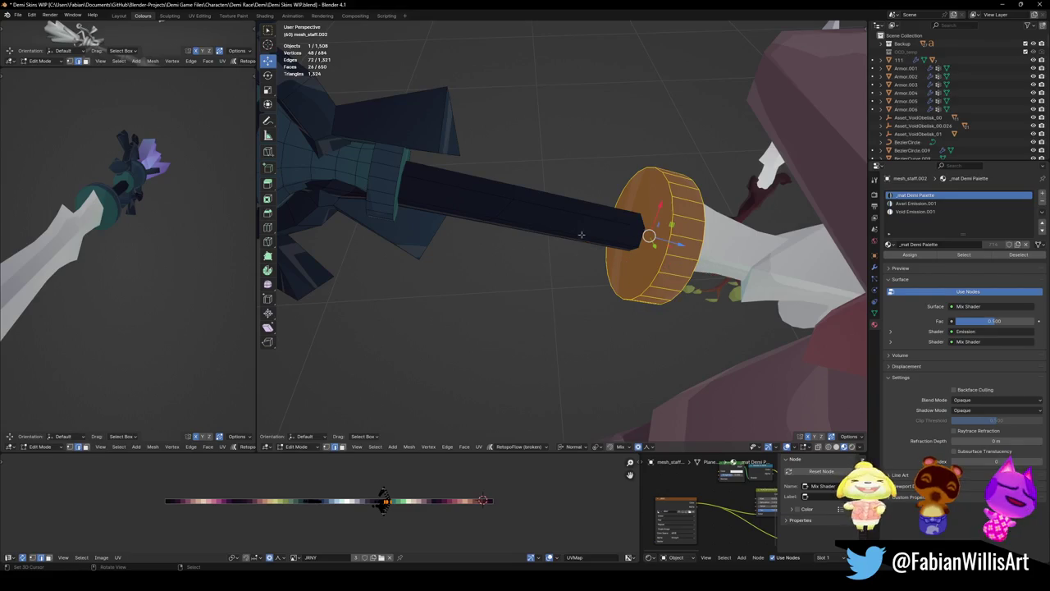
key("g")
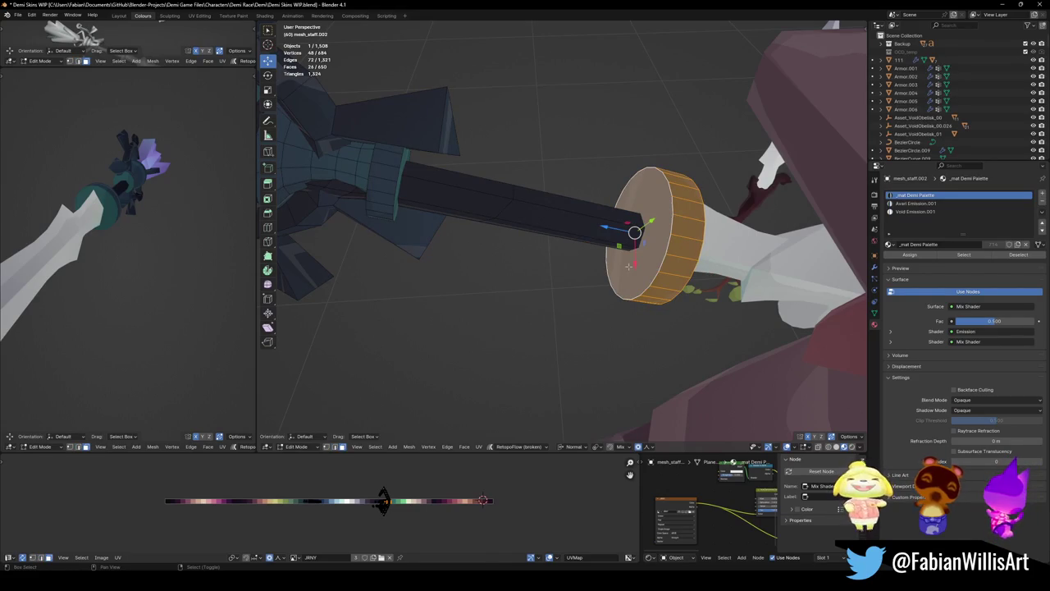
right_click(557, 260)
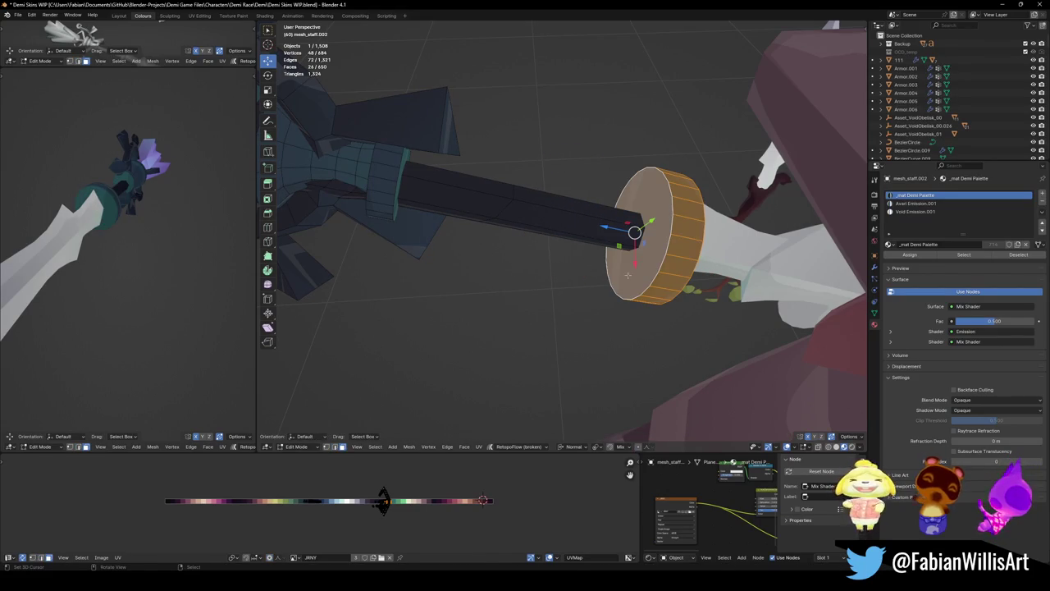
key("alt+a")
key("l")
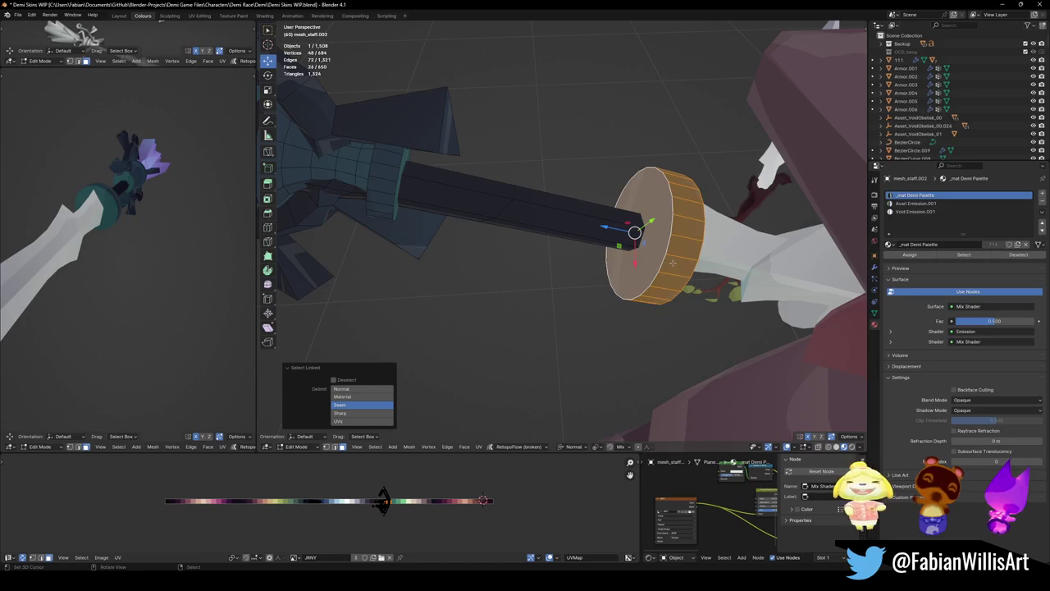
key("x")
left_click(656, 285)
key("ctrl+z")
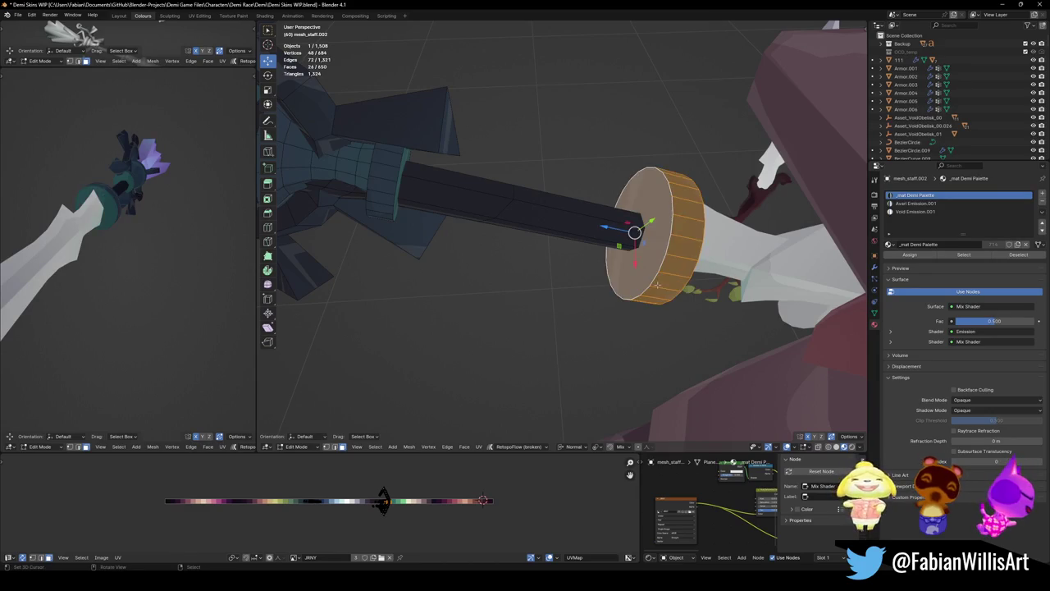
- Hide and reveal the disc geometry, then isolate the end disc with Shift+H
key("h")
key("alt+h")
key("alt+a")
key("a")
key("alt+a")
key("l")
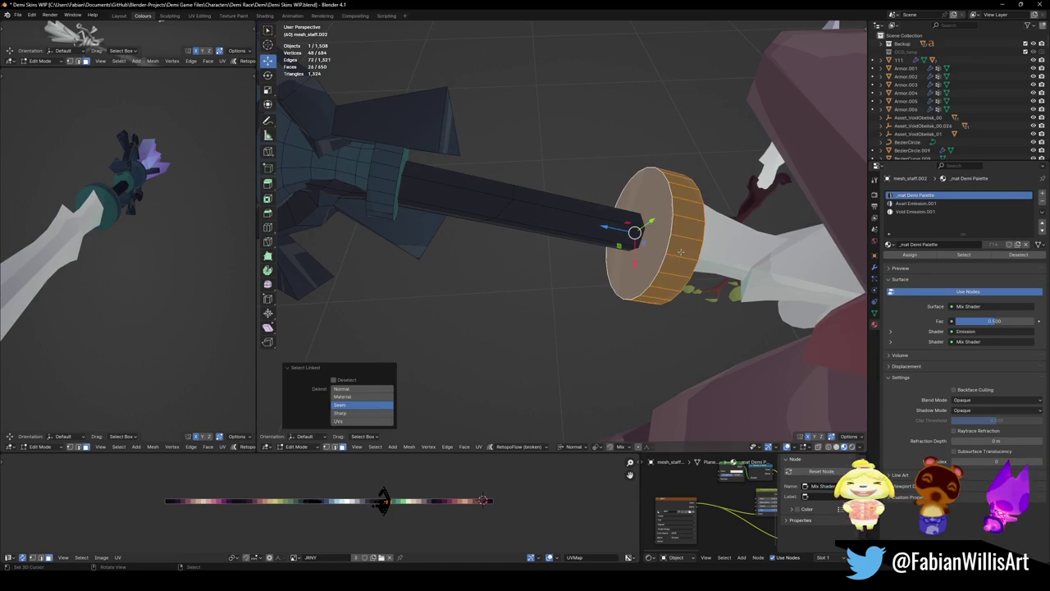
key("shift+h")
key("alt+a")
- Reselect the end disc, extrude it along its normal, and open its context menu
left_click(666, 251)
key("alt+a")
key("l")
key("ctrl+z")
key("ctrl+shift+z")
key("e")
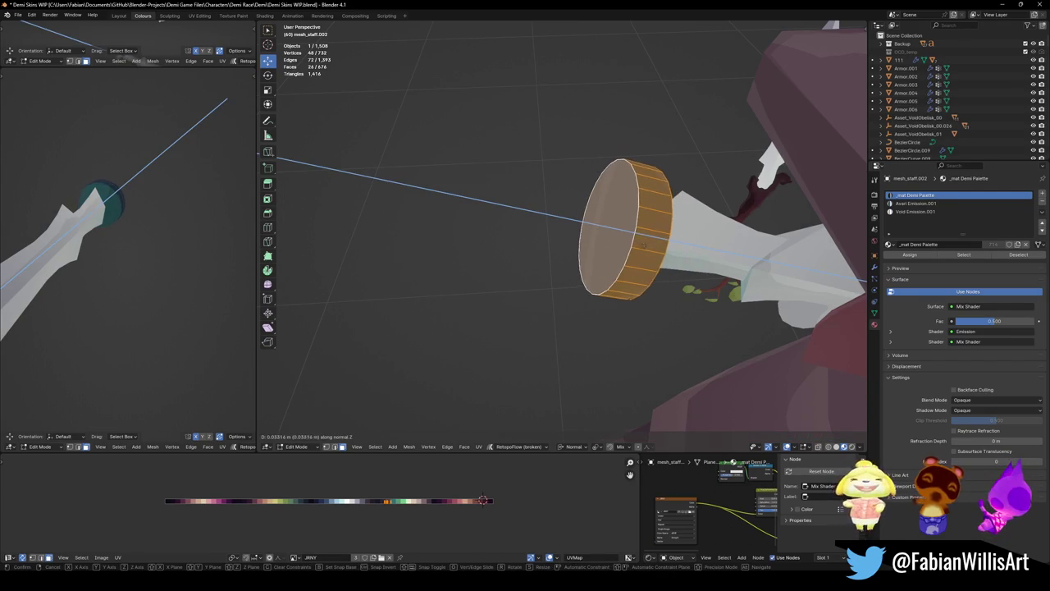
left_click(653, 247)
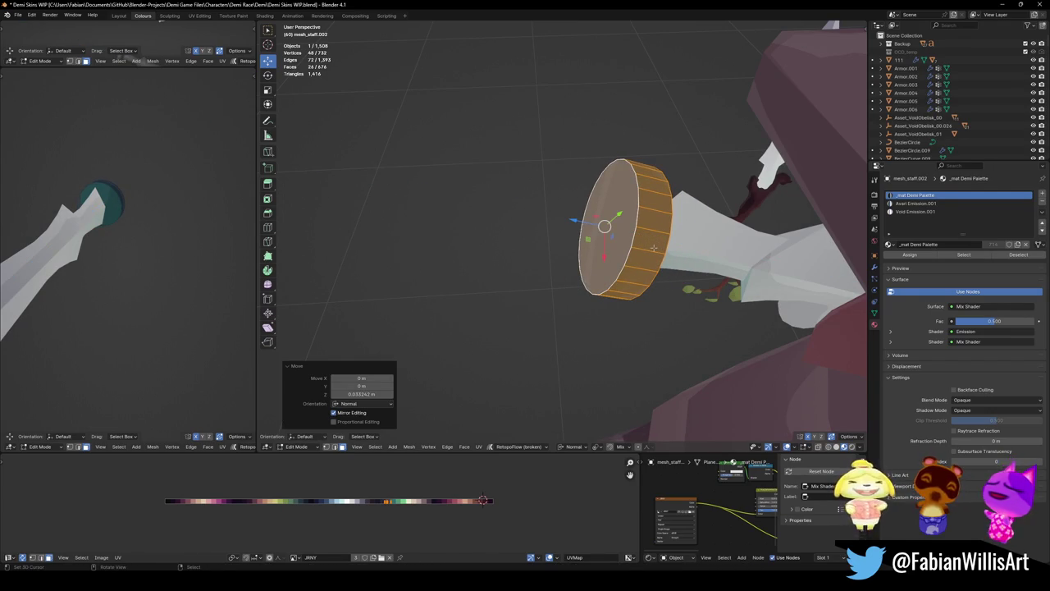
right_click(653, 247)
- Unhide the staff geometry, then inset and extrude the disc's end face
key("h")
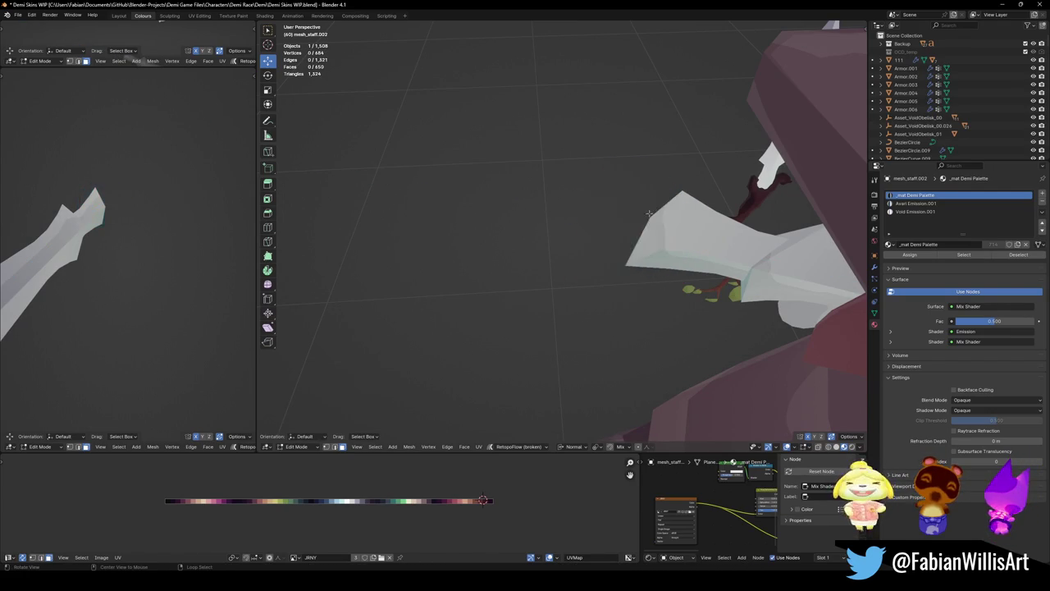
key("alt+h")
key("alt+a")
left_click(617, 231)
key("i")
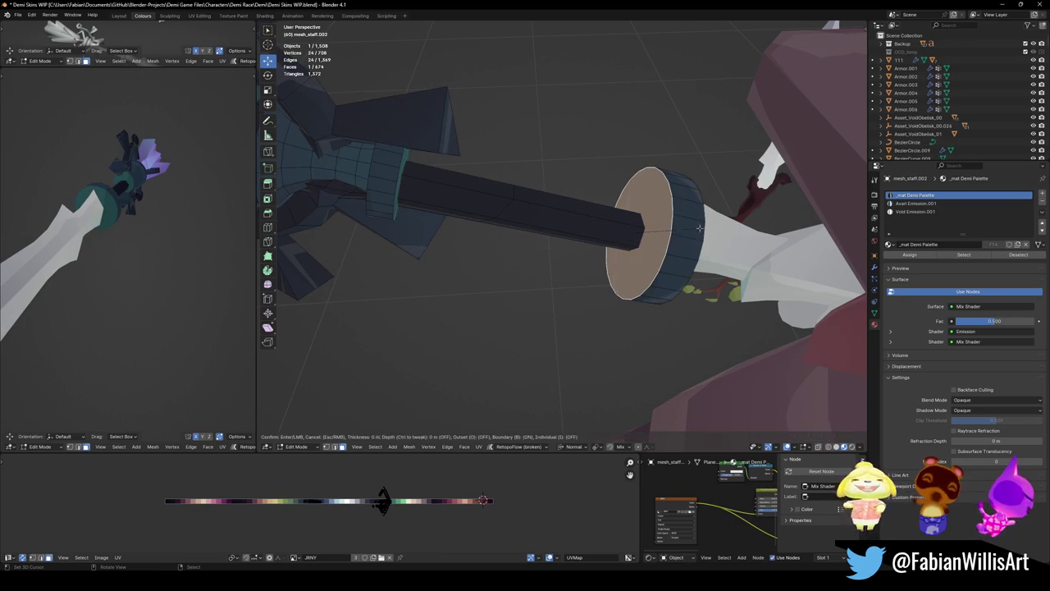
left_click(672, 233)
key("e")
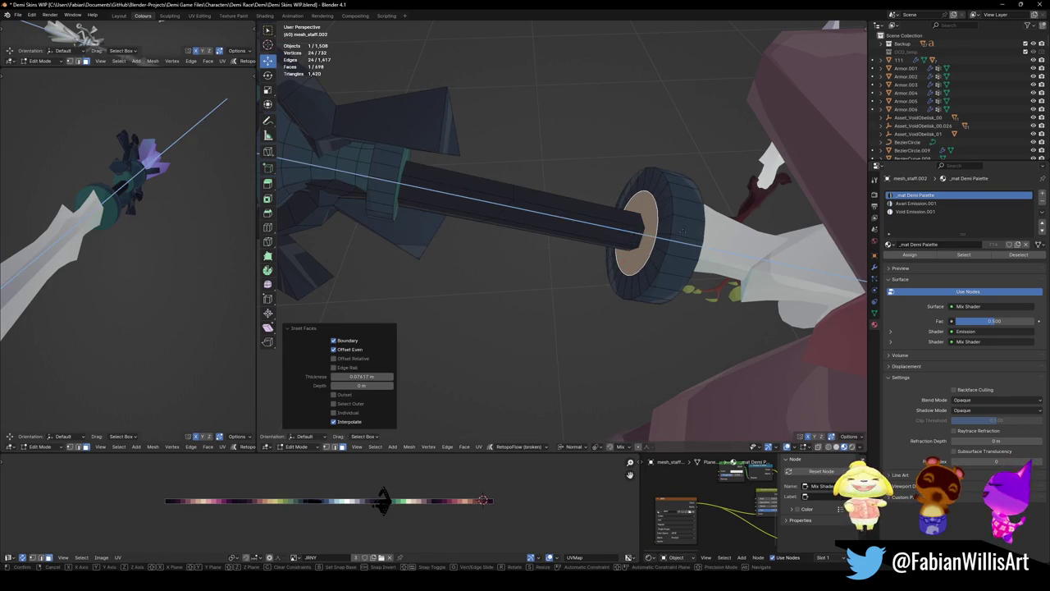
left_click(669, 232)
key("alt+a")
- Slide the disc rim's face loop along X
mouse_move(669, 232)
middle_mouse_down()
mouse_move(522, 107)
mouse_move(574, 246)
middle_mouse_up()
left_click(609, 261, "alt")
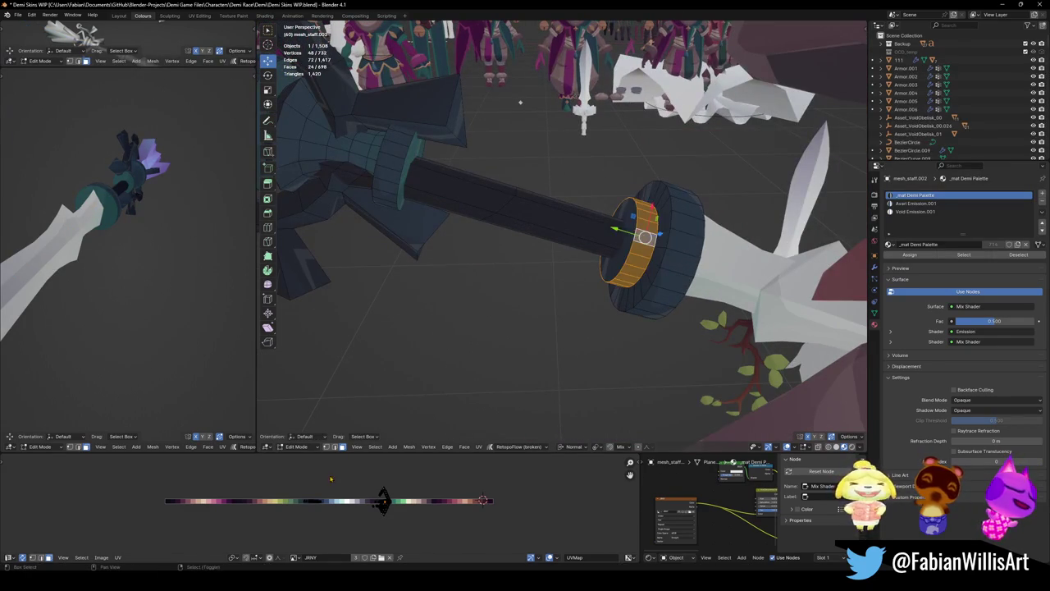
middle_click_drag(107, 275, 184, 282)
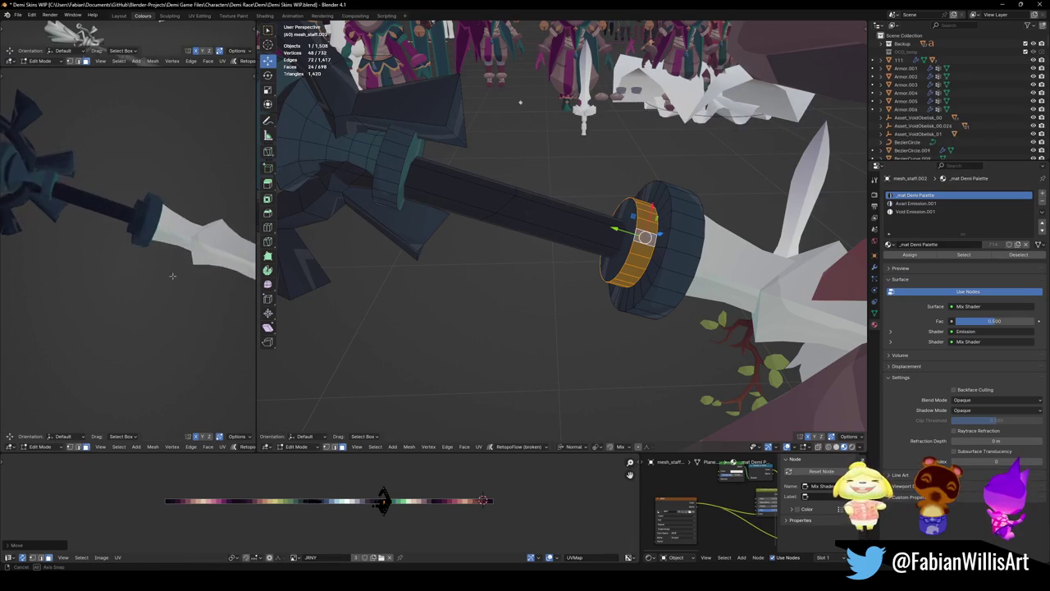
scroll(185, 282, "up", 3)
key("g")
key("x")
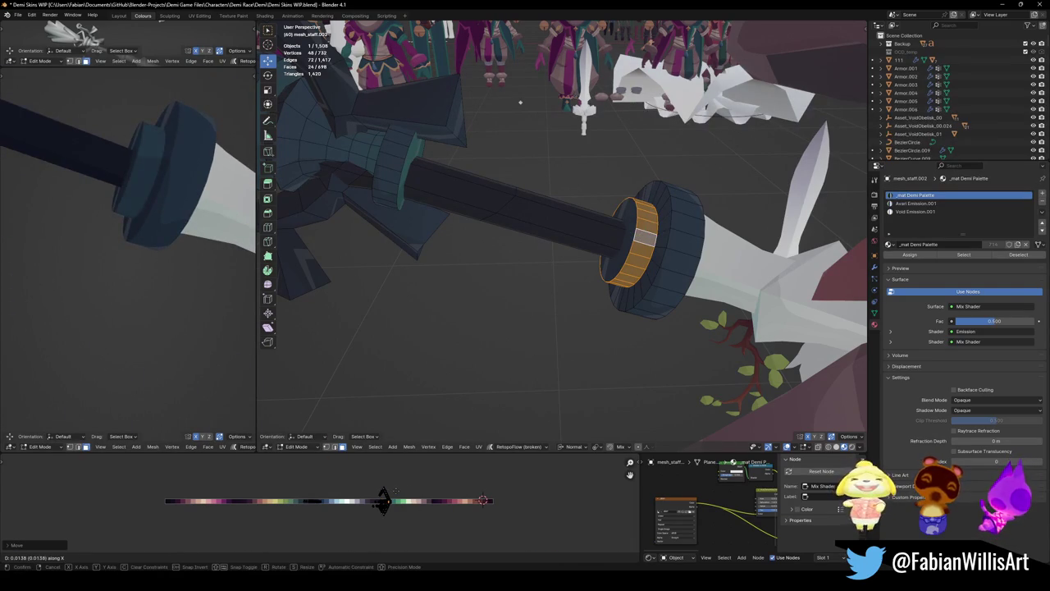
key("Return")
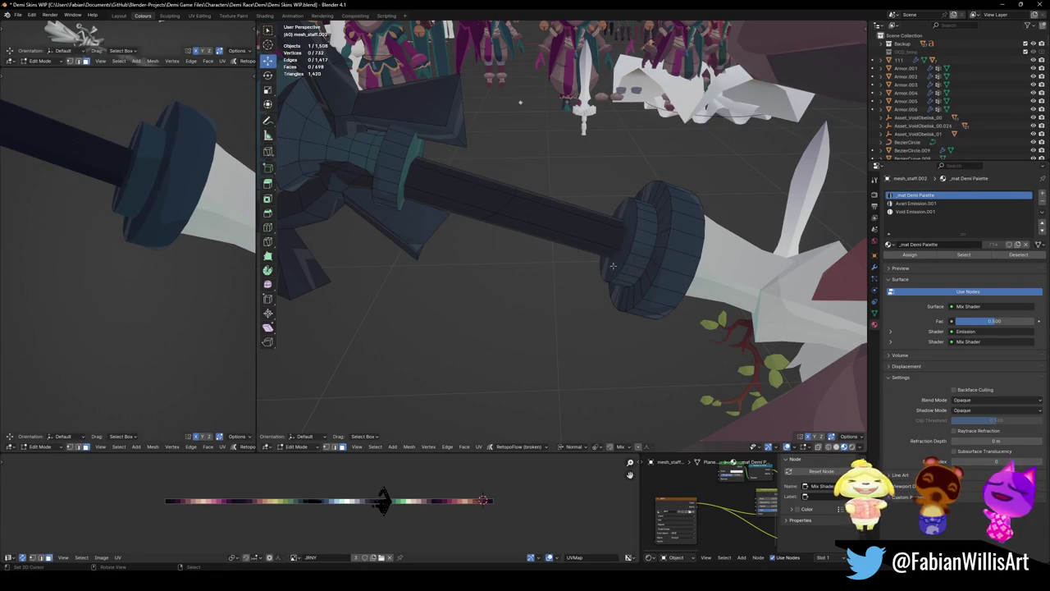
- Shift an outer rim face loop to a new palette colour along X
left_click(644, 282, "alt")
key("g")
key("x")
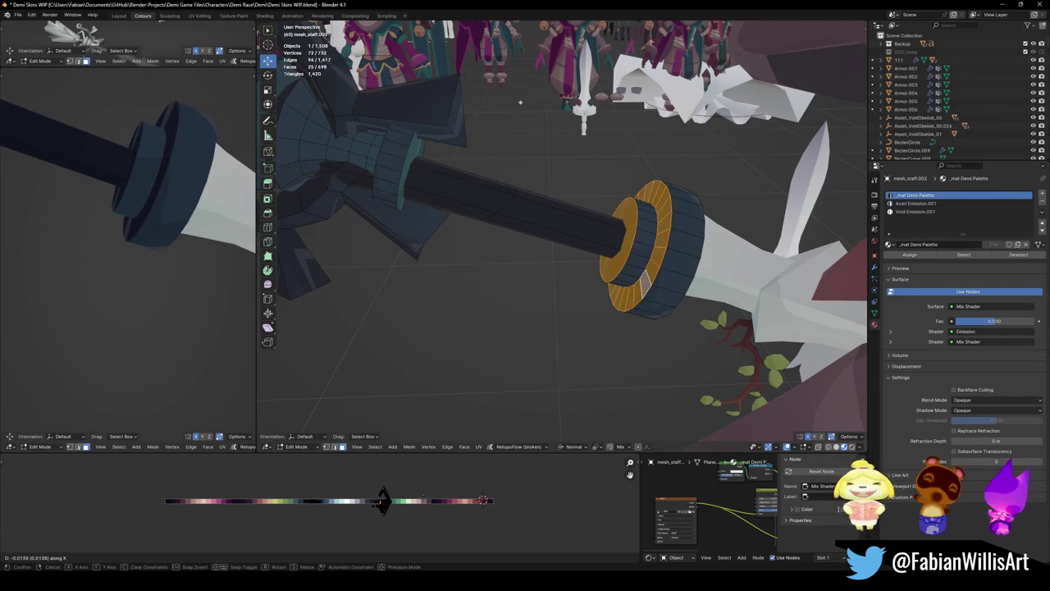
left_click(382, 500)
scroll(148, 213, "down", 3)
middle_click_drag(156, 213, 147, 246)
key("KP_Decimal")
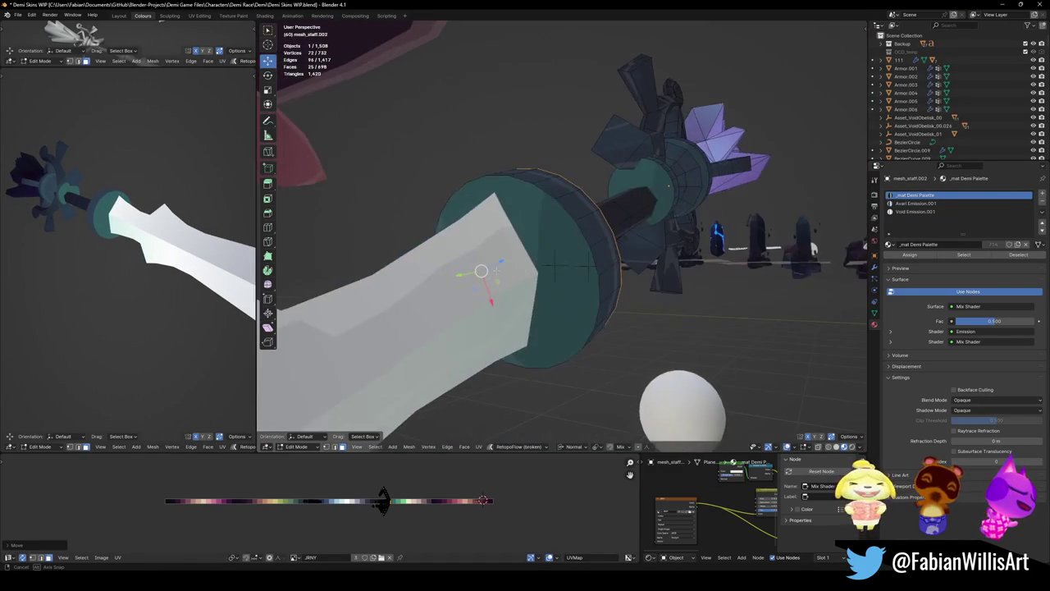
- Recolour the guard's end-cap face, then inset and extrude it into a raised cap
left_click(516, 271)
key("g")
key("x")
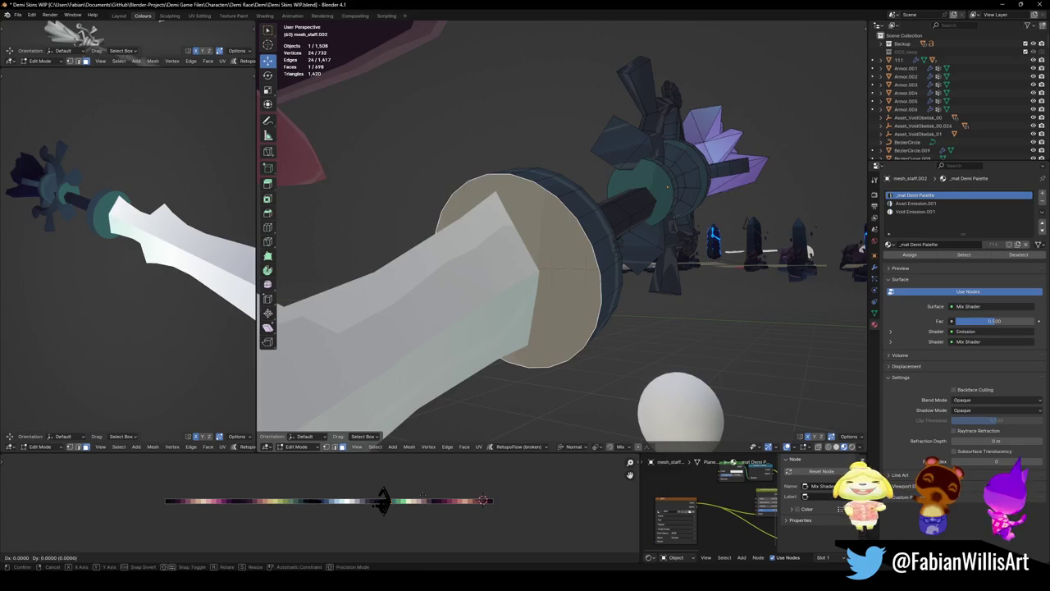
key("Return")
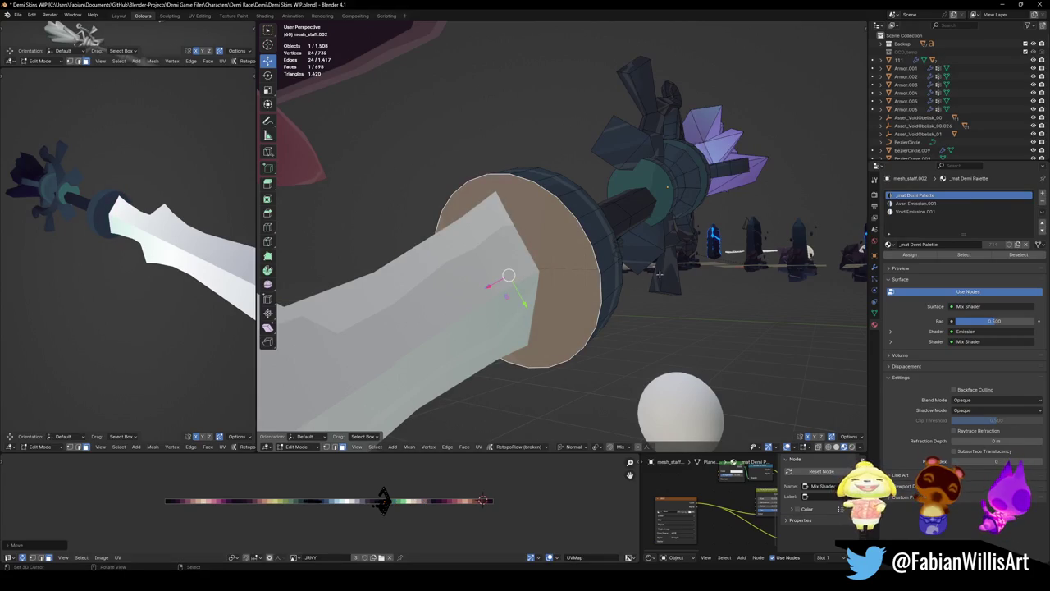
key("i")
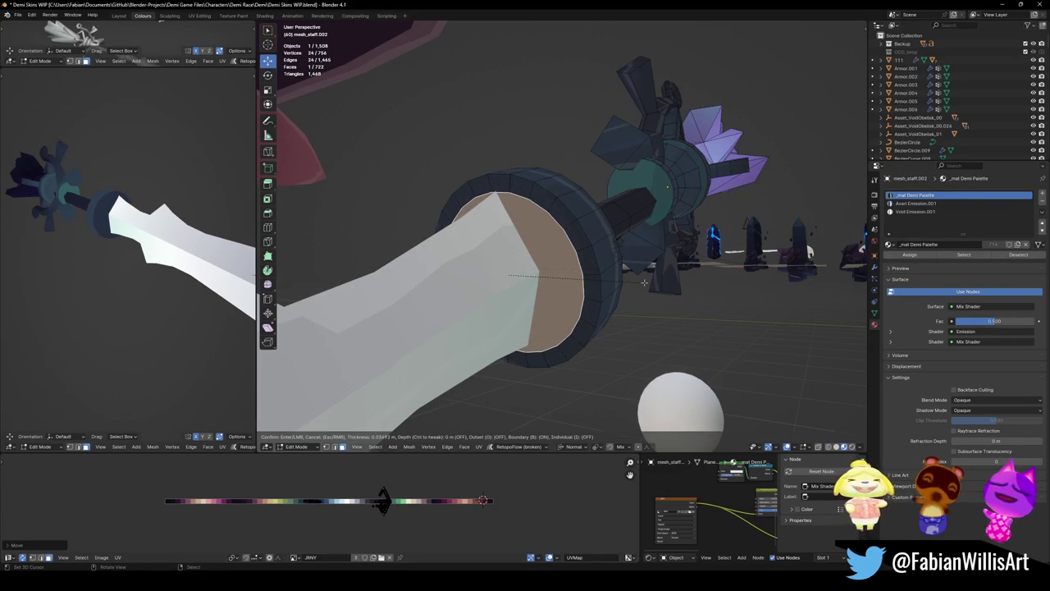
left_click(645, 282)
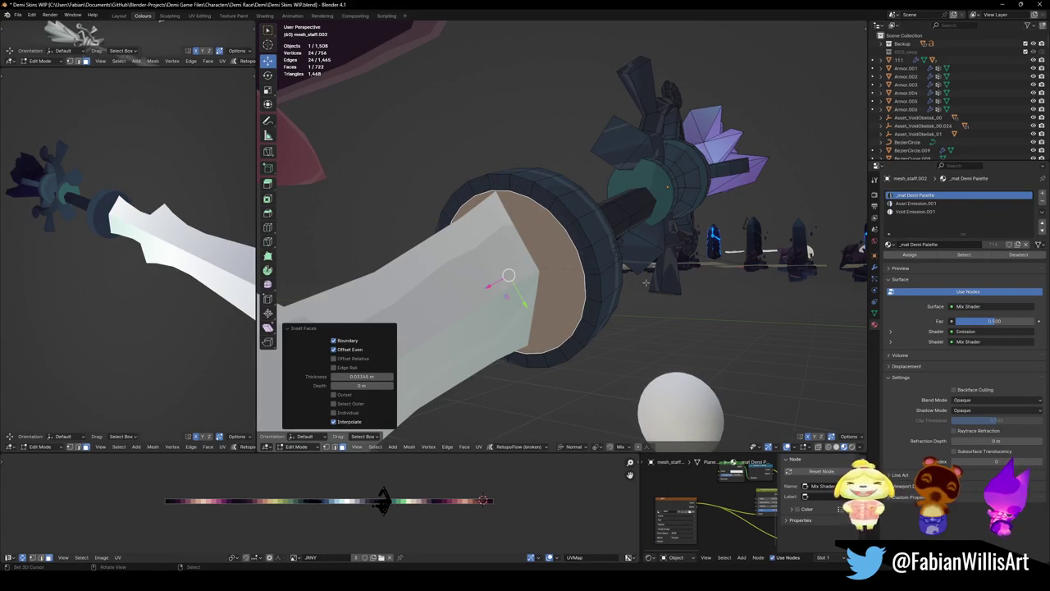
key("e")
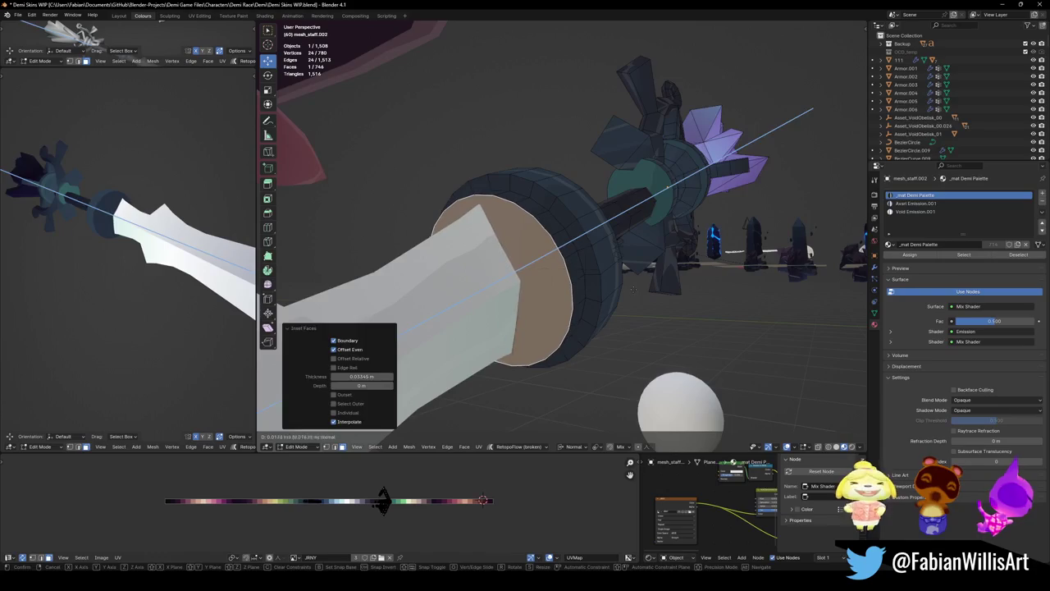
left_click(633, 288)
key("alt+a")
- Move the face loop around the guard to a new palette colour
middle_click_drag(492, 286, 470, 345)
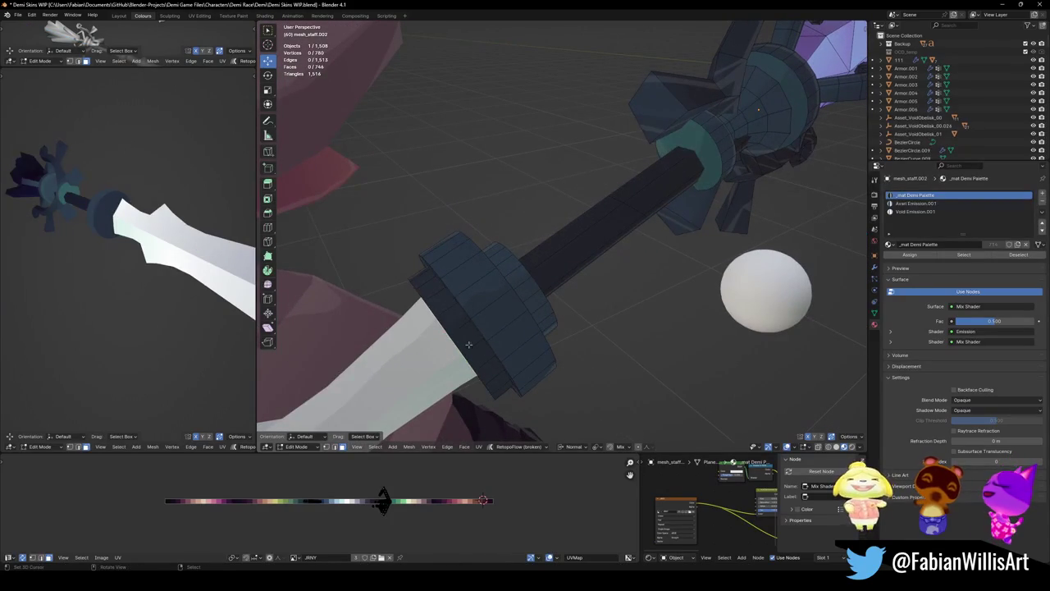
left_click(470, 345, "alt")
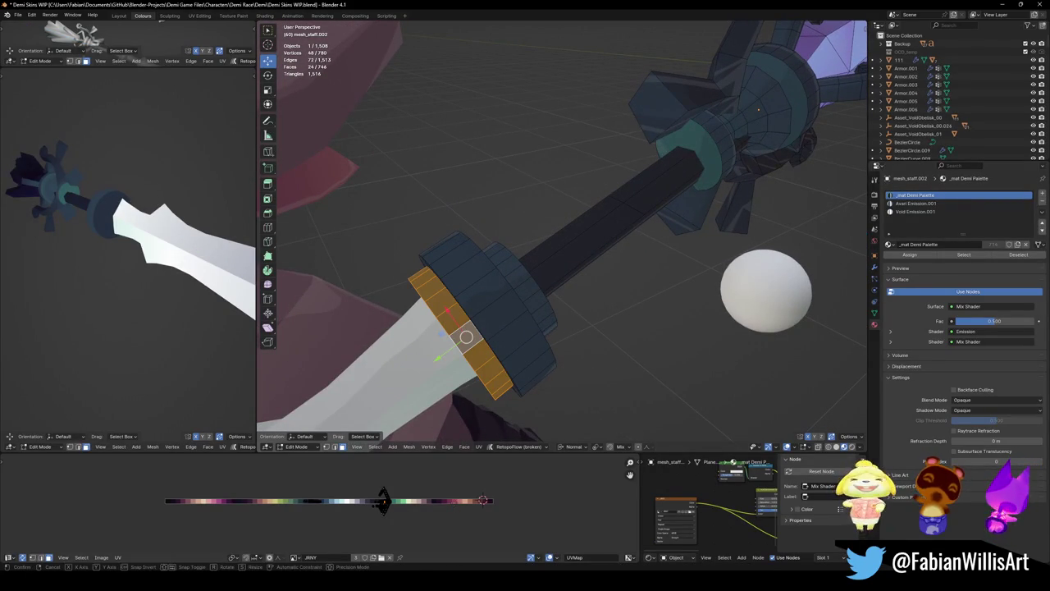
key("x")
left_click(466, 337)
middle_click_drag(466, 337, 337, 241)
key("alt+a")
- Bevel a ring edge loop into a thin band and shift its faces to teal
mouse_move(164, 246)
middle_mouse_down()
mouse_move(115, 243)
mouse_move(131, 236)
middle_mouse_up()
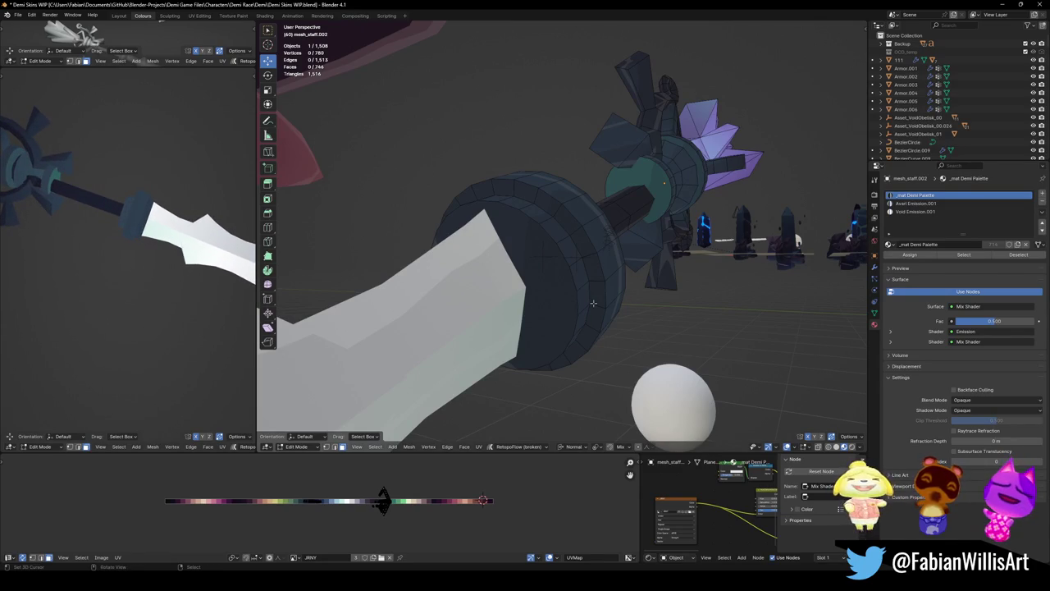
mouse_move(516, 271)
middle_mouse_down()
mouse_move(545, 270)
mouse_move(542, 258)
middle_mouse_up()
left_click(548, 245, "alt")
key("ctrl+b")
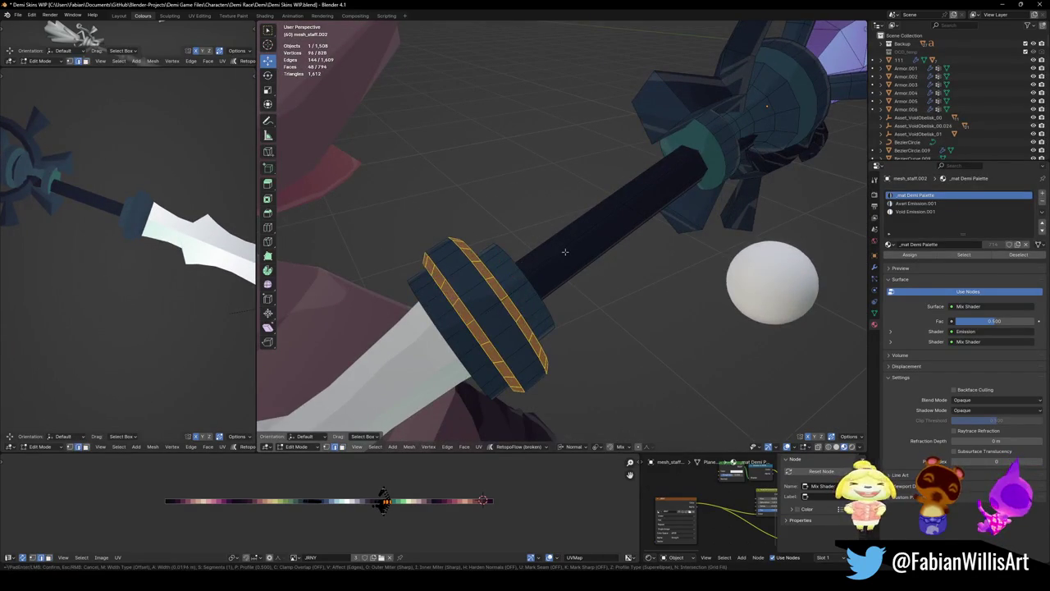
left_click(549, 260)
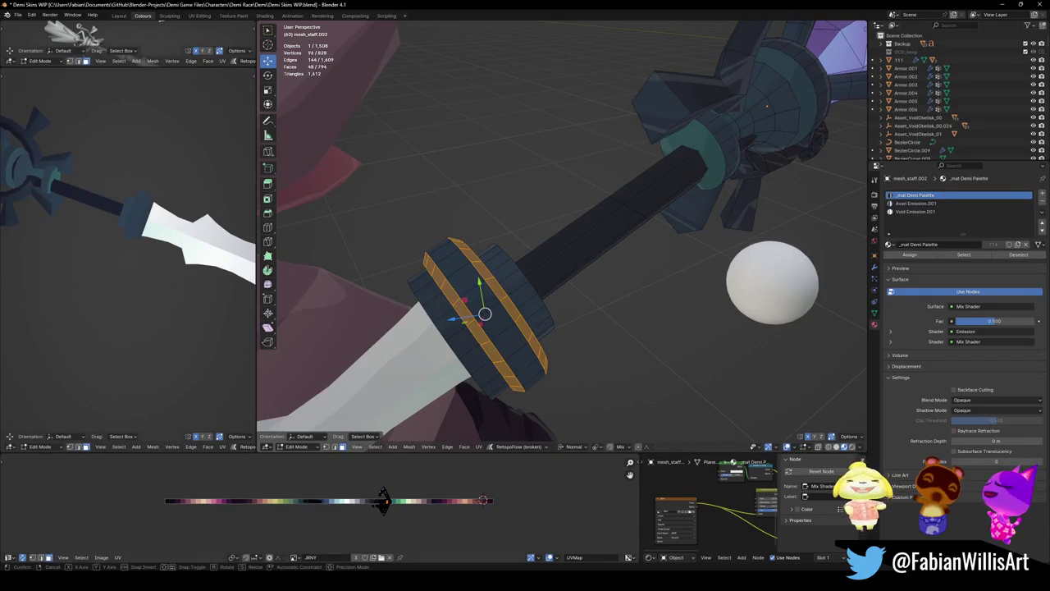
key("g")
key("x")
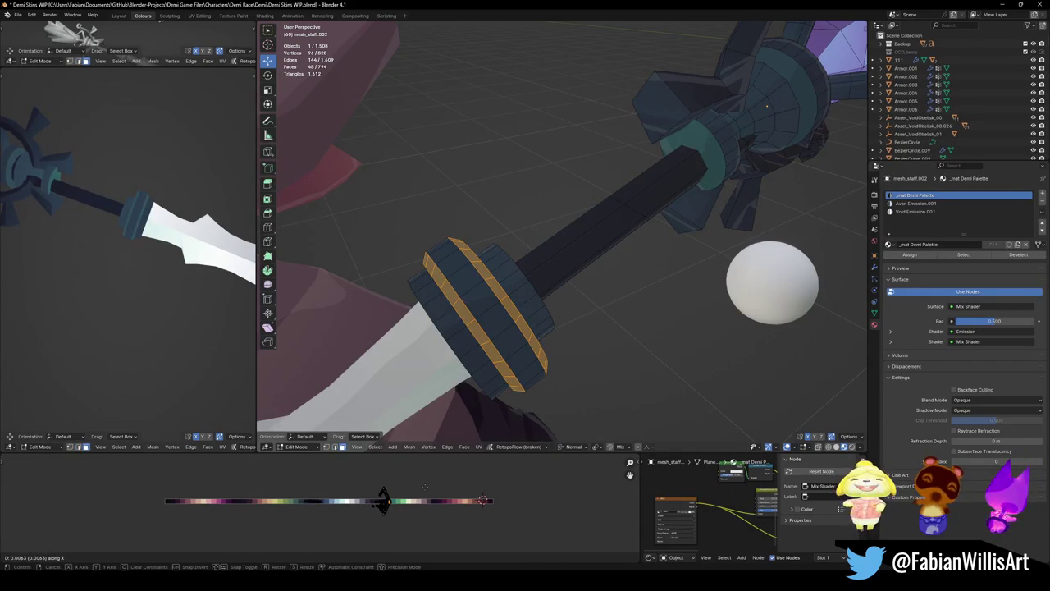
key("Escape")
key("alt+a")
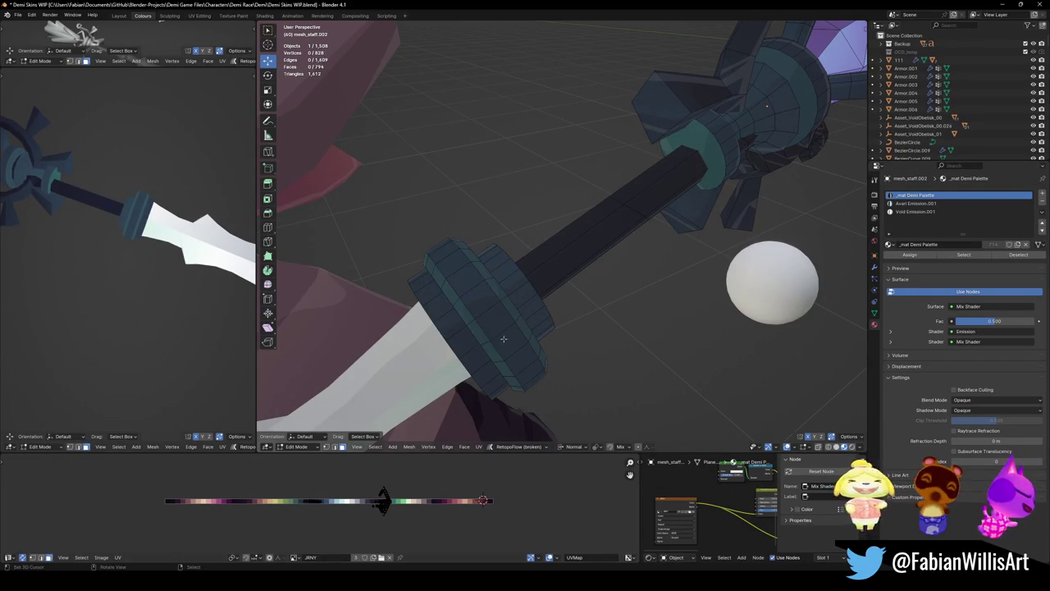
left_click(463, 312, "alt")
key("g")
key("x")
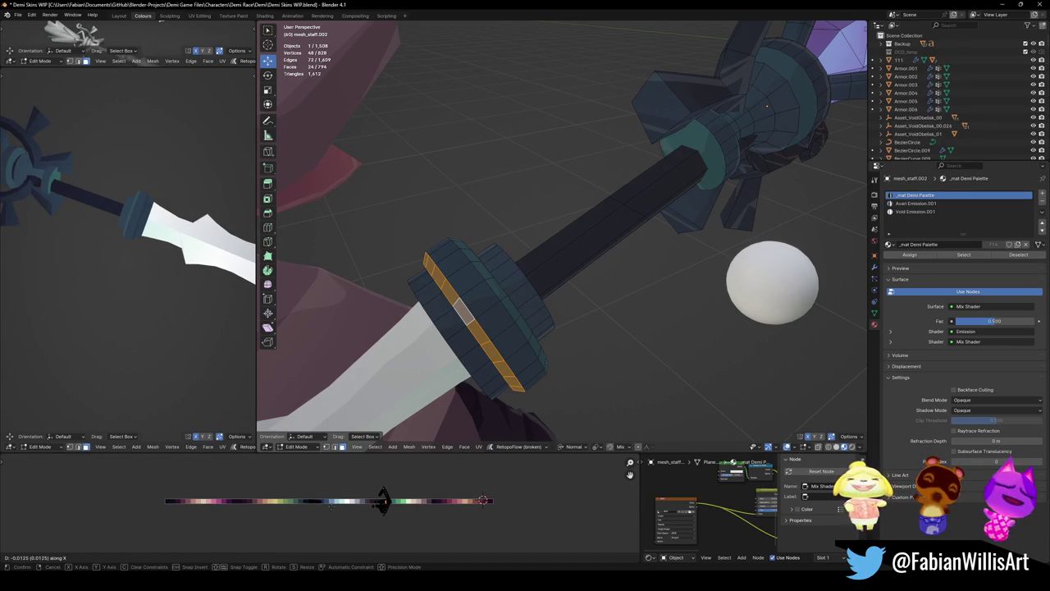
- Bevel a collar edge loop into a double loop, recolour it, and save
left_click(332, 510)
middle_click_drag(190, 275, 194, 289)
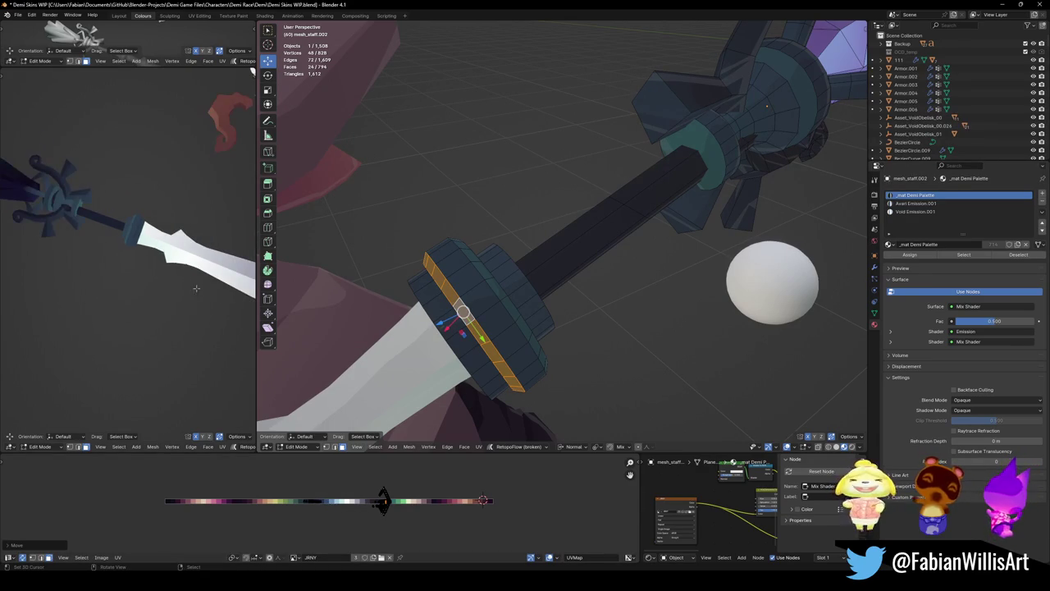
left_click(406, 277)
left_click(524, 296, "alt")
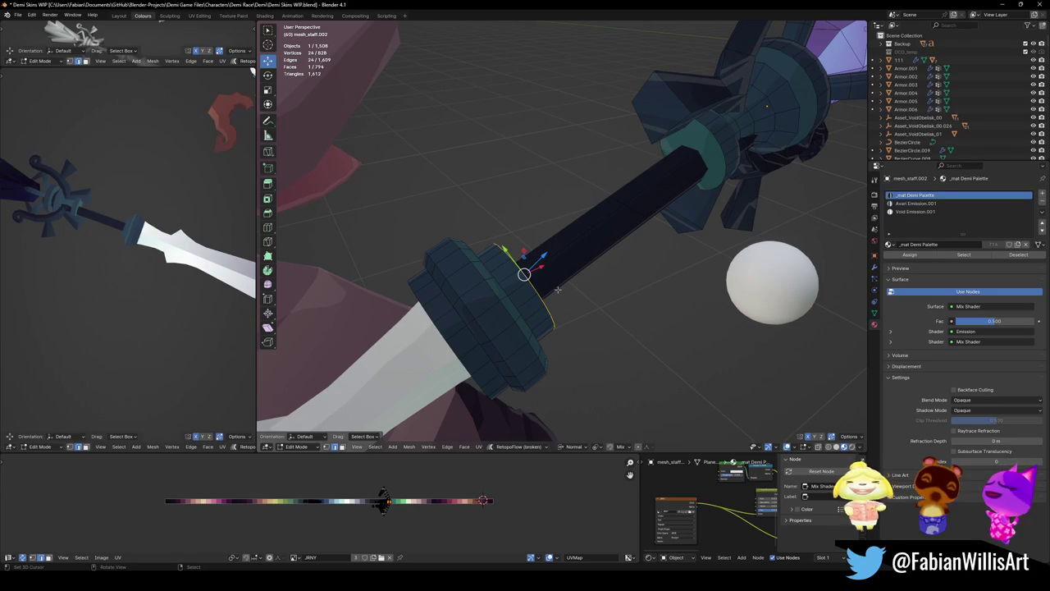
key("ctrl+b")
left_click(595, 283)
key("g")
key("x")
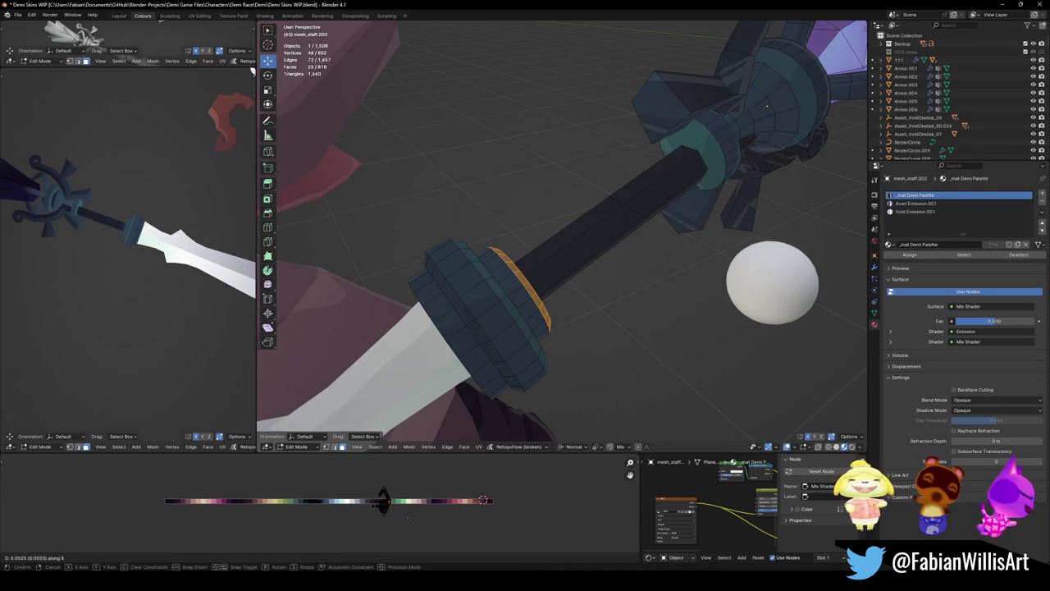
left_click(419, 515)
key("alt+a")
key("ctrl+s")
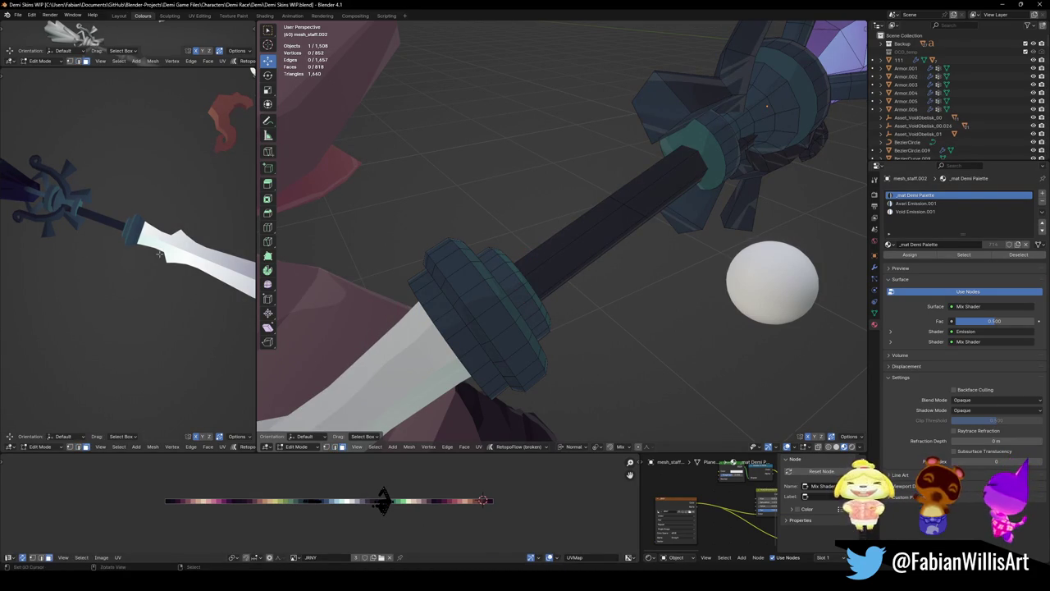
- Bevel a rim around the end-cap face loop and shift its colour on the palette
middle_click_drag(140, 270, 127, 255)
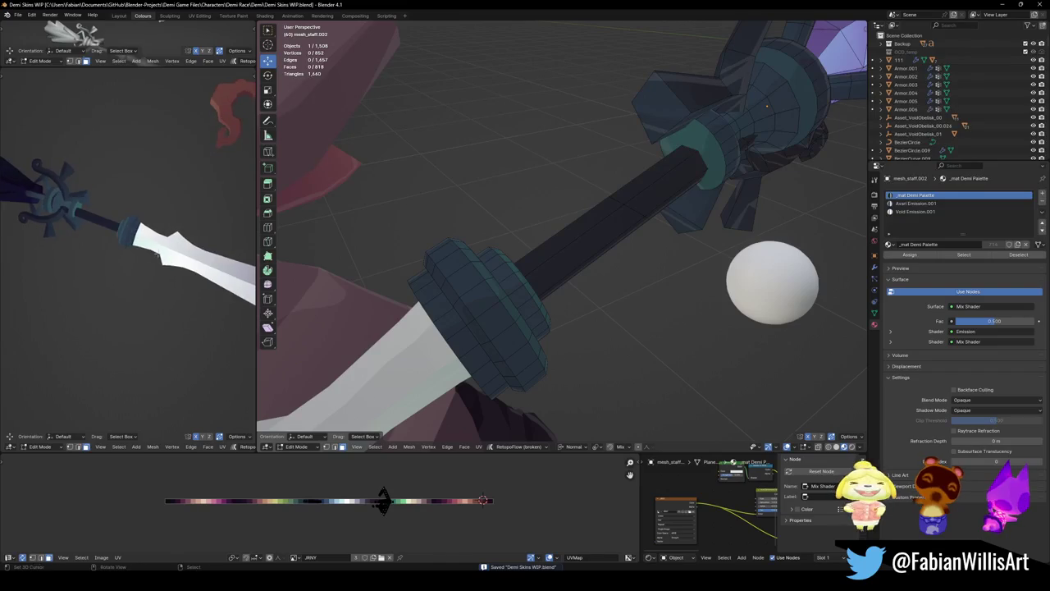
scroll(127, 255, "up", 3)
mouse_move(459, 304)
middle_mouse_down()
mouse_move(490, 309)
mouse_move(530, 230)
middle_mouse_up()
key("l")
key("alt+a")
left_click(534, 232, "alt")
key("ctrl+b")
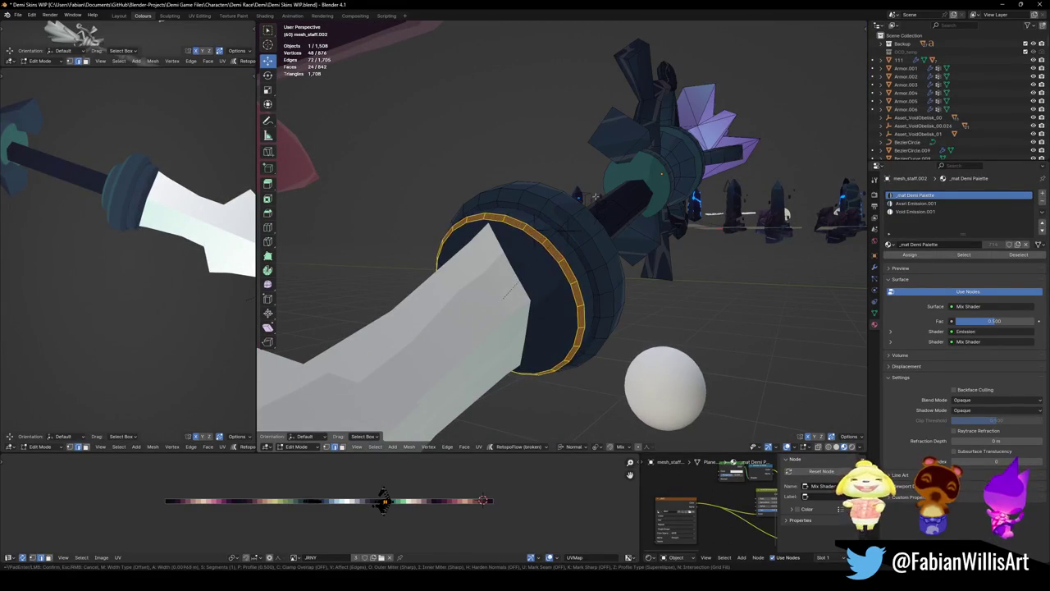
left_click(589, 209)
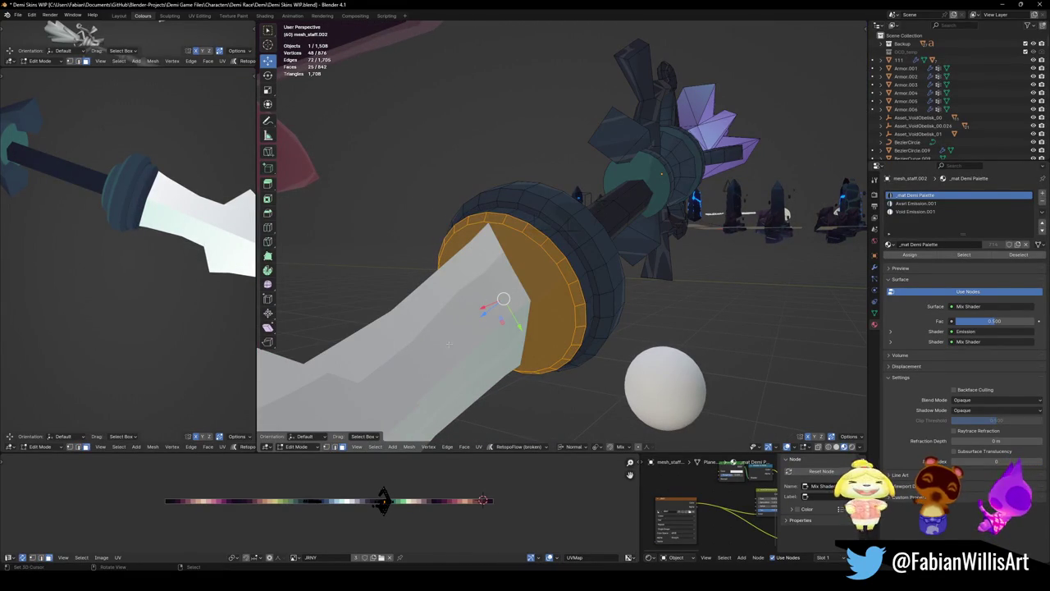
key("g")
key("x")
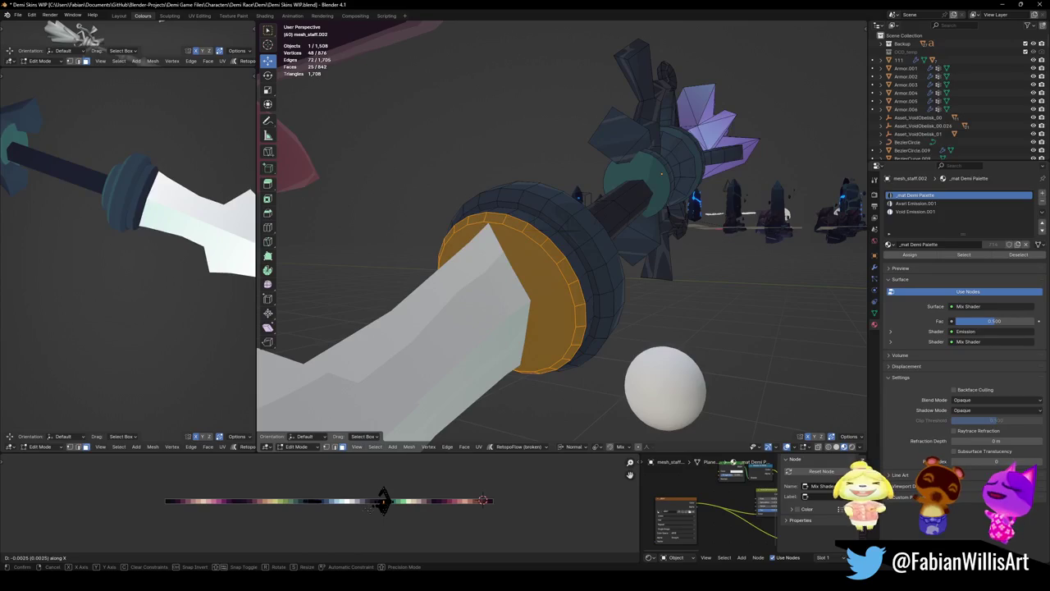
left_click(382, 500)
key("alt+a")
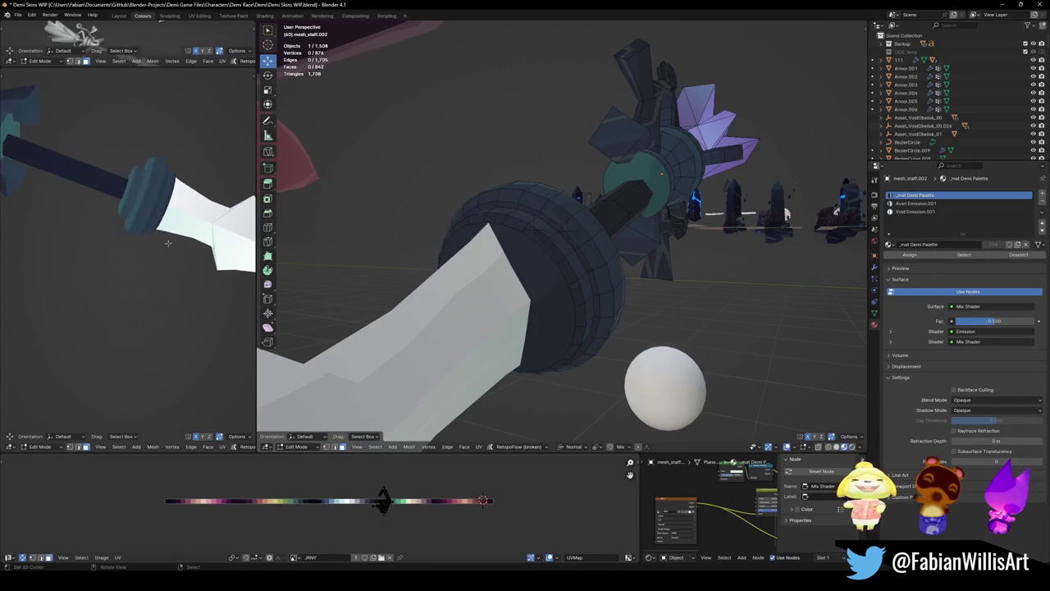
- Return the staff to Object Mode, deselect it, and save Demi Skins WIP.blend
mouse_move(123, 246)
middle_mouse_down()
mouse_move(176, 246)
mouse_move(121, 305)
middle_mouse_up()
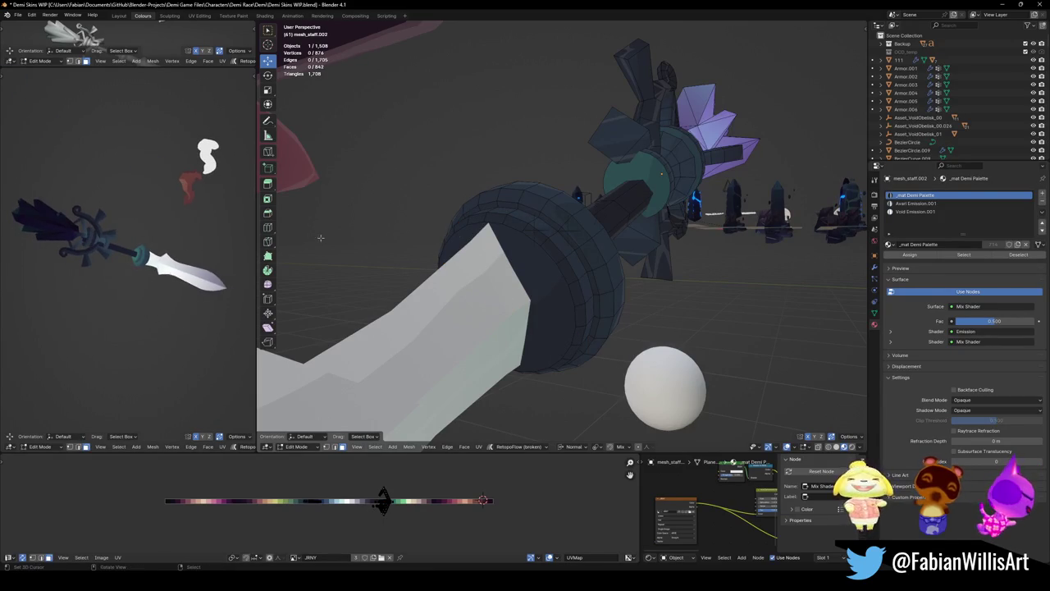
key("Tab")
mouse_move(588, 266)
middle_mouse_down()
mouse_move(607, 273)
mouse_move(545, 293)
middle_mouse_up()
key("alt+a")
key("ctrl+s")
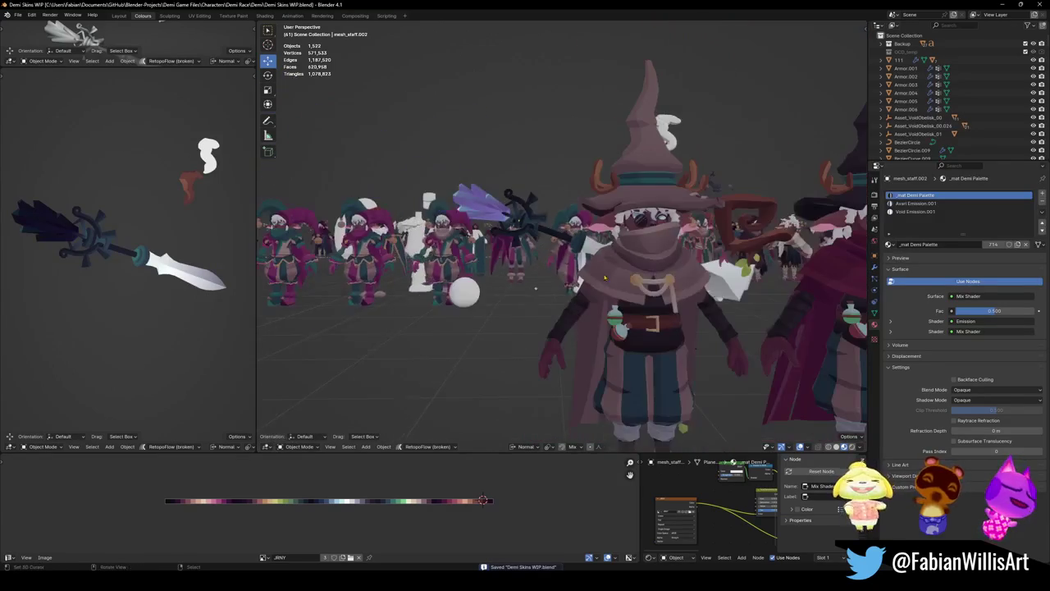
scroll(546, 292, "down", 2)
scroll(547, 291, "down", 2)
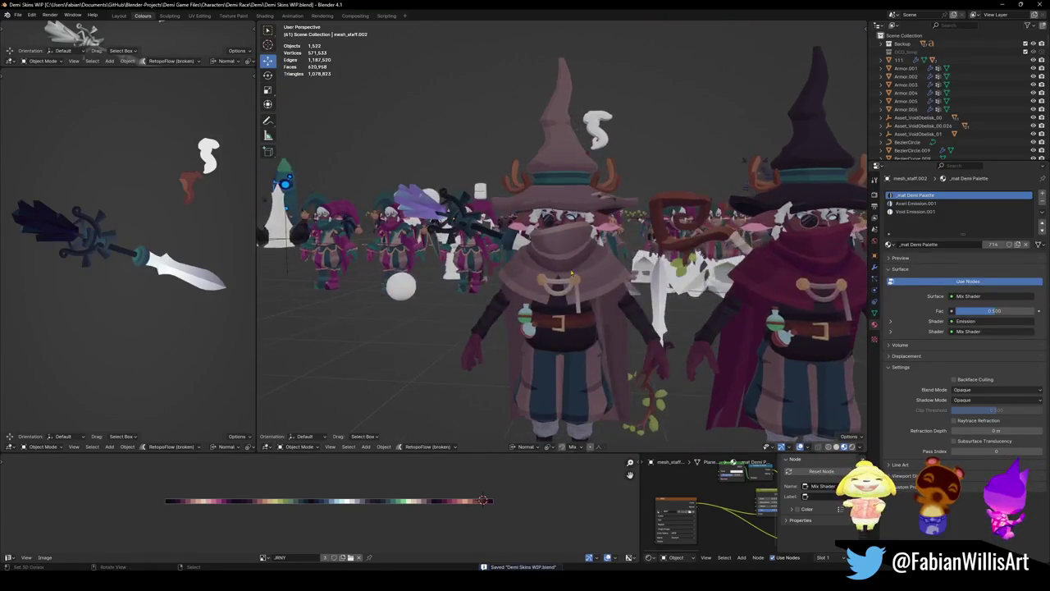
scroll(552, 290, "down", 2)
scroll(556, 289, "down", 1)
middle_click_drag(556, 289, 666, 310)
scroll(640, 312, "up", 3)
scroll(650, 316, "up", 3)
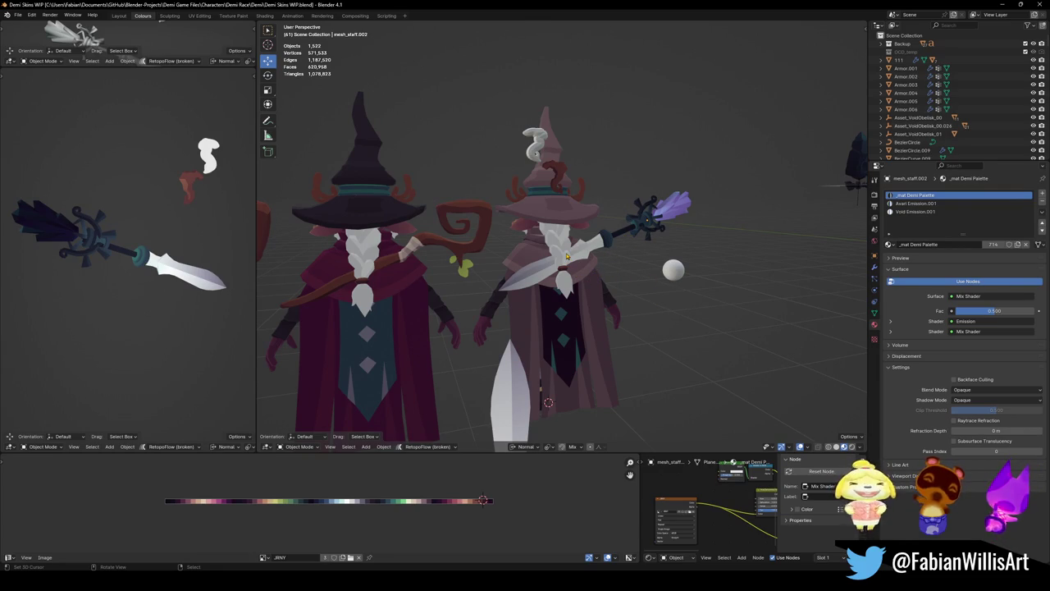
middle_click_drag(624, 239, 587, 258)
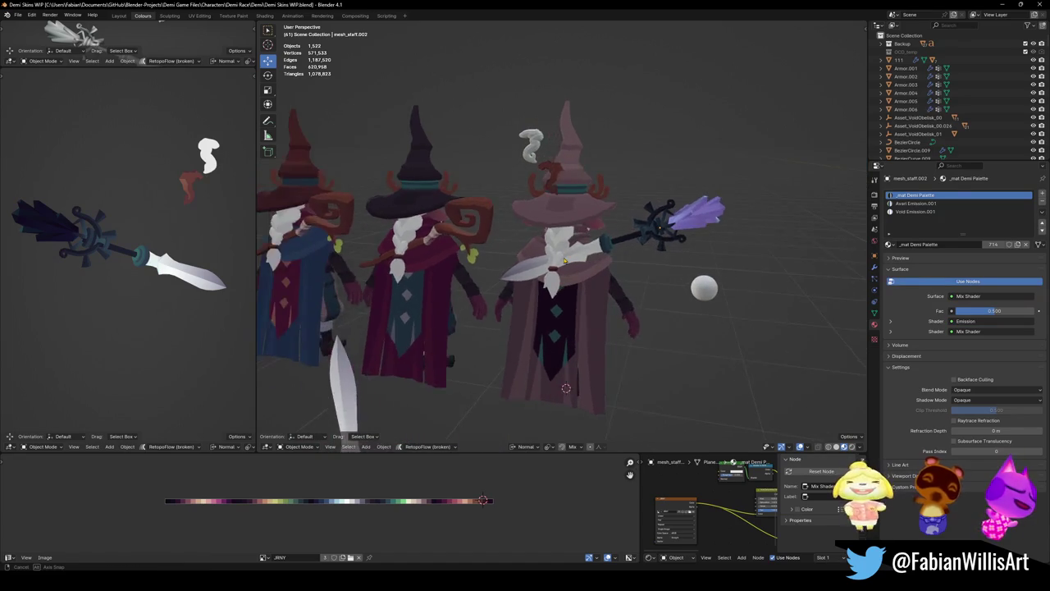
key("ctrl+s")
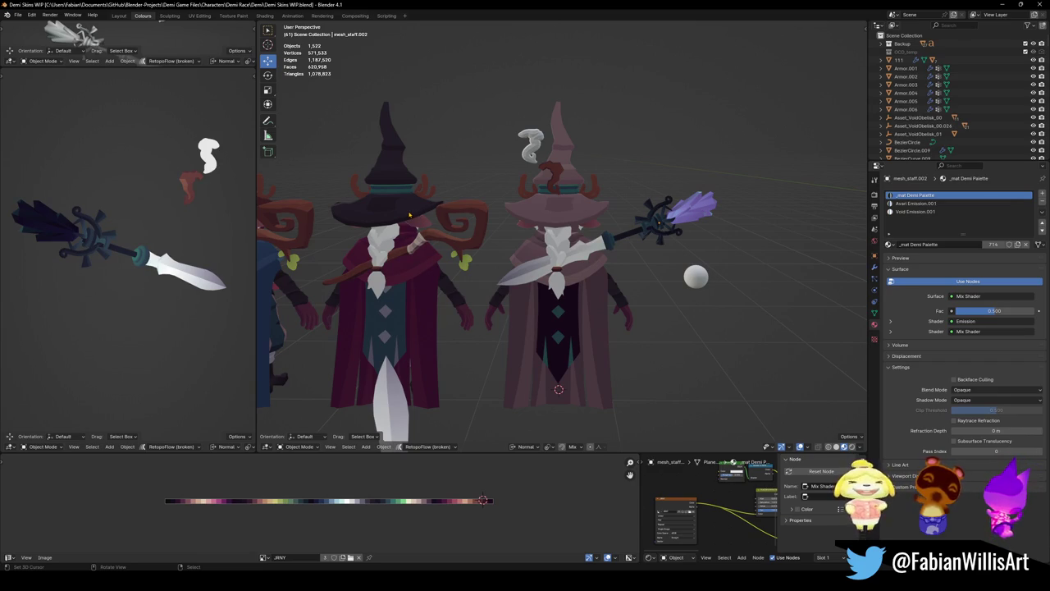
mouse_move(541, 194)
middle_mouse_down()
mouse_move(480, 247)
mouse_move(369, 271)
middle_mouse_up()
- Save, unhide all objects, and select the wooden staff with Staff.001 active
key("ctrl+s")
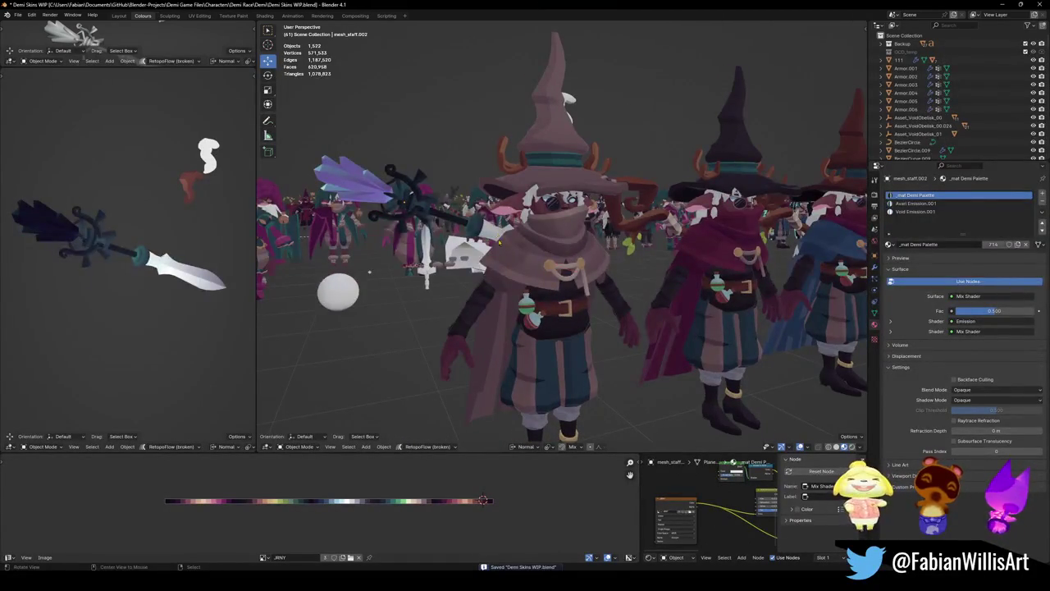
key("alt+h")
key("alt+a")
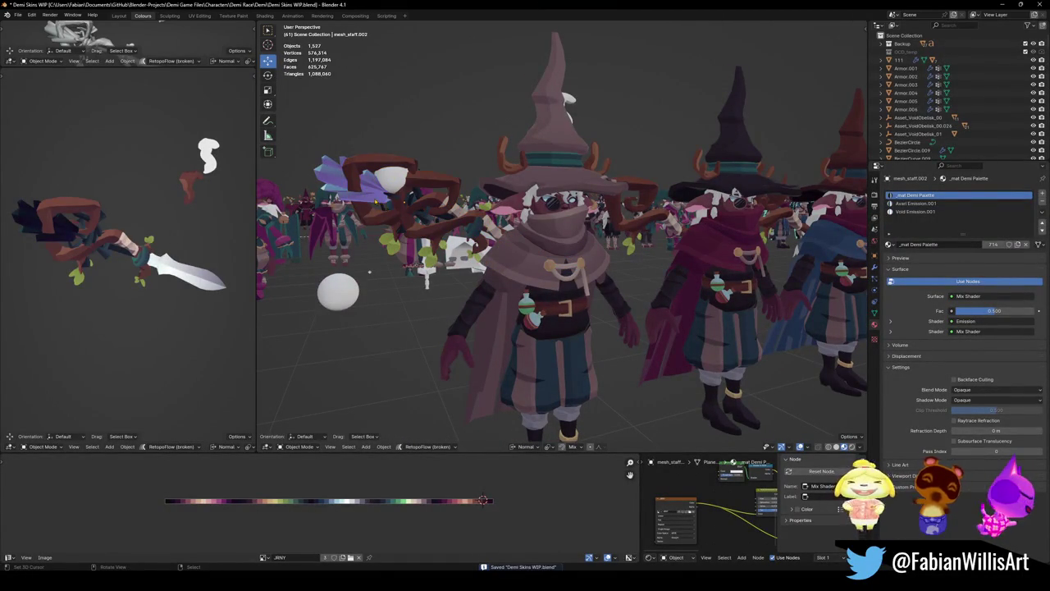
left_click(394, 197, "shift")
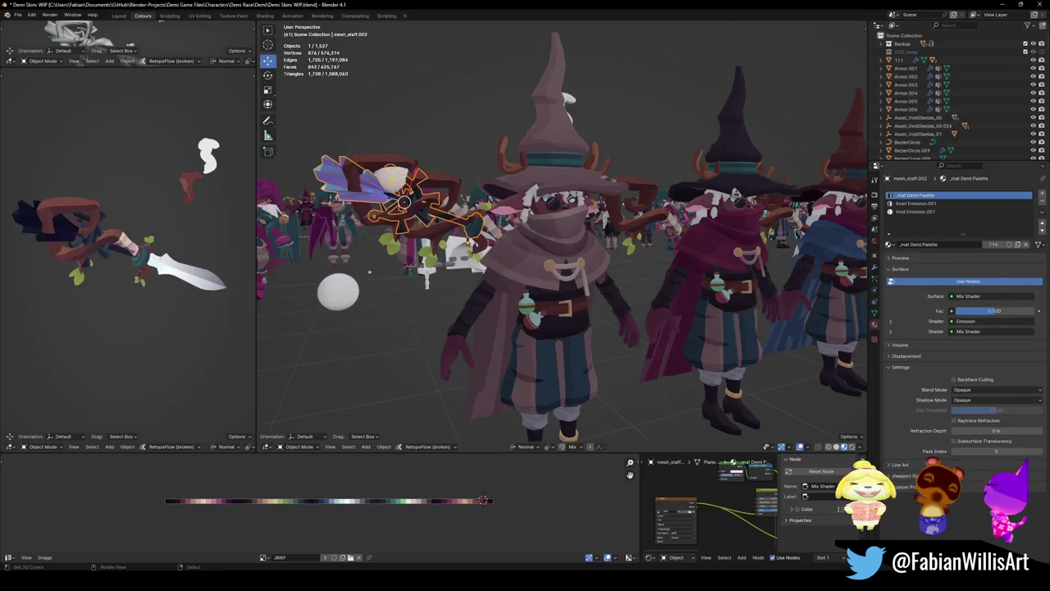
left_click(392, 182, "shift")
left_click(443, 213, "shift")
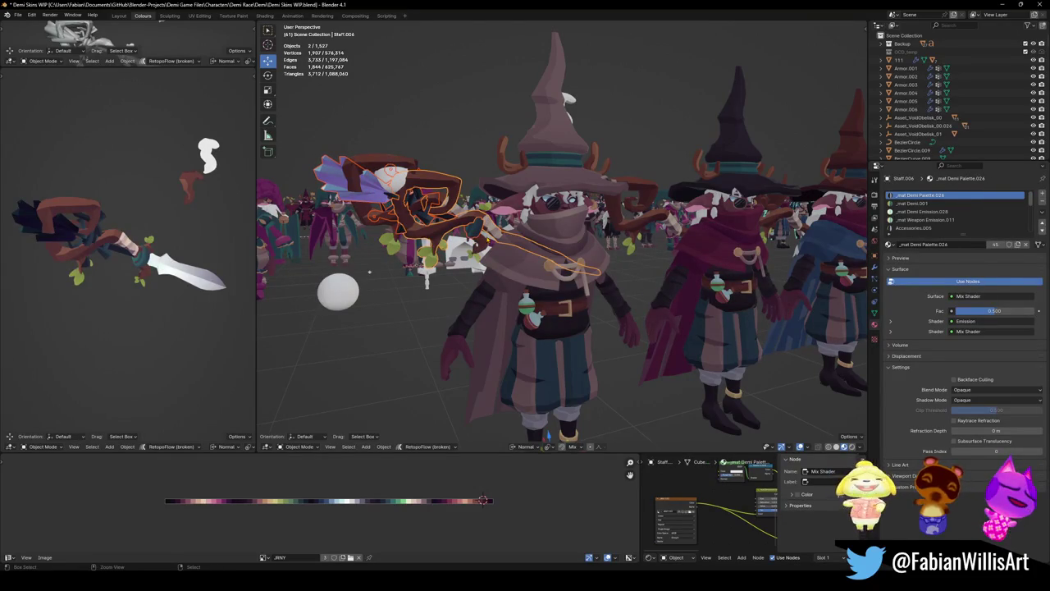
left_click(392, 176, "shift")
- Add the sword and move the staff and sword into the front wizard's hands
scroll(445, 210, "up", 1)
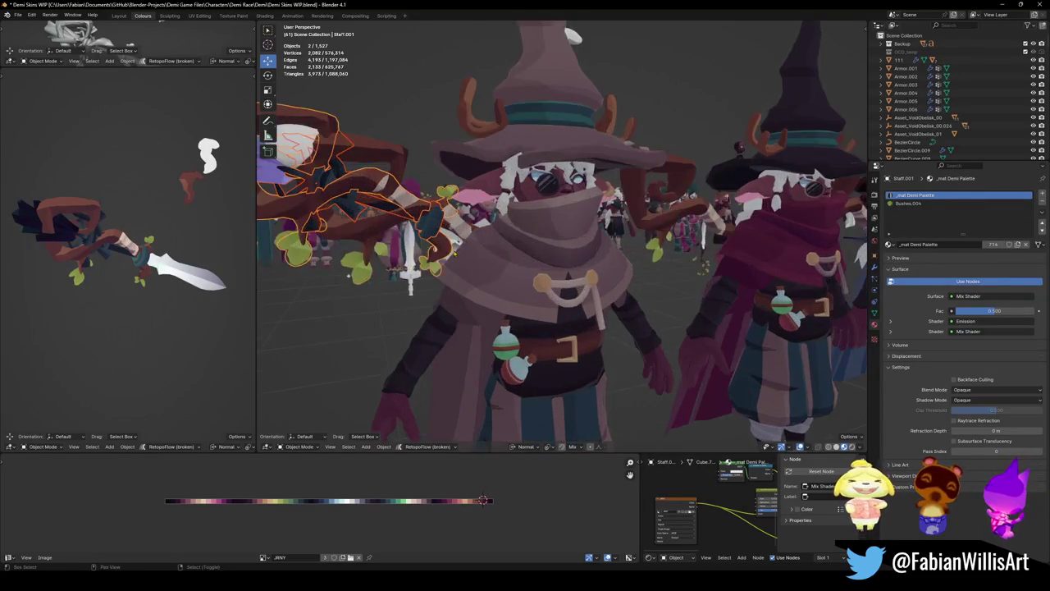
scroll(445, 210, "up", 1)
scroll(446, 210, "up", 1)
middle_click_drag(558, 246, 557, 205)
left_click(181, 271, "shift")
key("g")
left_click(397, 310)
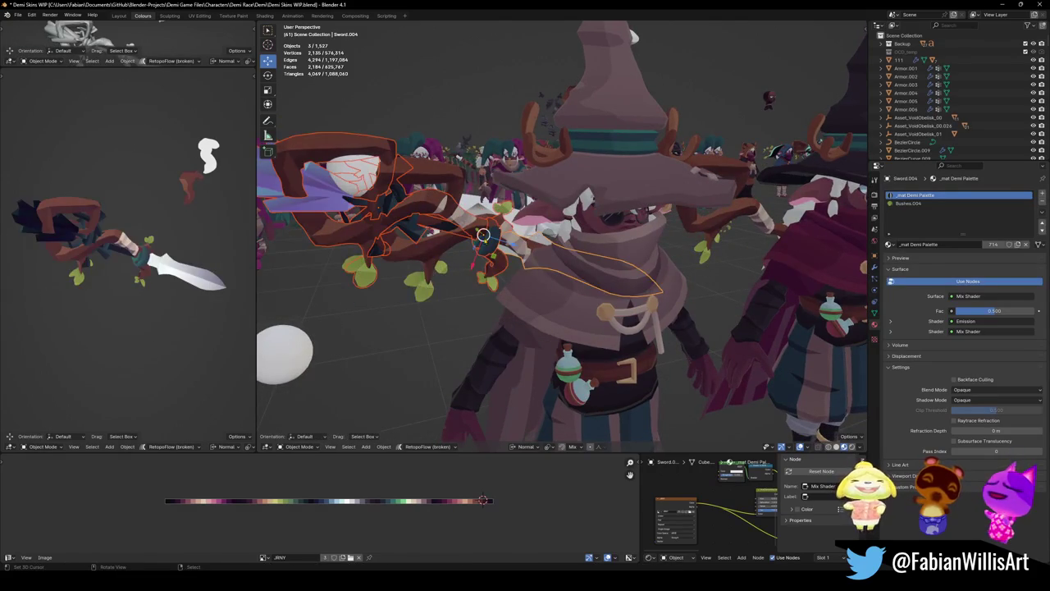
scroll(484, 242, "down", 5)
left_click(498, 220, "shift")
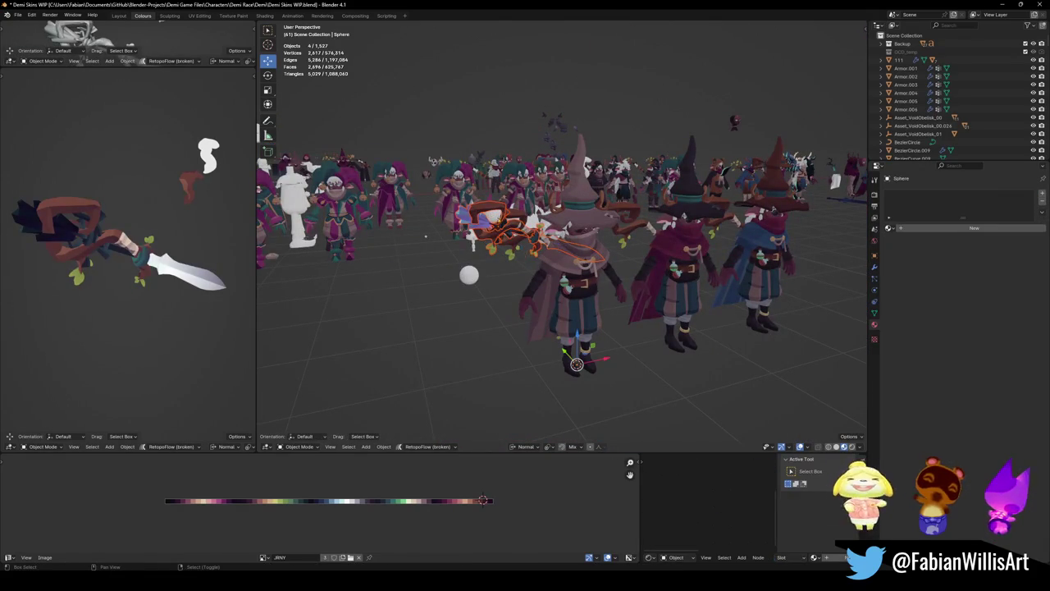
left_click_drag(578, 340, 650, 414)
key("alt+a")
left_click(544, 255)
- Shift the sword along the Y axis beside the crystal staff and save the file
left_click(587, 269, "shift")
key("g")
key("y")
left_click(703, 357)
left_click(738, 340)
right_click(683, 322, "shift")
left_click(648, 316)
middle_click_drag(648, 315, 613, 325)
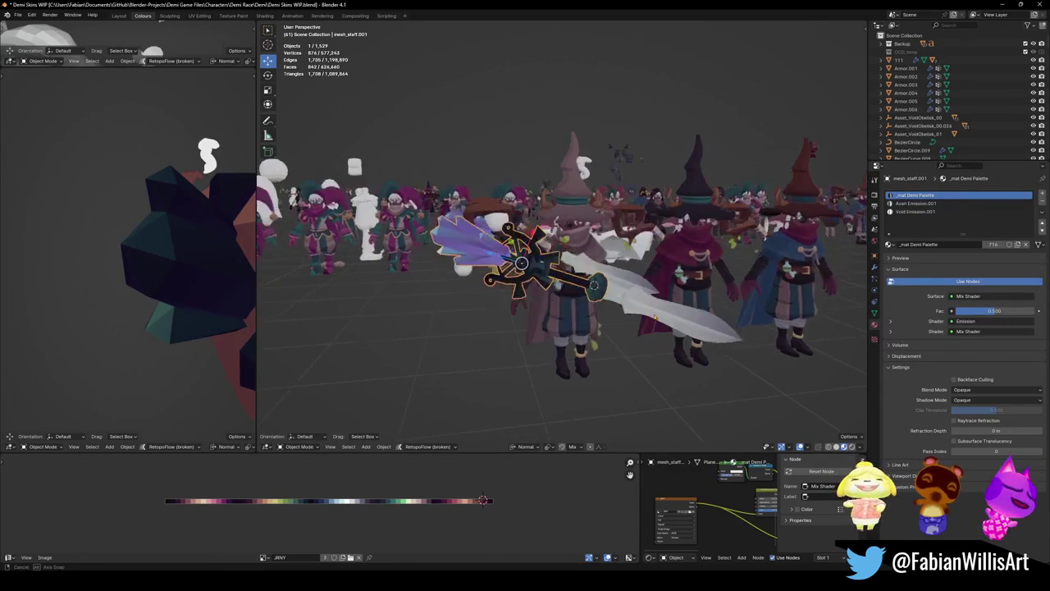
key("ctrl+s")
- Join the crystal staff and large sword into one object with Ctrl+J
left_click(635, 303, "shift")
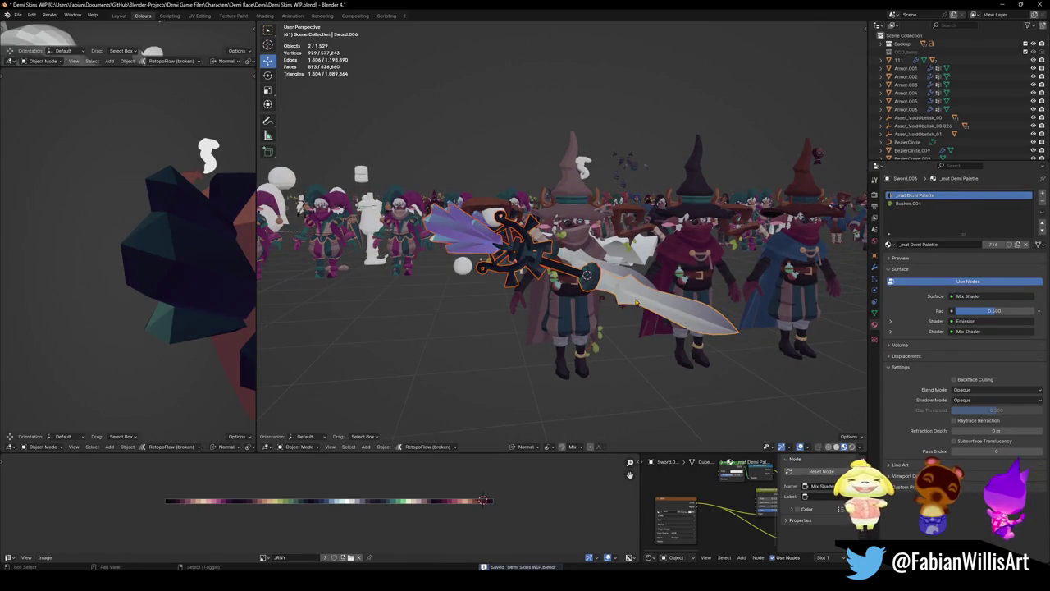
key("ctrl+j")
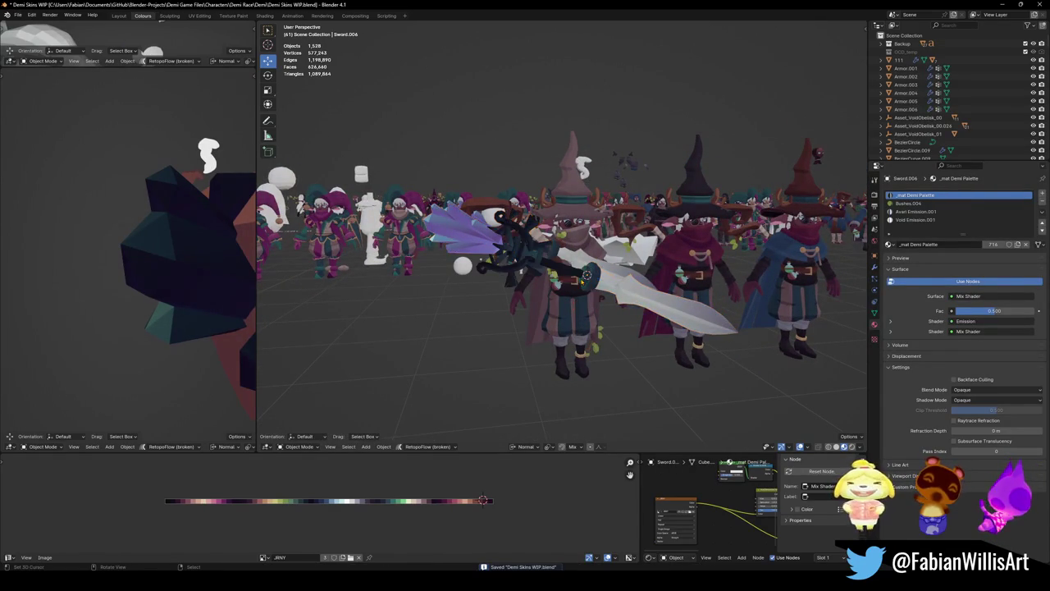
mouse_move(635, 303)
middle_mouse_down()
mouse_move(288, 221)
mouse_move(561, 270)
middle_mouse_up()
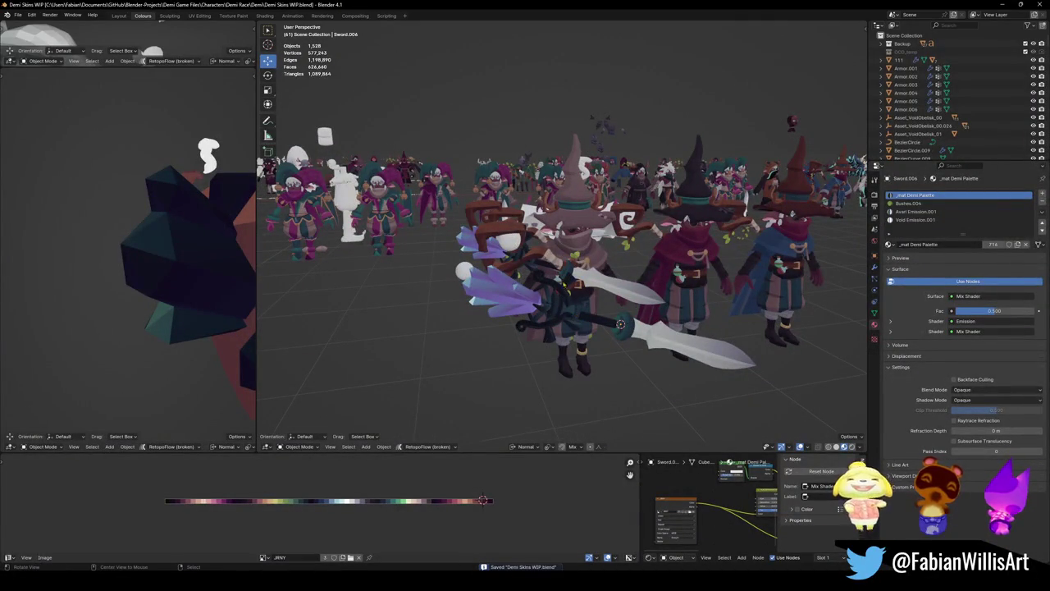
middle_click_drag(561, 271, 492, 229)
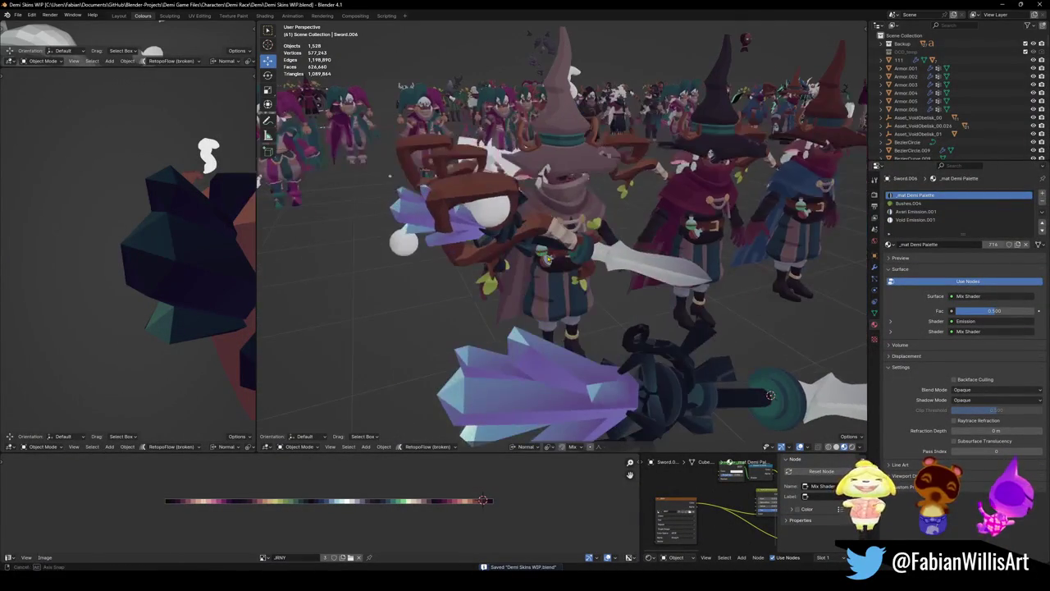
- Delete the duplicate crystal staff, select wooden staff Staff.001, and save
left_click(484, 214)
key("Delete")
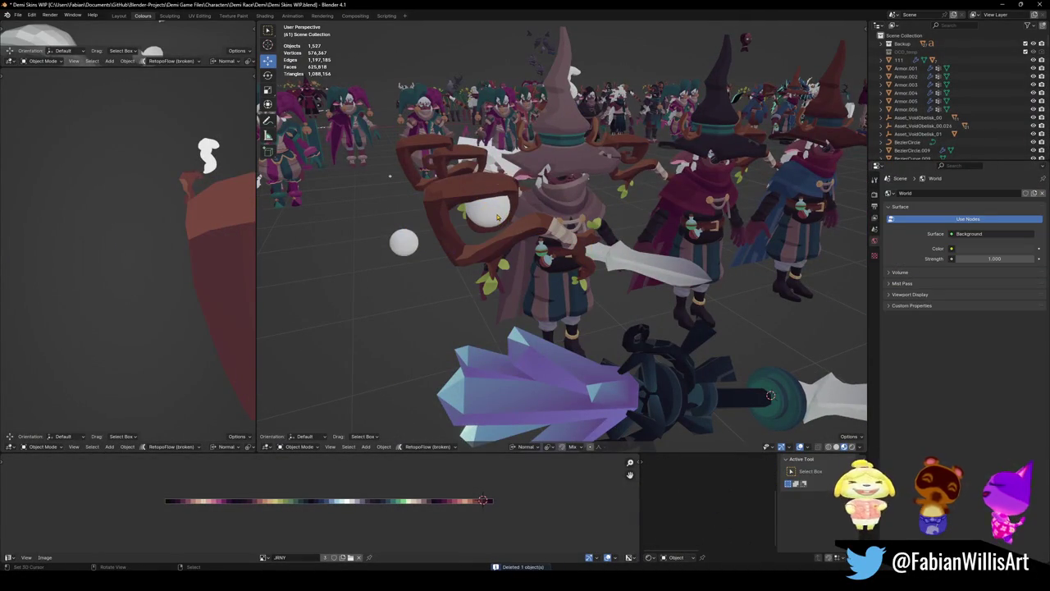
left_click(497, 220)
middle_click_drag(607, 267, 613, 258)
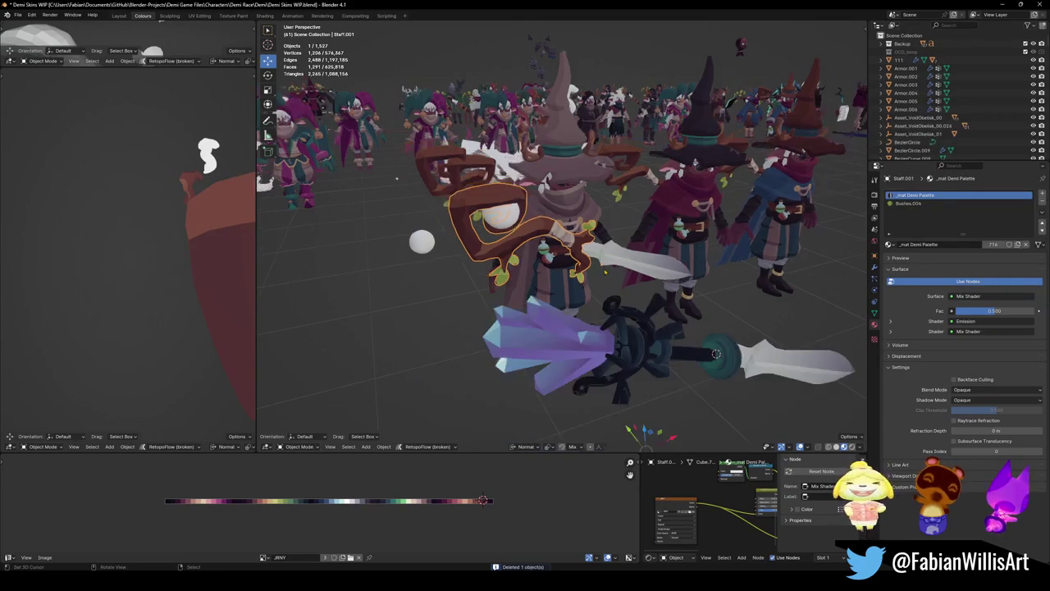
left_click(612, 257, "shift")
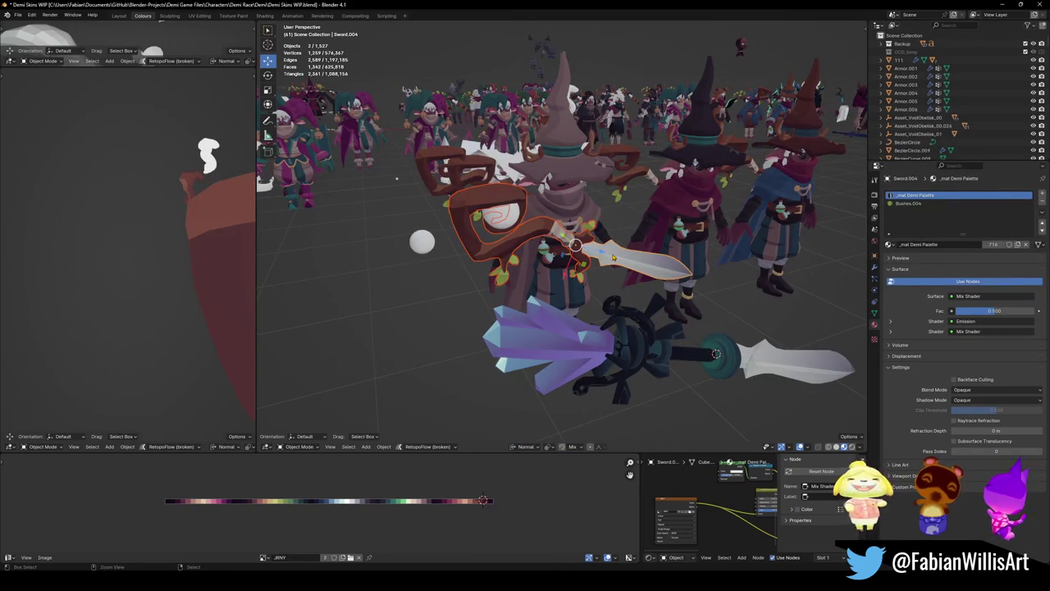
left_click(561, 238)
key("ctrl+s")
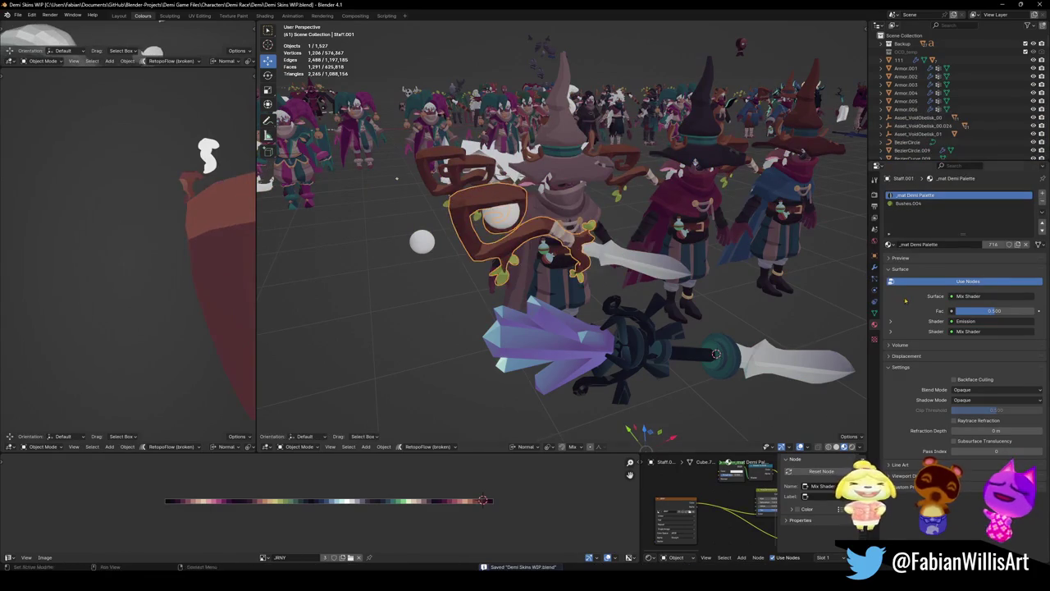
- Check the selection's modifiers, then delete spare staff Staff.003
left_click(873, 266)
left_click(644, 261, "shift")
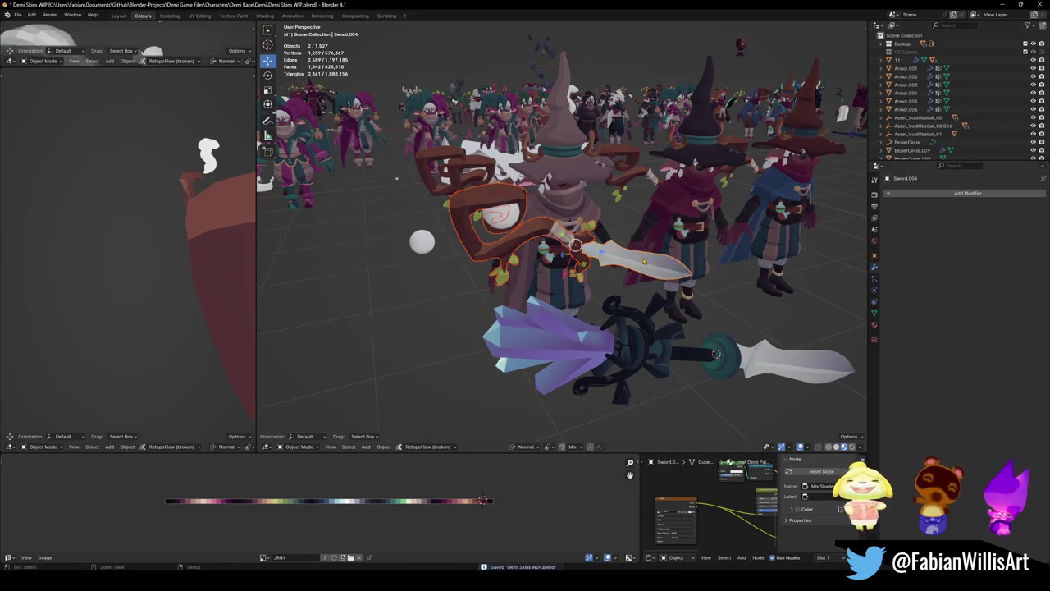
key("alt+a")
scroll(574, 238, "up", 3)
scroll(493, 219, "up", 1)
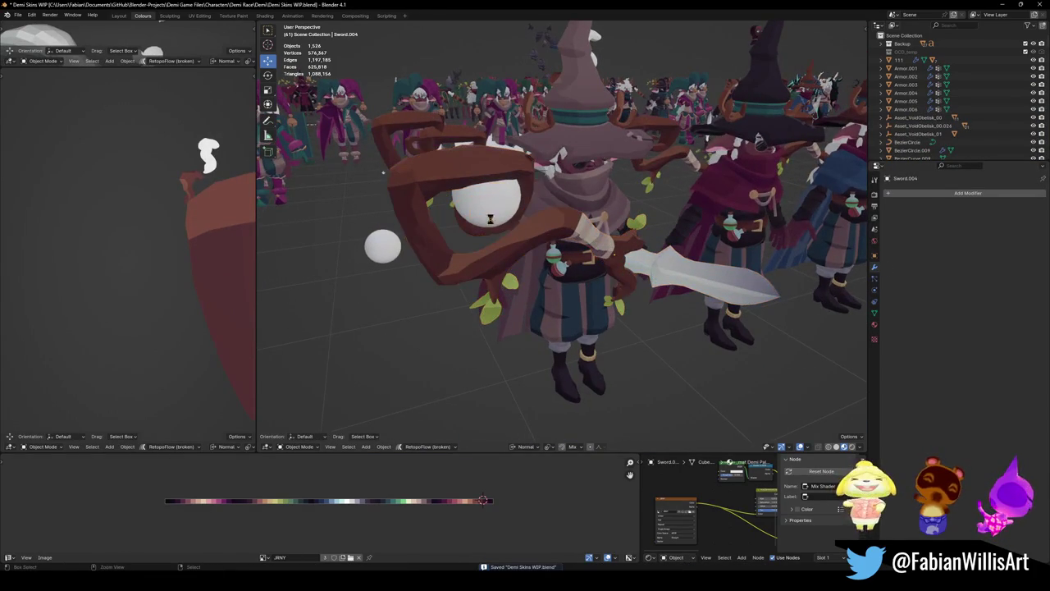
scroll(504, 220, "down", 3)
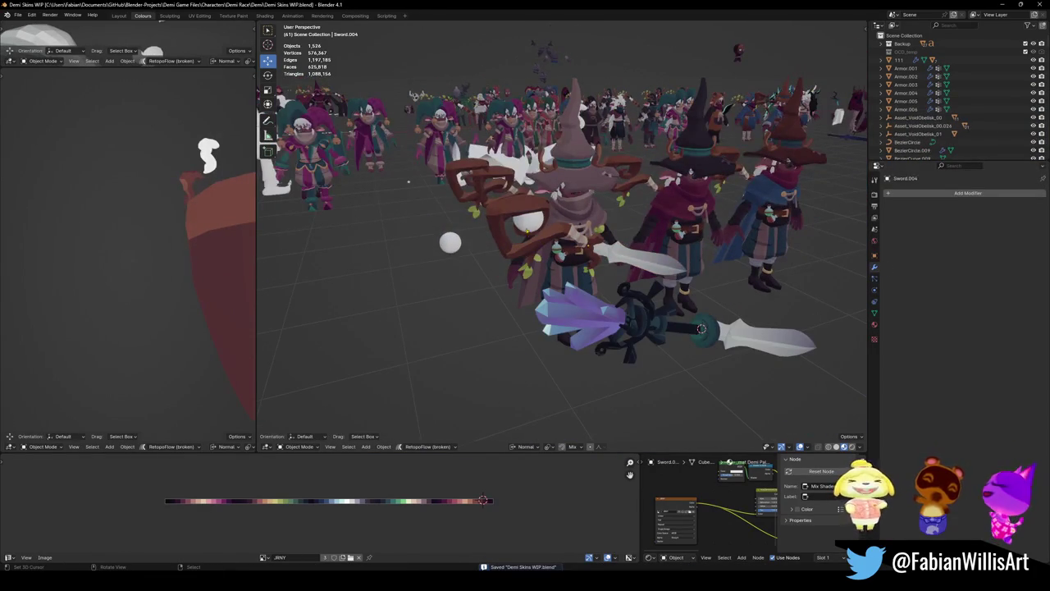
right_click(529, 221)
middle_click_drag(529, 222, 574, 238)
scroll(614, 249, "up", 2)
middle_click(613, 249, "alt")
right_click(517, 163)
key("Delete")
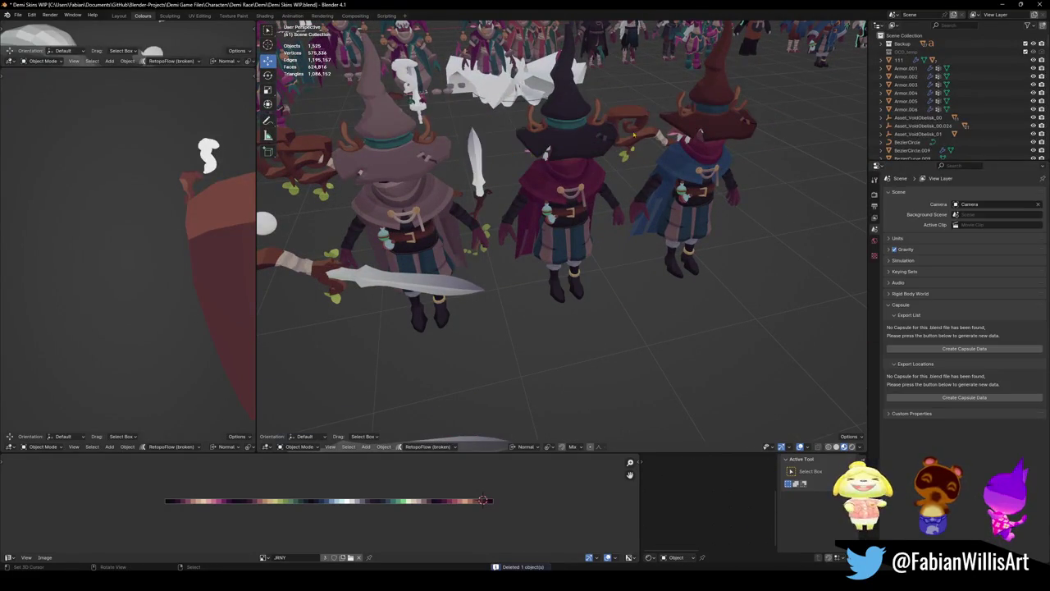
- Move spare staff Staff.008 off to the left and save the file
right_click(645, 139)
middle_click_drag(645, 139, 591, 196)
scroll(590, 197, "down", 3)
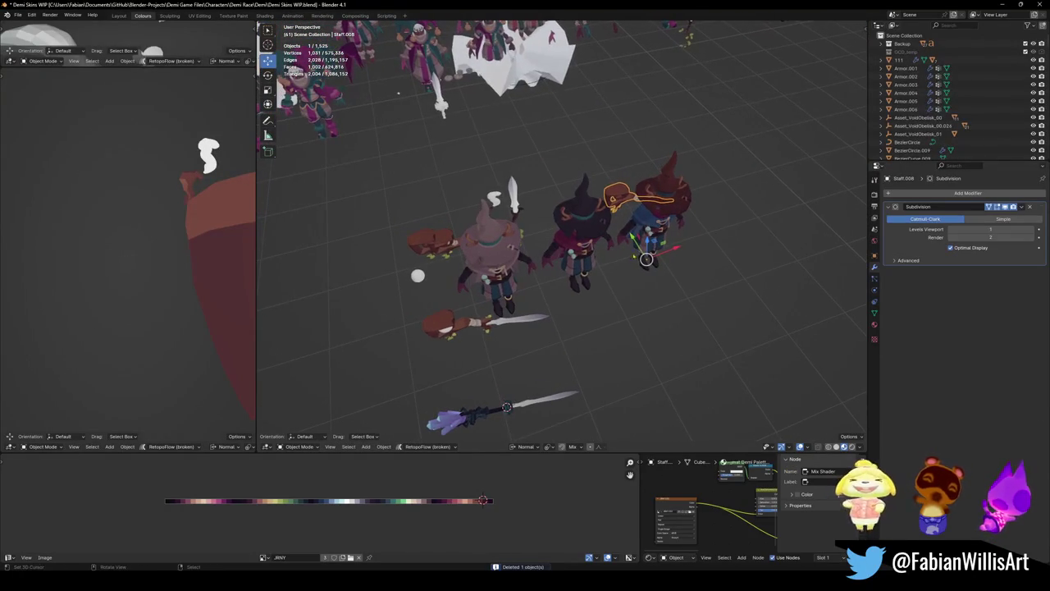
key("g")
left_click(386, 213)
key("ctrl+s")
- Delete spare staffs Staff.004 and Staff.007, then restore the last deleted staff
right_click(467, 241)
key("KP_Decimal")
mouse_move(398, 93)
middle_mouse_down()
mouse_move(417, 237)
mouse_move(547, 225)
middle_mouse_up()
key("Delete")
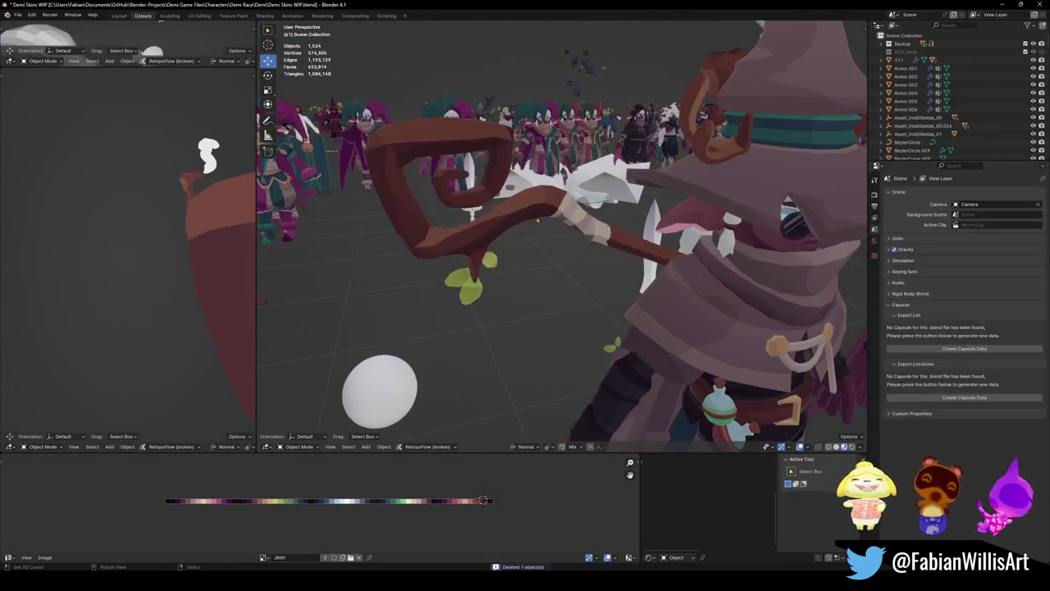
key("ctrl+z")
left_click(565, 221)
key("Delete")
scroll(565, 221, "down", 5)
middle_click_drag(565, 221, 529, 250)
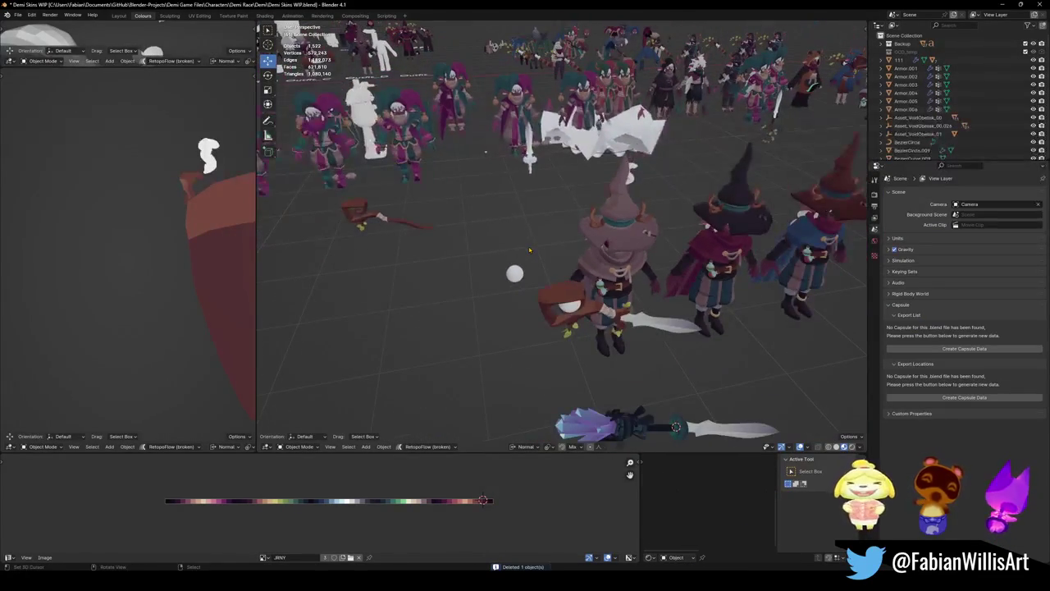
key("ctrl+z")
- Move the restored staff further left along the ground plane and save
key("g")
key("shift+z")
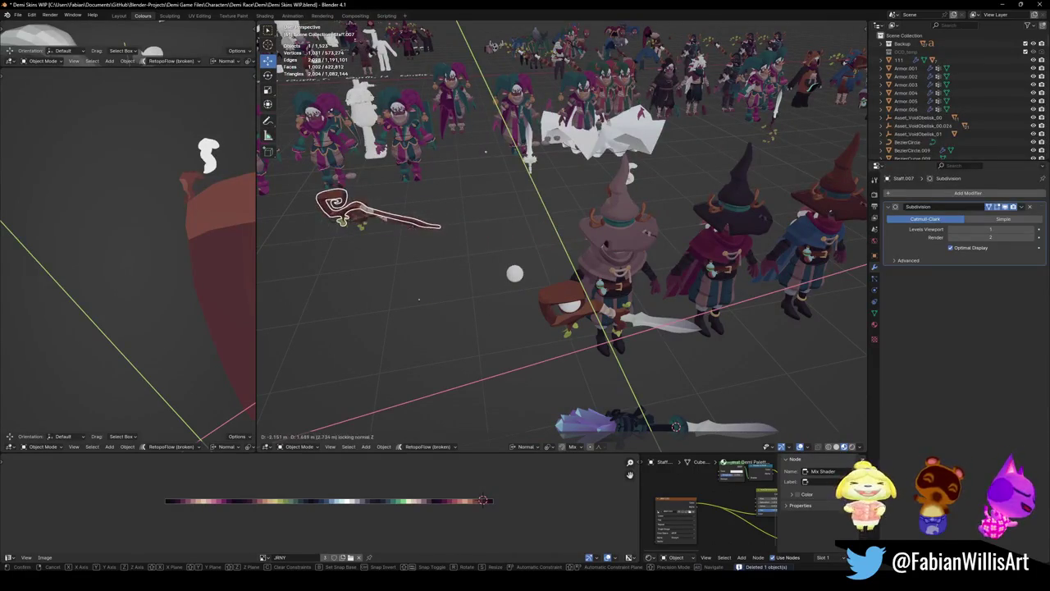
left_click(361, 217)
left_click(493, 239)
key("ctrl+s")
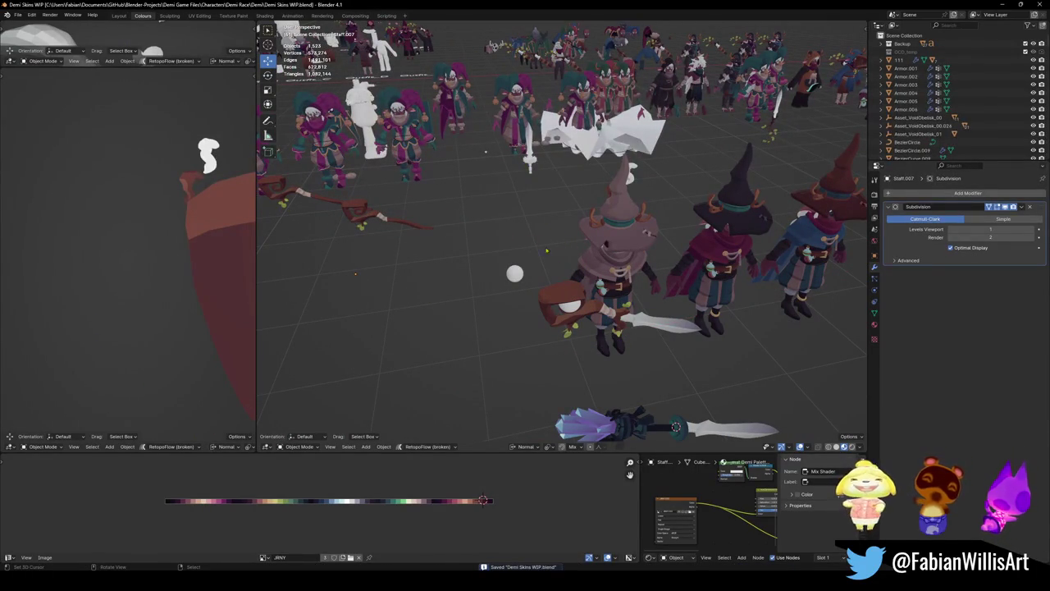
left_click(624, 320)
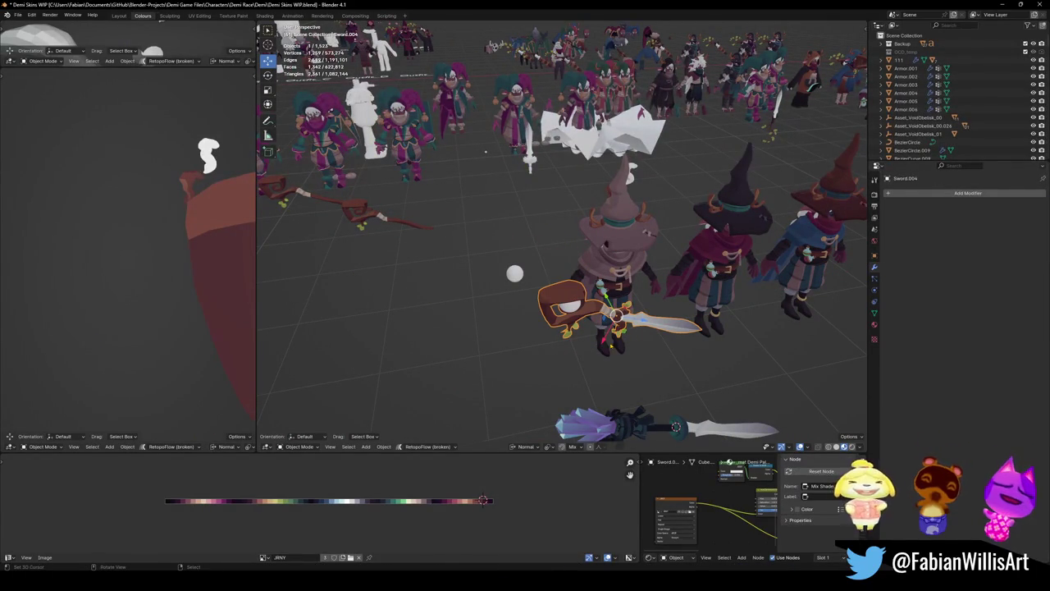
- Duplicate Staff.007, then select sword Sword.004 and the white sphere
mouse_move(597, 354)
middle_mouse_down()
mouse_move(581, 338)
mouse_move(601, 334)
middle_mouse_up()
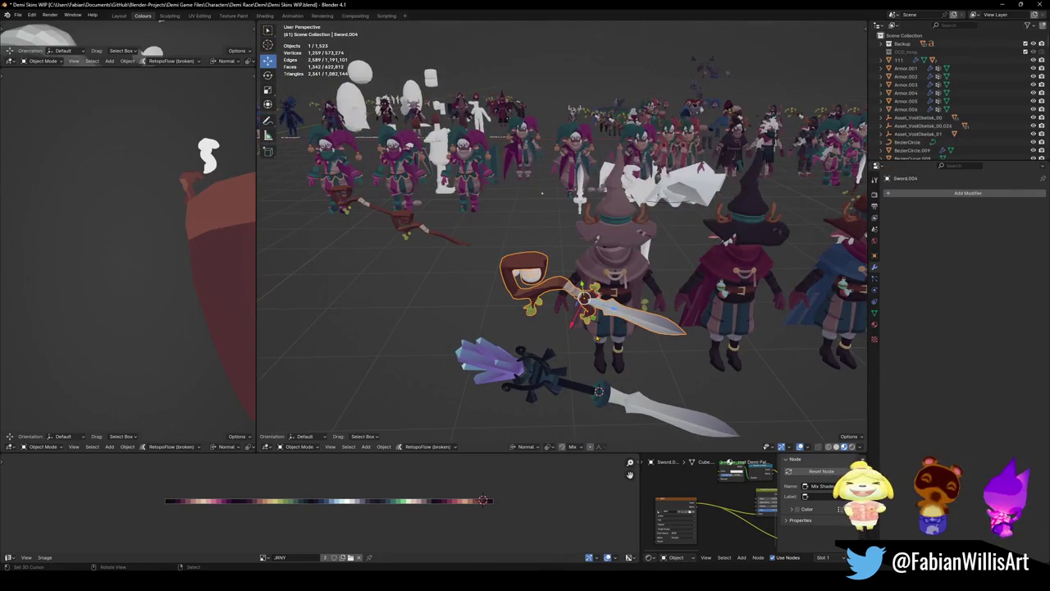
left_click(601, 334)
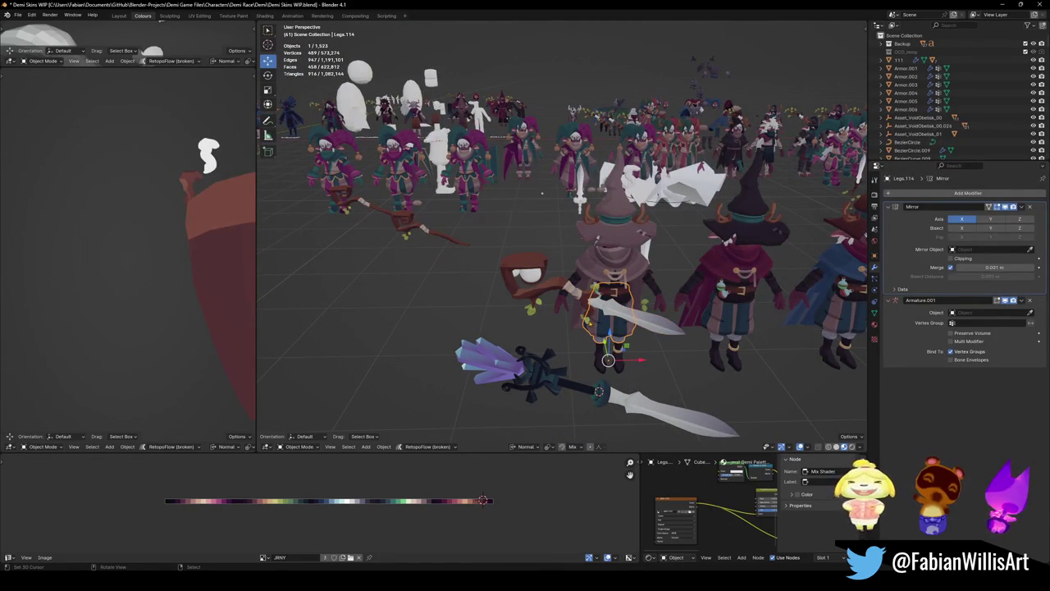
left_click(654, 410)
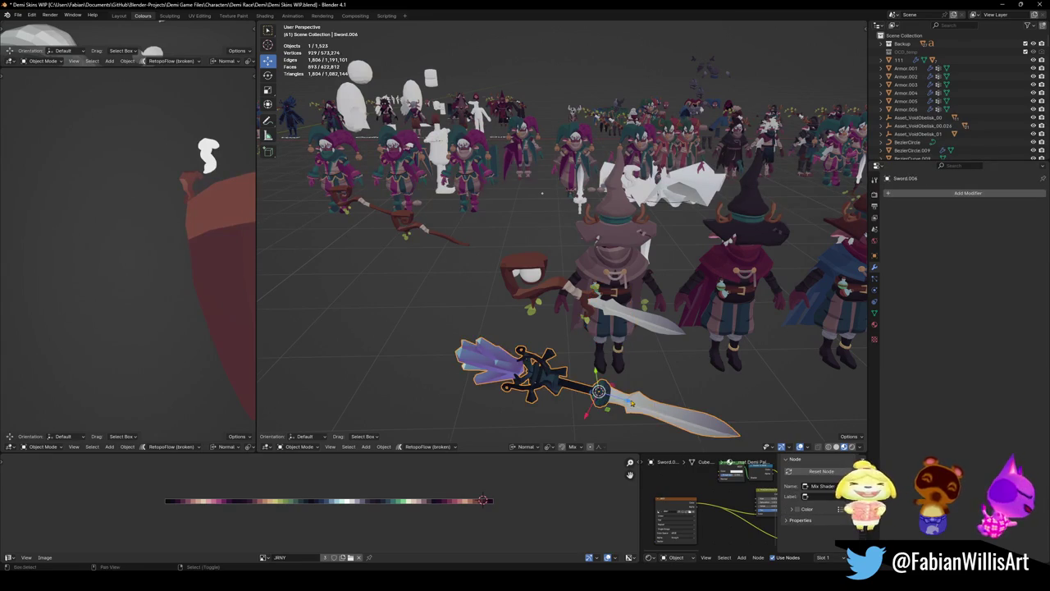
middle_click_drag(654, 410, 603, 324)
left_click(598, 322)
left_click(595, 322)
left_click(592, 323)
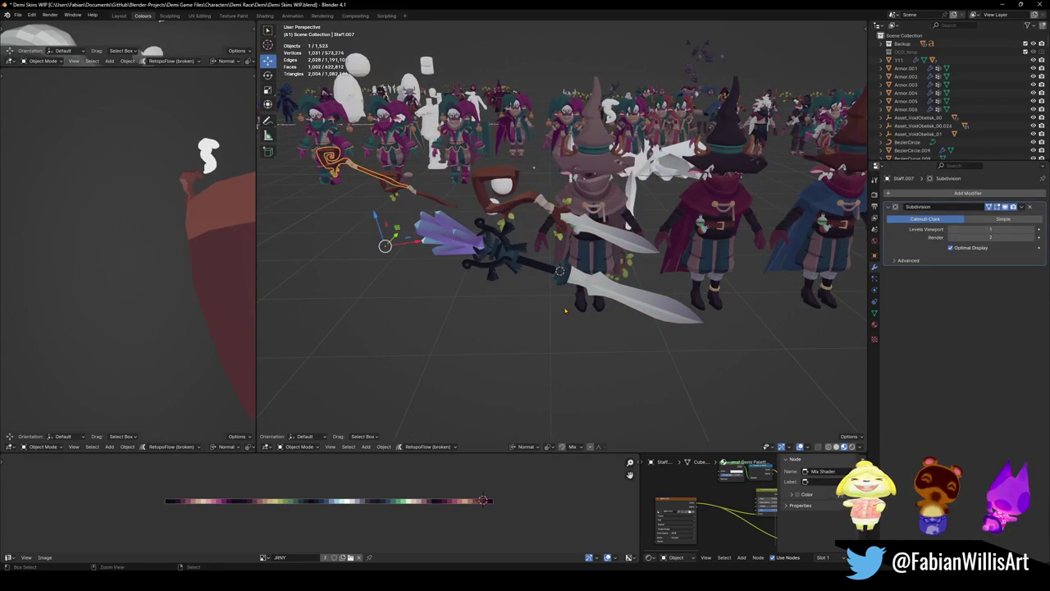
key("shift+d")
left_click(547, 303)
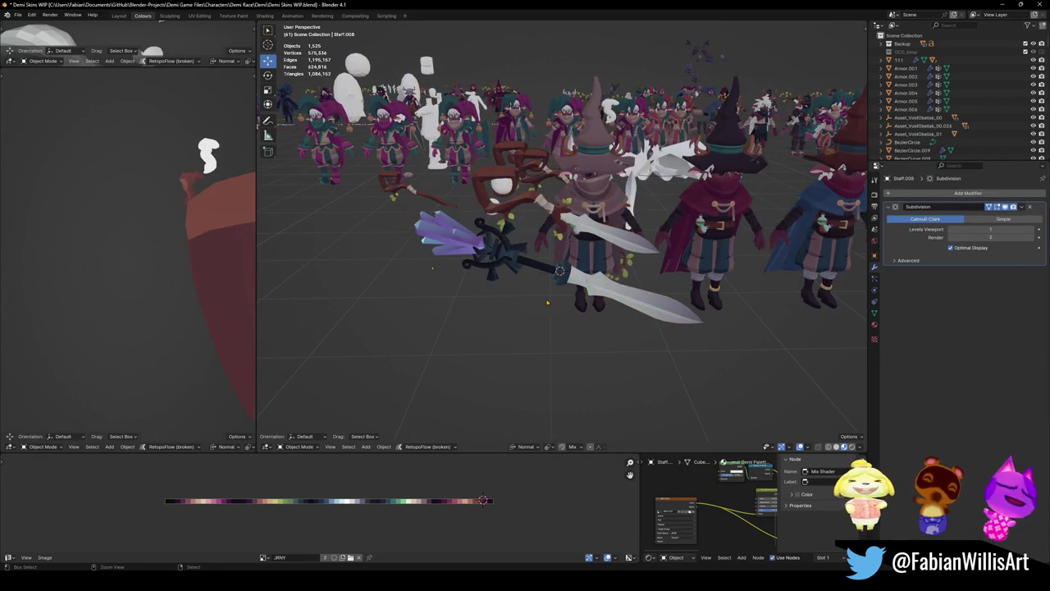
key("Delete")
left_click(542, 302)
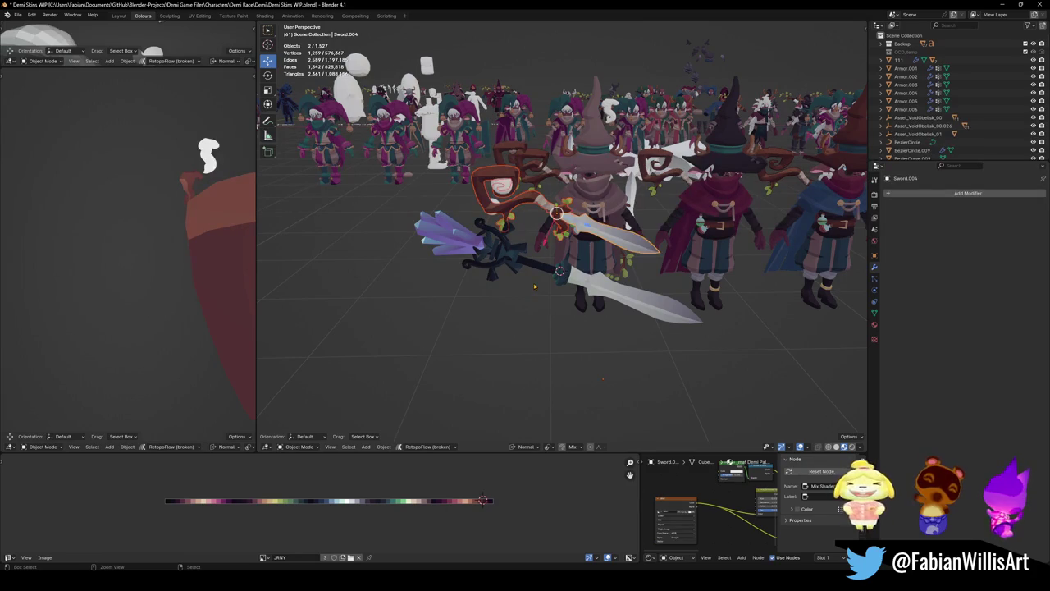
left_click(532, 286)
- Undo and redo until mesh_staff.001 and Sword.006 return to the witch's hand
key("ctrl+z")
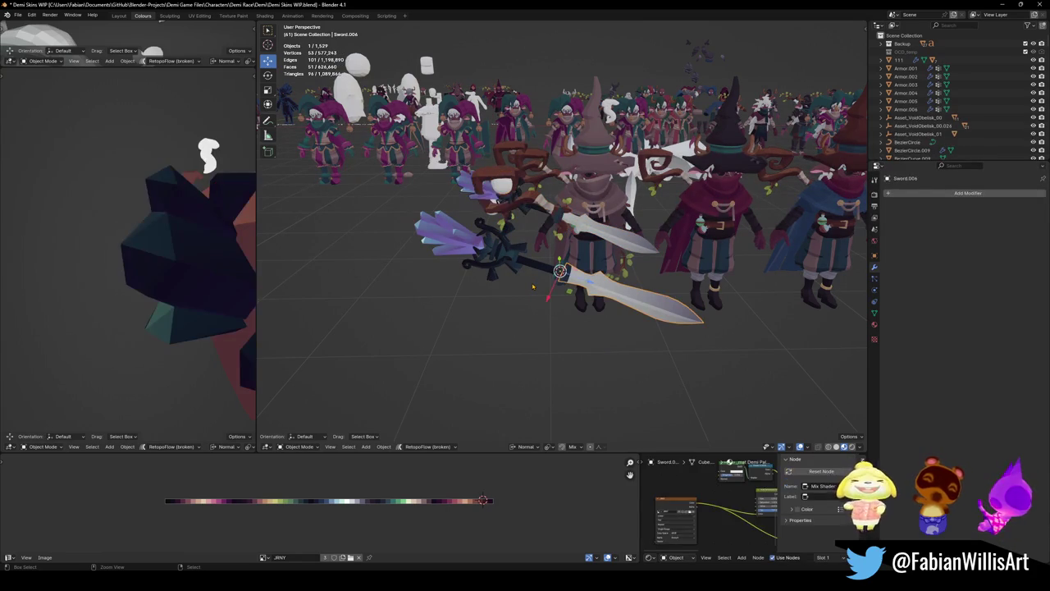
key("ctrl+z")
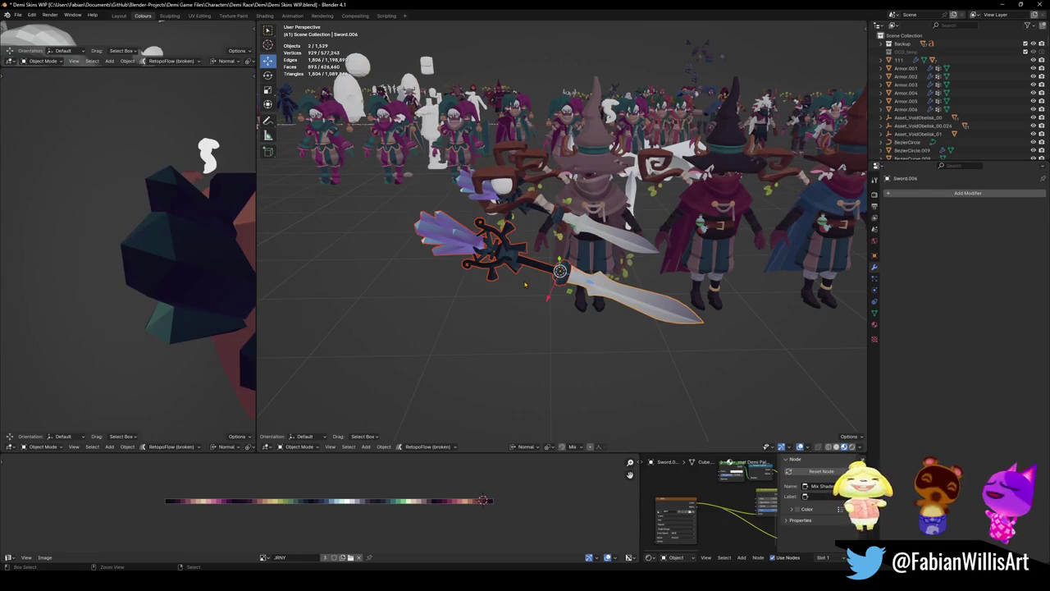
key("ctrl+z")
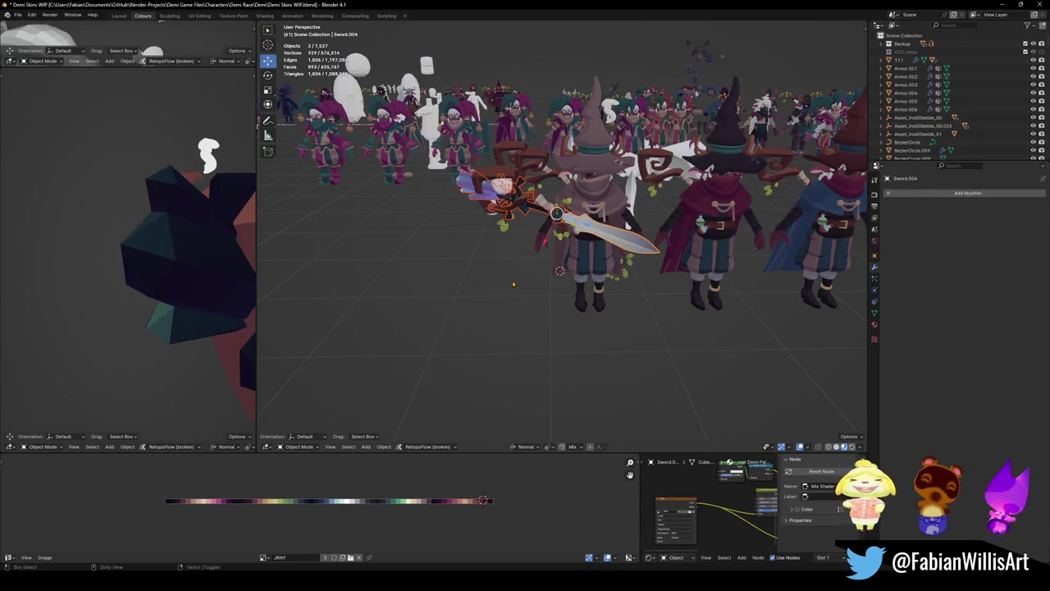
key("ctrl+shift+z")
key("ctrl+shift+z")
key("ctrl+shift+z")
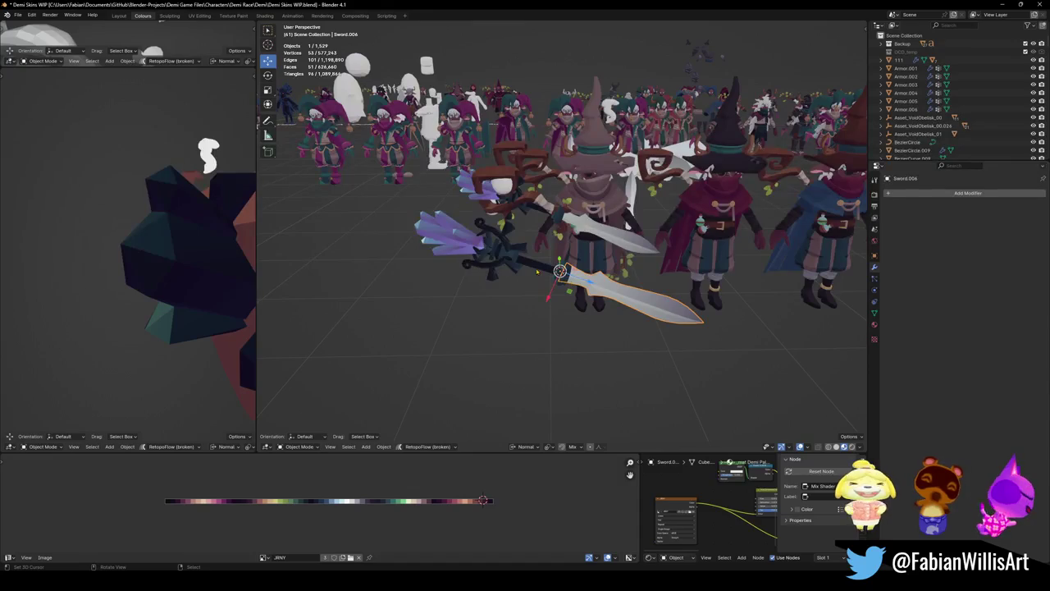
middle_click_drag(563, 246, 591, 263)
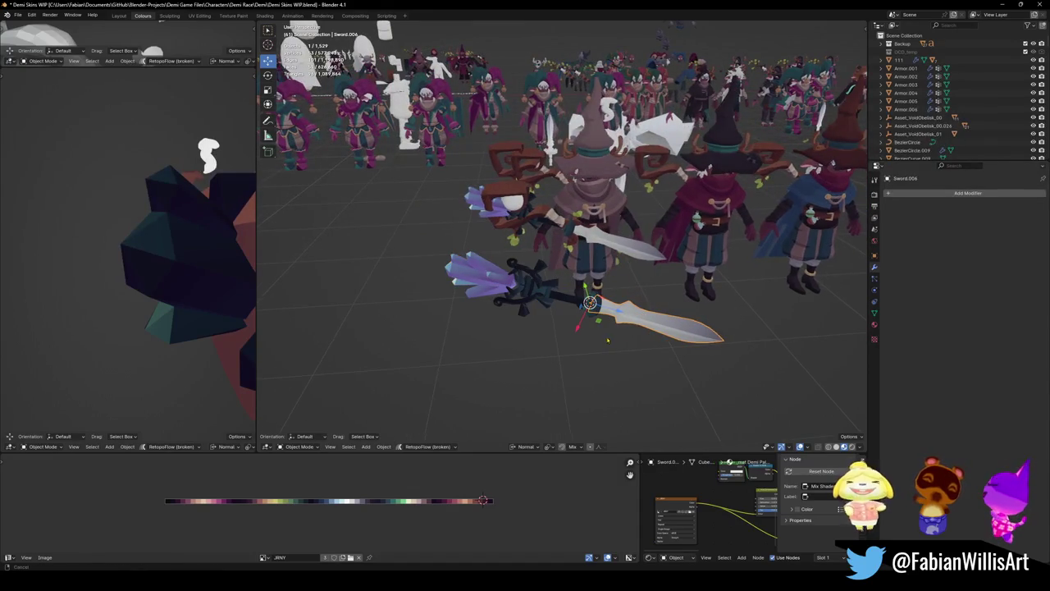
middle_click_drag(611, 340, 574, 319)
left_click(497, 264)
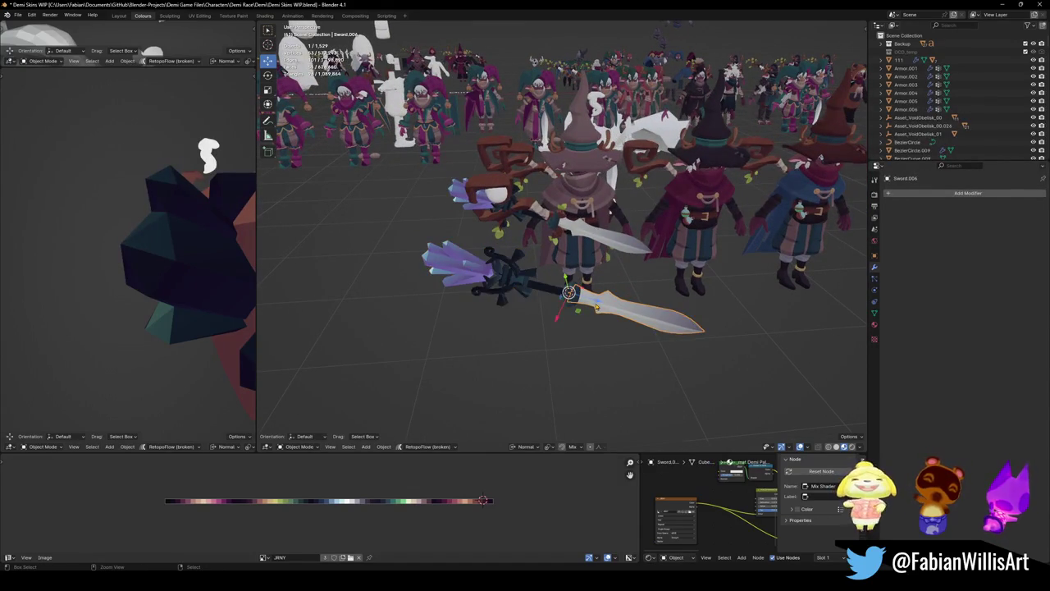
left_click(590, 306, "shift")
key("ctrl+z")
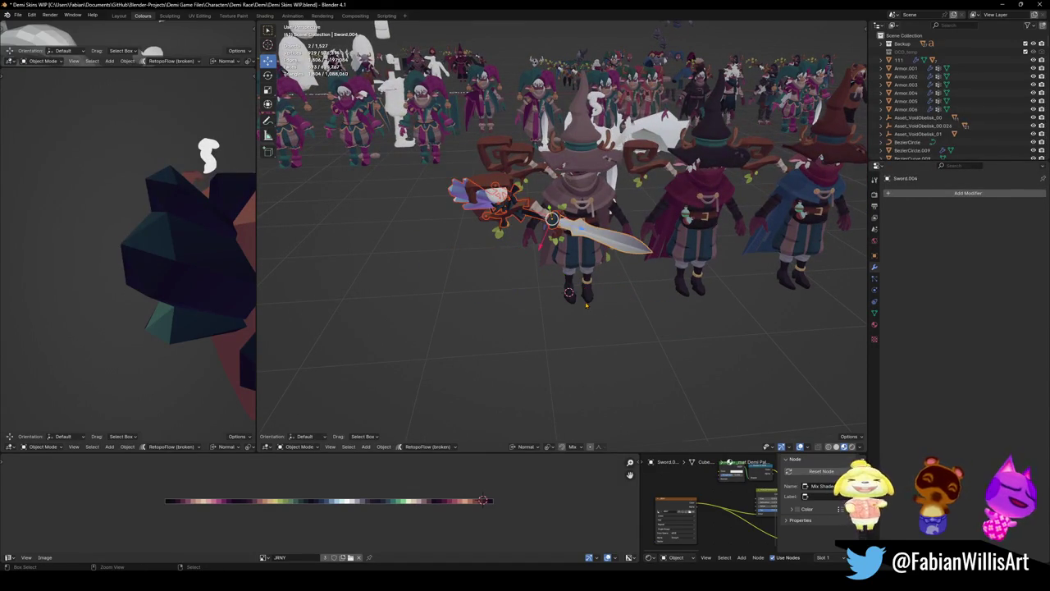
key("ctrl+z")
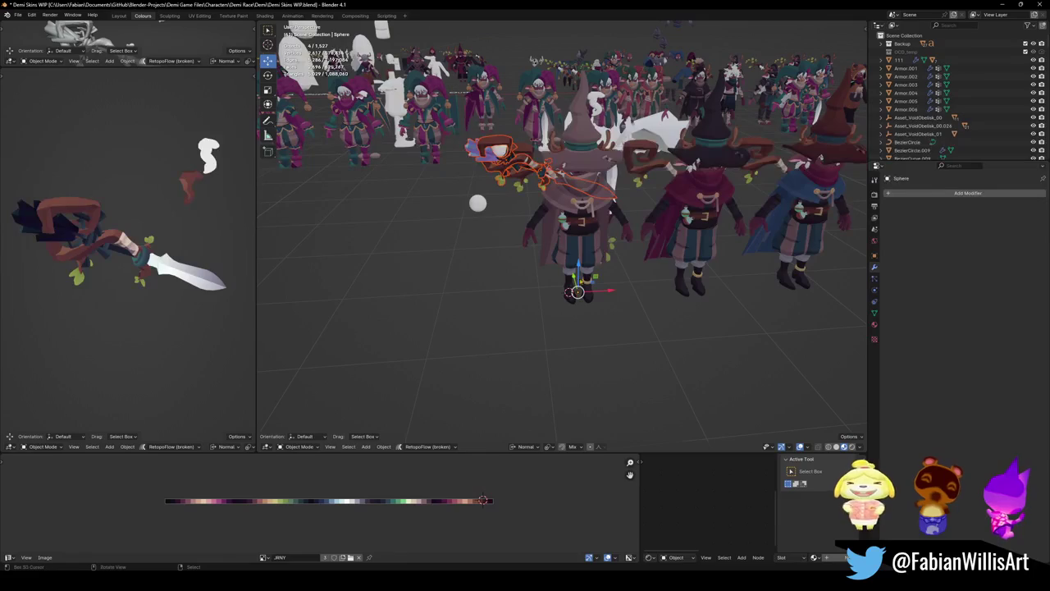
- Move the staff forward along the Y axis in front of the witch
mouse_move(638, 281)
middle_mouse_down("ctrl")
mouse_move(509, 305)
mouse_move(500, 344)
middle_mouse_up("ctrl")
key("g")
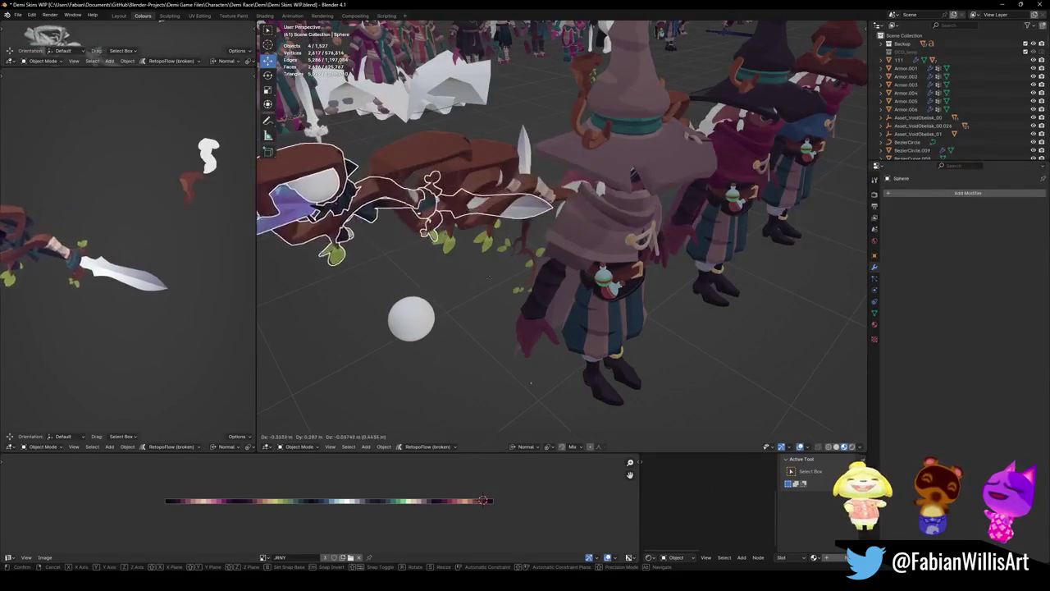
scroll(509, 344, "down", 3)
key("y")
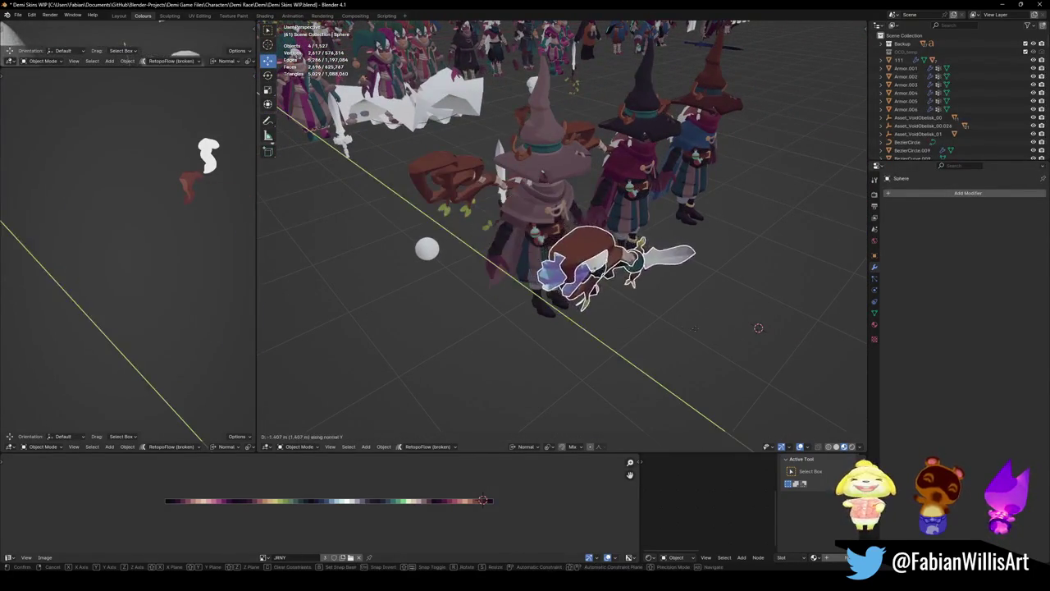
left_click(757, 327)
middle_click_drag(646, 303, 655, 424)
left_click(655, 424)
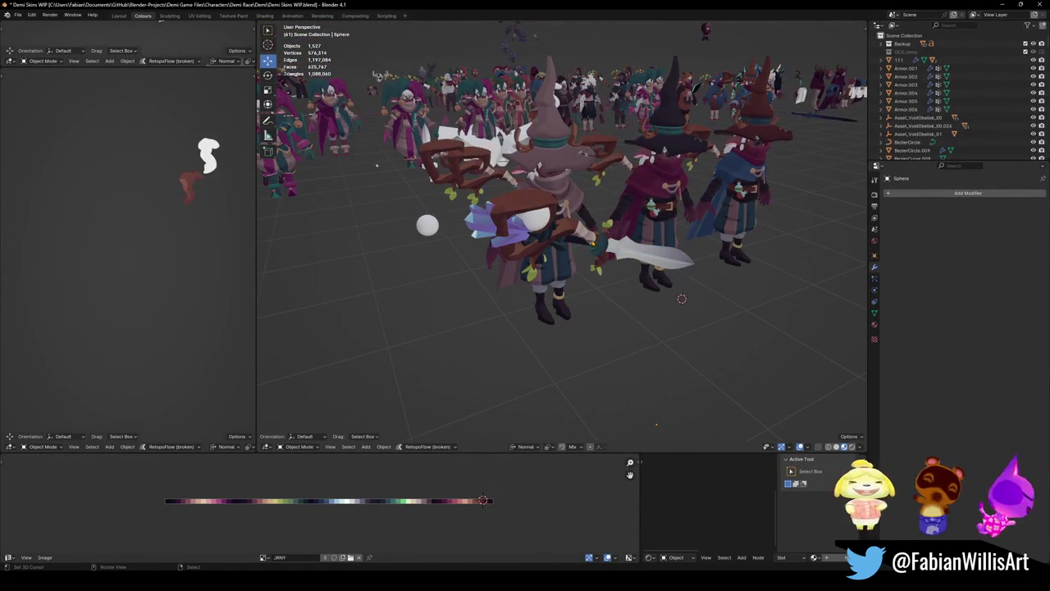
- Duplicate sword Sword.004 and slide the copy forward onto the ground
left_click(625, 251)
key("ctrl+z")
middle_click_drag(681, 298, 605, 341)
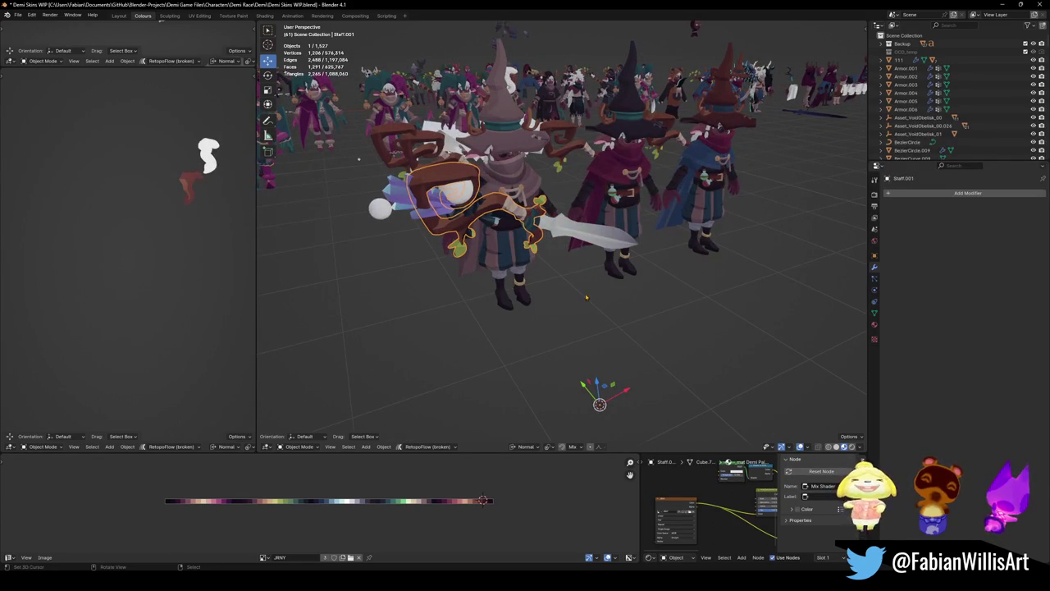
left_click(571, 232)
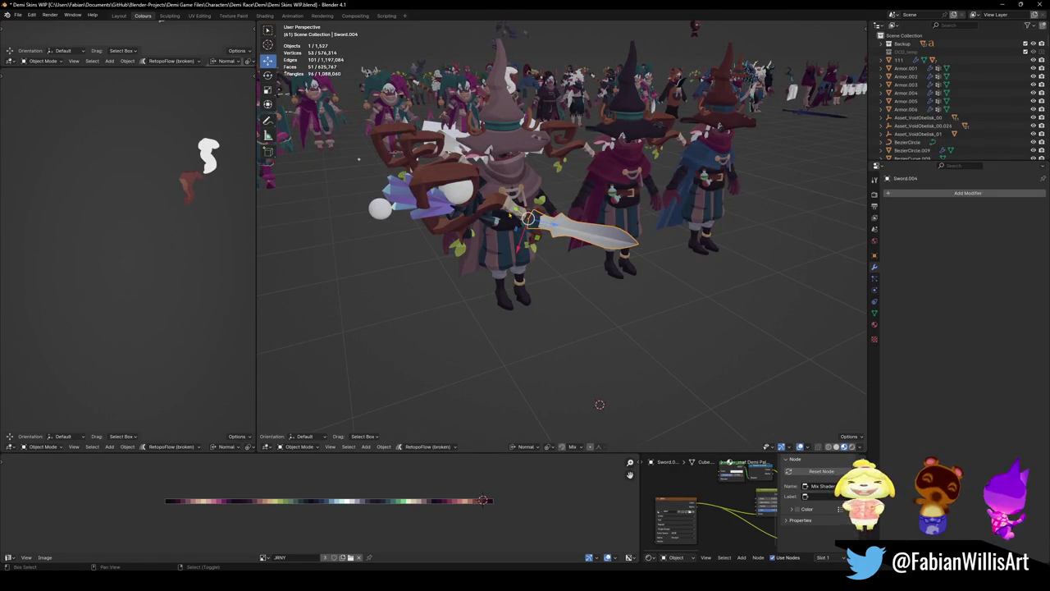
key("shift+d")
key("Escape")
right_click(591, 241)
left_click(574, 279)
left_click_drag(591, 238, 755, 382)
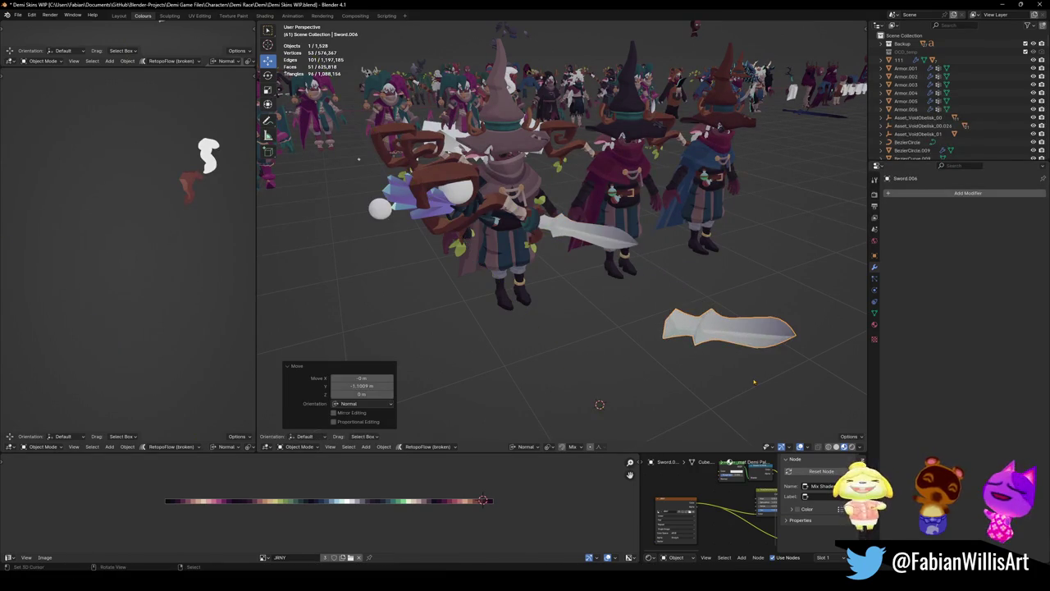
- Select staff Staff.001 together with the sphere
left_click(459, 201)
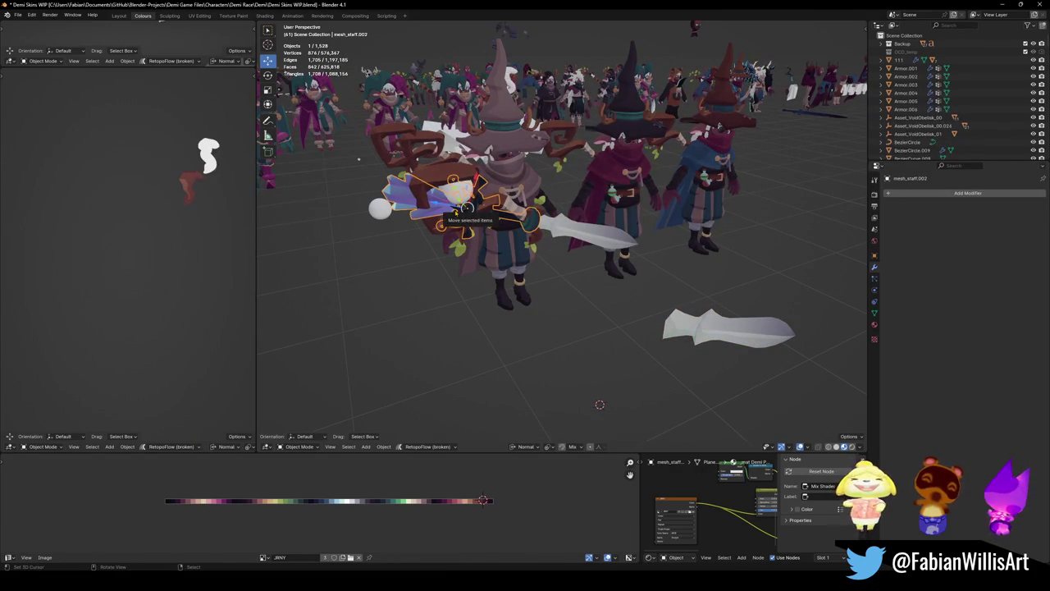
left_click(591, 232, "alt")
left_click(599, 290)
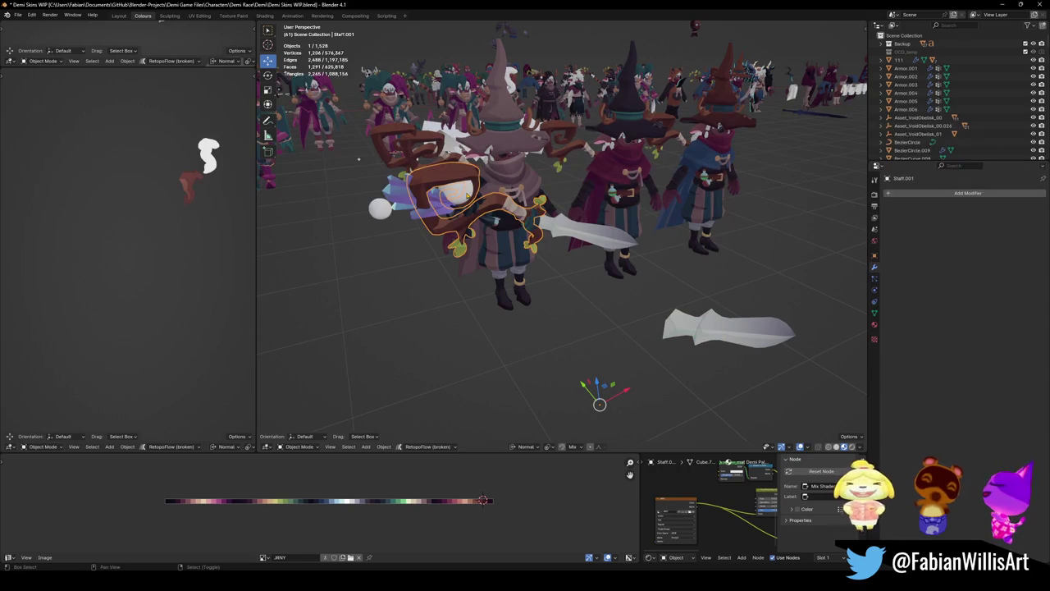
left_click(379, 209, "shift")
scroll(553, 233, "down", 4)
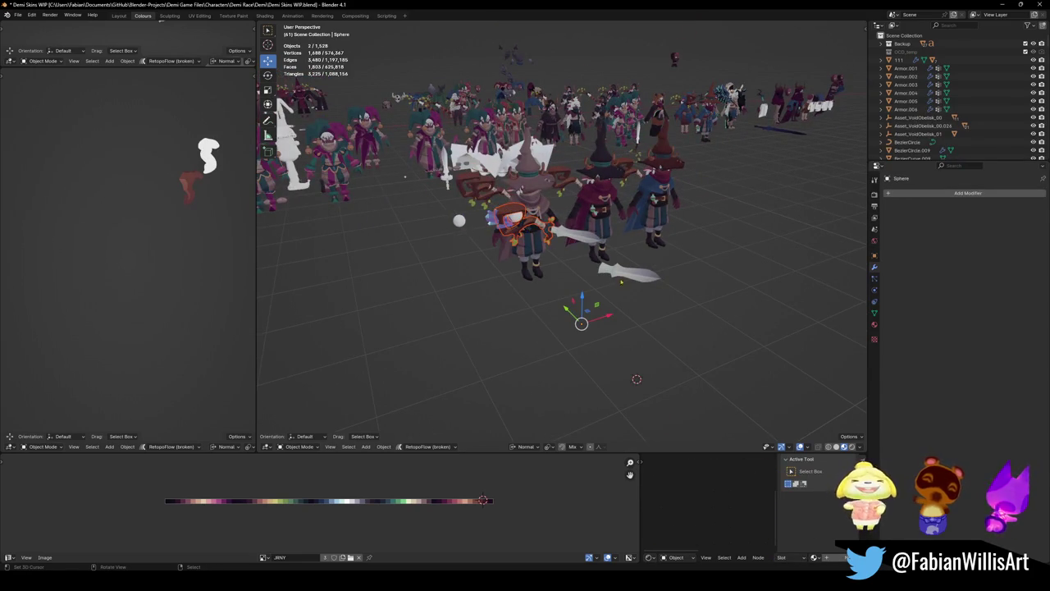
- Snap the selection to the 3D cursor, then try joining the crystal staff and undo it
key("shift+s")
left_click(598, 232)
scroll(617, 247, "up", 4)
scroll(542, 234, "up", 3)
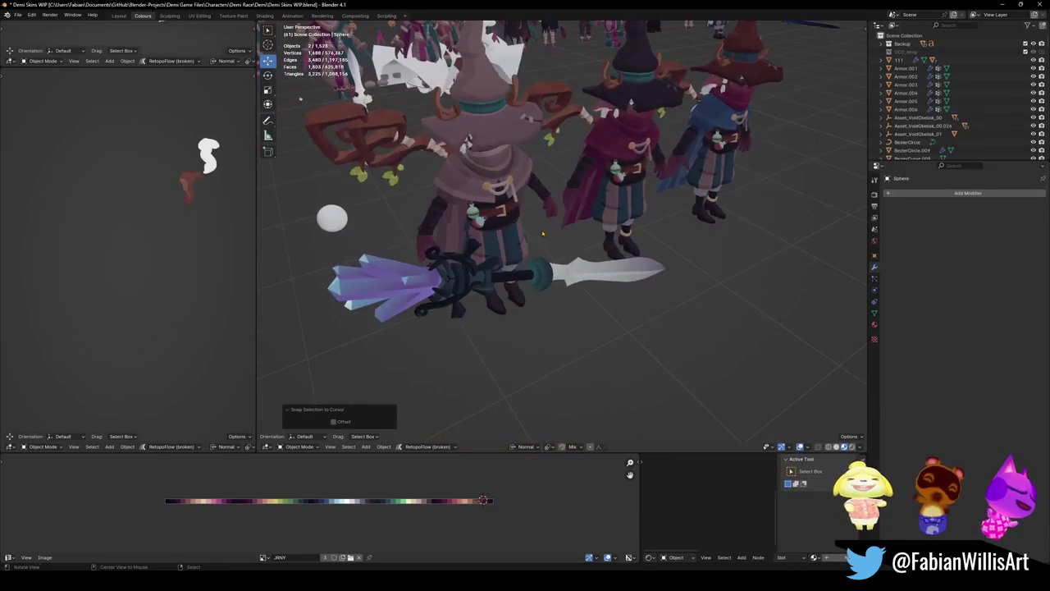
left_click(558, 279)
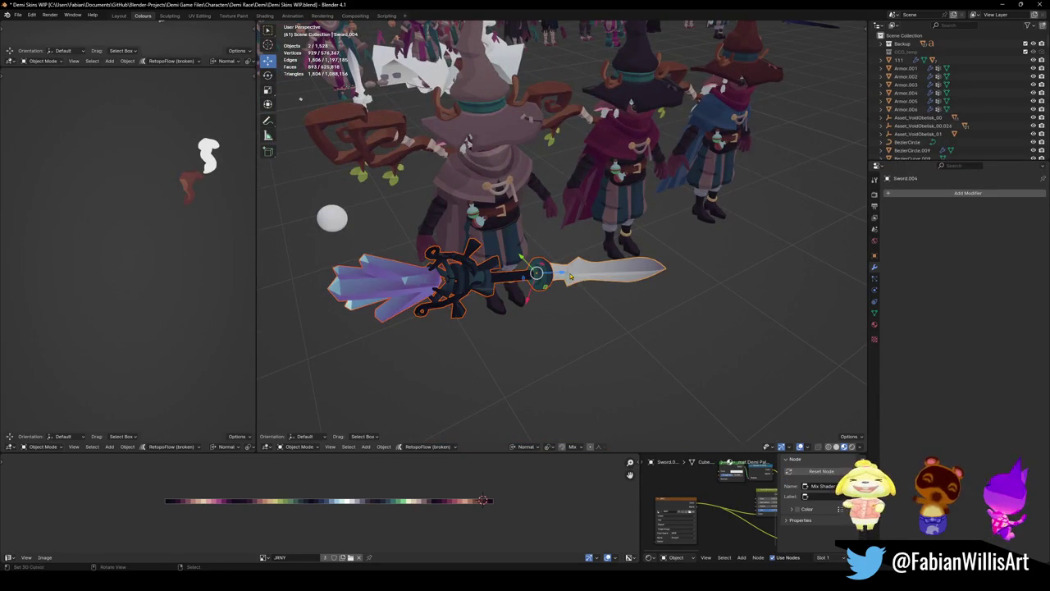
key("ctrl+j")
scroll(566, 264, "down", 3)
scroll(561, 260, "down", 2)
key("ctrl+z")
scroll(560, 260, "up", 4)
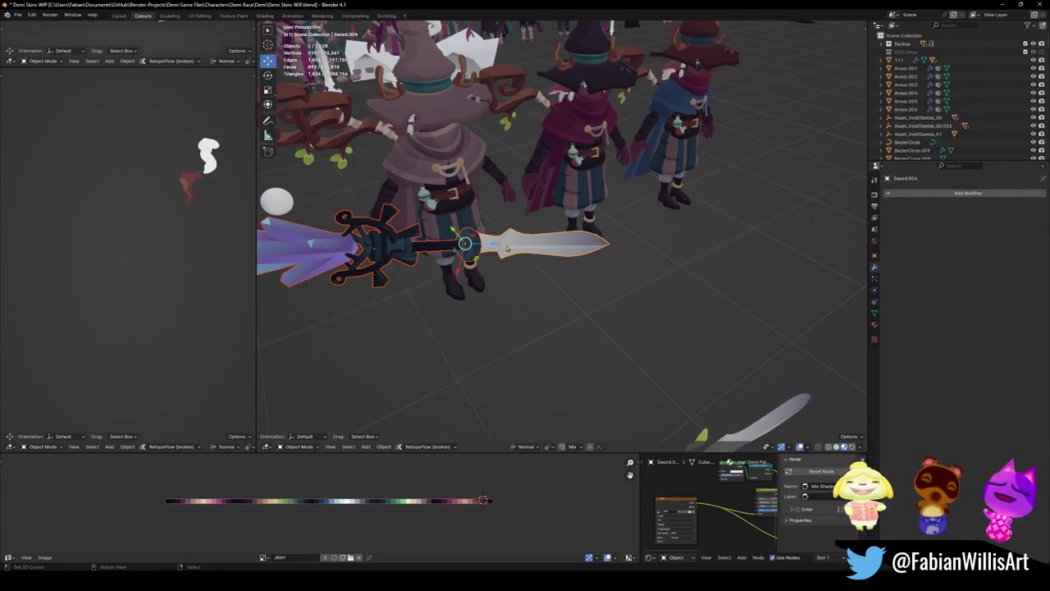
left_click(514, 249)
scroll(514, 249, "down", 4)
- Duplicate sword Sword.004 and offset the copy along the Y axis
left_click(599, 300)
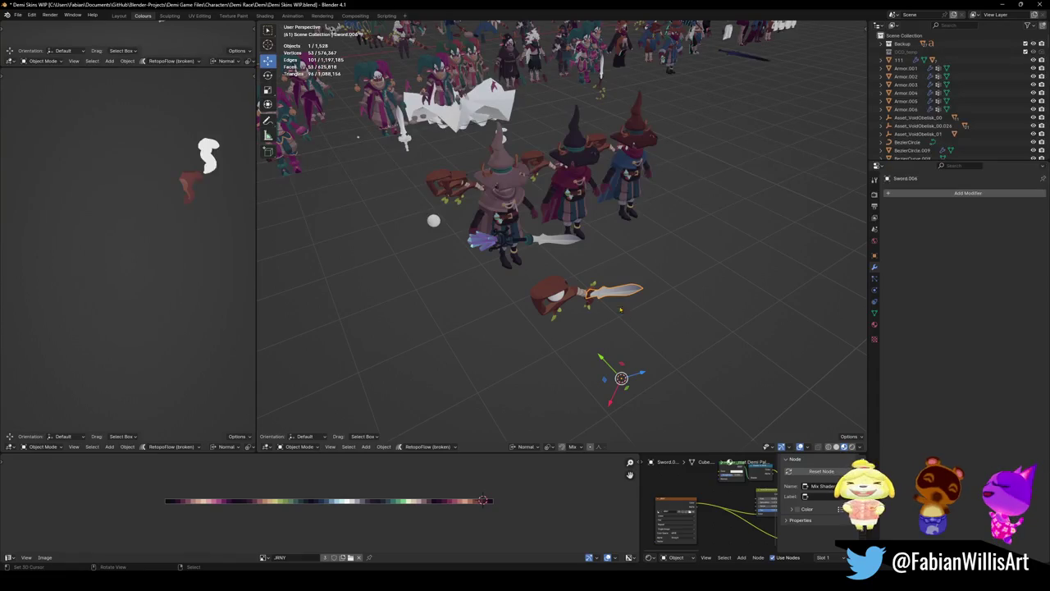
left_click(501, 239)
left_click(554, 243)
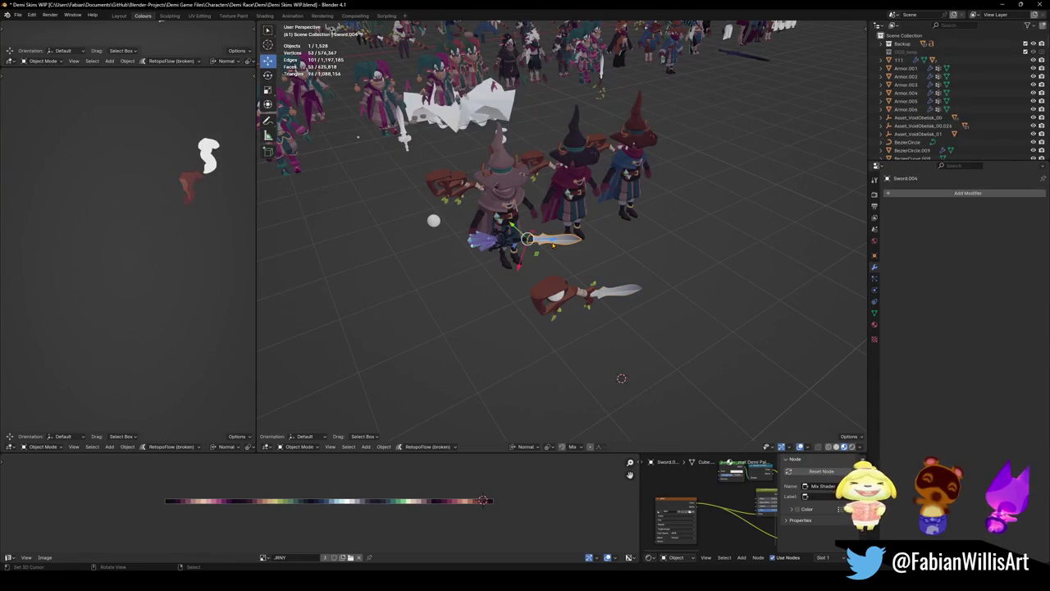
key("shift+d")
key("y")
left_click(567, 259)
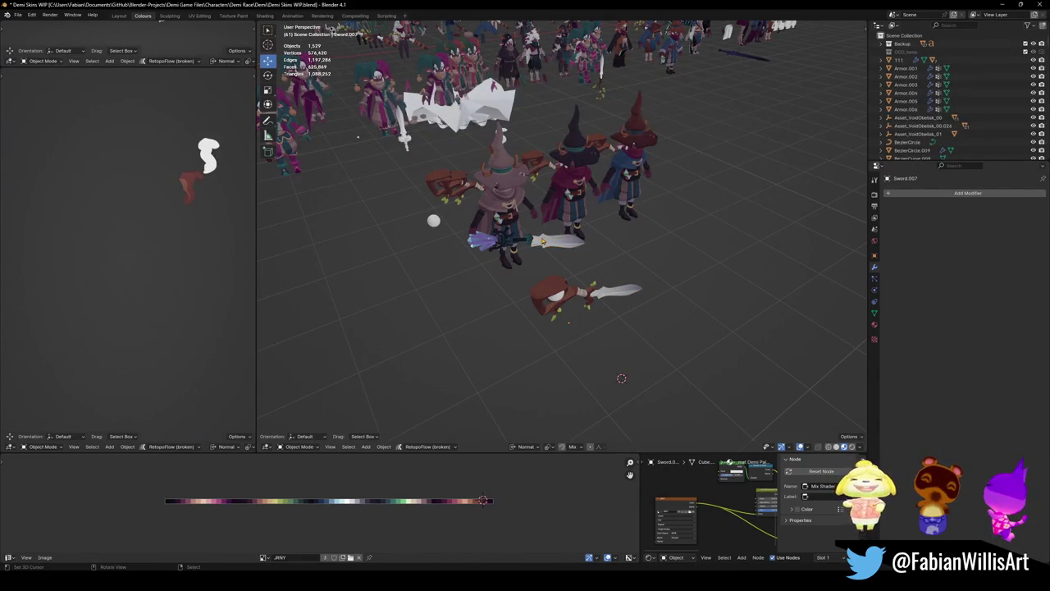
- Move the sword blade to a new position
scroll(561, 246, "up", 5)
left_click(509, 249)
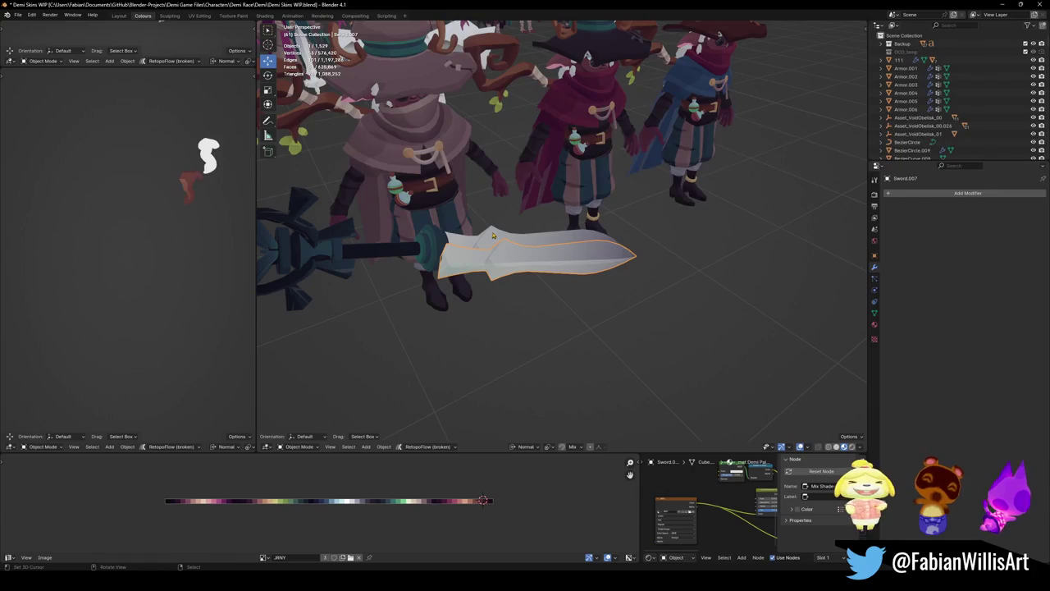
key("g")
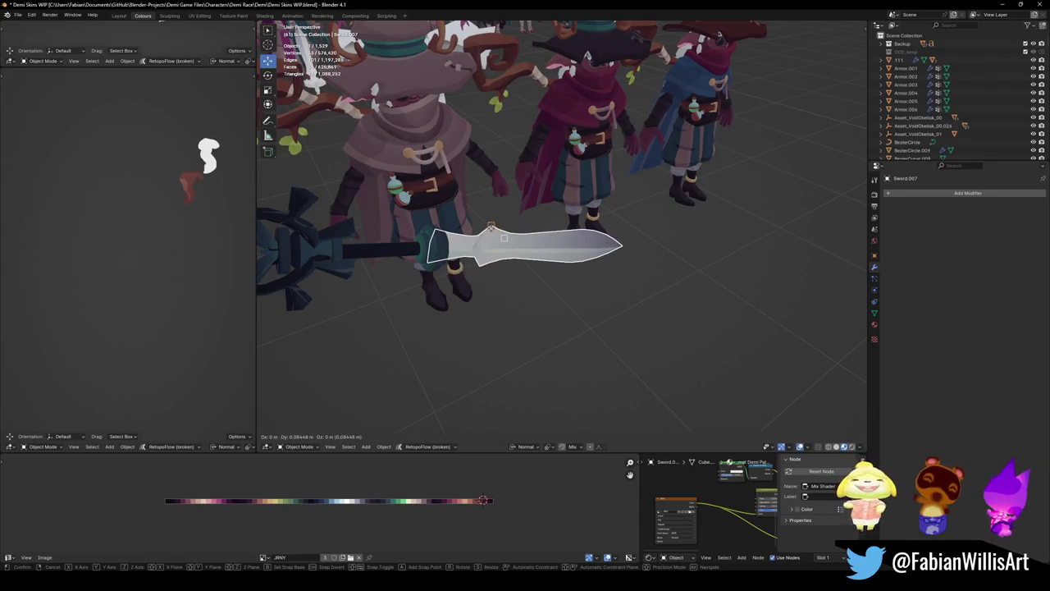
left_click(490, 232)
- Delete the overlapping duplicate sword Sword.004
mouse_move(491, 232)
middle_mouse_down()
mouse_move(518, 431)
mouse_move(705, 351)
mouse_move(555, 264)
middle_mouse_up()
scroll(555, 265, "up", 5)
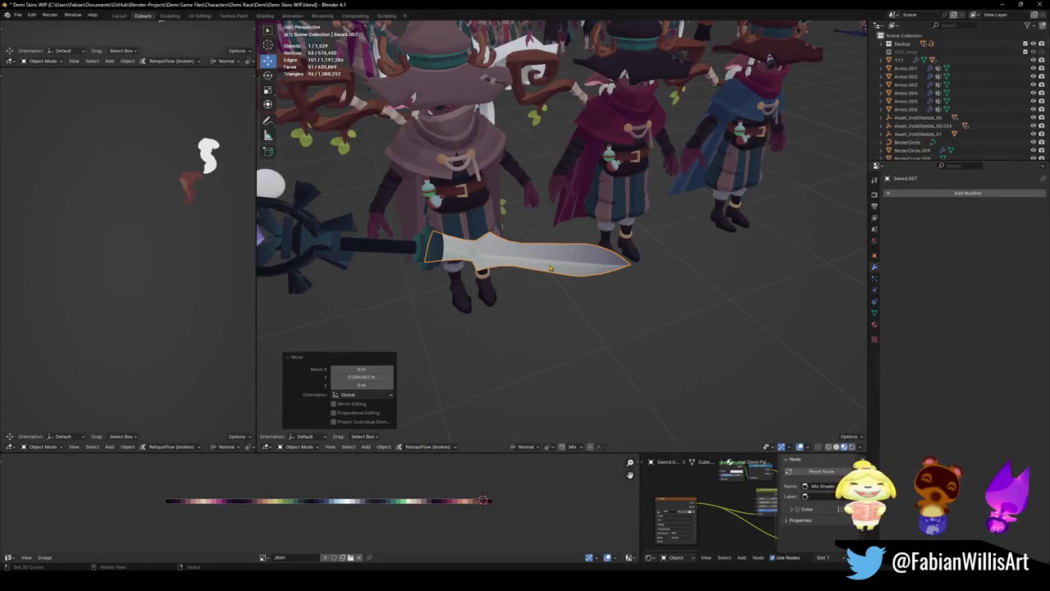
left_click(549, 268)
key("Delete")
- Select the crystal staff together with sword Sword.007 and save the file
scroll(549, 268, "up", 3)
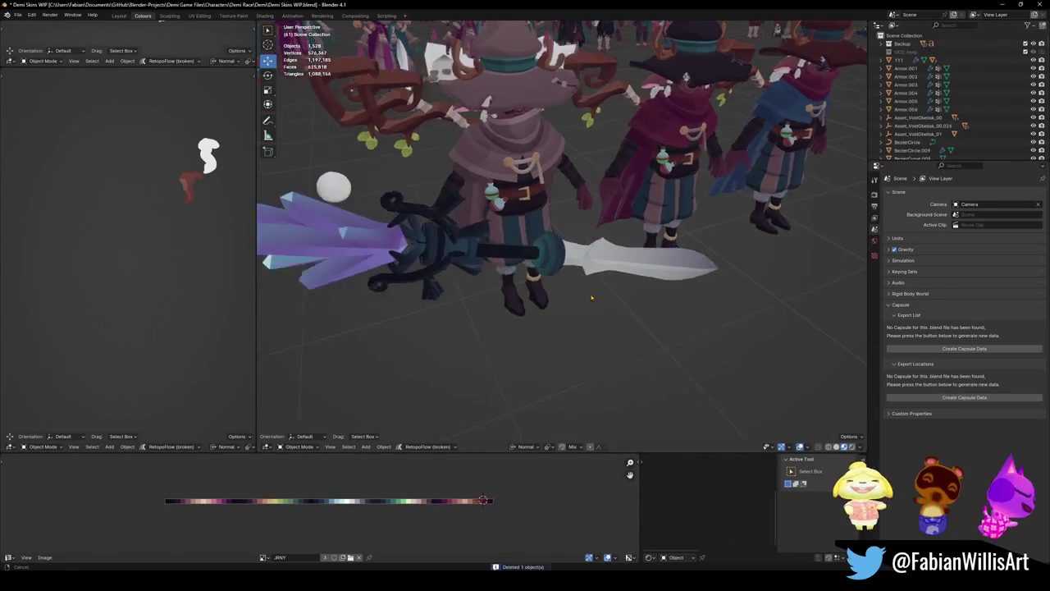
left_click(491, 259, "shift")
left_click(490, 260, "shift")
left_click(490, 259, "shift")
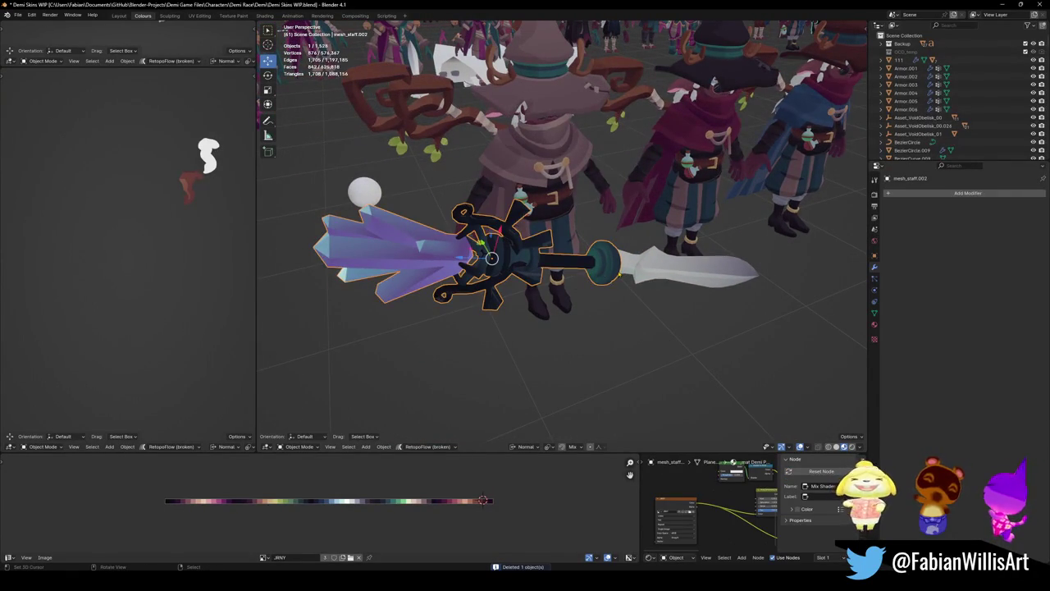
left_click(645, 275, "shift")
scroll(542, 271, "down", 3)
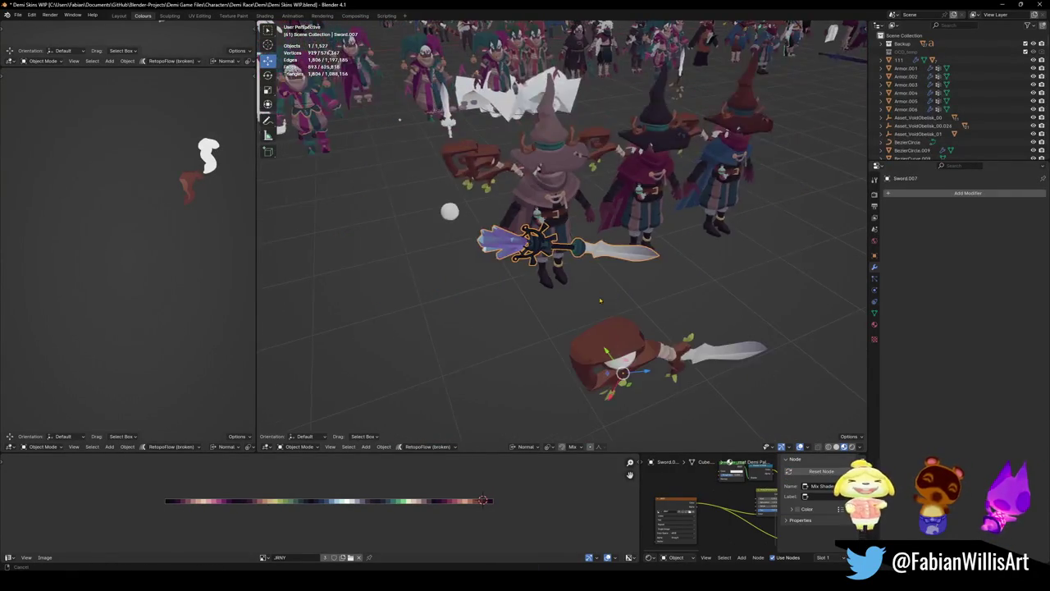
scroll(541, 271, "down", 2)
key("ctrl+s")
- Select the brown staff, sword and white eyeball, undoing an accidental staff deletion
left_click(525, 328)
left_click(628, 337, "shift")
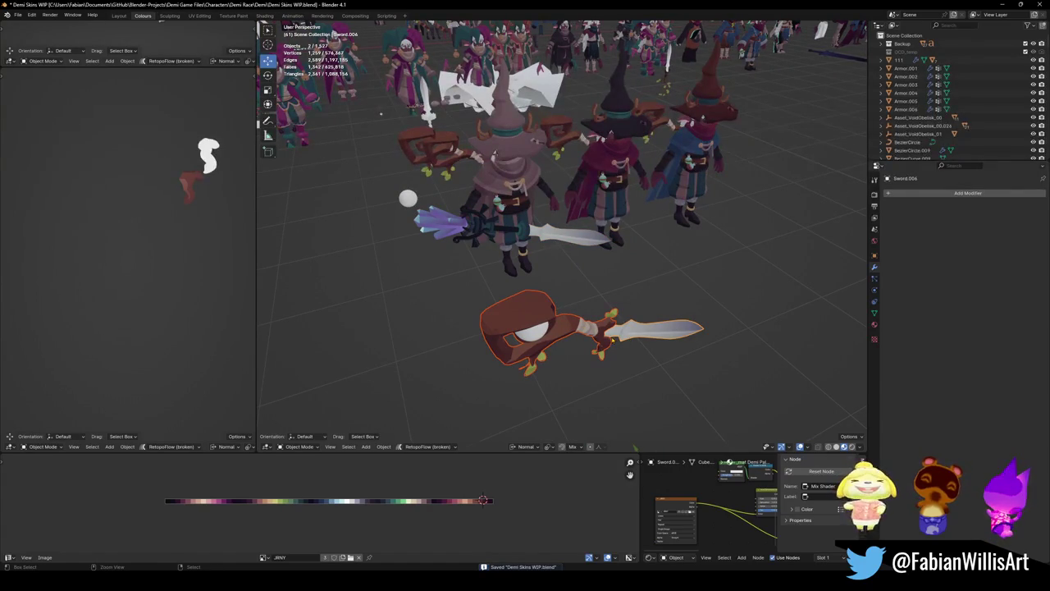
left_click(531, 331)
key("c")
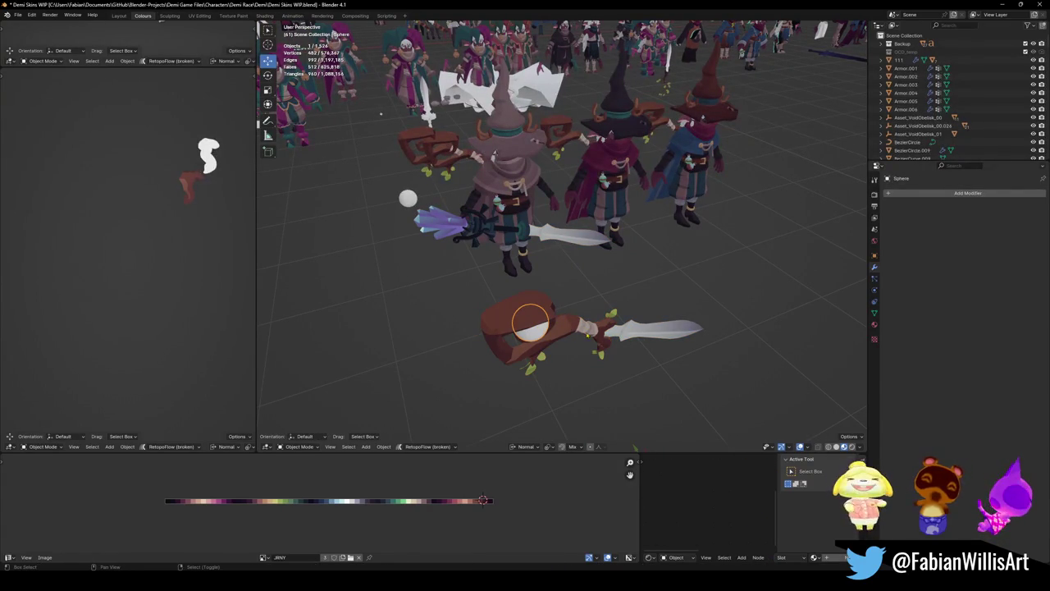
key("ctrl+z")
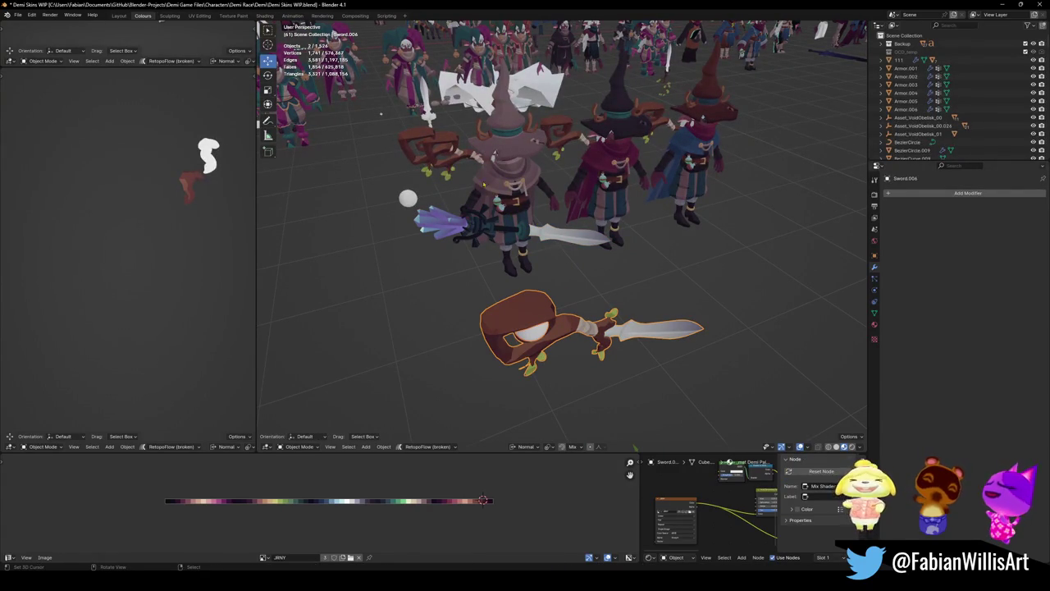
key("Delete")
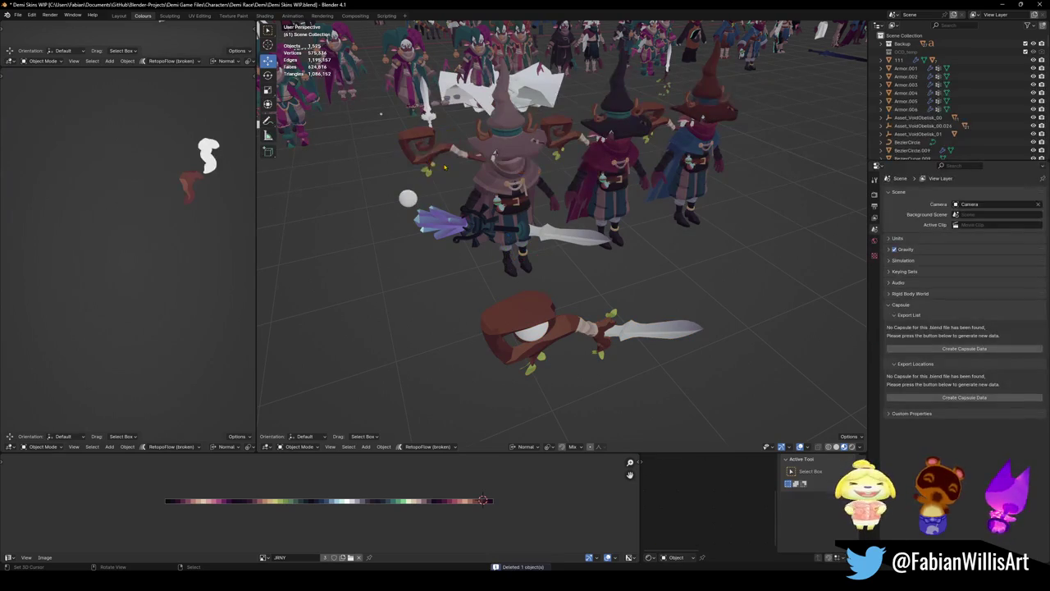
key("ctrl+z")
- Move a staff off to the left, delete the leftover duplicates, and save
mouse_move(454, 156)
middle_mouse_down()
mouse_move(363, 275)
mouse_move(362, 149)
mouse_move(363, 428)
mouse_move(489, 180)
mouse_move(394, 205)
middle_mouse_up()
key("g")
left_click(363, 275)
key("Delete")
left_click(362, 149)
key("Delete")
key("ctrl+s")
- Move the small white object, spare sword and loose white sphere aside on the ground plane
left_click(488, 180)
key("g")
key("shift+z")
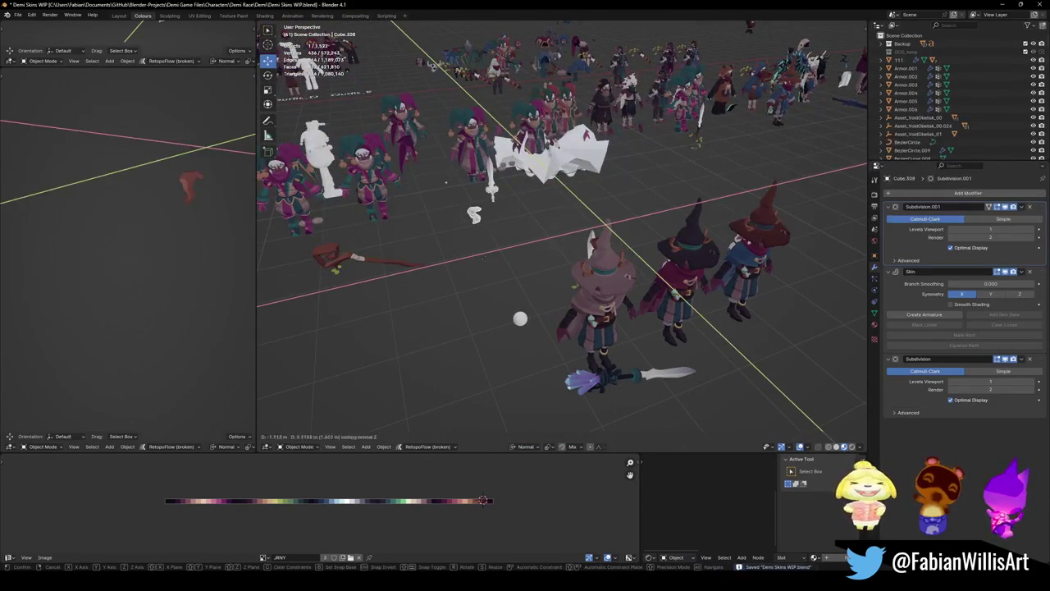
key("Return")
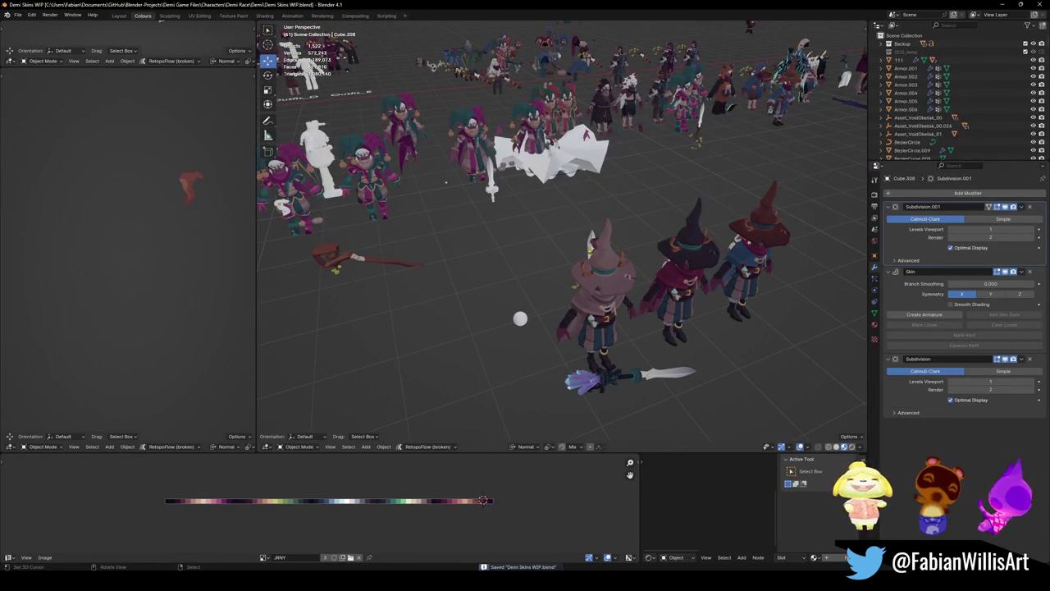
left_click(589, 254)
key("g")
key("Return")
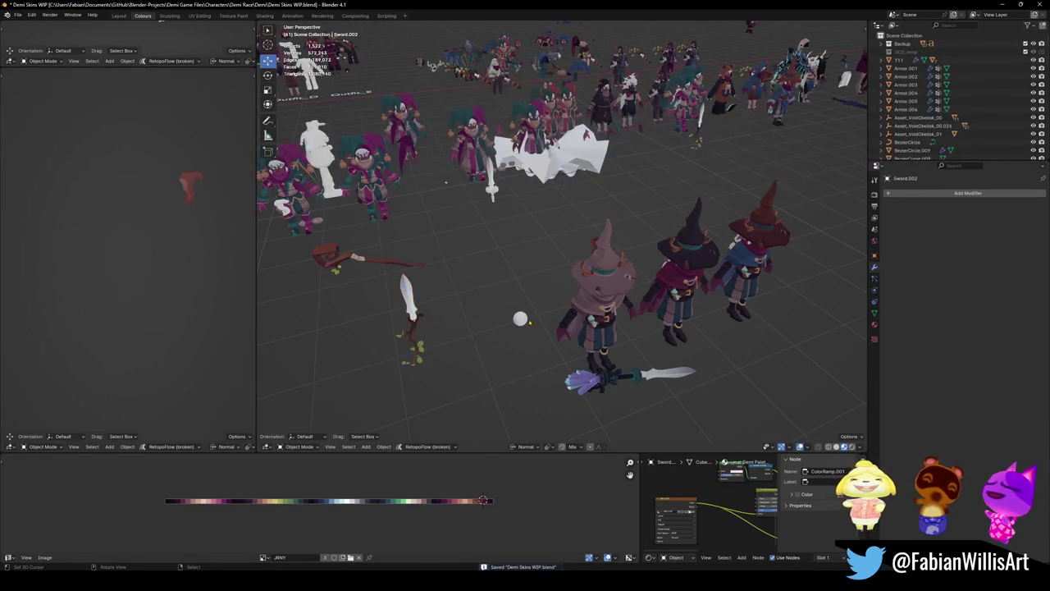
left_click(520, 318)
key("g")
key("shift+z")
key("Return")
- Snap the white-eyed staff and its eyeball sphere to the 3D cursor at the witch's hand
left_click(591, 379)
middle_click_drag(575, 361, 566, 270)
key("shift+s")
left_click(604, 346)
left_click(595, 359)
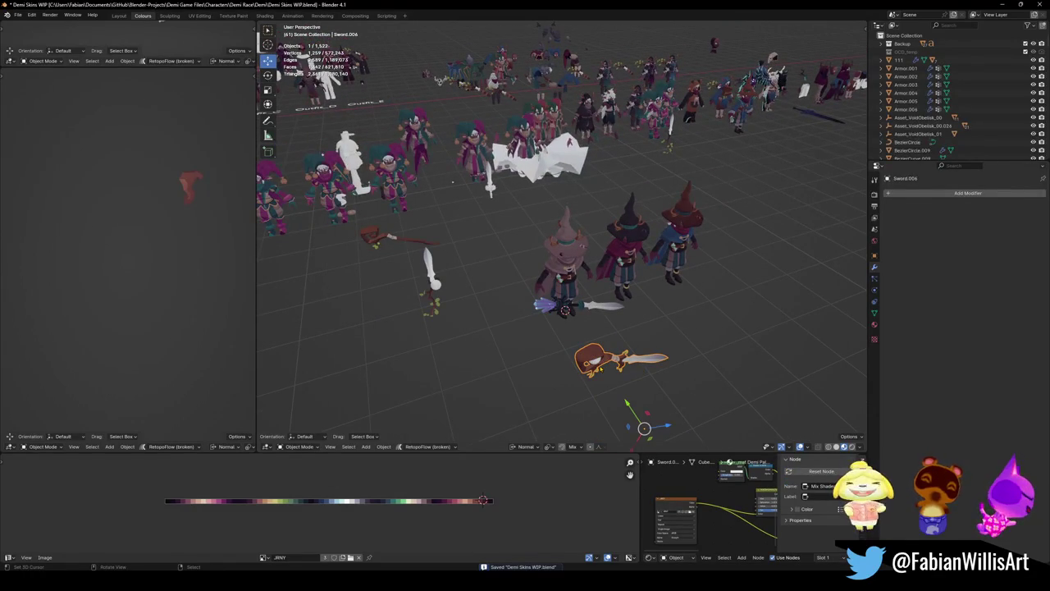
left_click(647, 413, "shift")
key("shift+s")
left_click(628, 337)
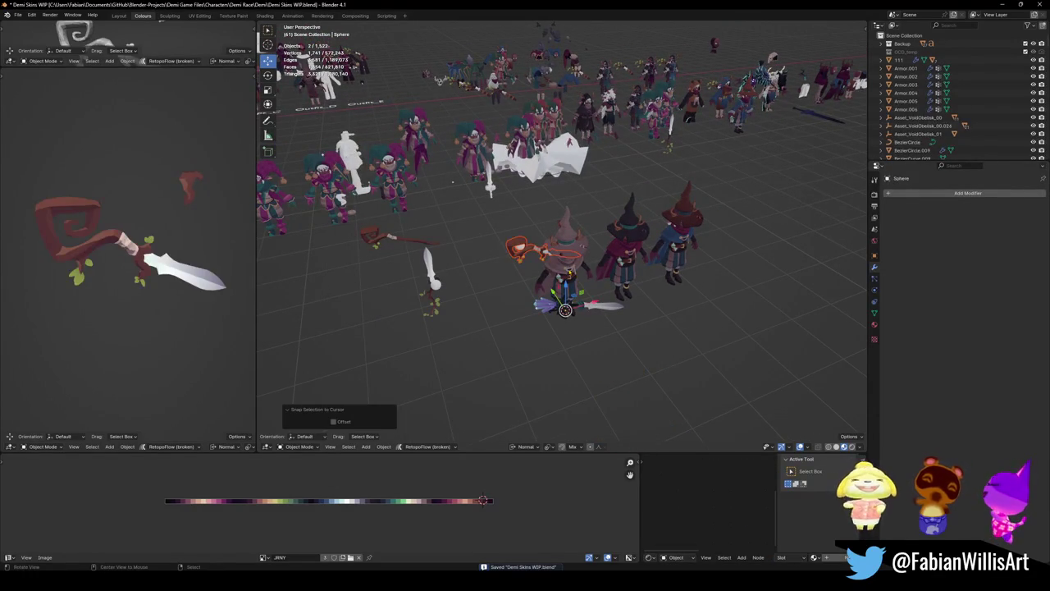
- Snap the crystal sword to the 3D cursor at the red witch's hand
scroll(615, 284, "up", 3)
middle_click_drag(615, 284, 581, 293)
left_click(579, 288)
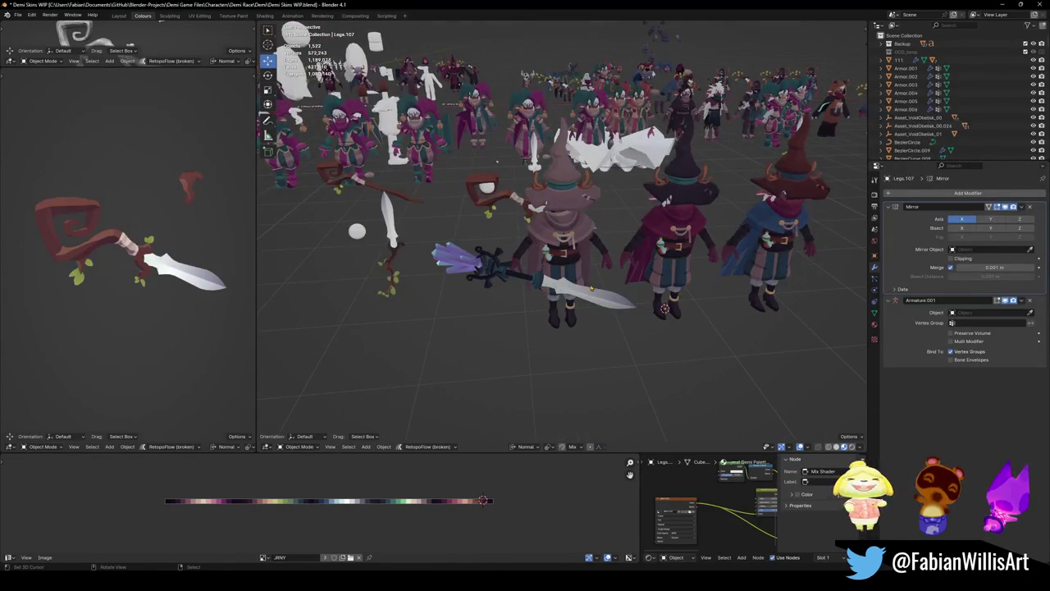
left_click(488, 267)
key("shift+s")
left_click(548, 266)
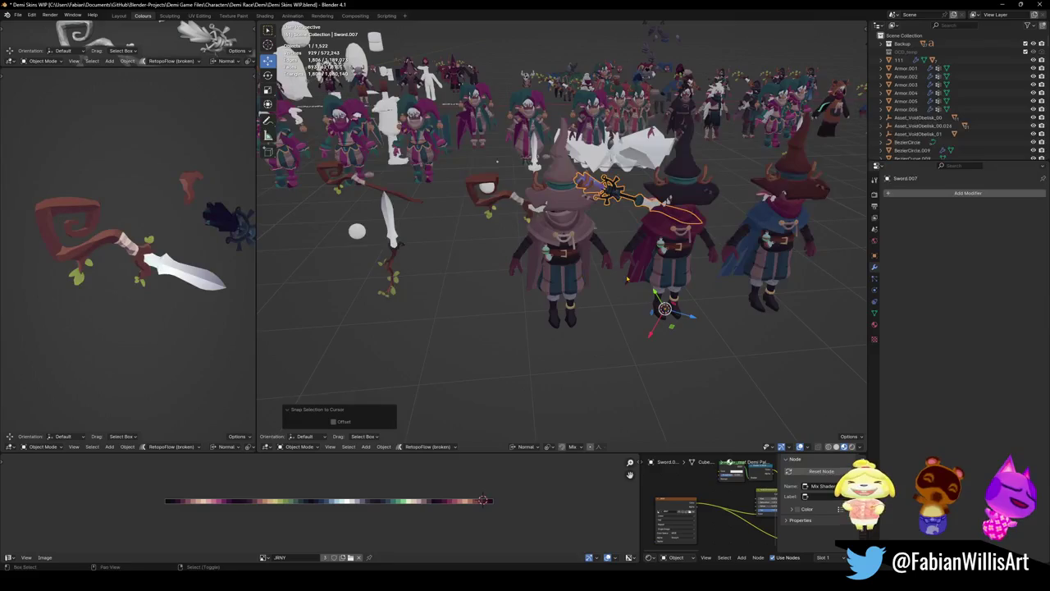
- Look over the witches from above and deselect everything
middle_click_drag(548, 267, 623, 295)
scroll(624, 295, "up", 2)
scroll(624, 295, "up", 2)
scroll(624, 295, "up", 2)
scroll(624, 296, "up", 1)
scroll(623, 295, "down", 2)
scroll(624, 296, "down", 1)
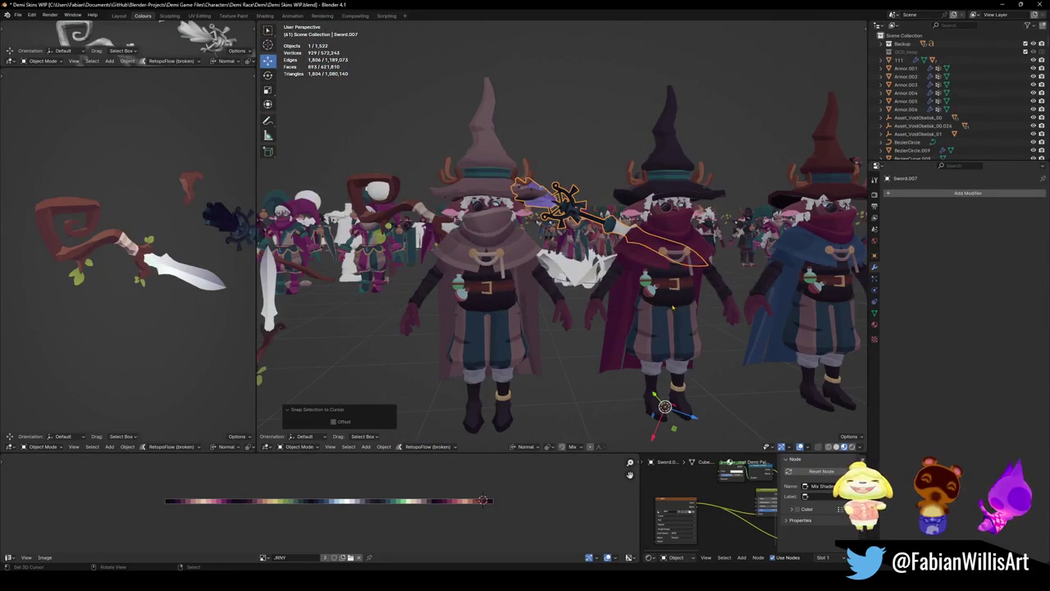
mouse_move(623, 295)
middle_mouse_down()
mouse_move(616, 276)
mouse_move(578, 262)
mouse_move(593, 293)
middle_mouse_up()
key("alt+a")
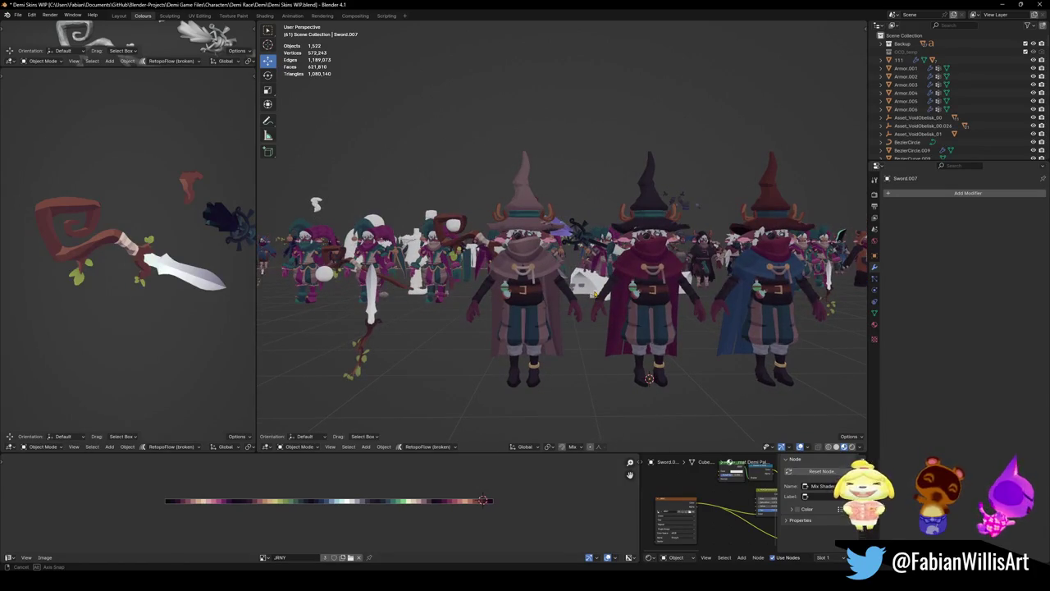
- Brush-select the brown witch's parts and slide her along the X axis
scroll(593, 293, "up", 1)
scroll(593, 293, "up", 1)
scroll(574, 328, "up", 1)
key("c")
left_click(537, 398)
key("g")
key("x")
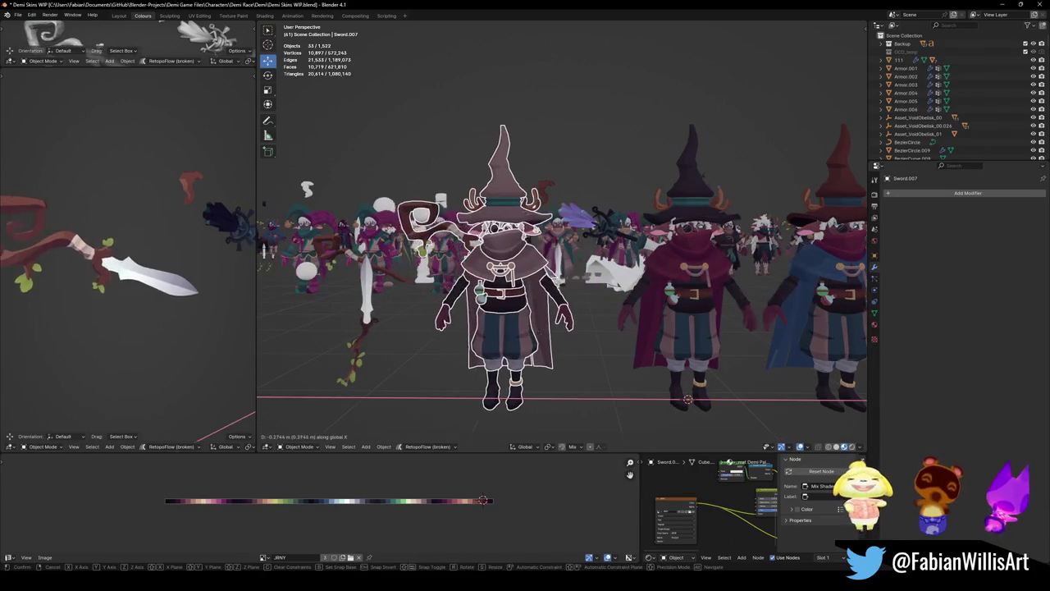
key("Escape")
key("alt+a")
- Orbit closer to the characters and save the blend file
mouse_move(687, 399)
middle_mouse_down()
mouse_move(619, 312)
mouse_move(462, 322)
mouse_move(508, 328)
mouse_move(658, 288)
middle_mouse_up()
scroll(442, 293, "up", 3)
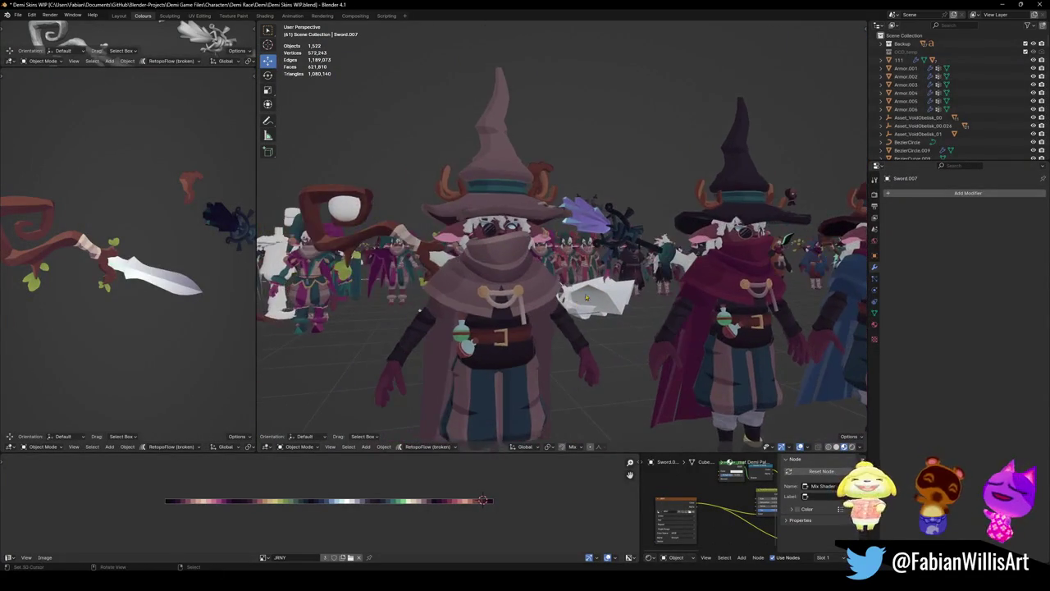
middle_click_drag(442, 293, 427, 306)
scroll(579, 273, "down", 3)
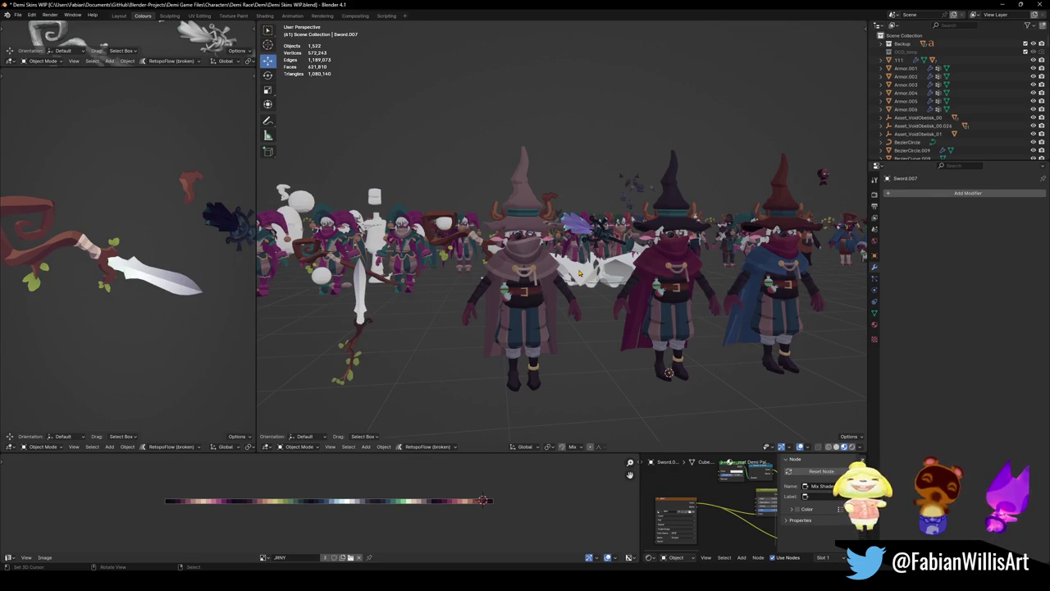
middle_click_drag(577, 323, 570, 320)
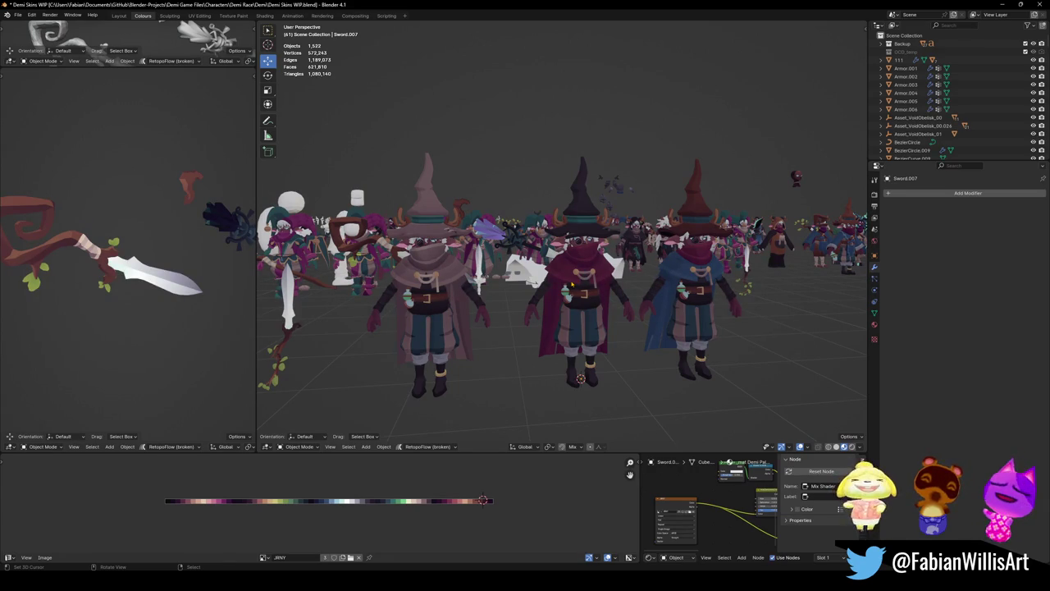
mouse_move(627, 321)
middle_mouse_down()
mouse_move(654, 361)
mouse_move(349, 291)
mouse_move(361, 287)
mouse_move(369, 329)
mouse_move(385, 344)
middle_mouse_up()
key("ctrl+s")
- Place the 3D cursor on the blue witch, then isolate the brown and red witches
right_click(654, 361)
key("shift+s")
key("c")
left_click_drag(553, 356, 597, 345)
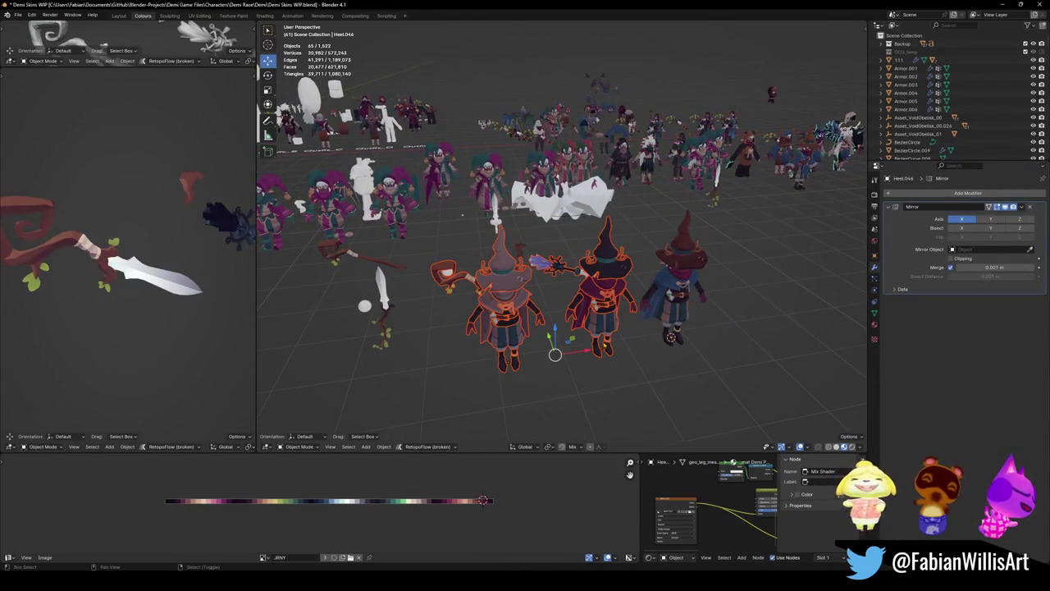
key("KP_Divide")
- Give the staff's eyeball sphere the staff's material and save
key("ctrl+s")
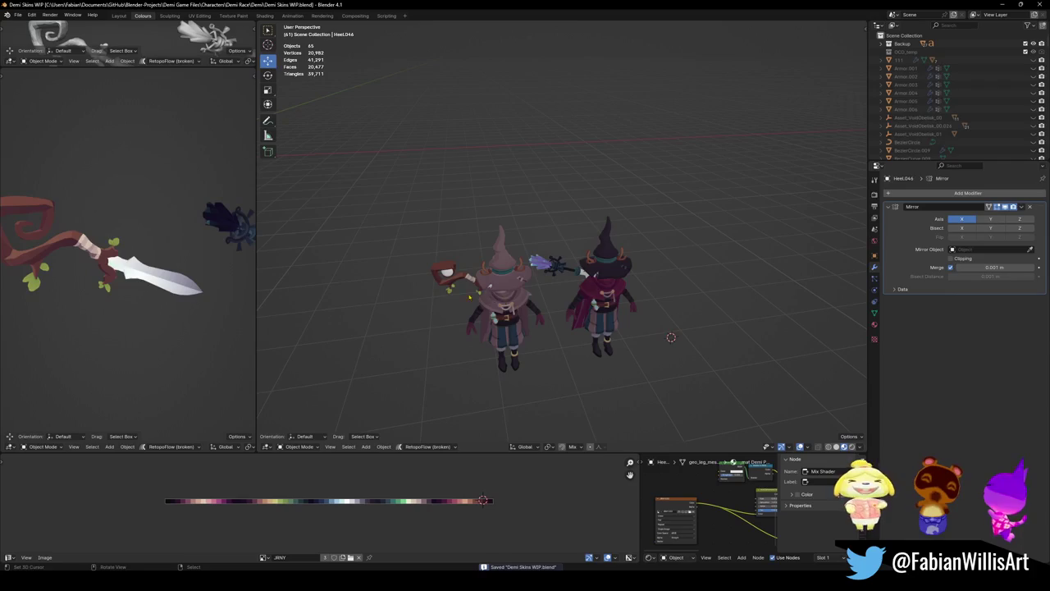
scroll(499, 292, "up", 5)
scroll(476, 286, "up", 1)
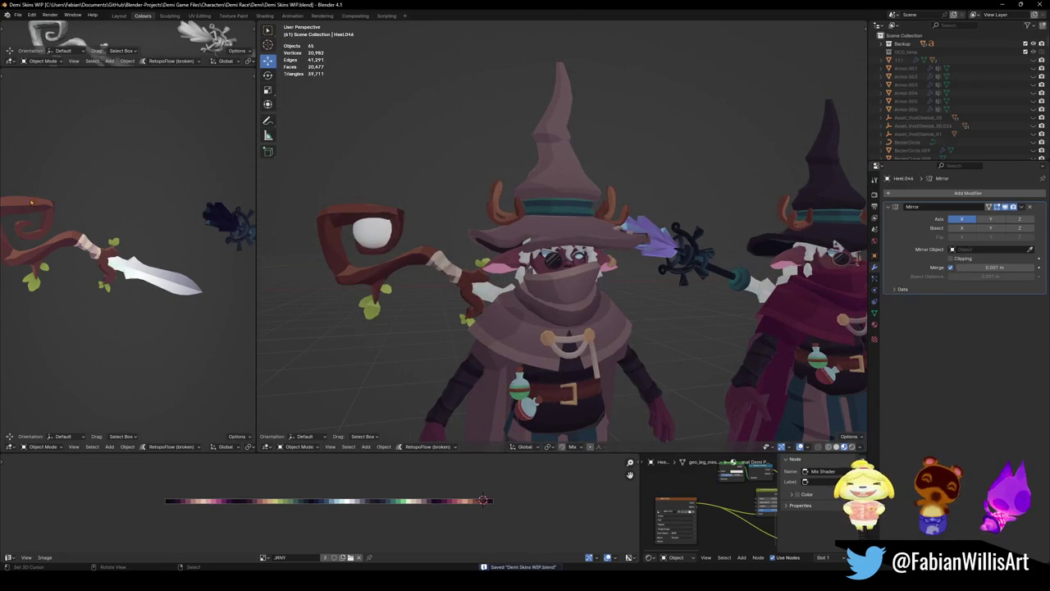
left_click(376, 240)
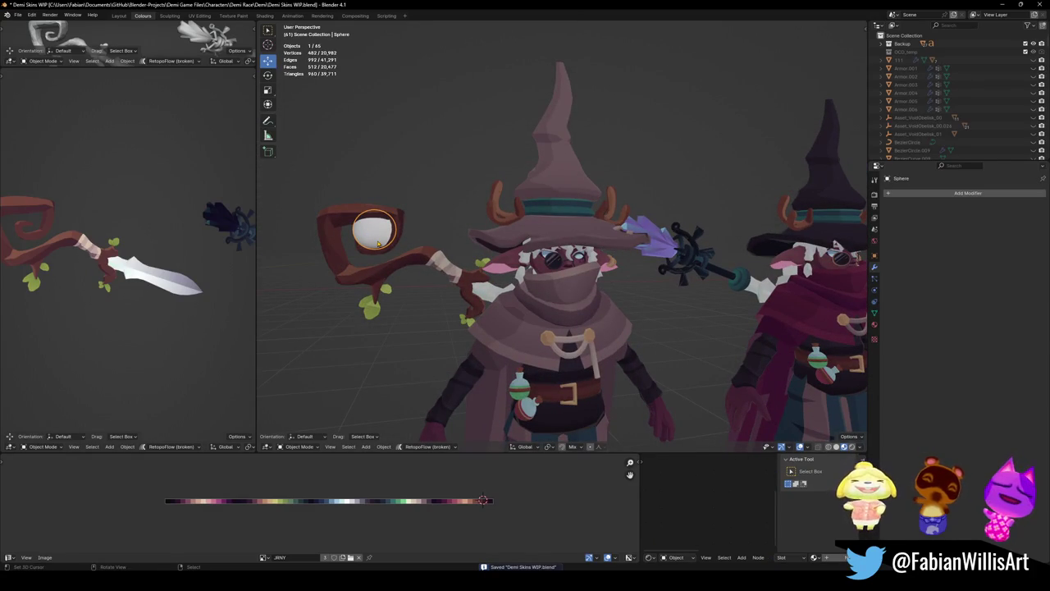
left_click(406, 263, "shift")
key("q")
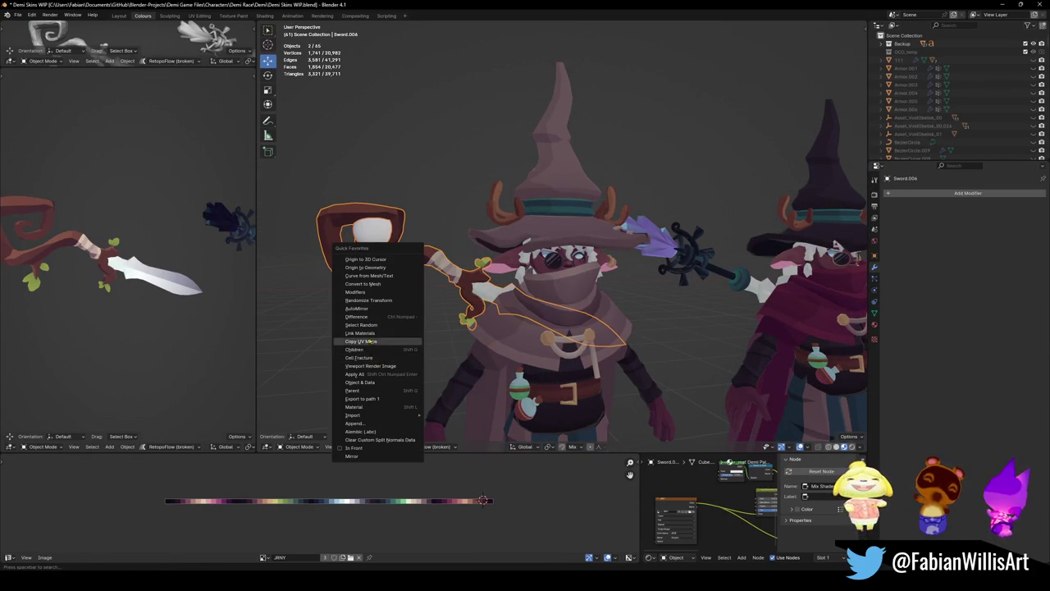
left_click(370, 333)
key("ctrl+s")
- Select the whole eyeball mesh in Edit Mode and unwrap it with Cube Projection
key("Tab")
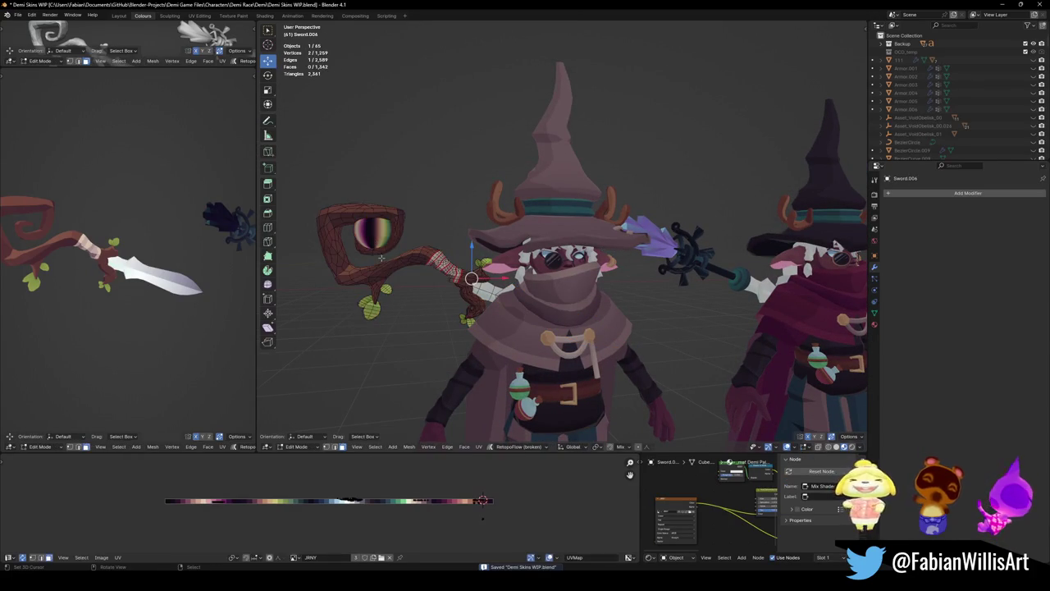
key("Tab")
left_click(370, 248)
key("Tab")
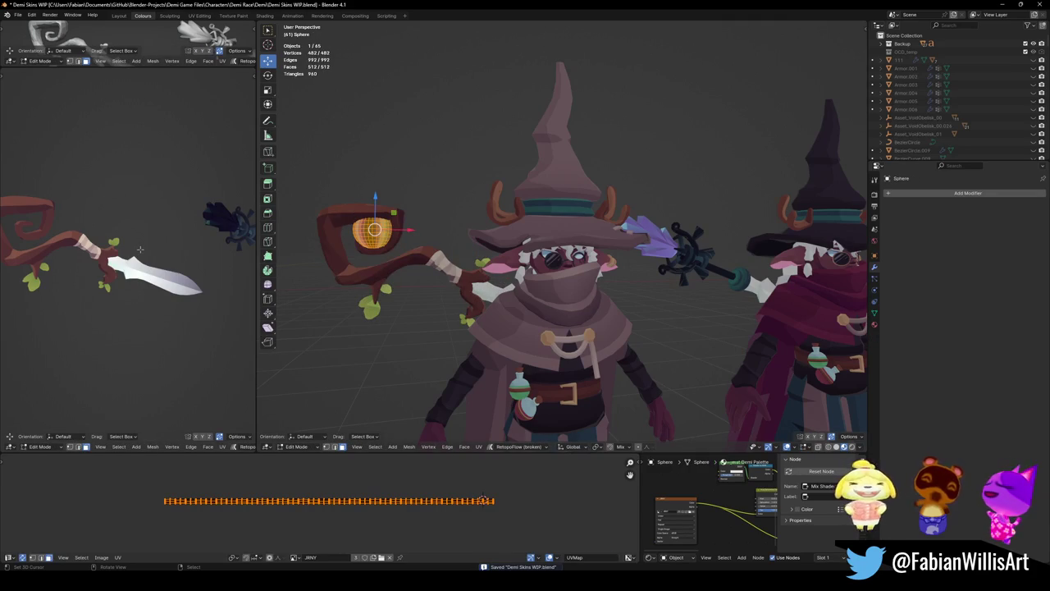
key("KP_Divide")
key("KP_Decimal")
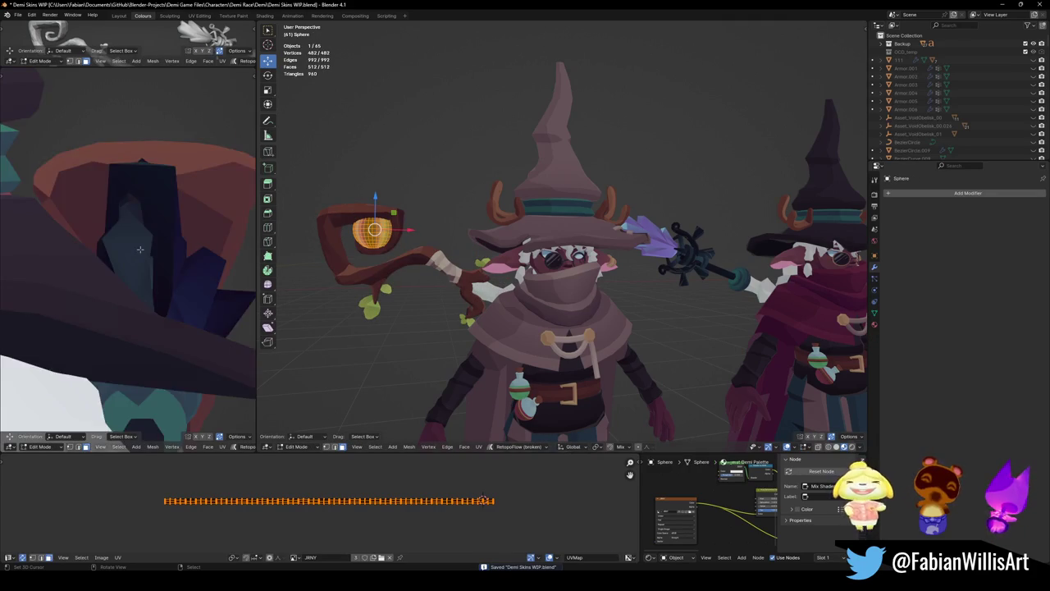
scroll(105, 212, "down", 5)
key("KP_Divide")
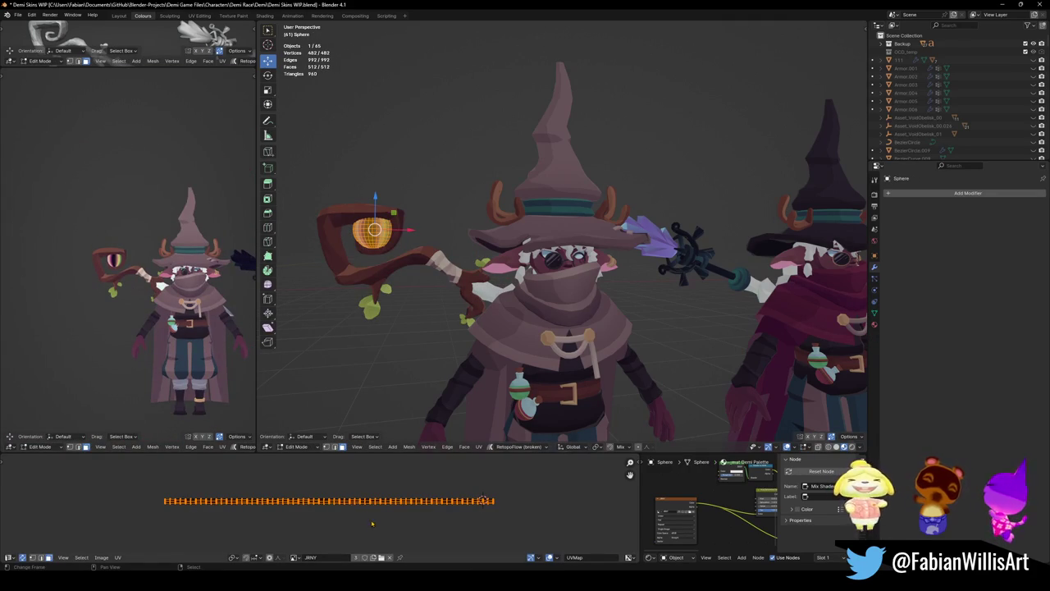
key("u")
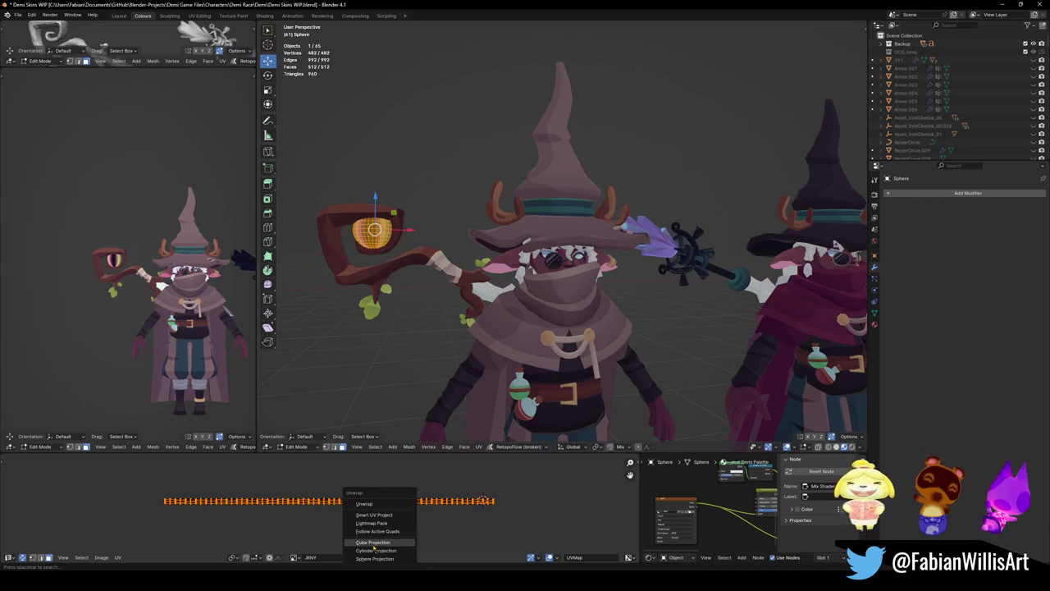
left_click(390, 543)
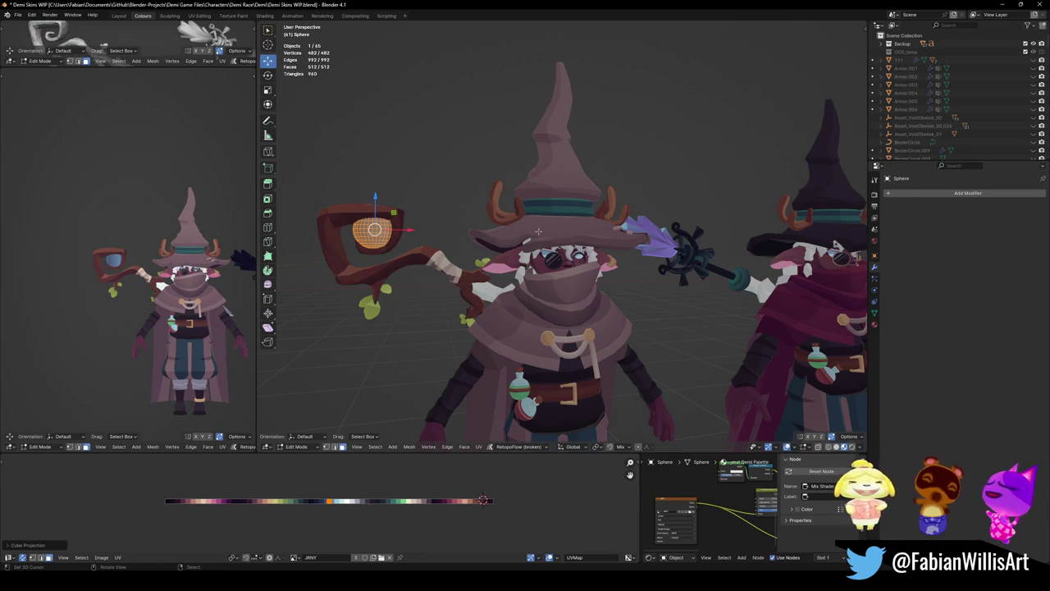
- Return to Object Mode and delete the old eyeball sphere from the staff head
key("Tab")
key("Delete")
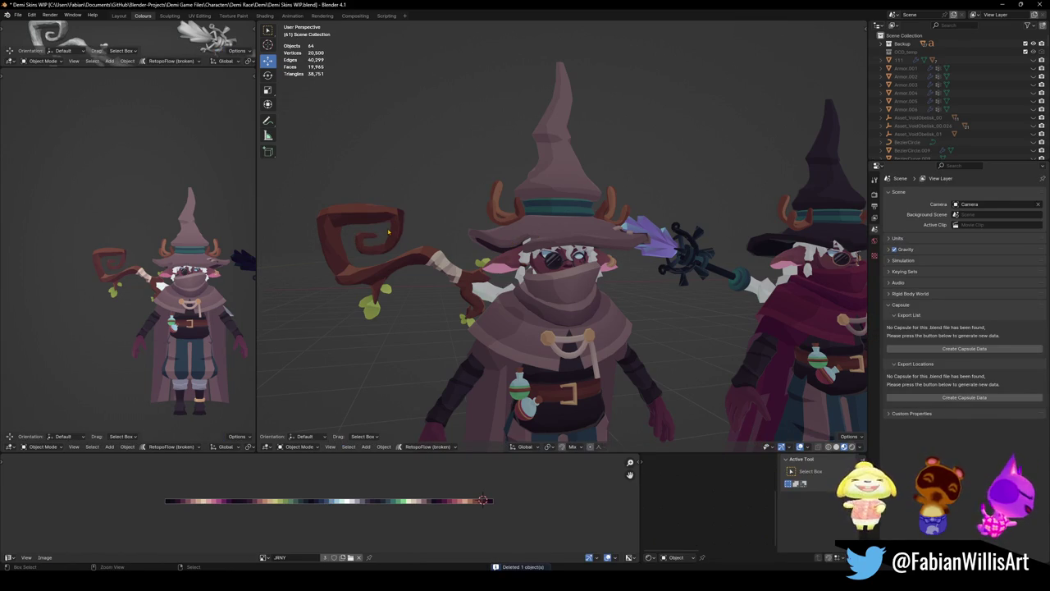
key("ctrl+z")
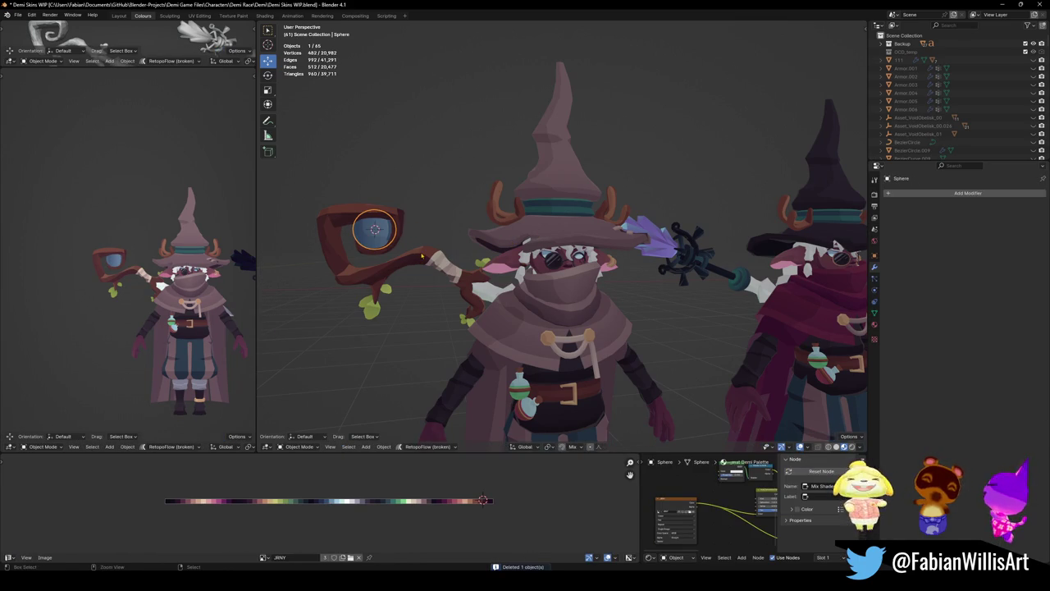
key("Delete")
key("shift+a")
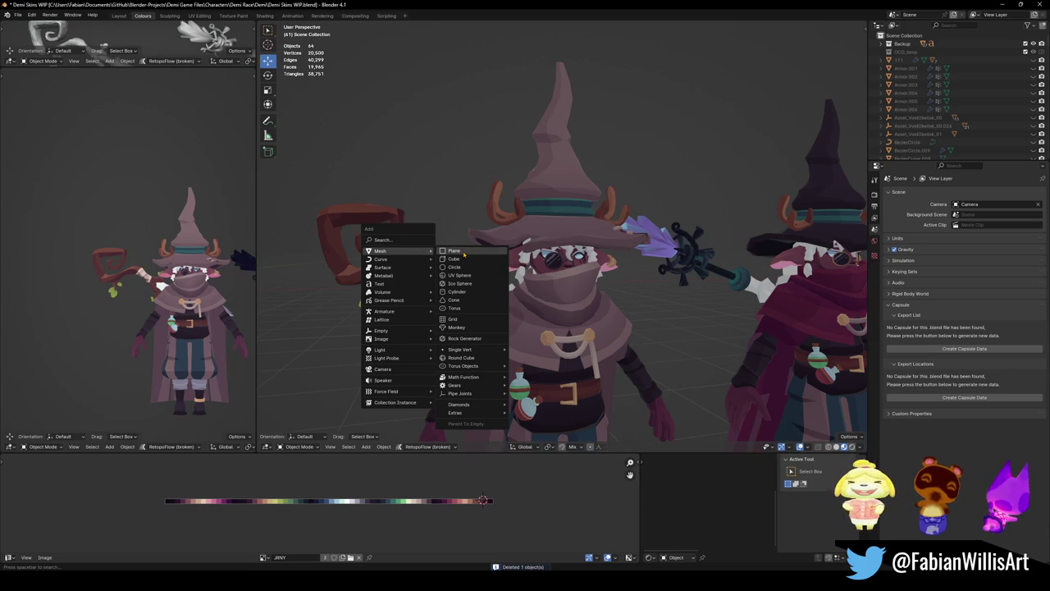
- Add a cube, subdivide it to level 2 with Ctrl+2, and shade it smooth
left_click(464, 261)
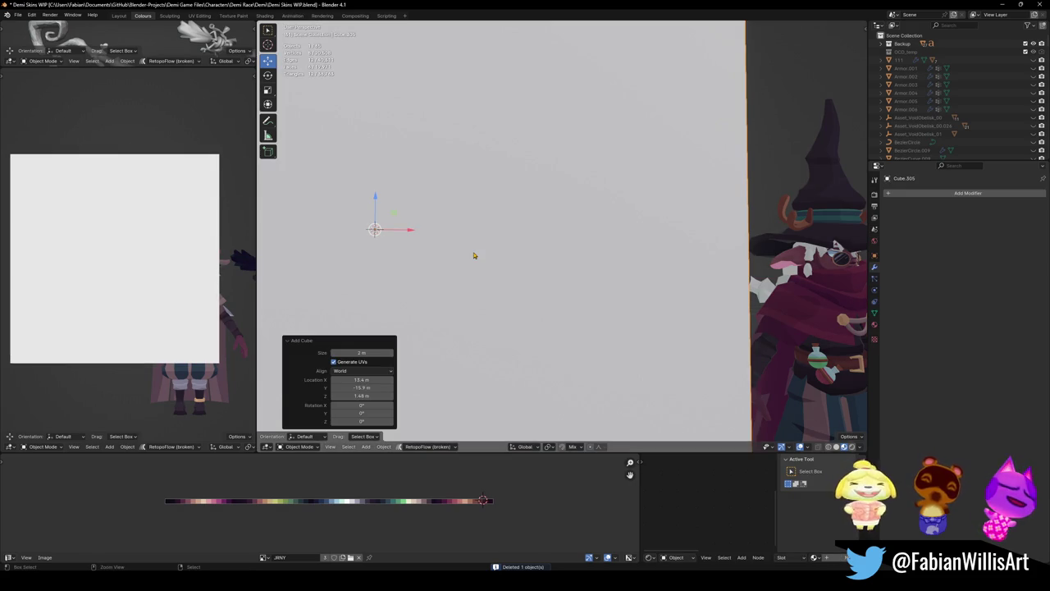
key("ctrl+1")
key("ctrl+2")
right_click(475, 248)
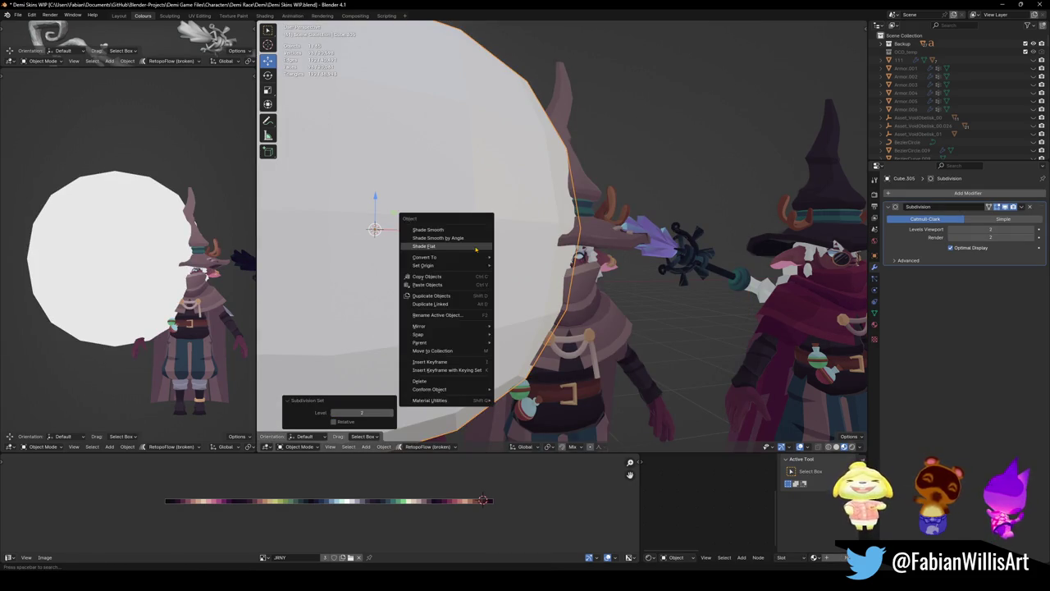
left_click(476, 246)
right_click(476, 249)
left_click(447, 231)
- Scale the rounded cube to about a tenth its size inside the staff head
key("s")
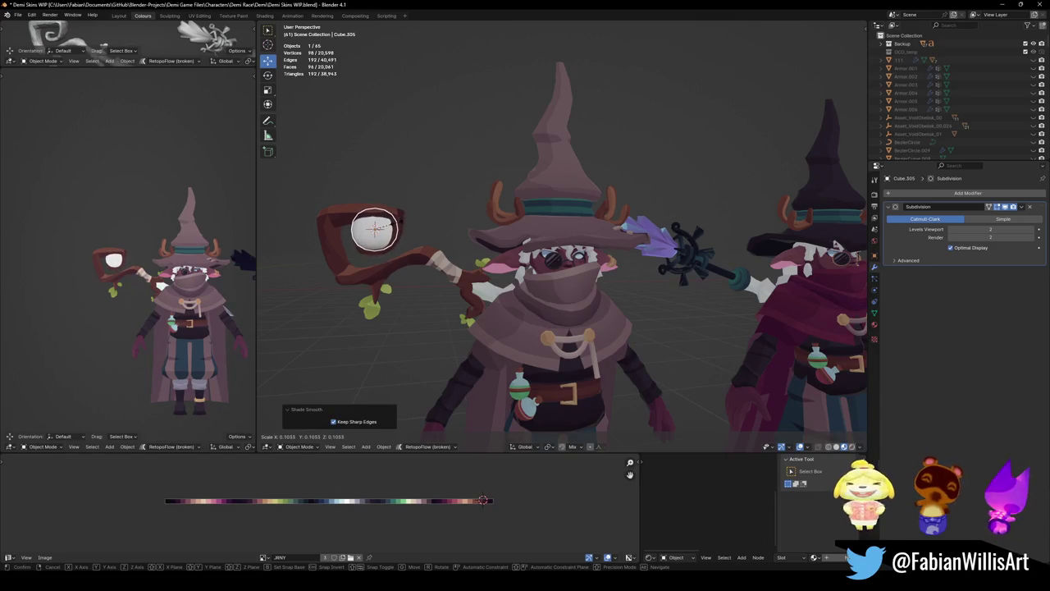
left_click(406, 297)
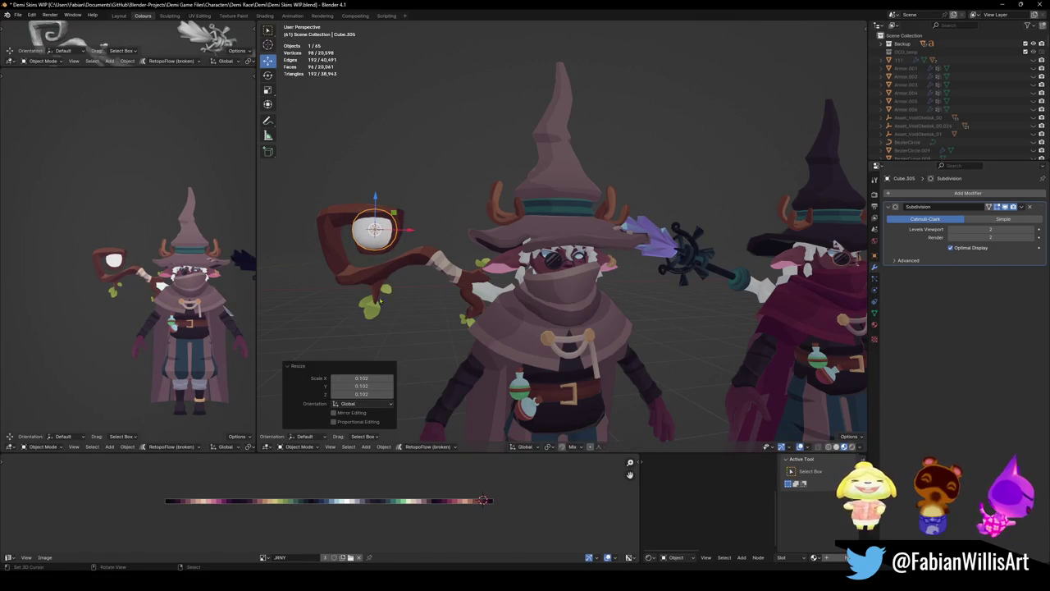
left_click(427, 264)
right_click(361, 176)
left_click(385, 246)
left_click(376, 231)
- In Edit Mode, shift the eye's UVs along X, then re-project them from view and resize
key("Tab")
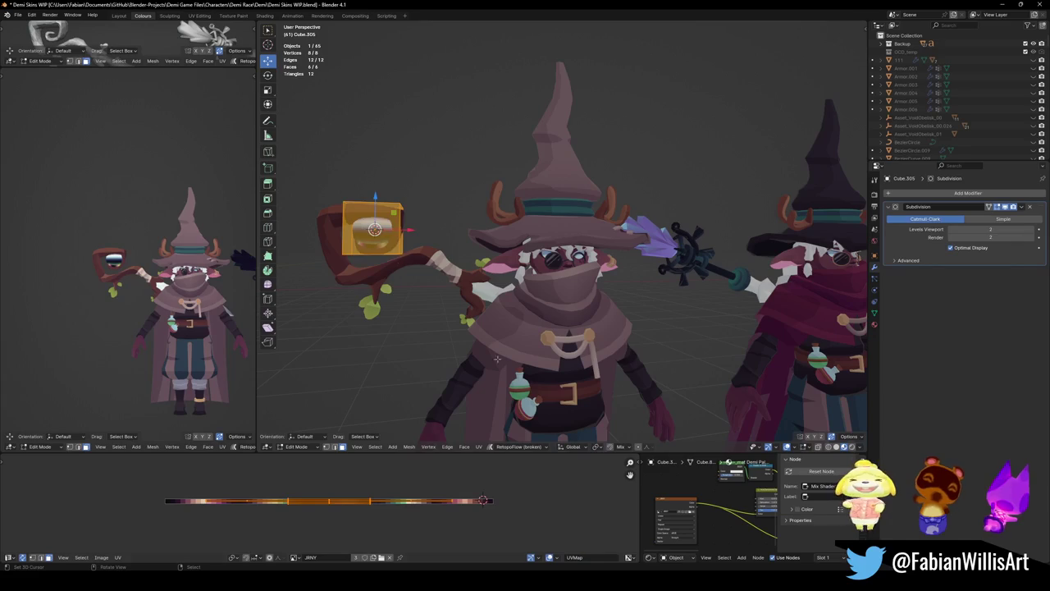
key("g")
key("x")
left_click(395, 370)
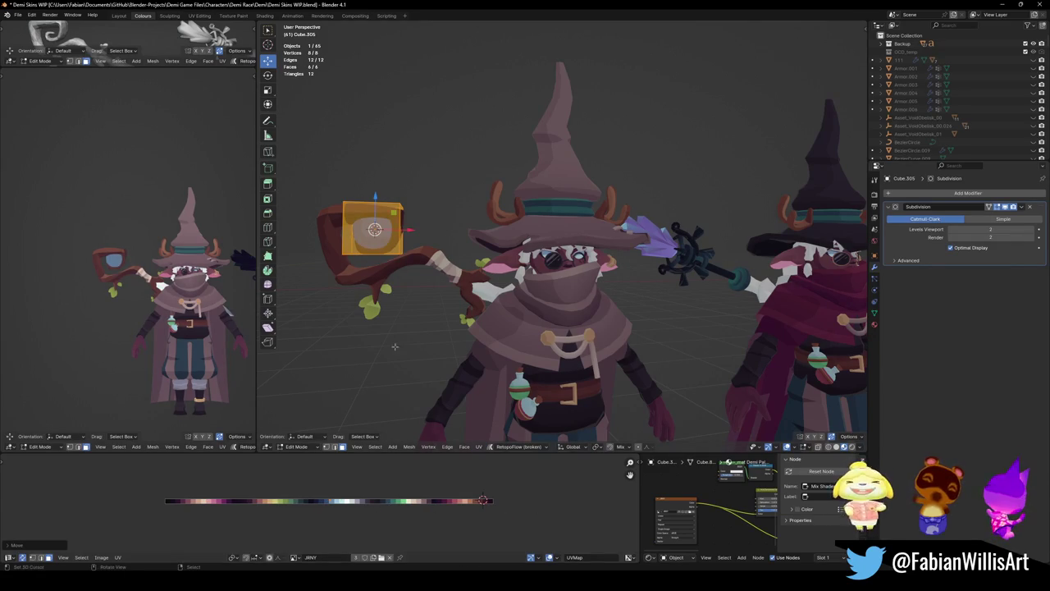
key("u")
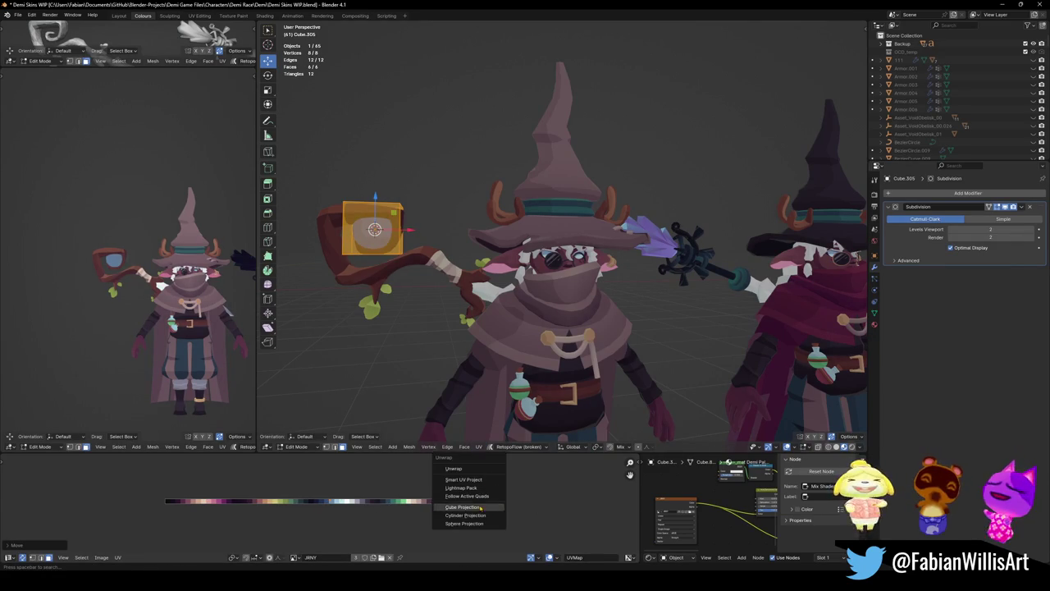
key("u")
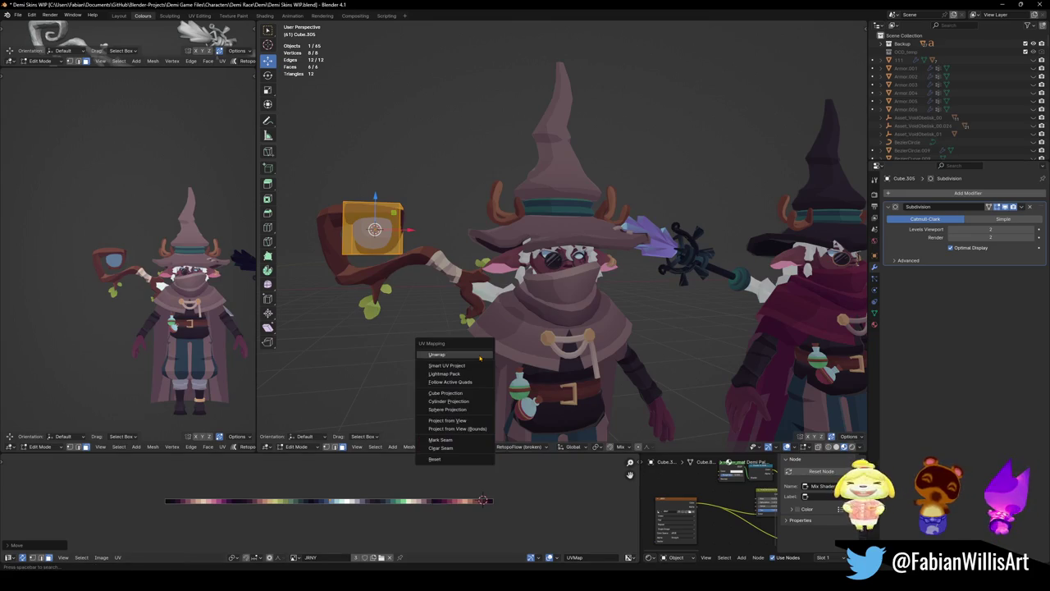
left_click(466, 420)
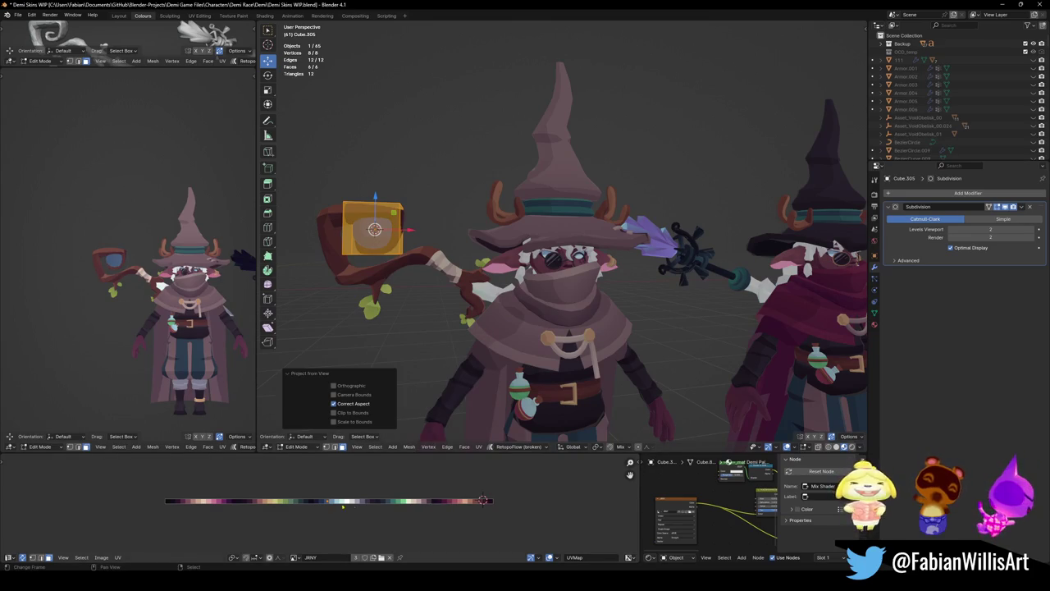
key("s")
left_click(380, 501)
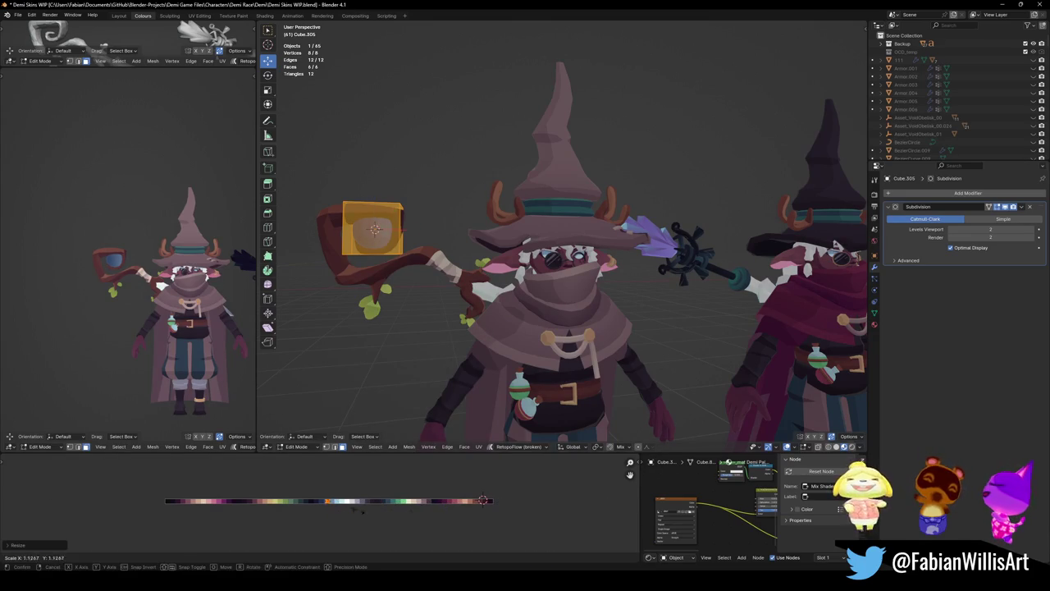
- Rotate the eye's UV island and shrink it onto the blue palette area
key("r")
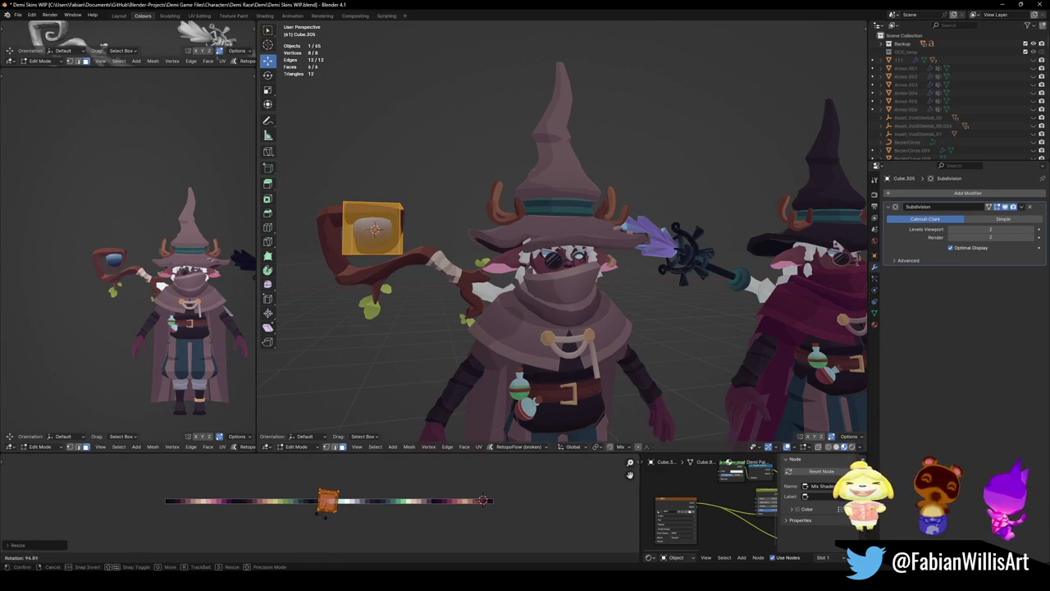
left_click(321, 513)
key("s")
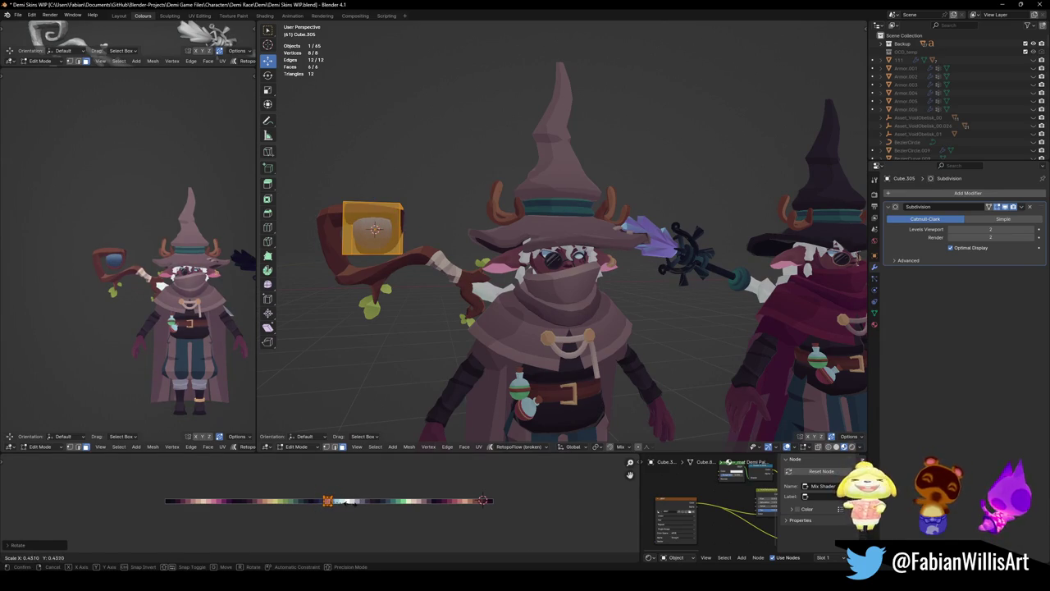
left_click(353, 502)
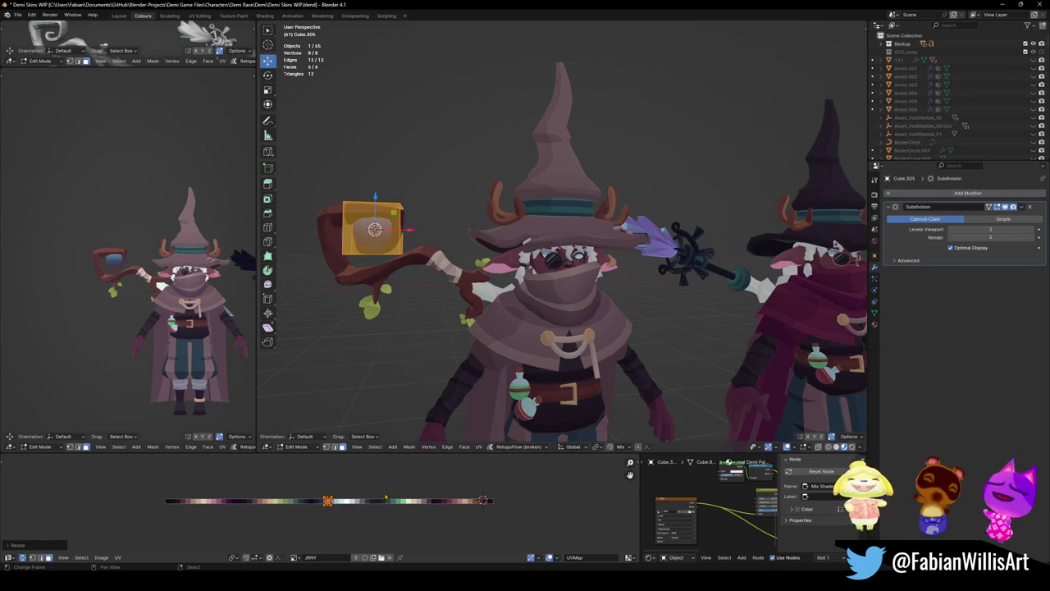
key("s")
left_click(374, 495)
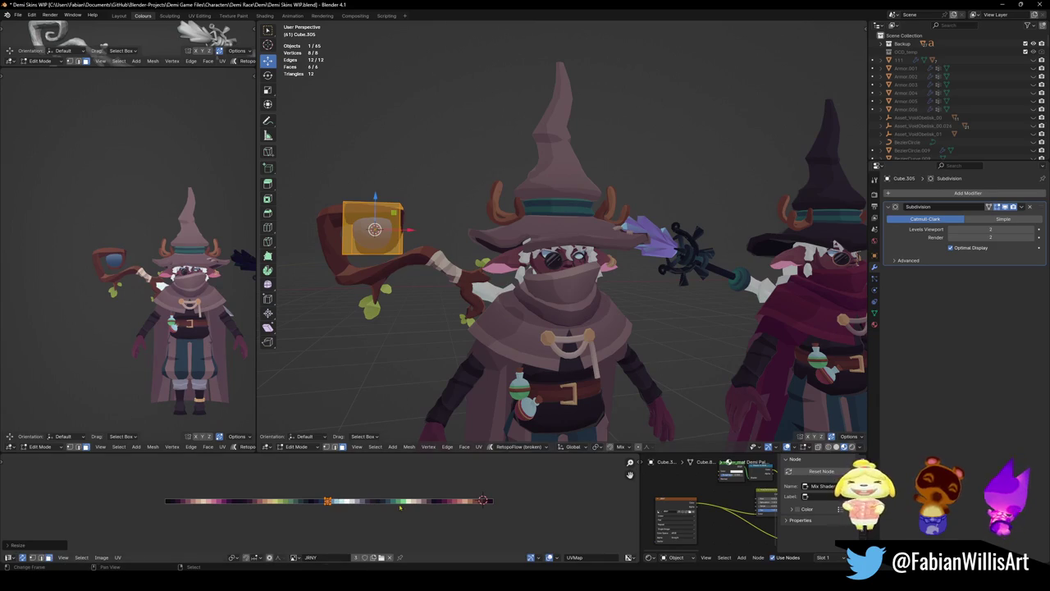
key("s")
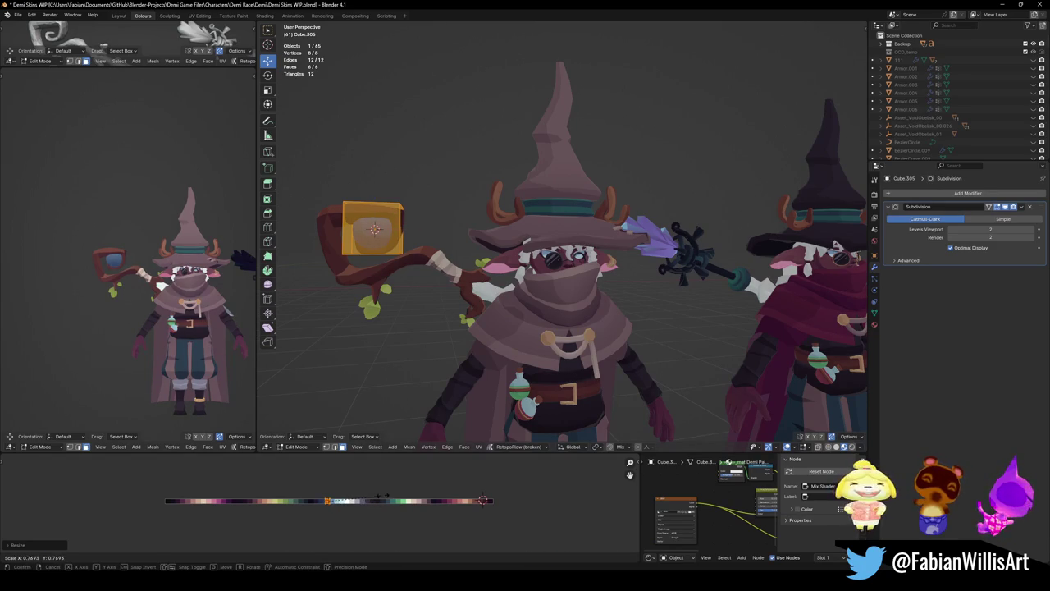
key("Return")
- Select the cube's bottom face and slide its UVs along X onto blue
key("alt+a")
scroll(518, 283, "up", 4)
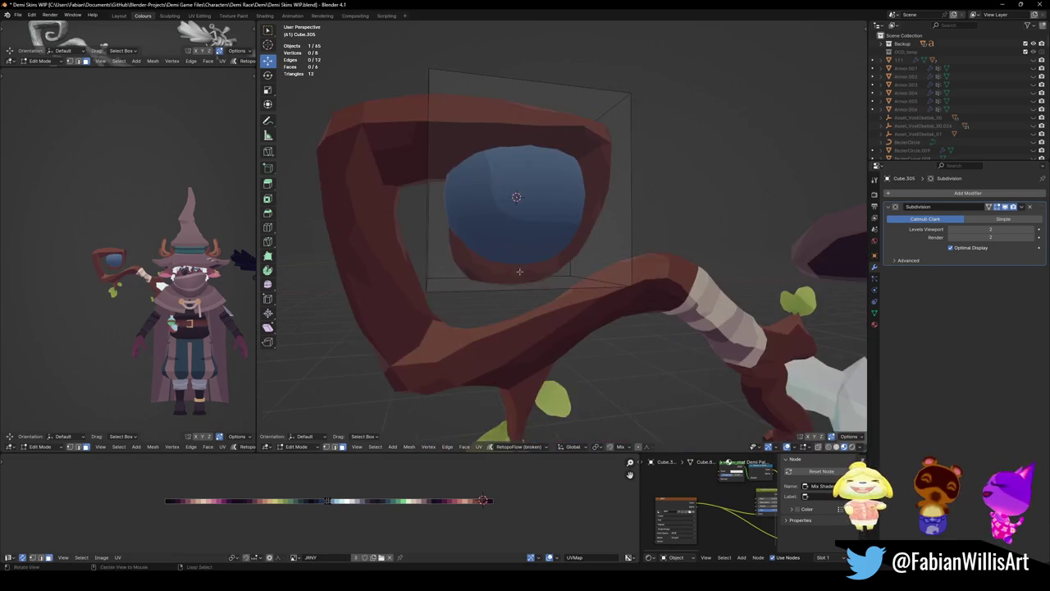
scroll(518, 283, "up", 2)
left_click(519, 283)
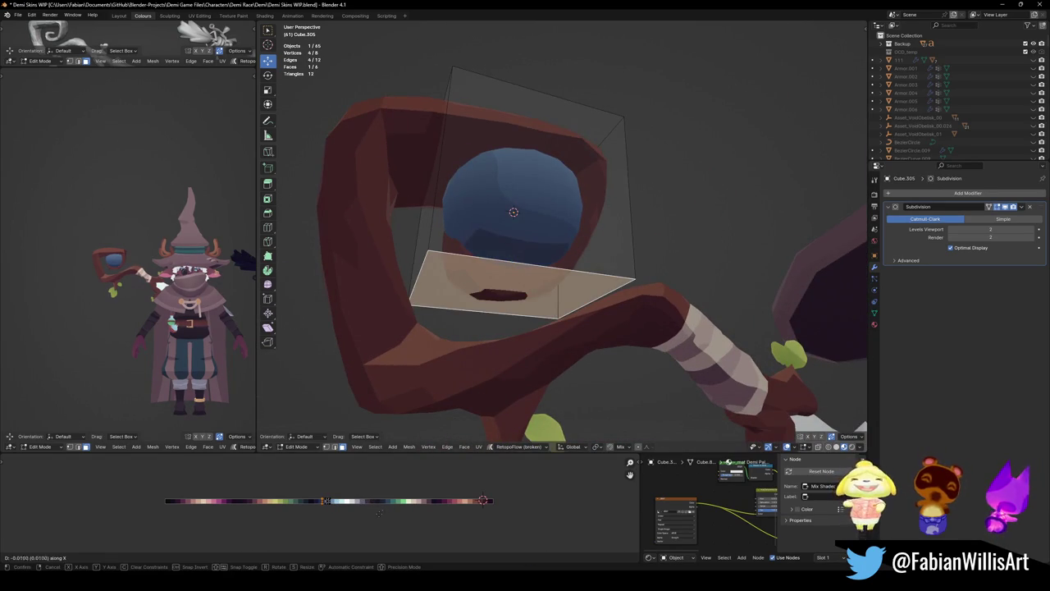
middle_click_drag(525, 328, 542, 205)
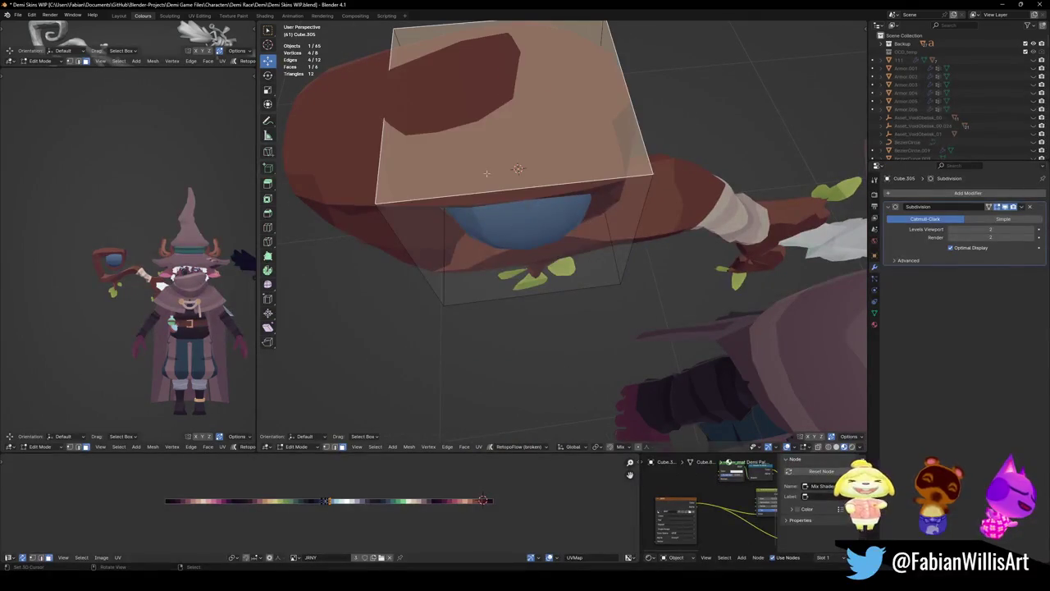
key("g")
key("x")
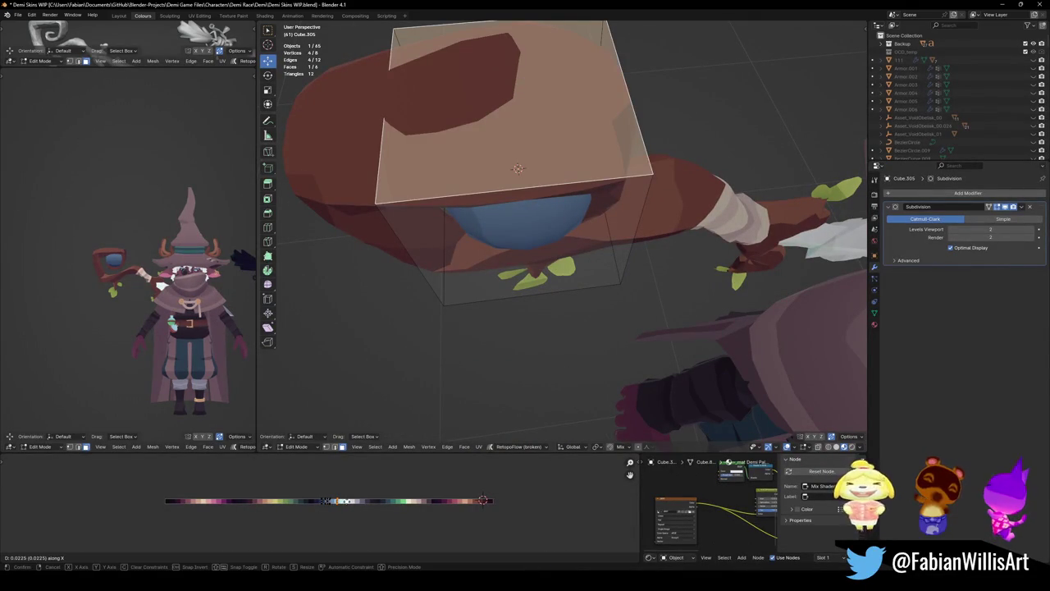
key("Return")
- Slide the side face's UVs along X onto blue, then deselect everything
middle_click_drag(574, 262, 612, 230)
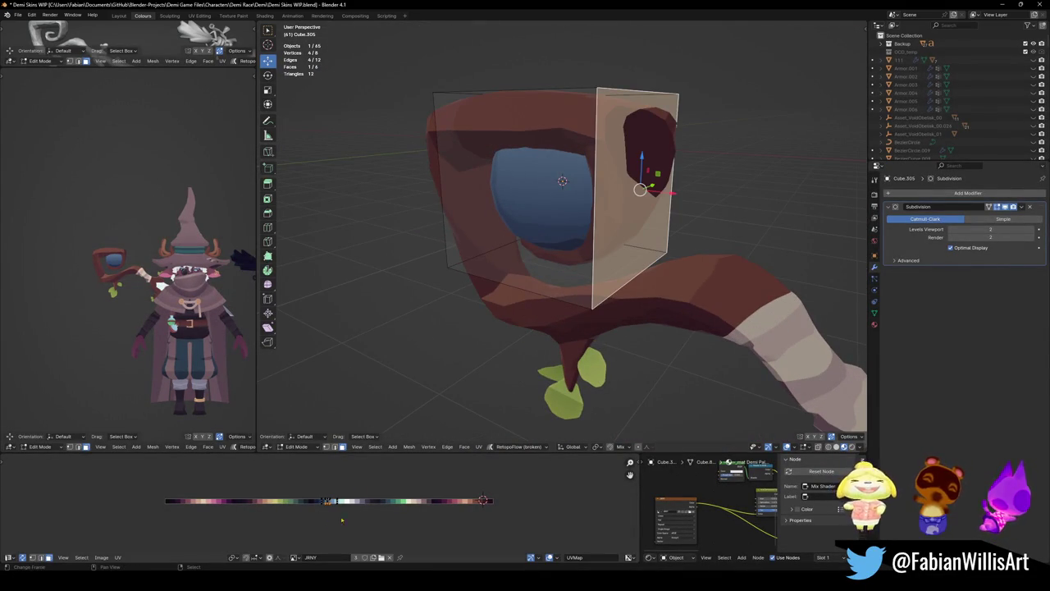
mouse_move(467, 312)
middle_mouse_down()
mouse_move(496, 302)
mouse_move(460, 305)
middle_mouse_up()
key("g")
key("x")
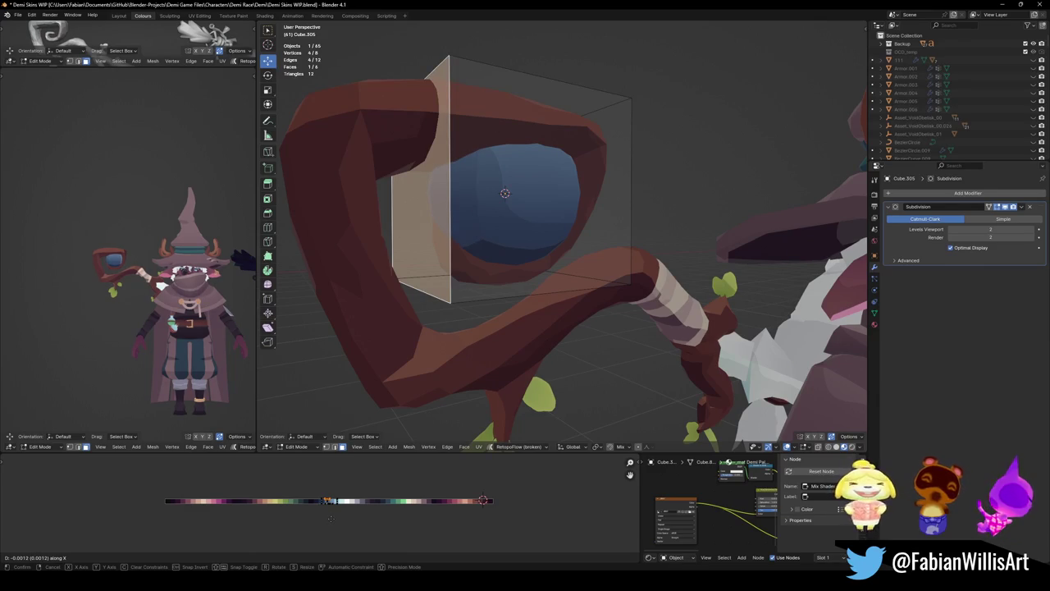
left_click(330, 517)
scroll(164, 270, "up", 2)
scroll(164, 271, "up", 1)
scroll(164, 270, "up", 1)
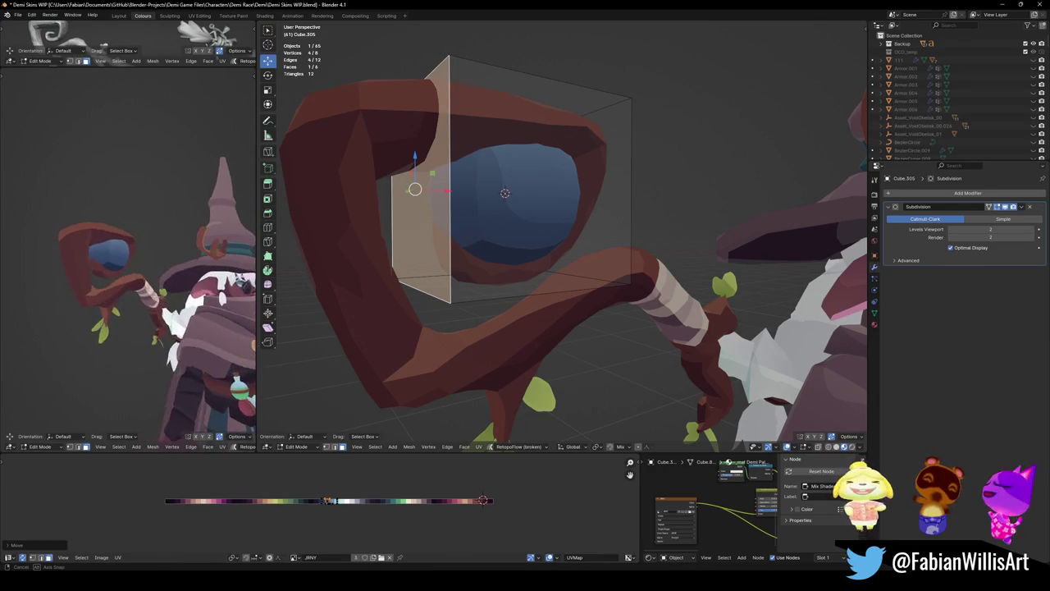
middle_click_drag(148, 295, 110, 313)
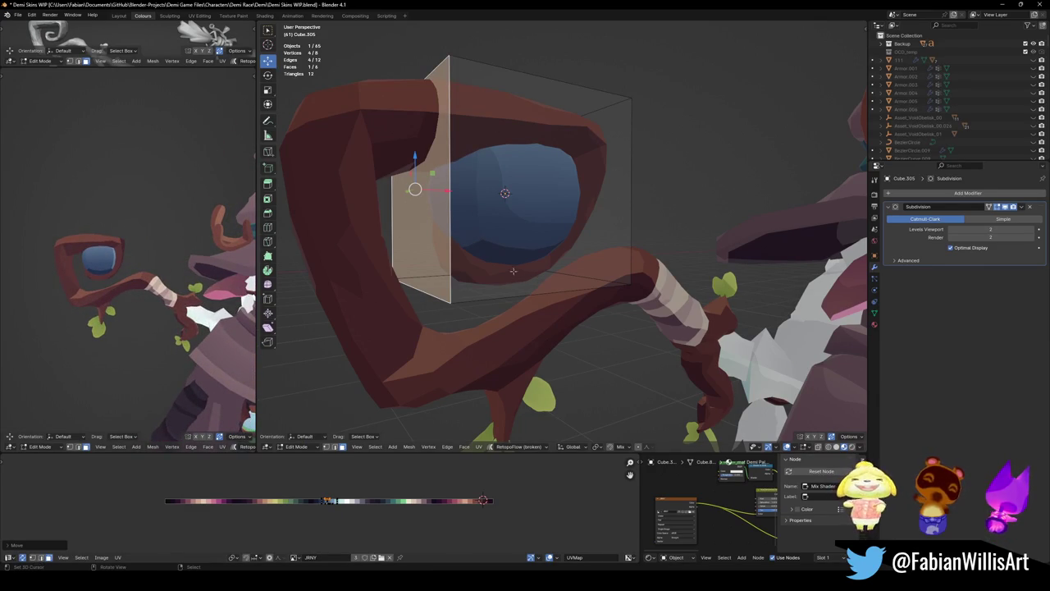
key("alt+a")
- Back in Object Mode, keep the eye's Subdivision at level 2 and add a Decimate modifier
key("Tab")
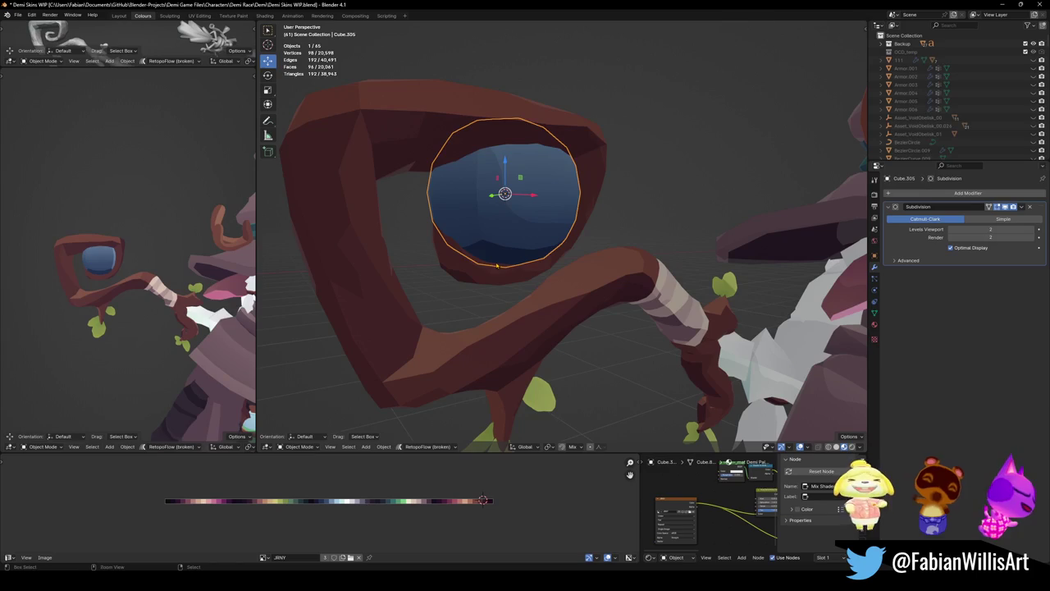
key("ctrl+3")
key("ctrl+2")
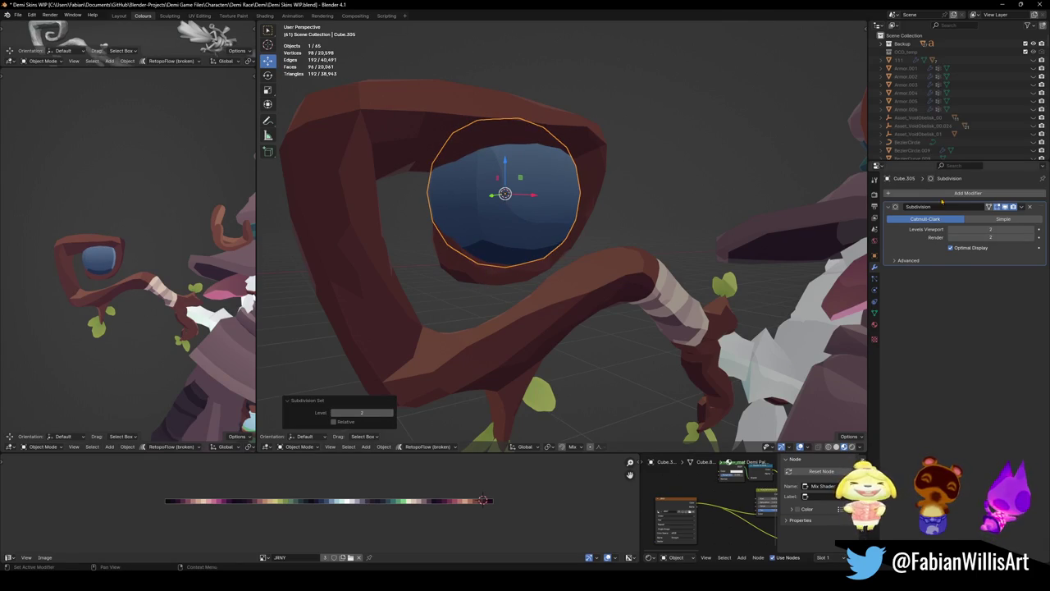
left_click(919, 193)
type("dec")
left_click(917, 204)
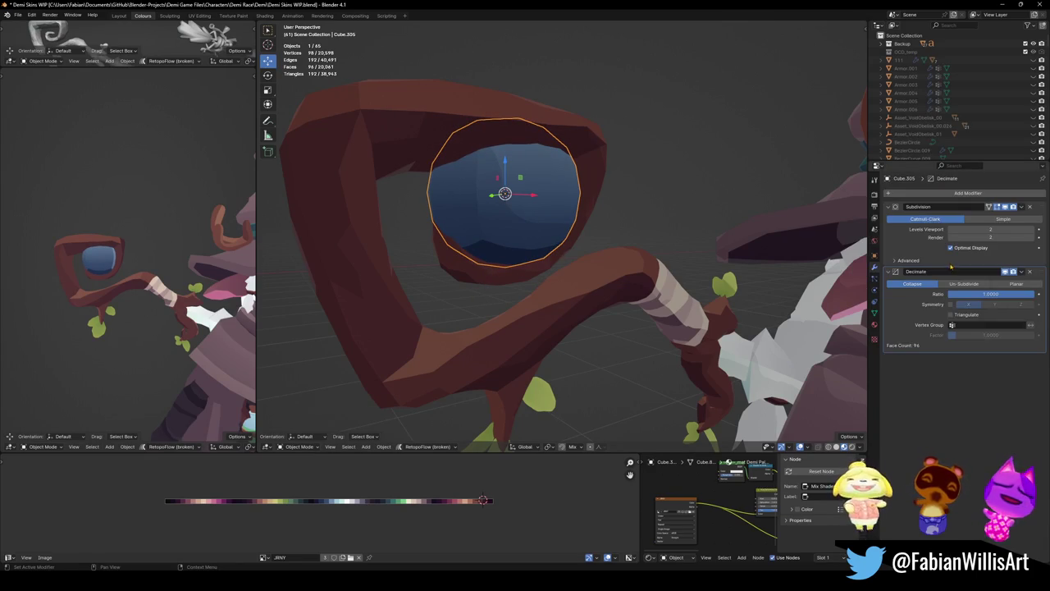
- Lower the Decimate ratio, duplicate Subdivision below it, and switch Decimate to Planar
left_click_drag(1004, 298, 964, 297)
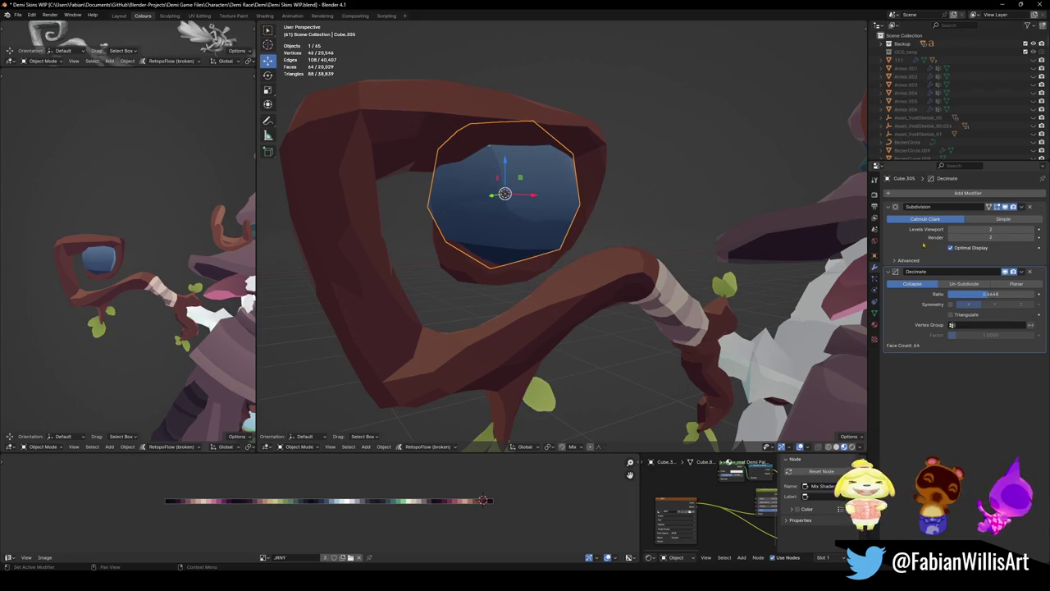
key("shift+d")
left_click_drag(967, 271, 983, 389)
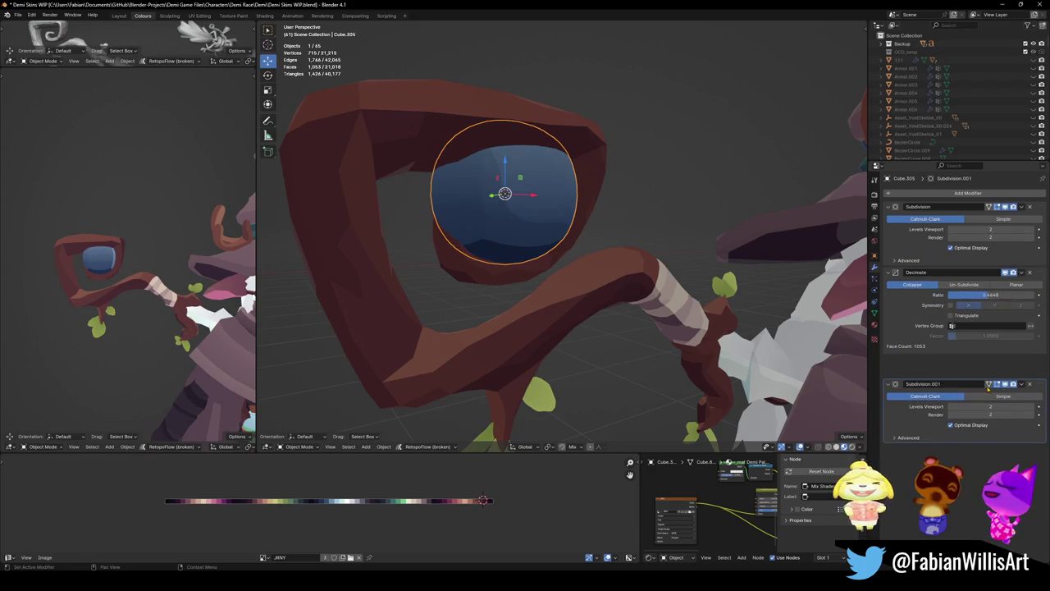
mouse_move(1005, 294)
left_mouse_down()
mouse_move(980, 293)
mouse_move(1004, 293)
left_mouse_up()
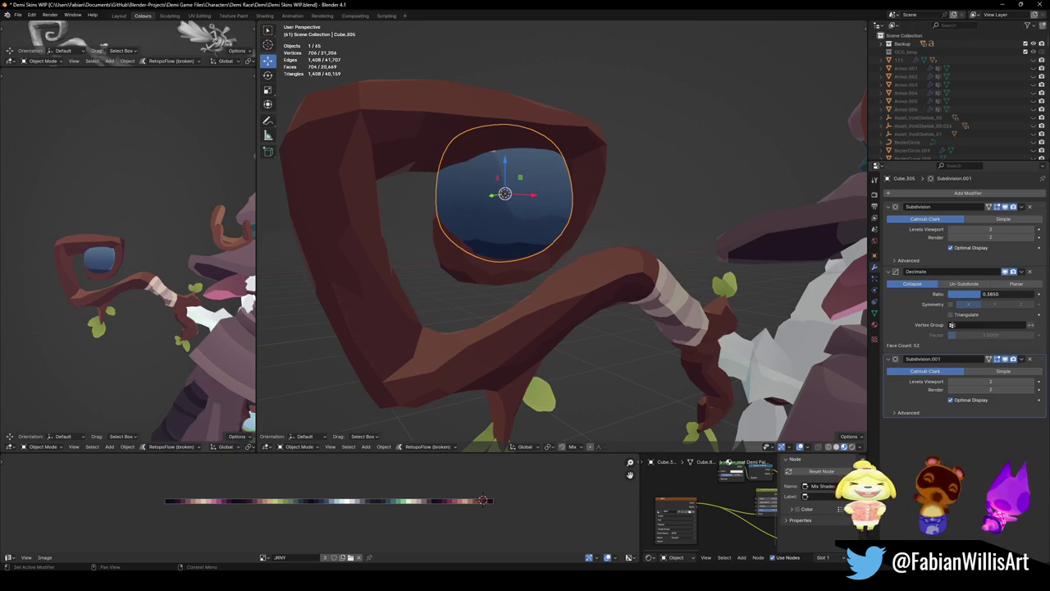
left_click(1015, 283)
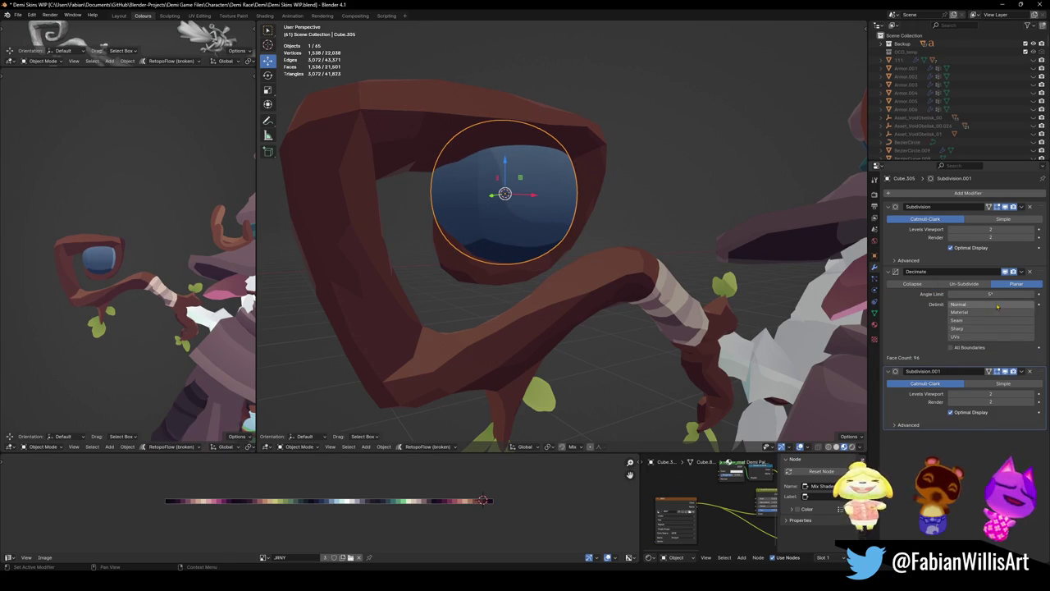
- Try Planar angle limits and UV/Normal delimit, and set Subdivision.001 viewport level to 1
mouse_move(990, 294)
left_mouse_down()
mouse_move(1017, 293)
mouse_move(990, 293)
left_mouse_up()
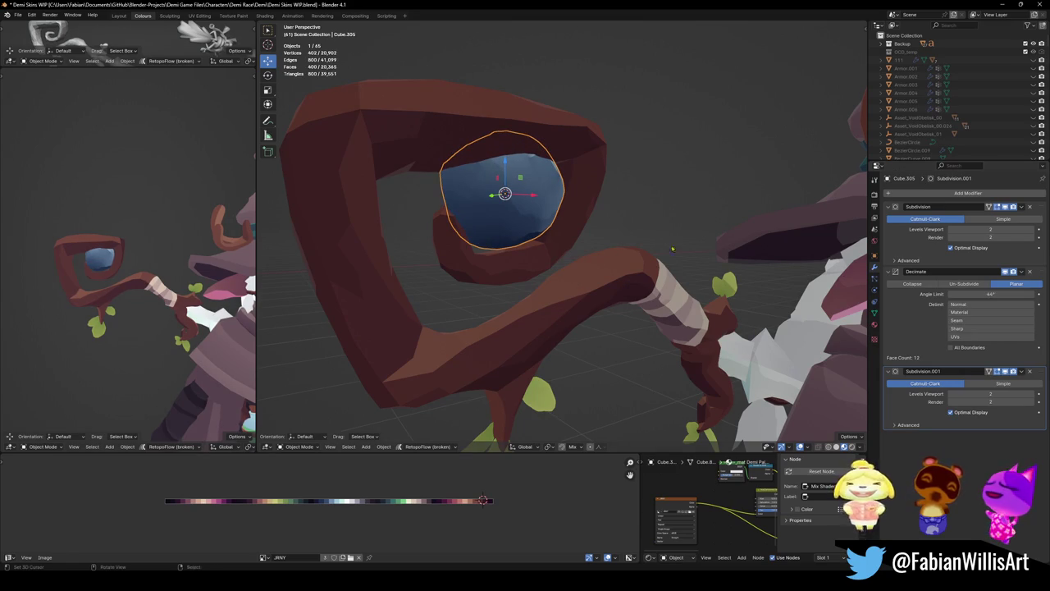
scroll(150, 239, "up", 5)
middle_click_drag(151, 238, 253, 259)
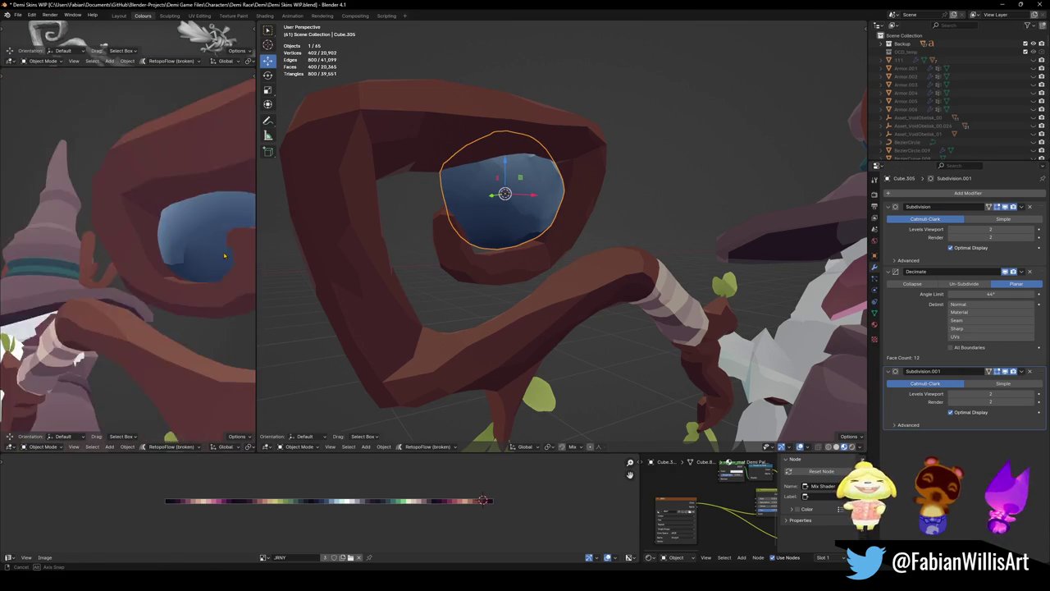
middle_click_drag(253, 258, 816, 253)
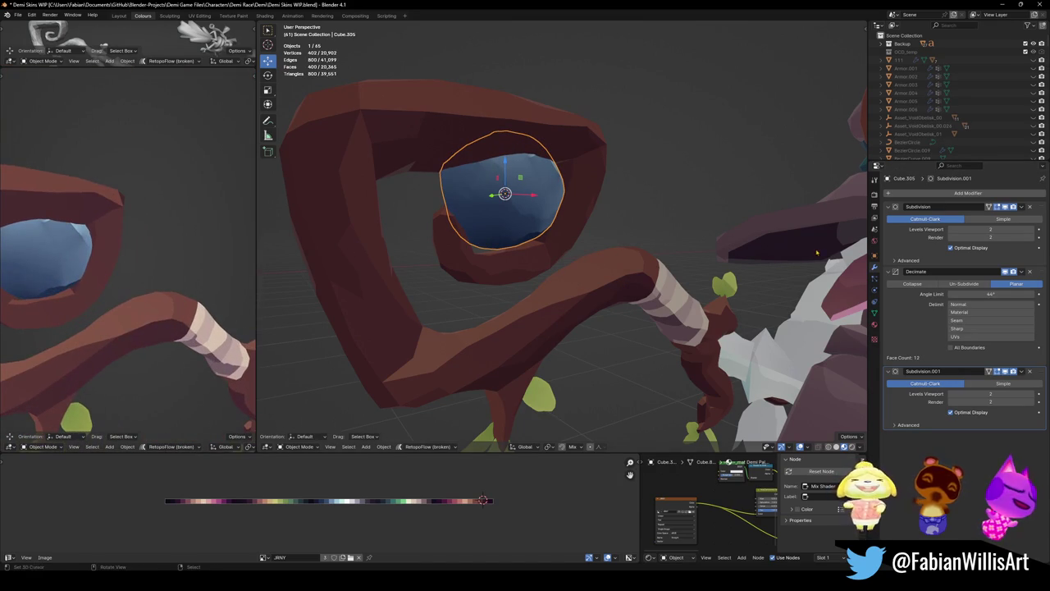
left_click(950, 393)
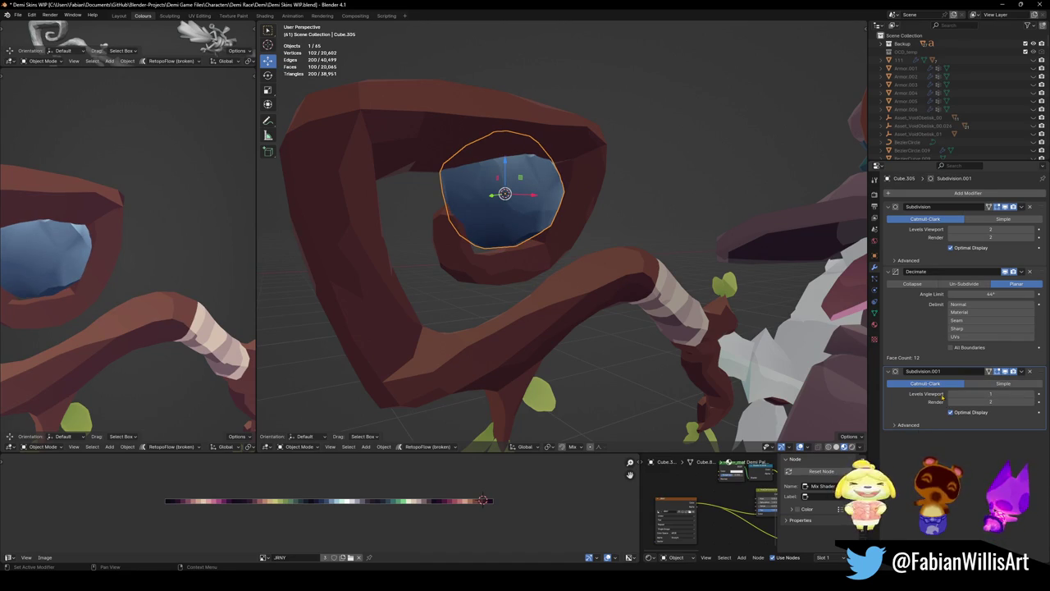
middle_click_drag(164, 235, 164, 230)
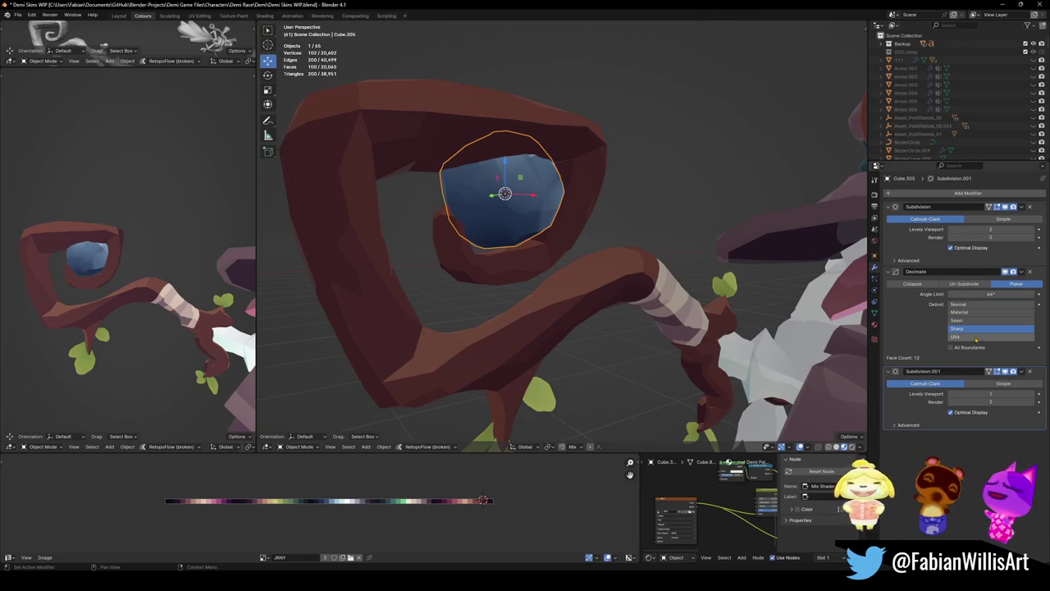
left_click(992, 337)
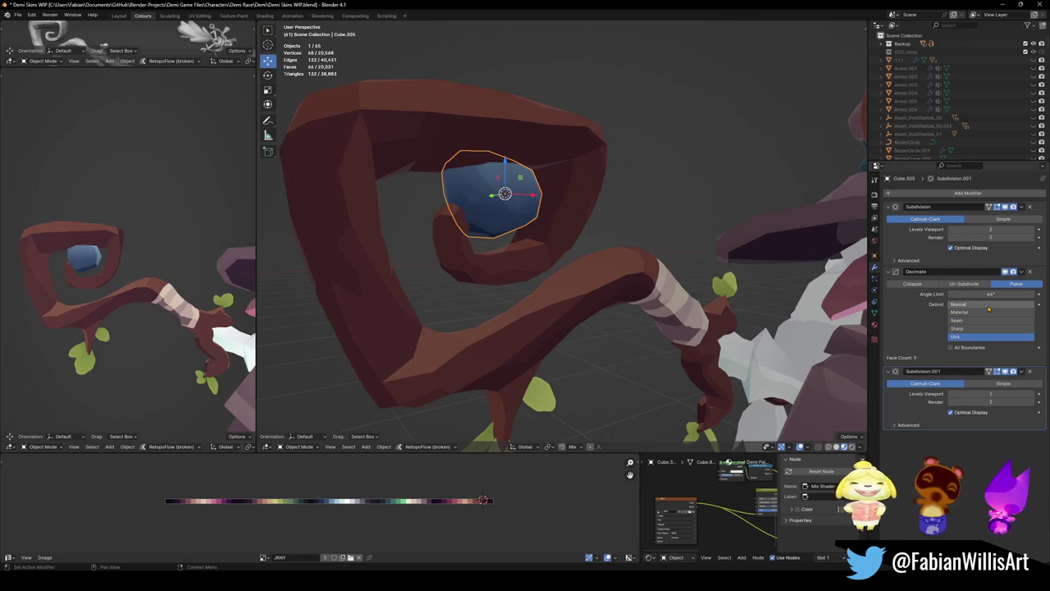
left_click(992, 304)
- Return Decimate to Collapse at ratio about 0.29 and set the first Subdivision to 3 levels
mouse_move(1006, 293)
left_mouse_down()
mouse_move(984, 293)
mouse_move(997, 294)
left_mouse_up()
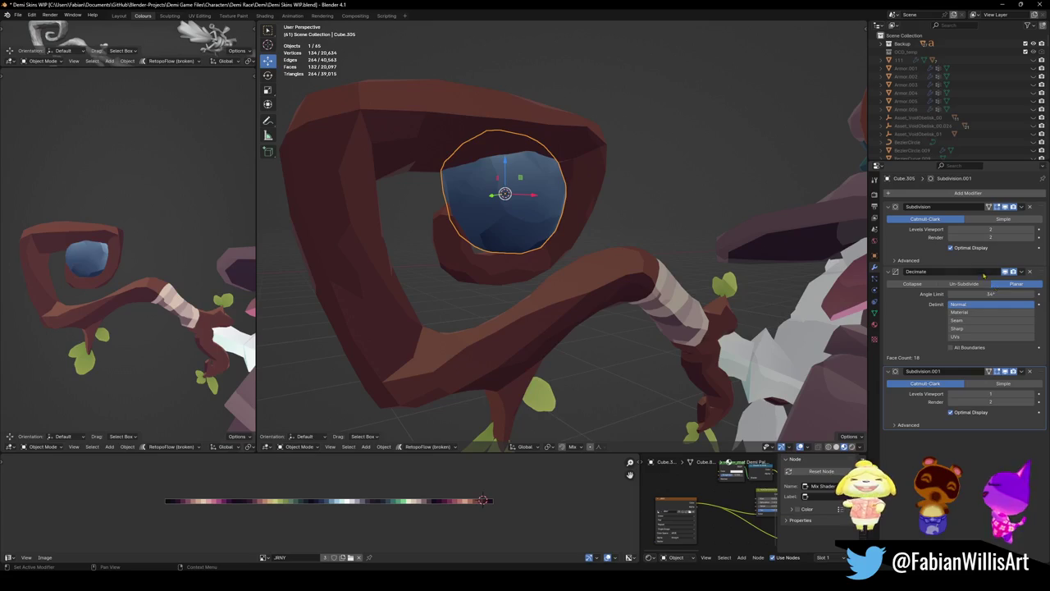
left_click(912, 283)
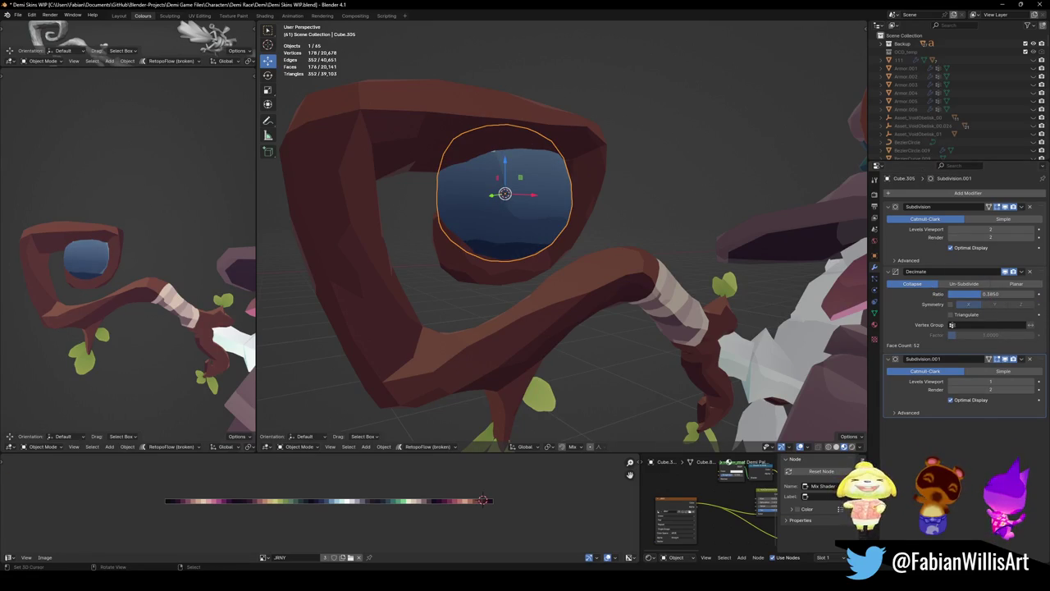
mouse_move(1004, 293)
left_mouse_down()
mouse_move(949, 294)
mouse_move(981, 294)
left_mouse_up()
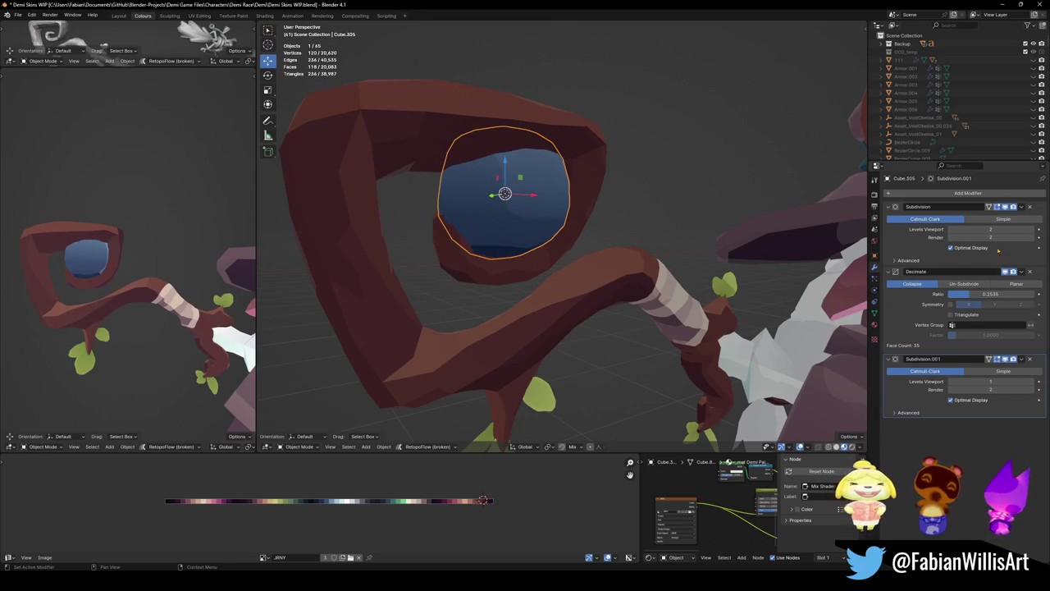
left_click(1032, 229)
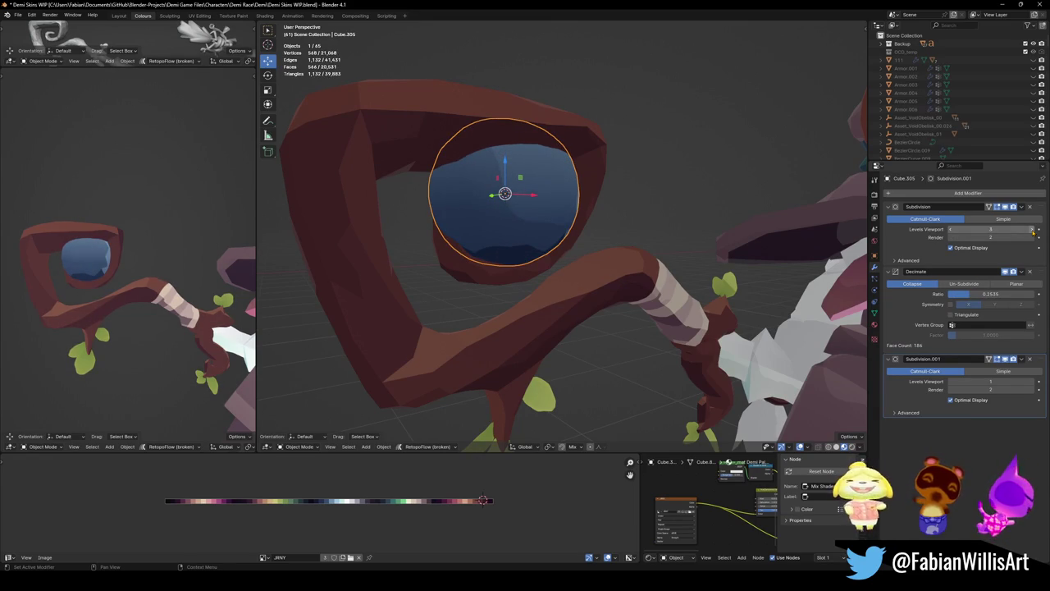
mouse_move(983, 293)
left_mouse_down()
mouse_move(951, 294)
mouse_move(972, 293)
left_mouse_up()
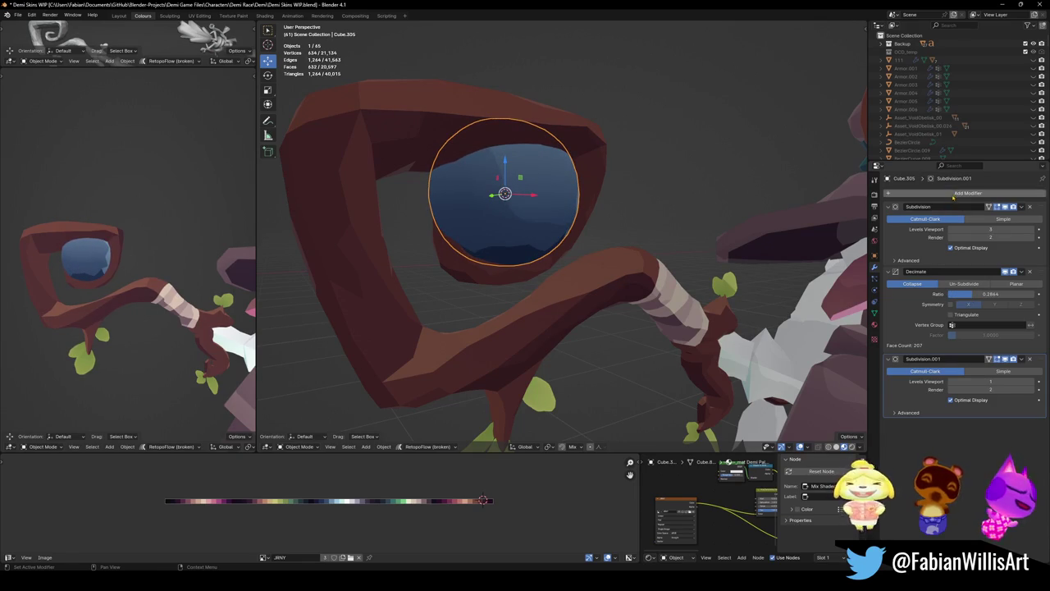
- Add a Triangulate modifier at the stack top, set Subdivision to 2, and lower Decimate ratio to 0.1515
left_click(952, 198)
type("tr")
key("Return")
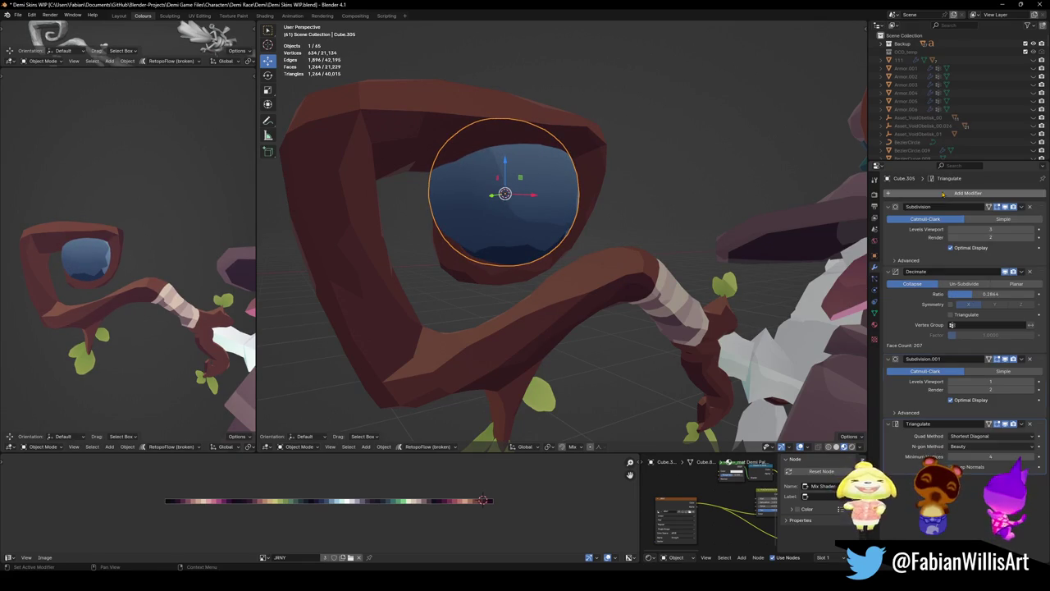
left_click_drag(1044, 427, 986, 267)
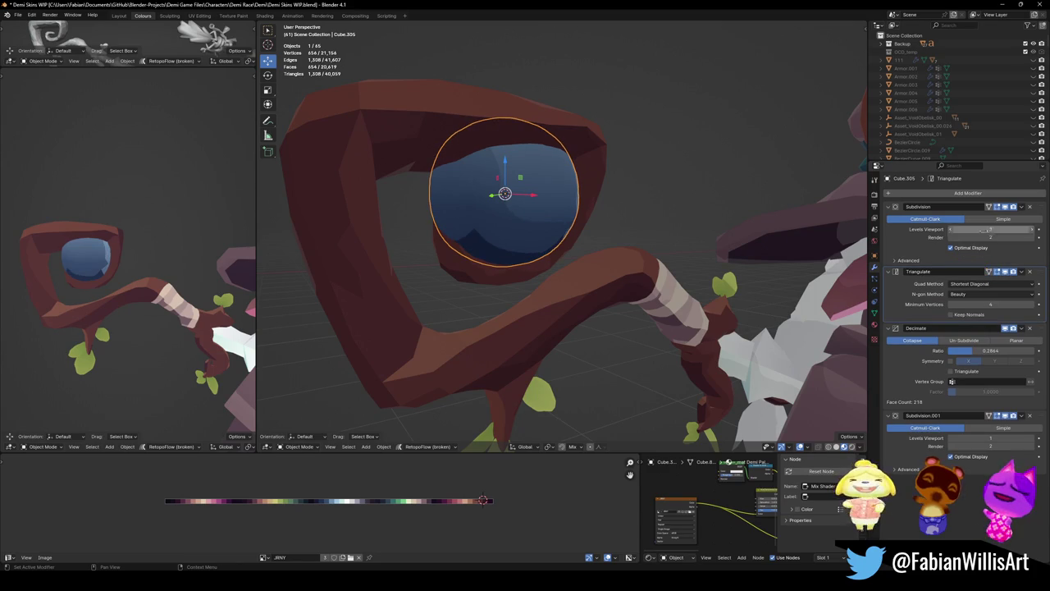
left_click(951, 229)
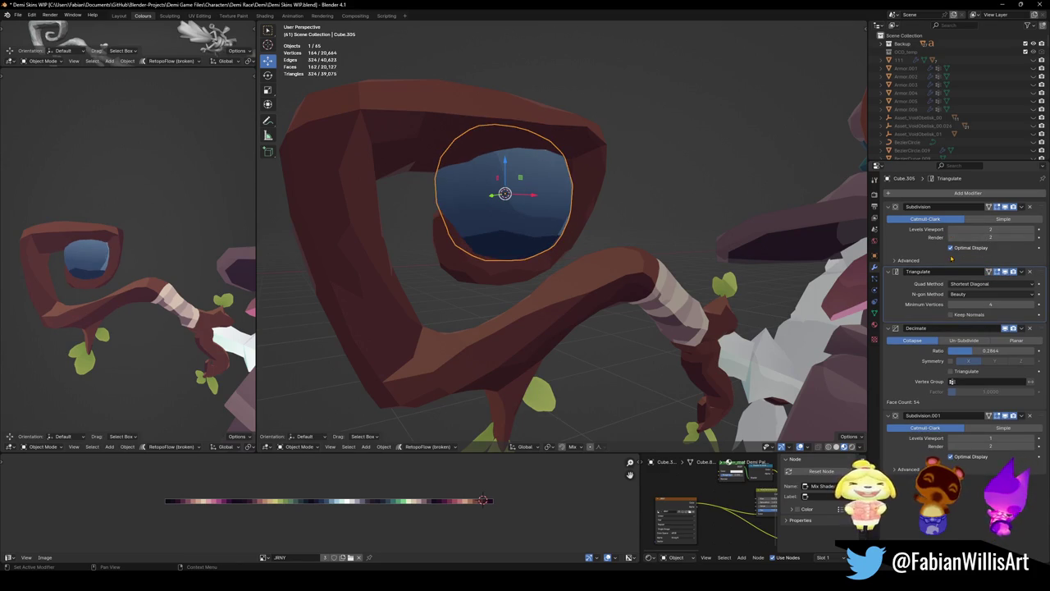
left_click_drag(1030, 280, 1006, 202)
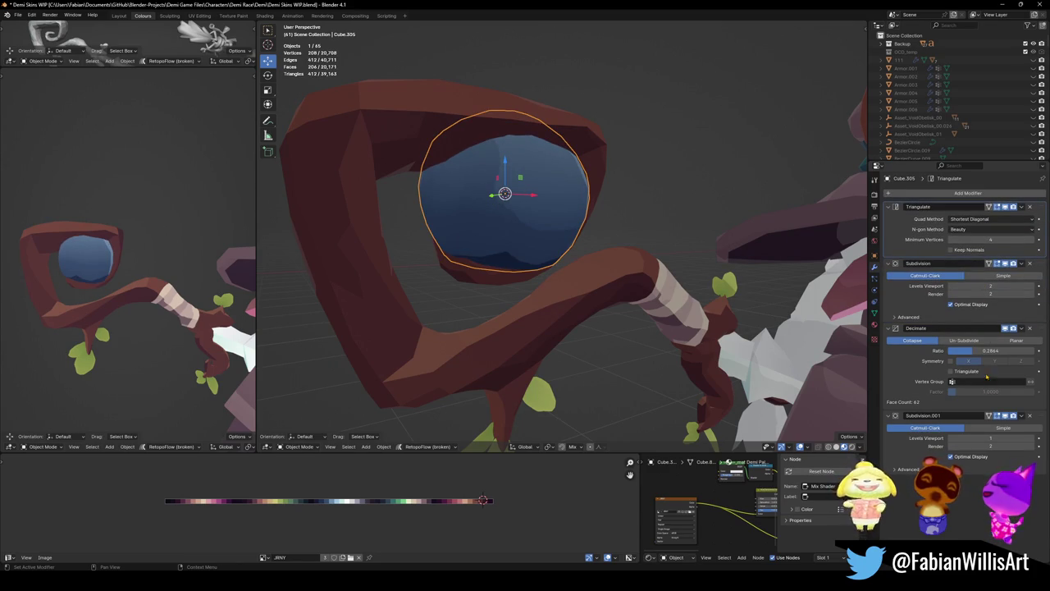
mouse_move(984, 351)
left_mouse_down()
mouse_move(951, 351)
mouse_move(964, 350)
left_mouse_up()
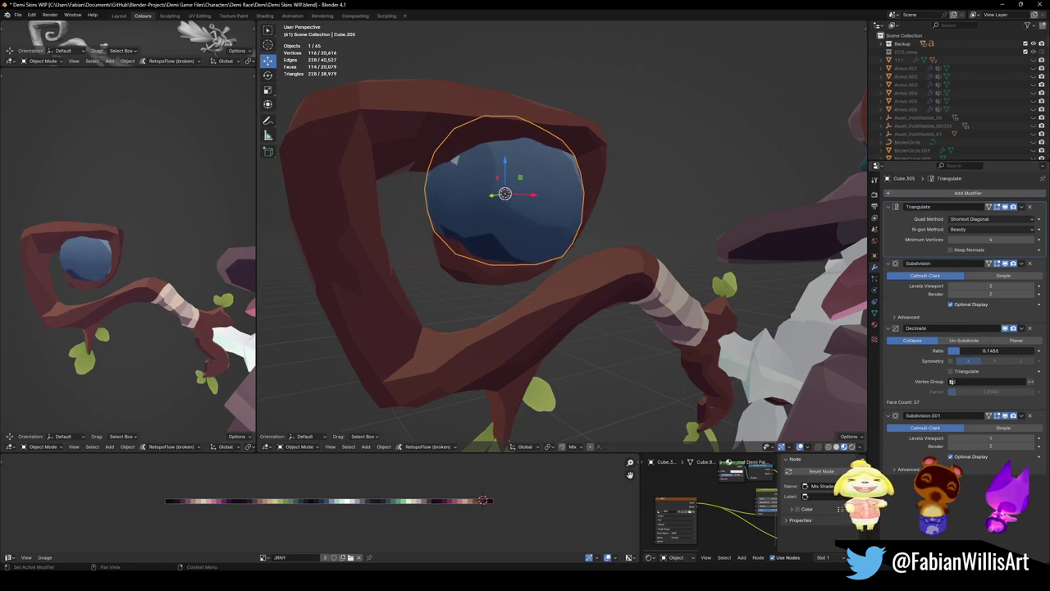
- Select the whole eye mesh in Edit Mode and scale its UVs to about 0.37
middle_click_drag(151, 285, 188, 306)
key("Tab")
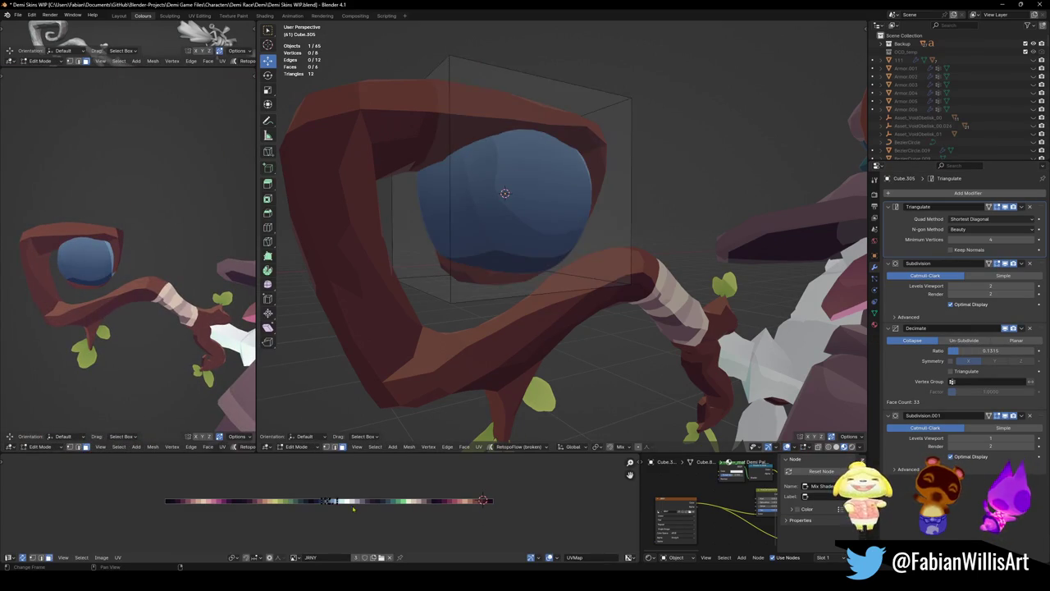
key("a")
key("s")
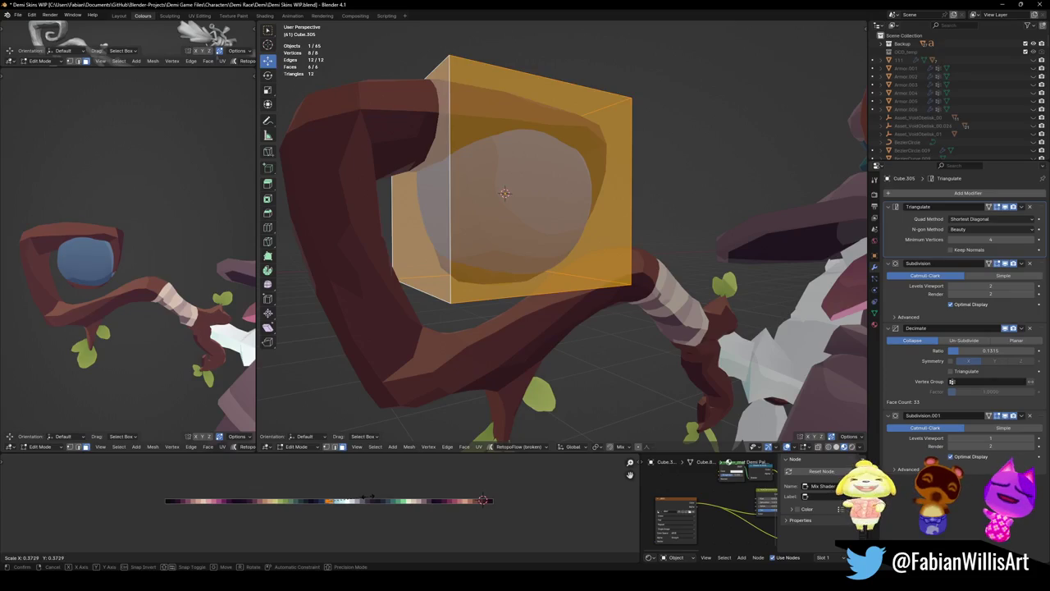
left_click(321, 518)
key("Tab")
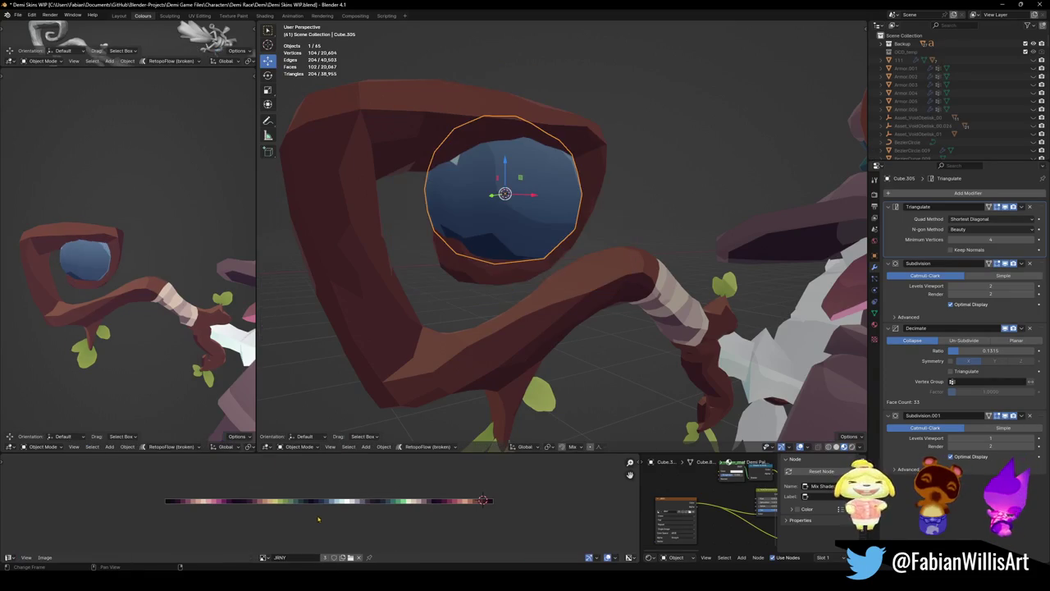
scroll(122, 292, "down", 3)
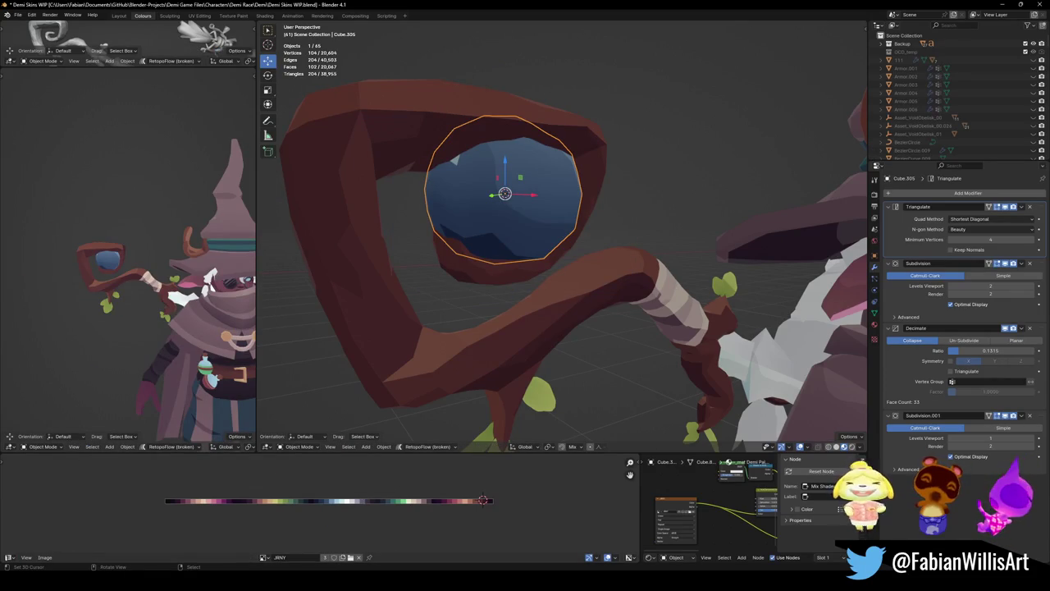